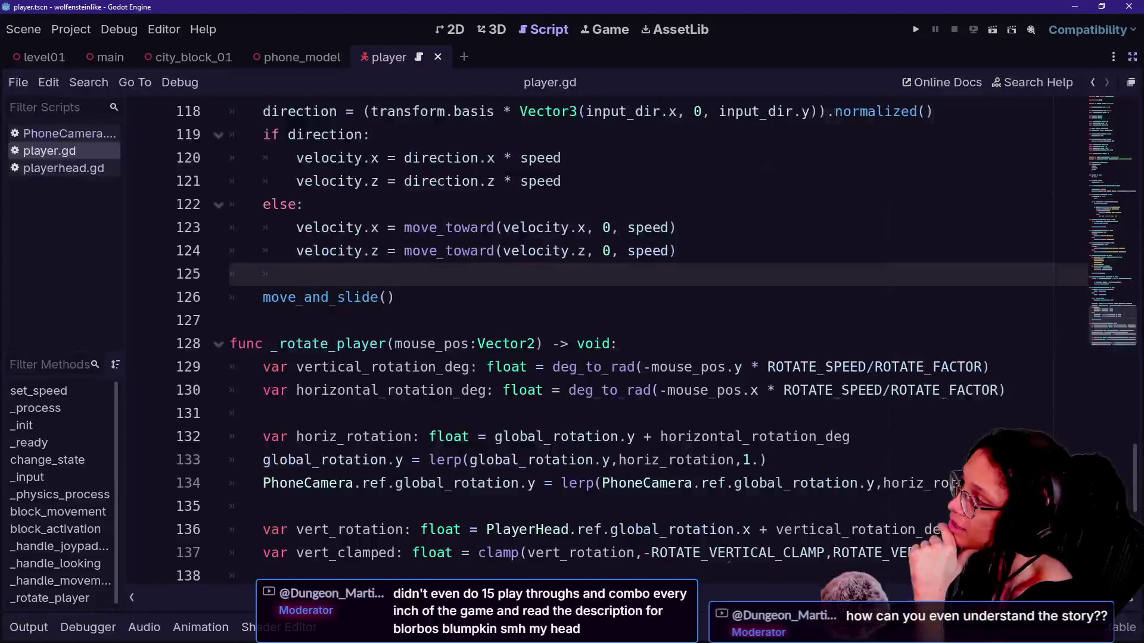
Step: Open PhoneCamera.gd and add a _physics_process function below _init
{"action": "left_click", "coordinate": [78, 134]}
{"action": "key", "text": "Return"}
{"action": "key", "text": "Return"}
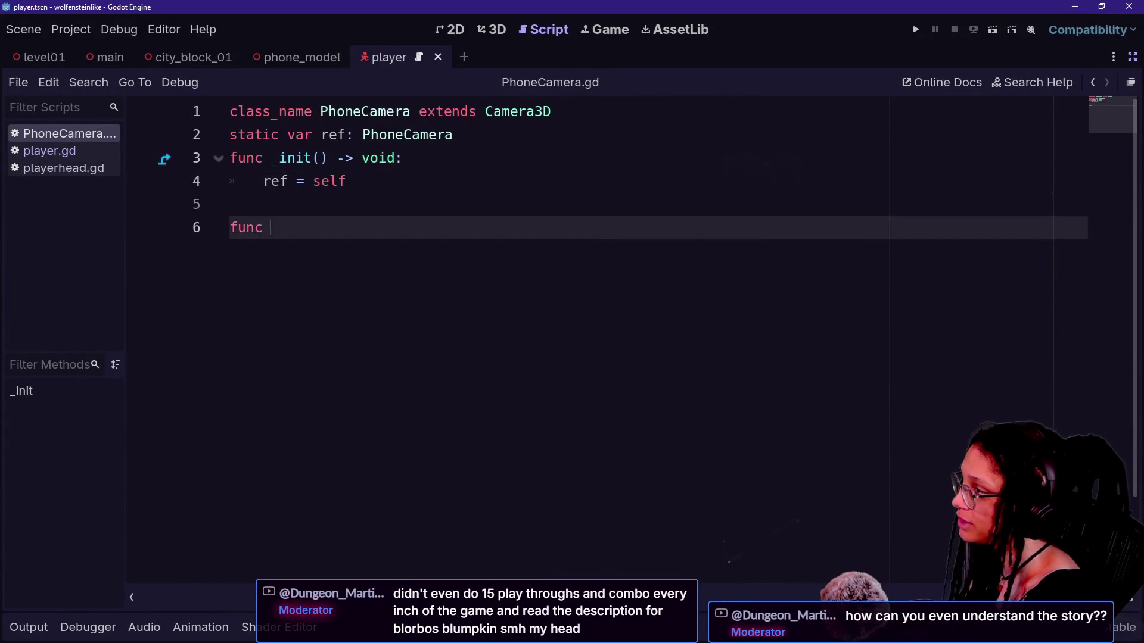
{"action": "type", "text": "_phy"}
{"action": "key", "text": "Return"}
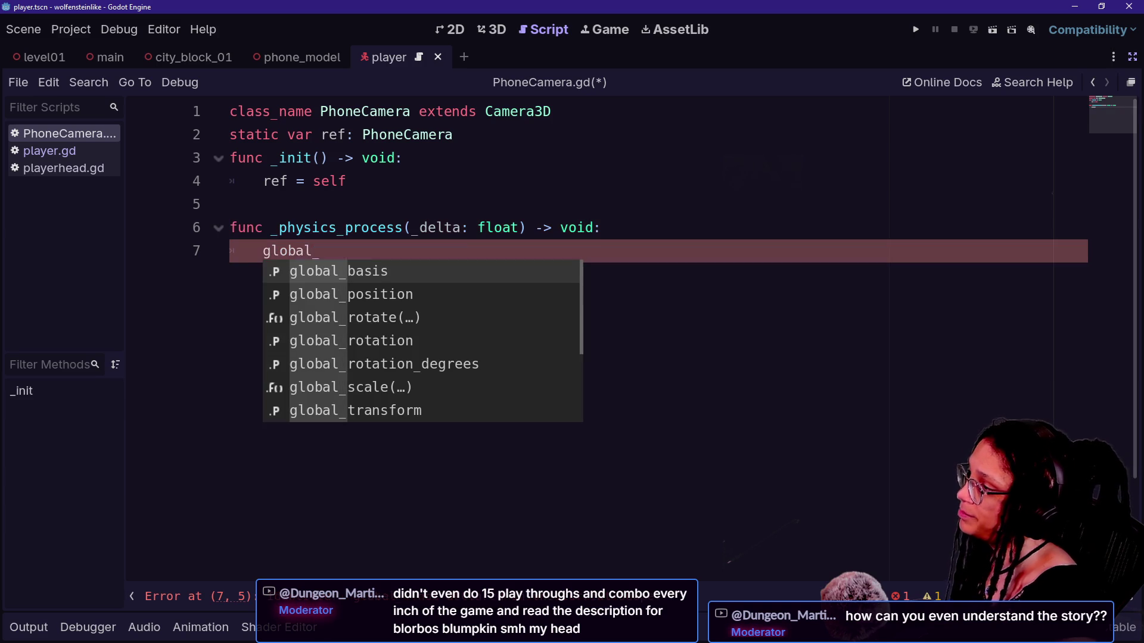
Step: Make it set global_position = Player.ref.global_position, then run the project
{"action": "key", "text": "Down"}
{"action": "key", "text": "Return"}
{"action": "type", "text": "Pla"}
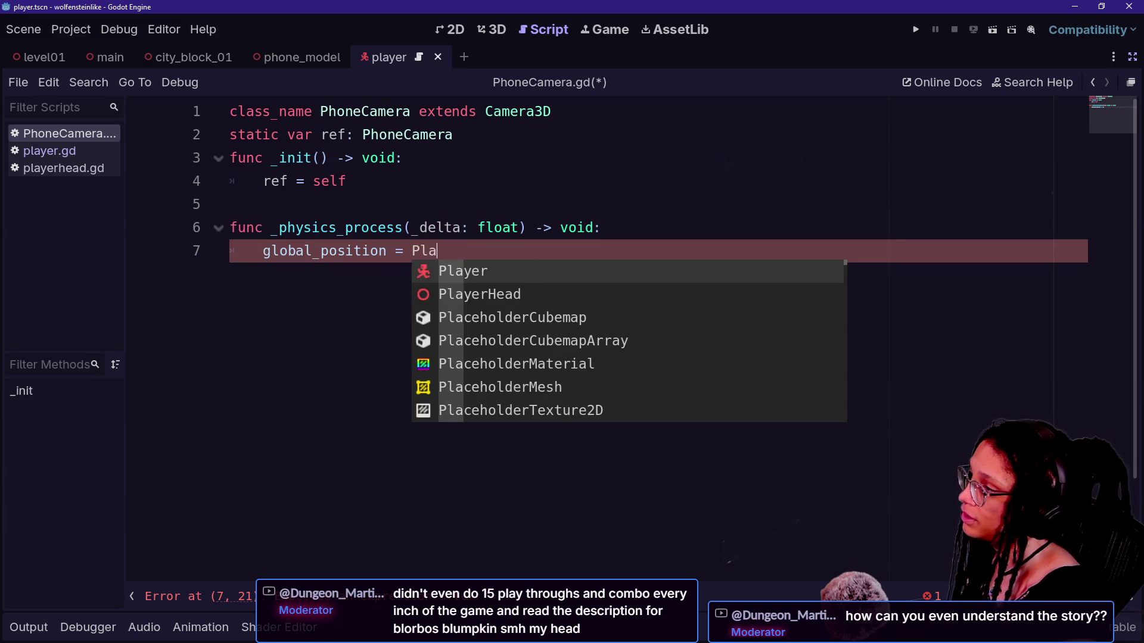
{"action": "type", "text": "r"}
{"action": "type", "text": "r.ref.globa"}
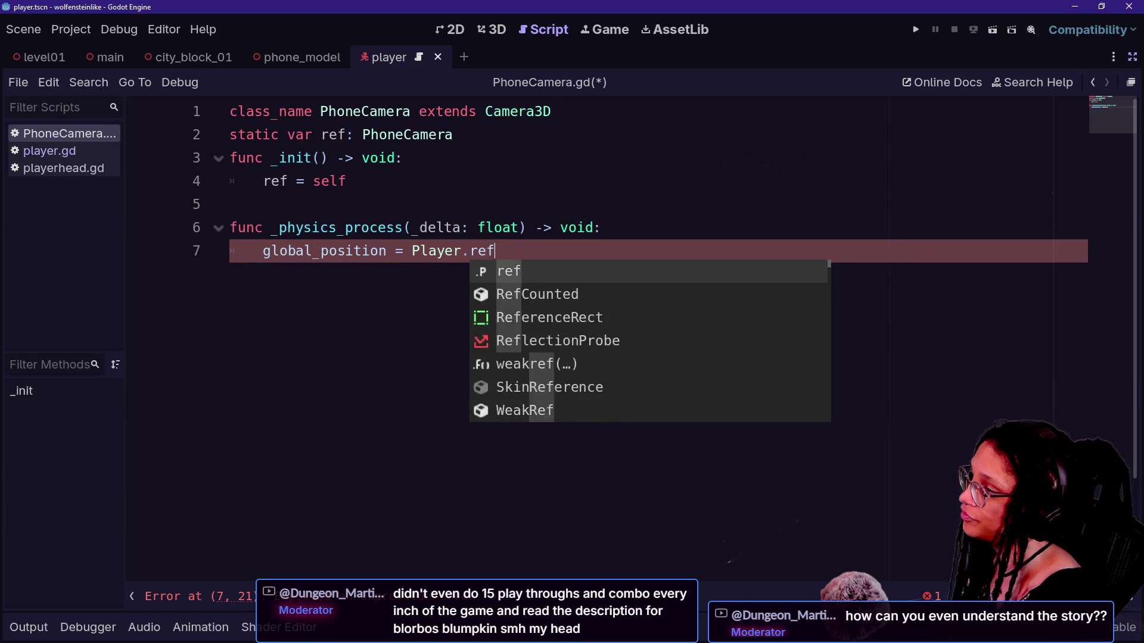
{"action": "key", "text": "Down"}
{"action": "key", "text": "Return"}
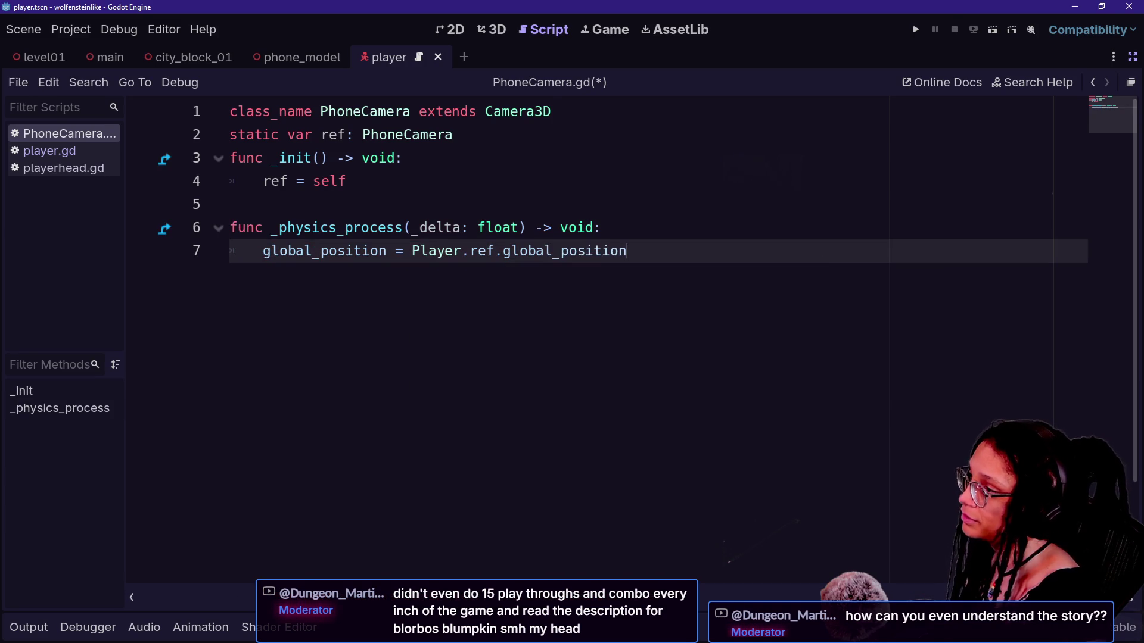
{"action": "left_click", "coordinate": [916, 30]}
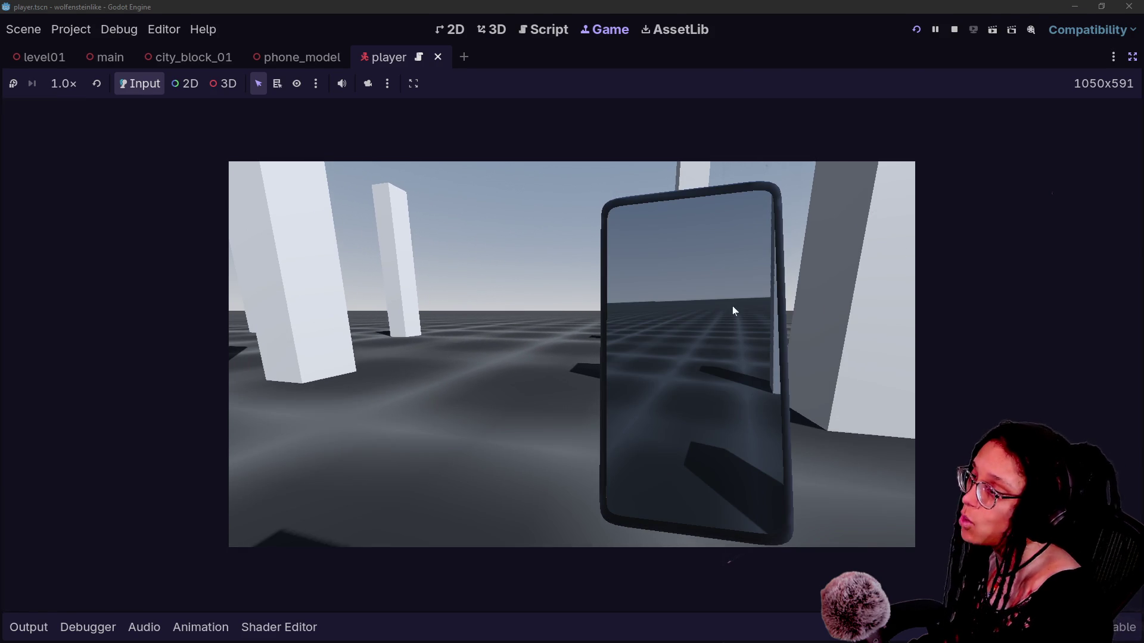
Step: Leave the running game for GitHub issue #27790 in Chrome
{"action": "key", "text": "alt+Tab"}
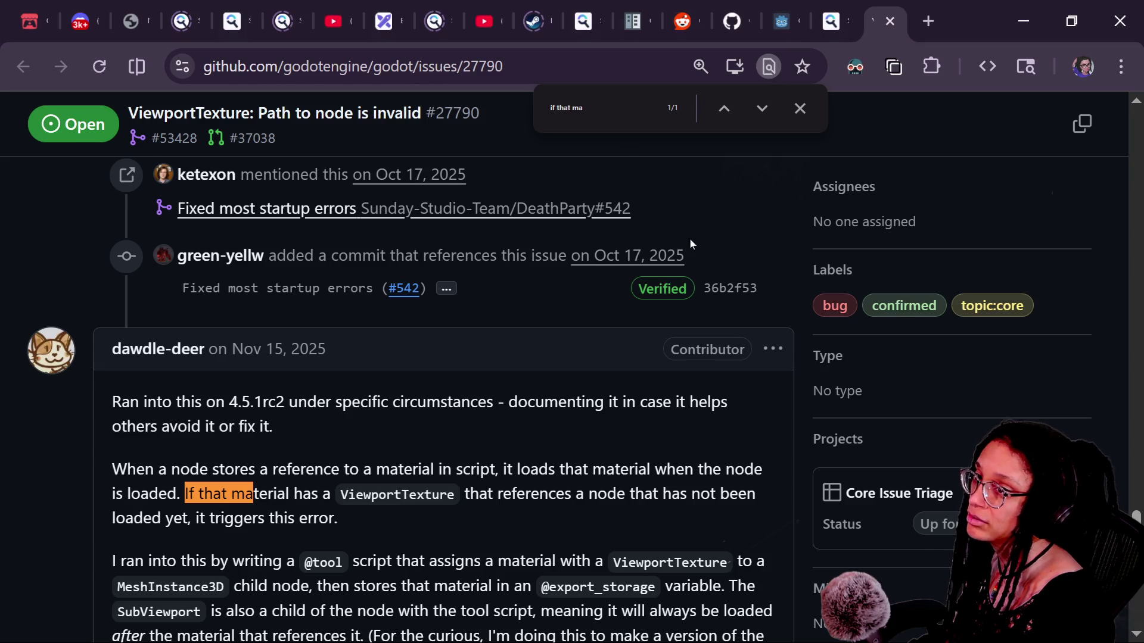
Step: Glance at the live chat window, then return to the Godot editor
{"action": "key", "text": "alt+Tab"}
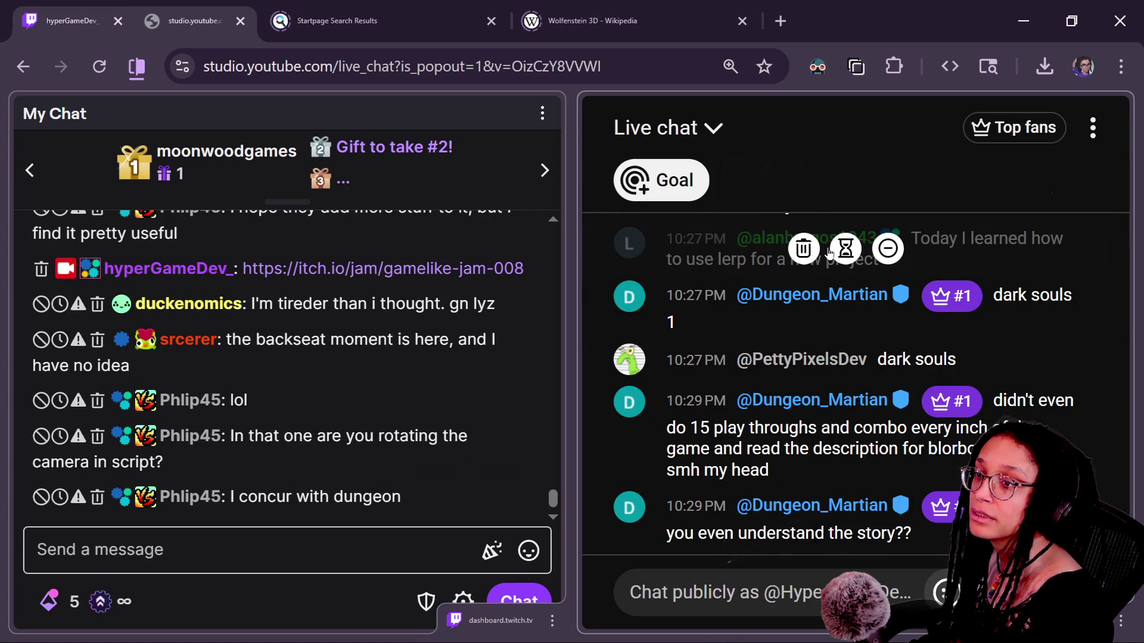
{"action": "key", "text": "alt+Tab"}
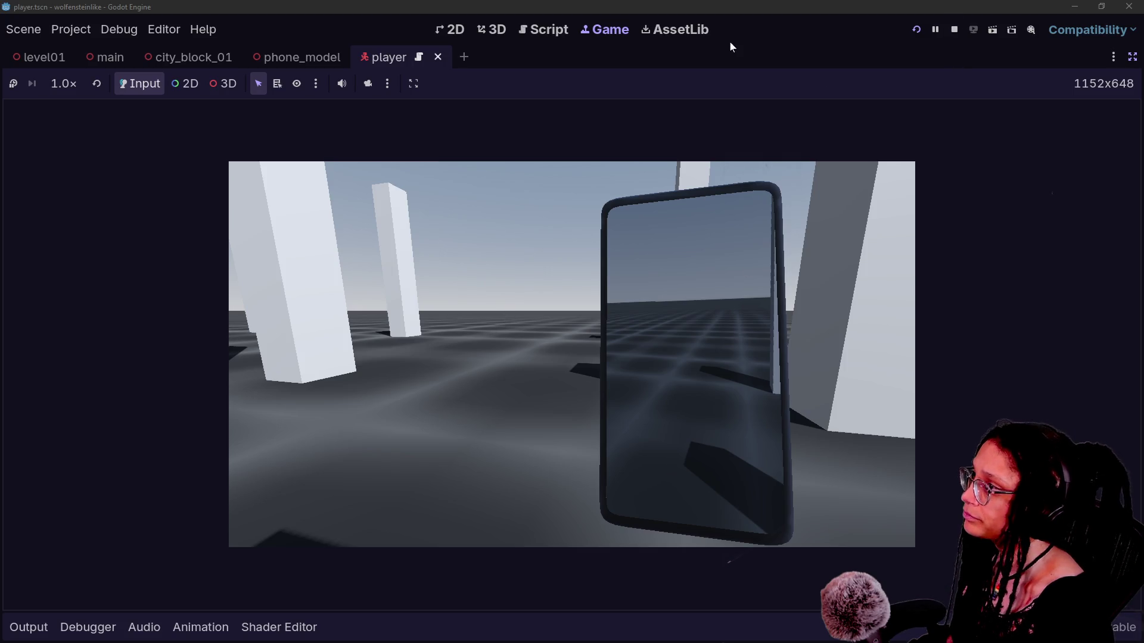
Step: Exit distraction-free mode and select phone_model in the Scene dock
{"action": "left_click", "coordinate": [1132, 58]}
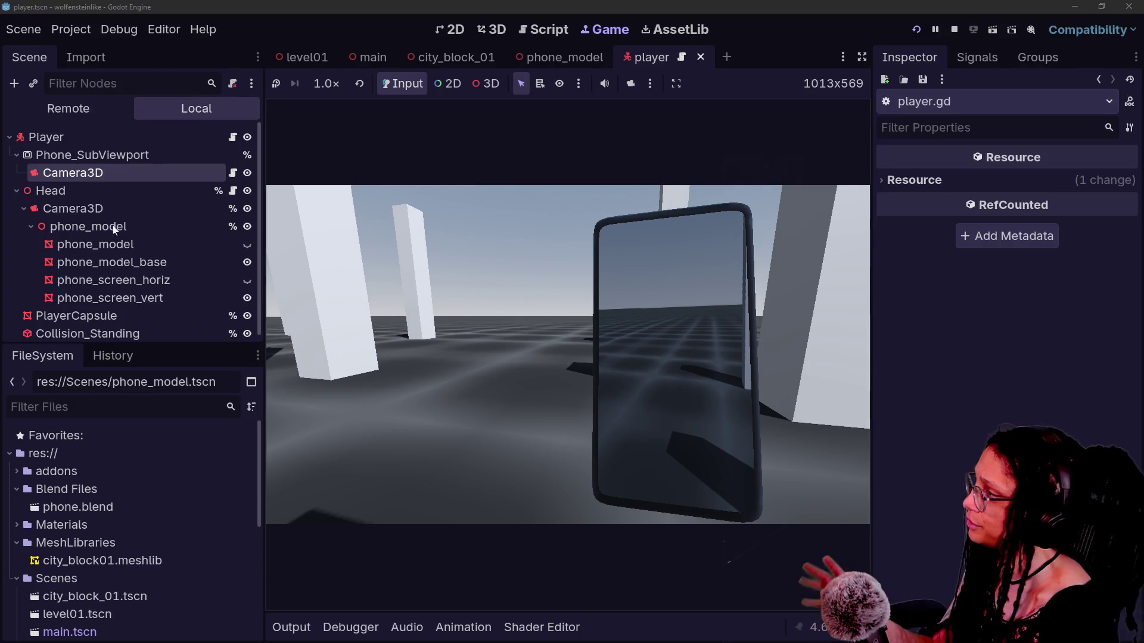
{"action": "scroll", "coordinate": [115, 202], "scroll_direction": "down", "scroll_amount": 1}
{"action": "left_click", "coordinate": [124, 150]}
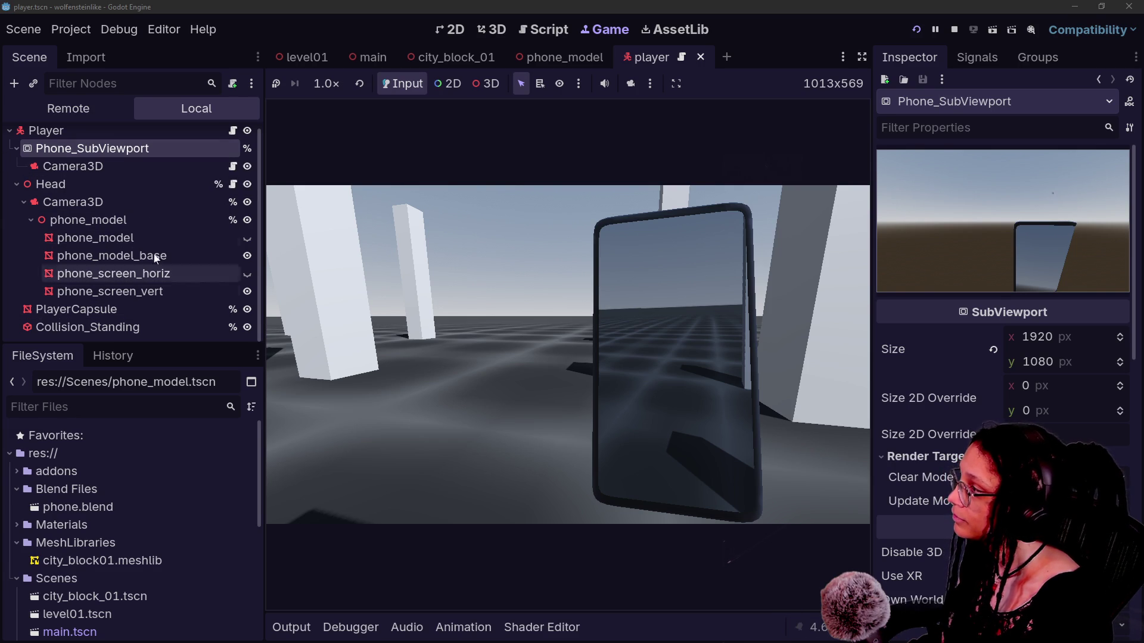
{"action": "left_click", "coordinate": [128, 219]}
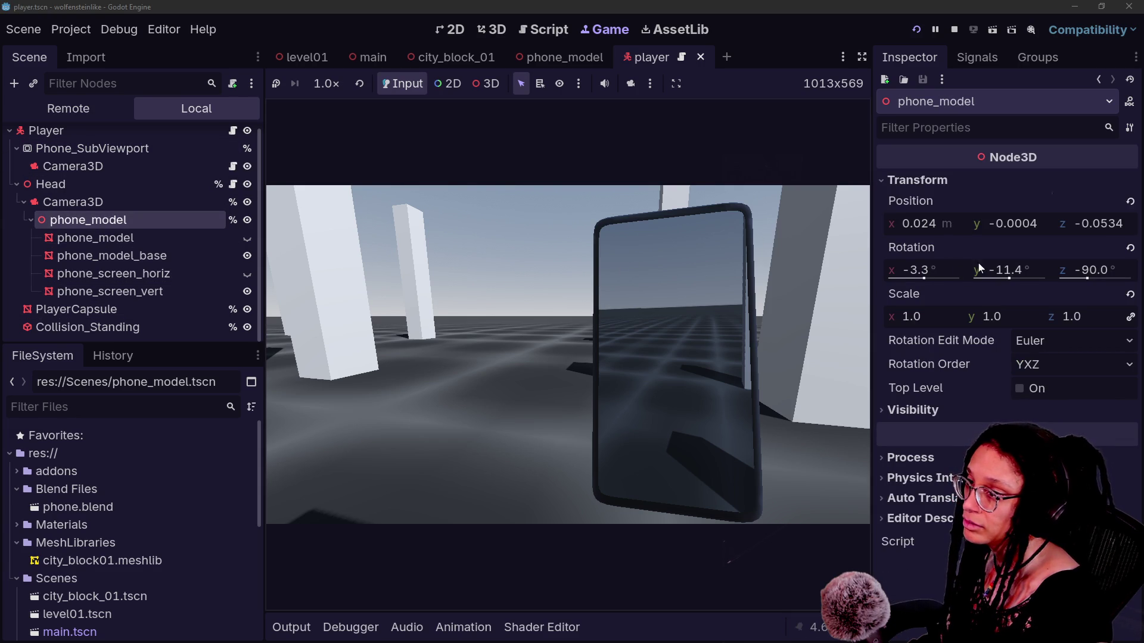
Step: Drag phone_model's rotation sliders to X -2.3° and Y -5.2°
{"action": "mouse_move", "coordinate": [1017, 276]}
{"action": "left_mouse_down"}
{"action": "mouse_move", "coordinate": [1042, 275]}
{"action": "mouse_move", "coordinate": [1009, 275]}
{"action": "left_mouse_up"}
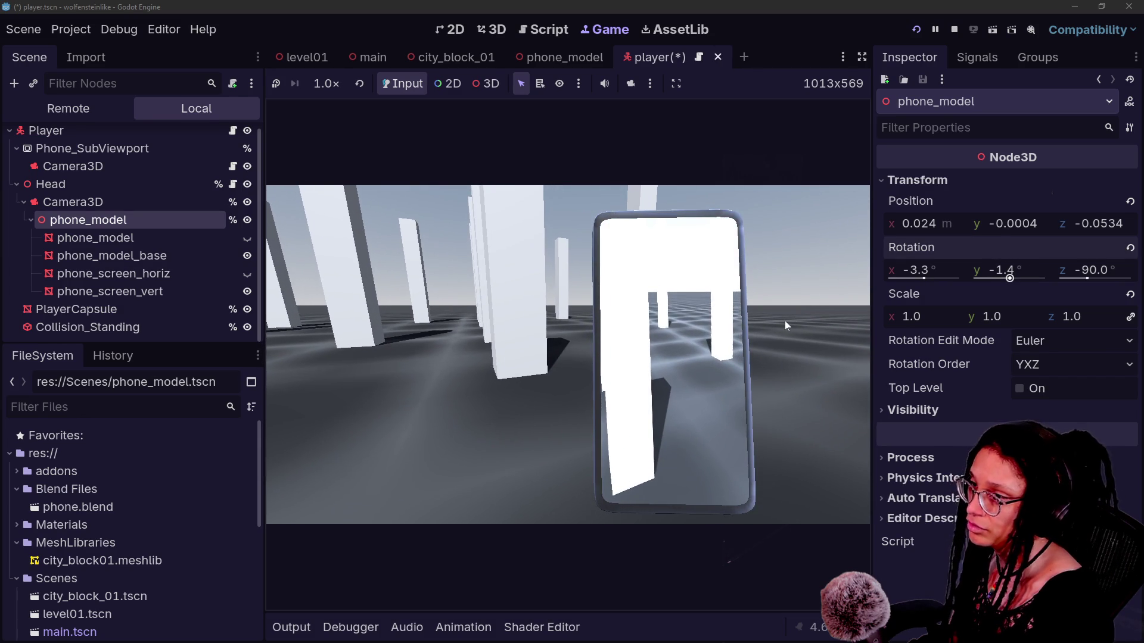
{"action": "mouse_move", "coordinate": [937, 274]}
{"action": "left_mouse_down"}
{"action": "mouse_move", "coordinate": [913, 274]}
{"action": "mouse_move", "coordinate": [961, 274]}
{"action": "mouse_move", "coordinate": [944, 274]}
{"action": "left_mouse_up"}
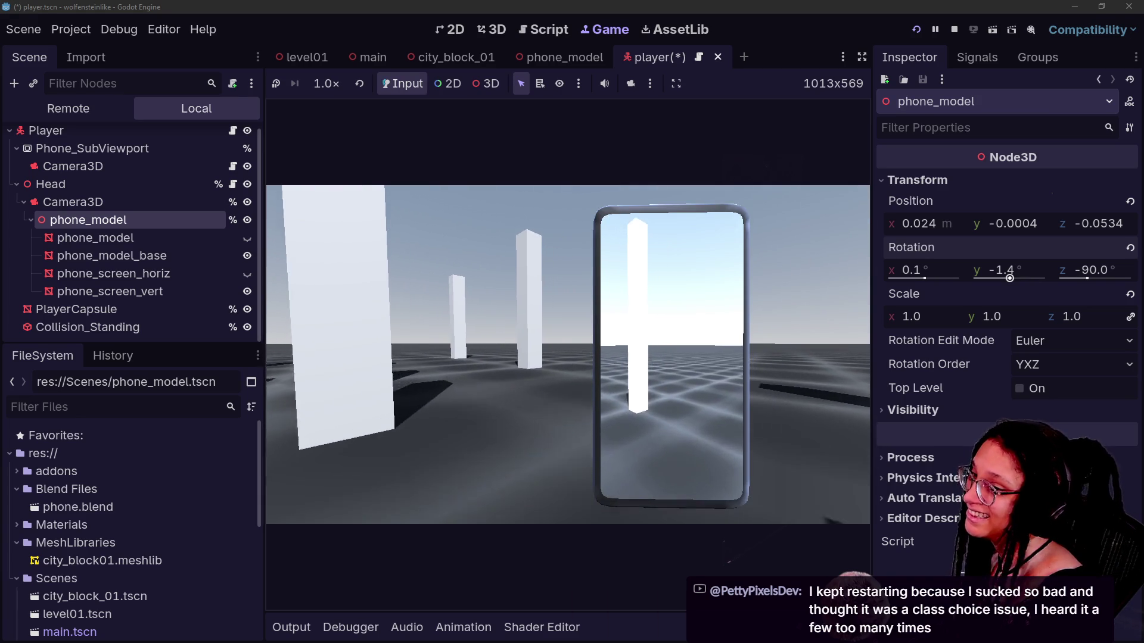
{"action": "left_click_drag", "start_coordinate": [986, 279], "coordinate": [1007, 279]}
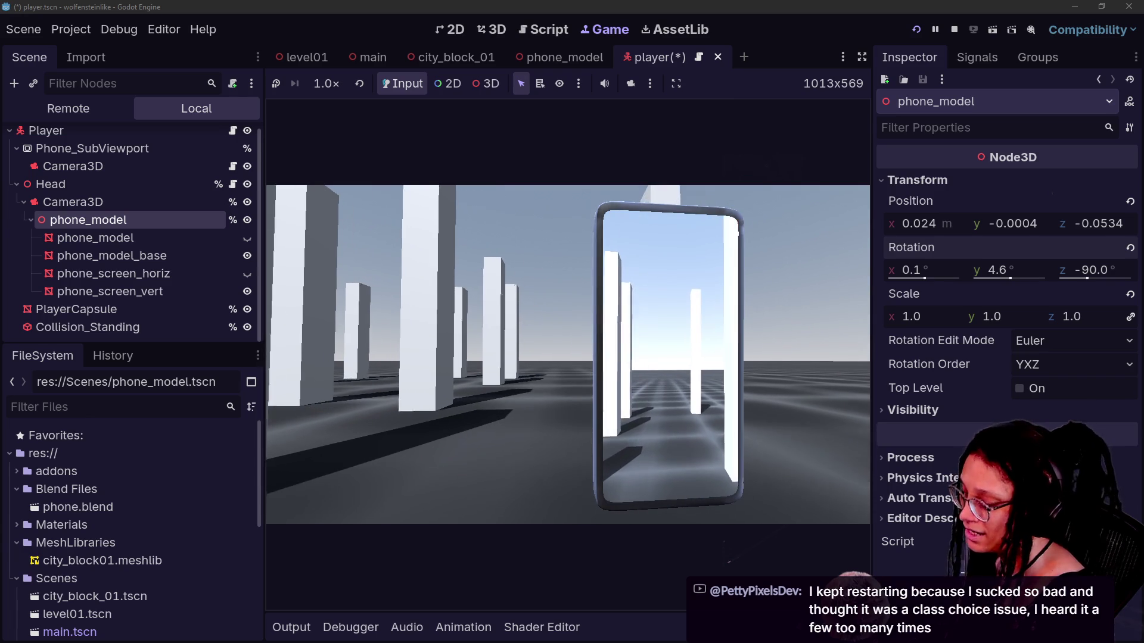
{"action": "mouse_move", "coordinate": [1020, 272]}
{"action": "left_mouse_down"}
{"action": "mouse_move", "coordinate": [1037, 272]}
{"action": "mouse_move", "coordinate": [1006, 272]}
{"action": "left_mouse_up"}
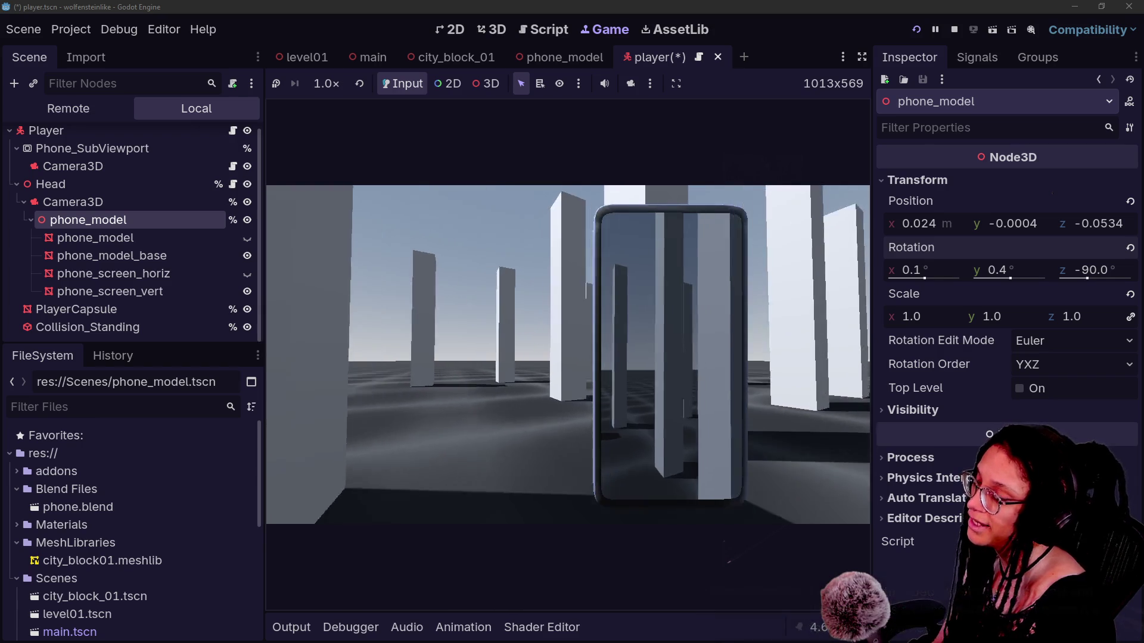
{"action": "mouse_move", "coordinate": [941, 262]}
{"action": "left_mouse_down"}
{"action": "mouse_move", "coordinate": [876, 262]}
{"action": "mouse_move", "coordinate": [911, 262]}
{"action": "left_mouse_up"}
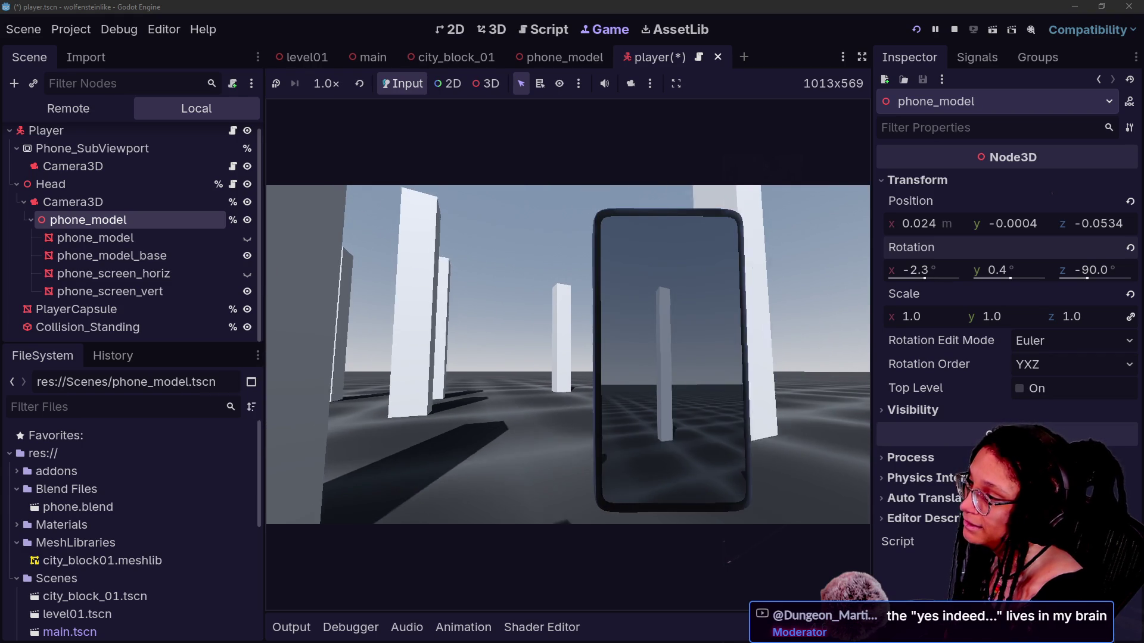
{"action": "left_click_drag", "start_coordinate": [1026, 265], "coordinate": [1016, 266]}
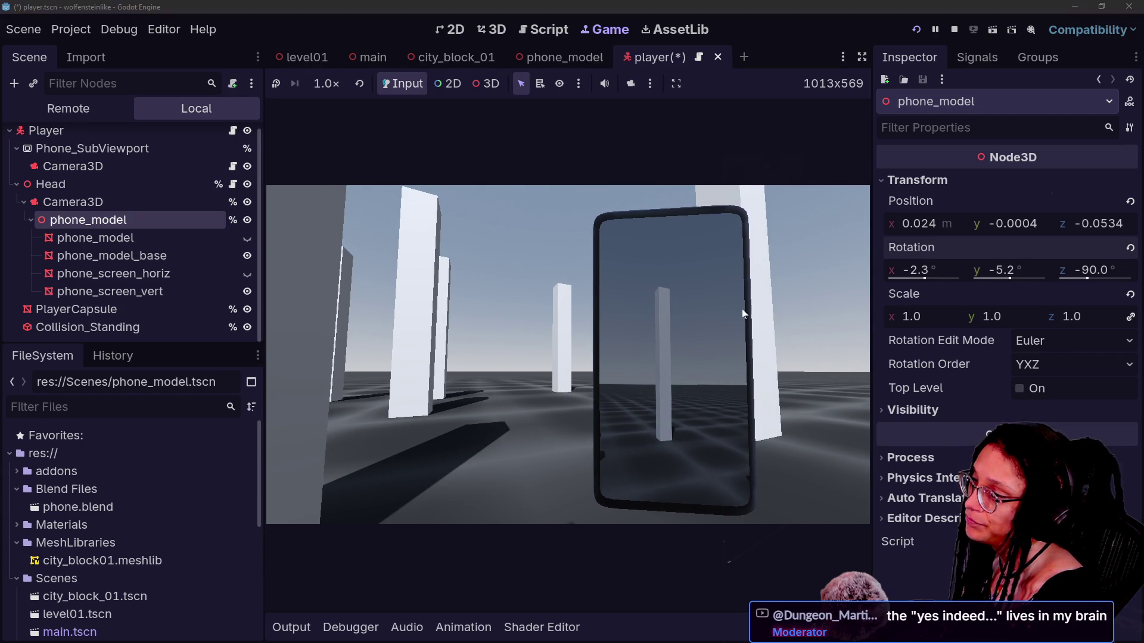
{"action": "left_click", "coordinate": [665, 302]}
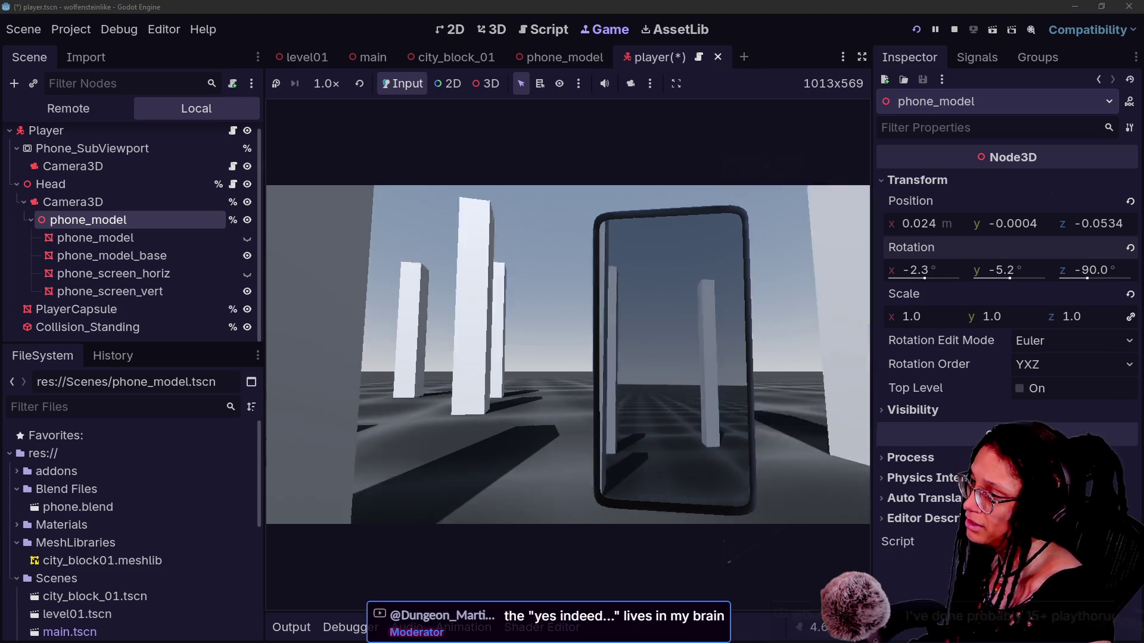
Step: Walk among the pillars and try phone_model Y rotations from 4.7° toward 10.7°
{"action": "key", "text": "w"}
{"action": "key", "text": "Escape"}
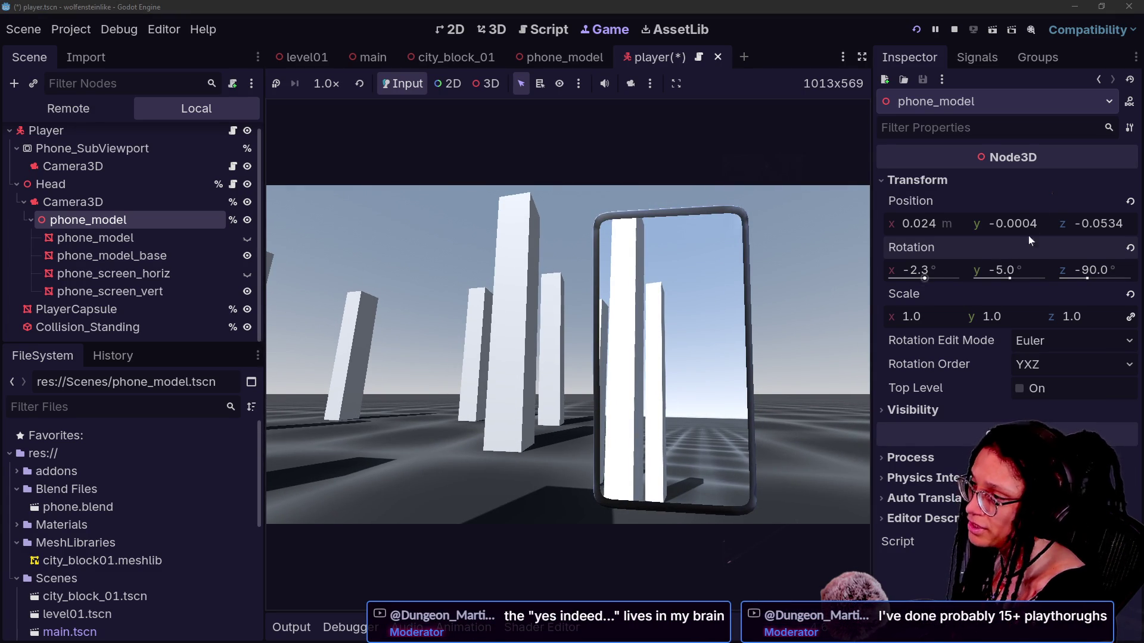
{"action": "left_click", "coordinate": [1006, 271]}
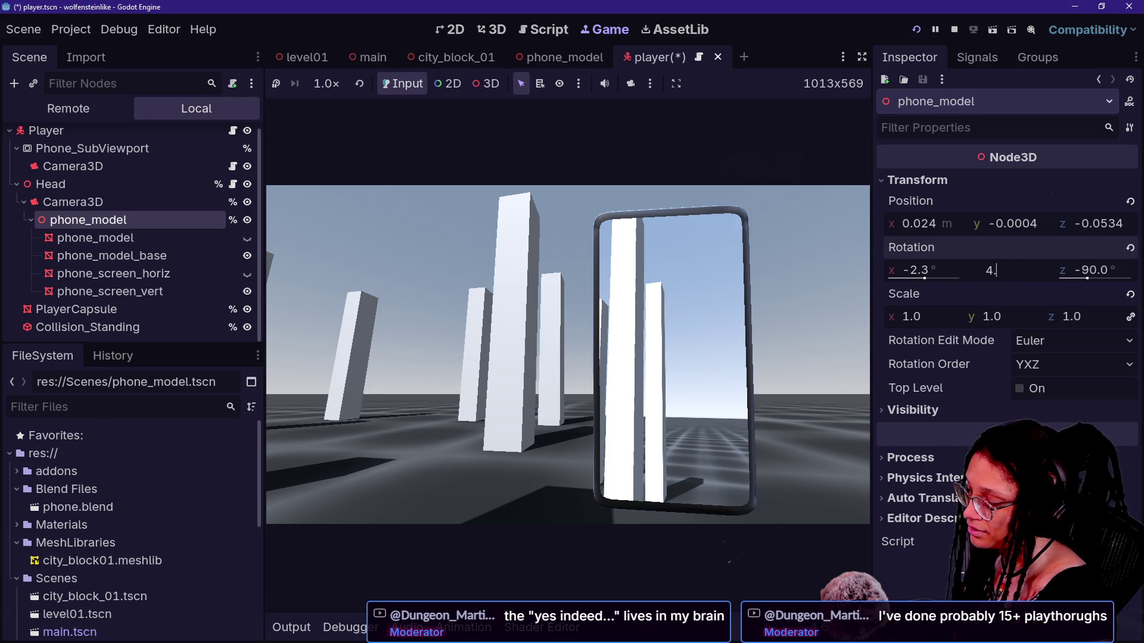
{"action": "type", "text": "7"}
{"action": "key", "text": "Return"}
{"action": "left_click_drag", "start_coordinate": [1011, 279], "coordinate": [1024, 279]}
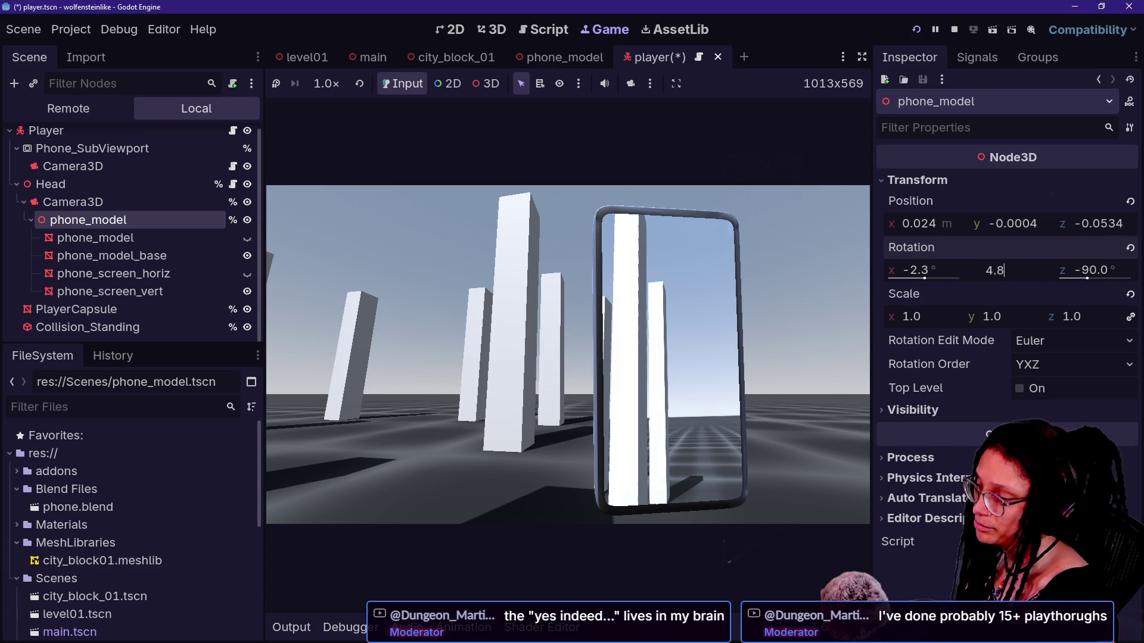
{"action": "type", "text": "4.9"}
Step: Step the Y rotation through 4.9°, 5.0° and 3.0° to 1.0°, then save
{"action": "left_click", "coordinate": [736, 314]}
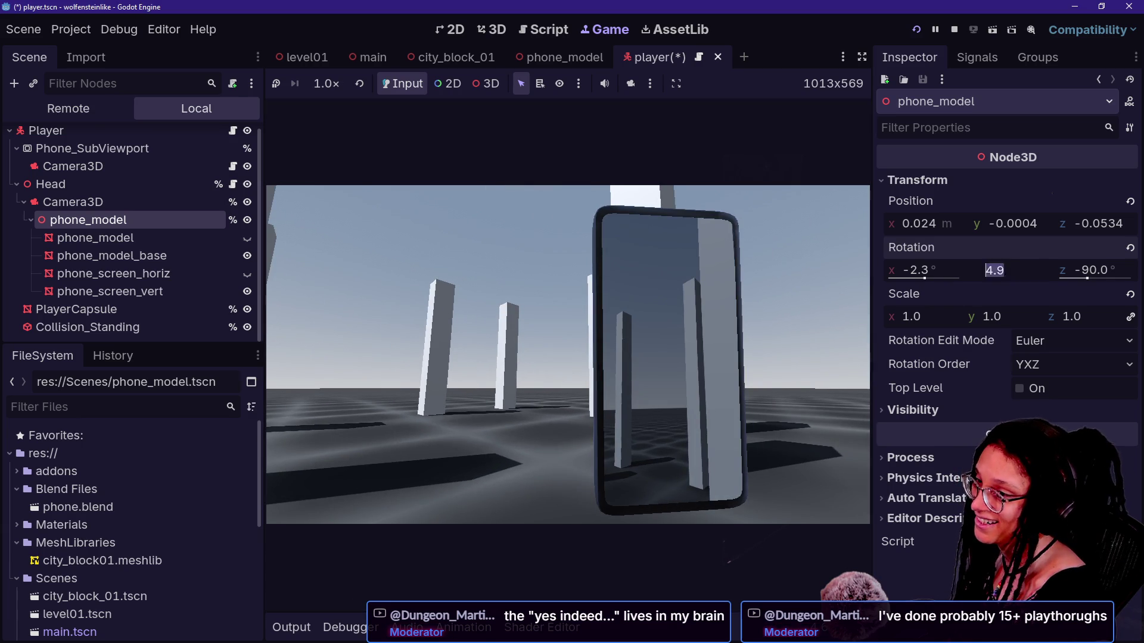
{"action": "type", "text": "5"}
{"action": "key", "text": "Return"}
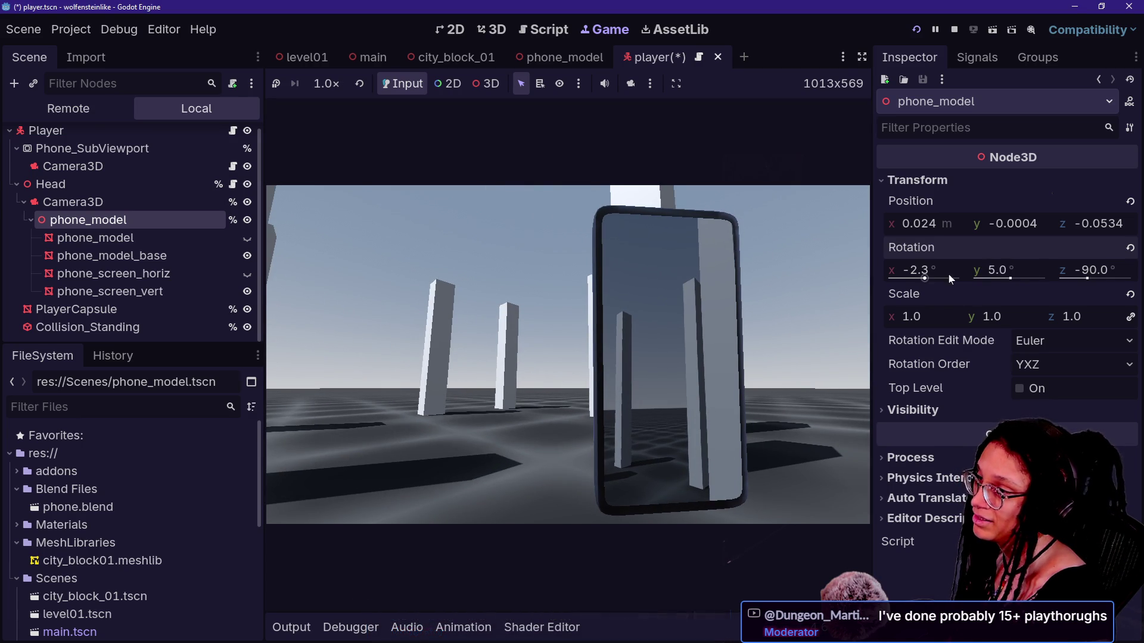
{"action": "type", "text": "3"}
{"action": "key", "text": "Return"}
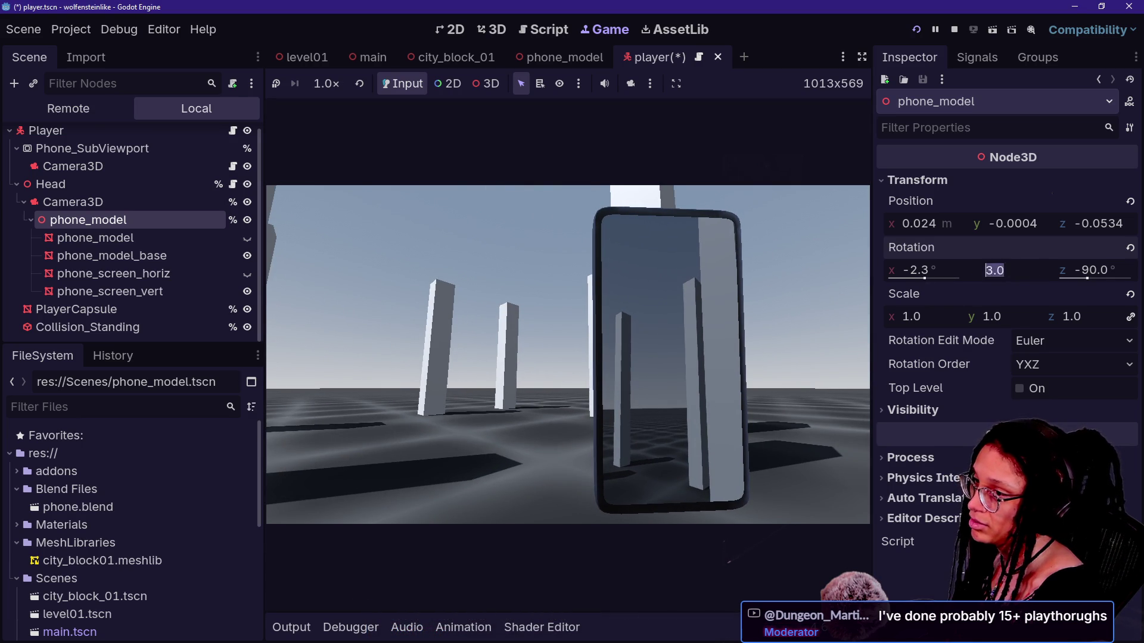
{"action": "type", "text": "1"}
{"action": "key", "text": "Return"}
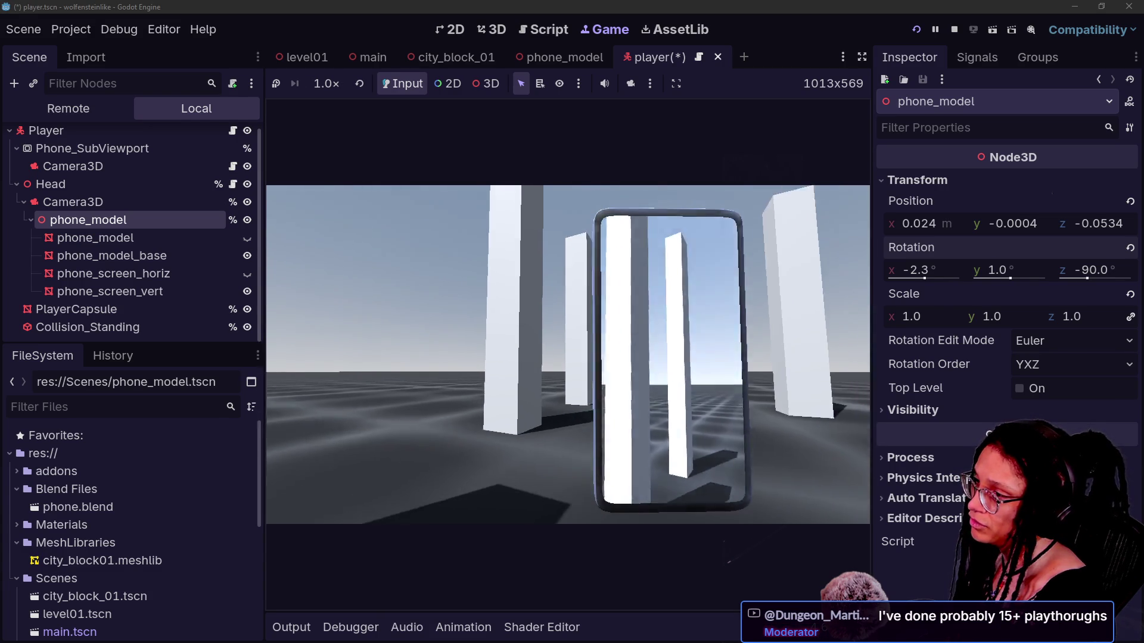
{"action": "key", "text": "Escape"}
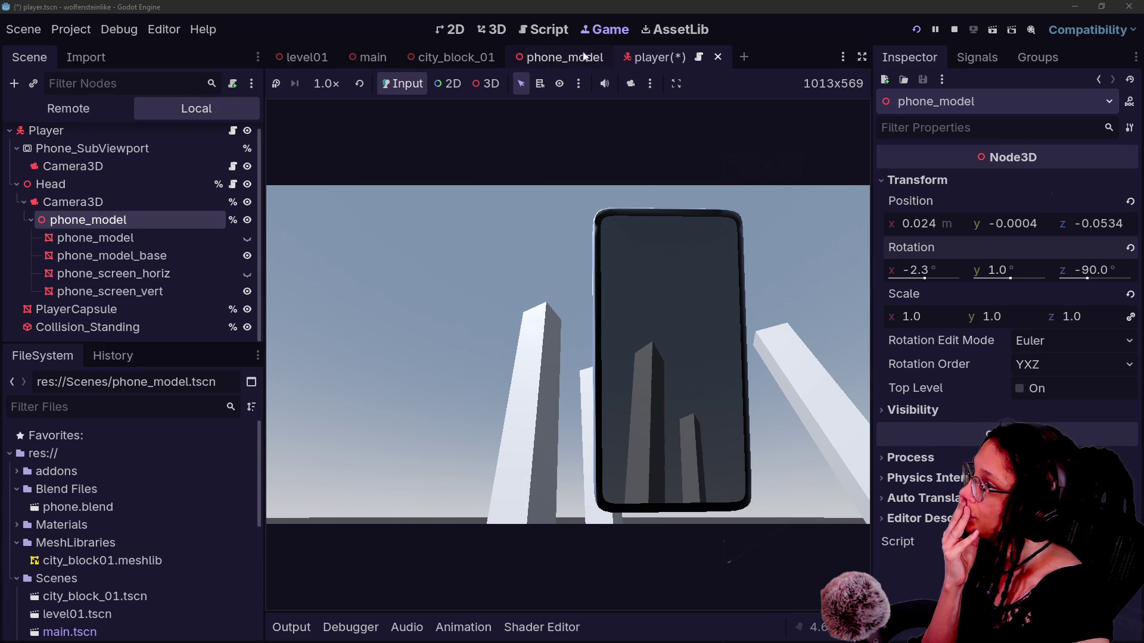
{"action": "key", "text": "ctrl+s"}
Step: View the main scene DirectionalLight3D's Shadow settings, then switch to the GitHub issue
{"action": "left_click", "coordinate": [303, 57]}
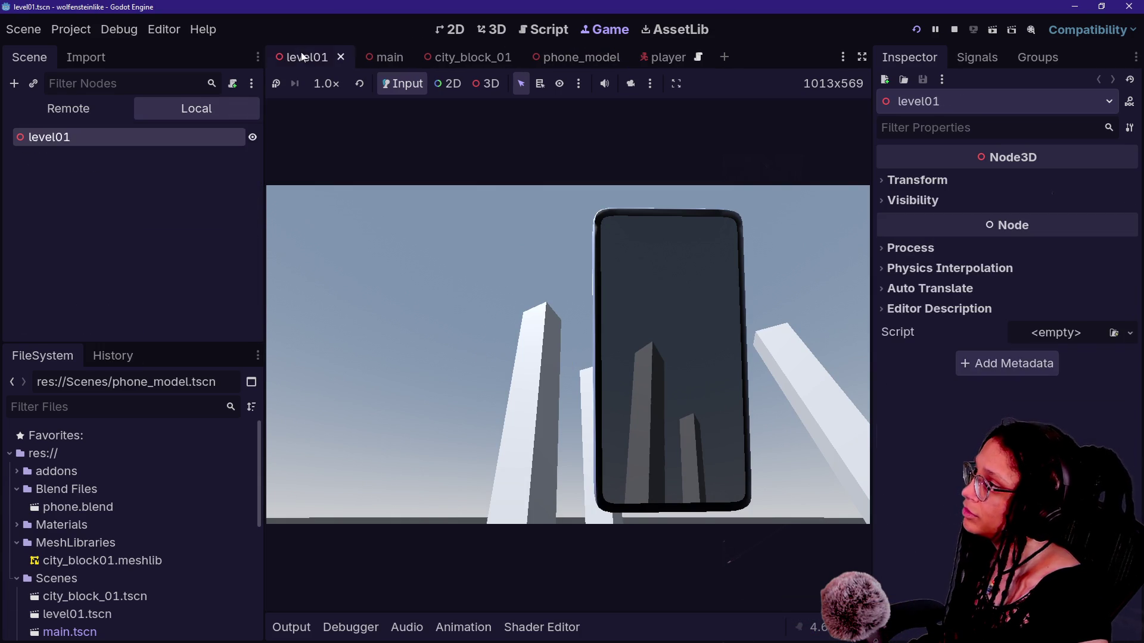
{"action": "left_click", "coordinate": [384, 55]}
{"action": "left_click", "coordinate": [177, 172]}
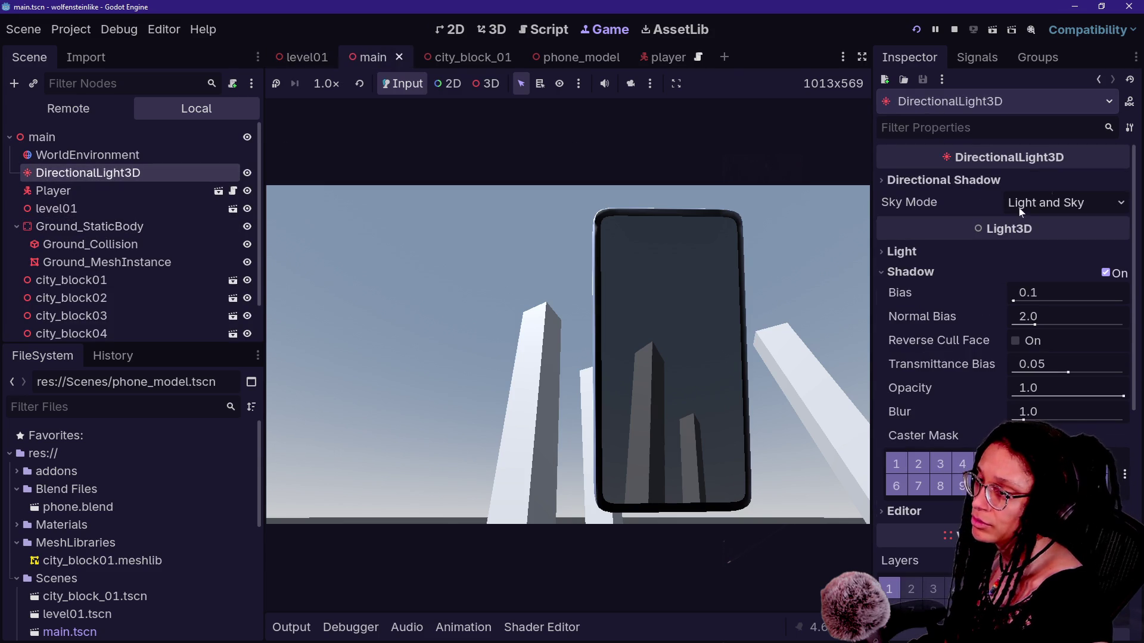
{"action": "scroll", "coordinate": [912, 301], "scroll_direction": "down", "scroll_amount": 2}
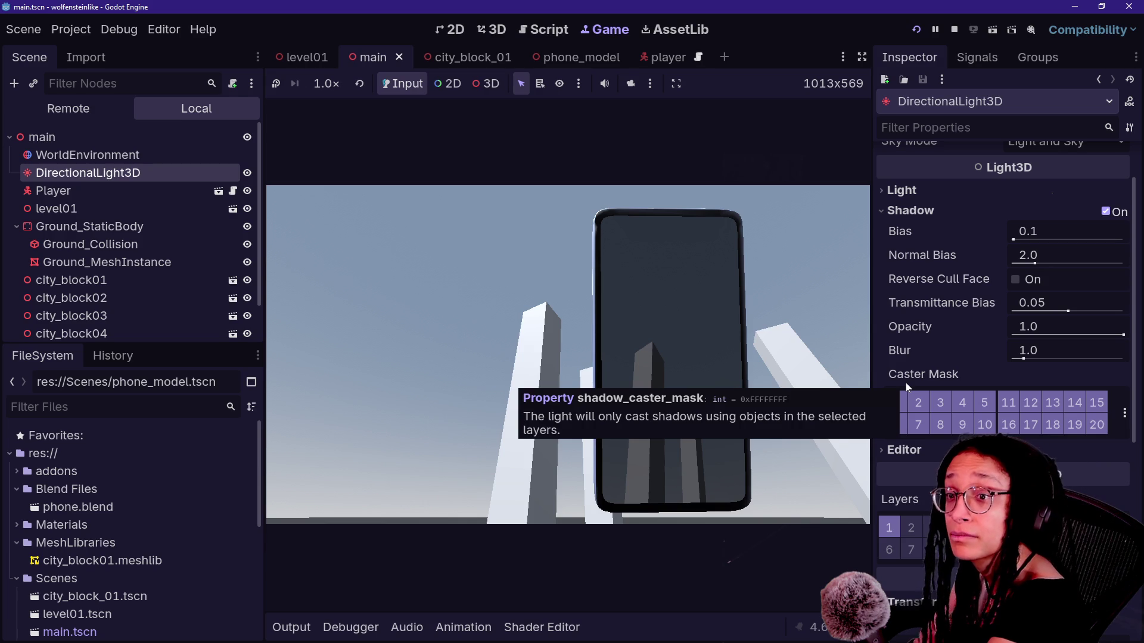
{"action": "key", "text": "alt+Tab"}
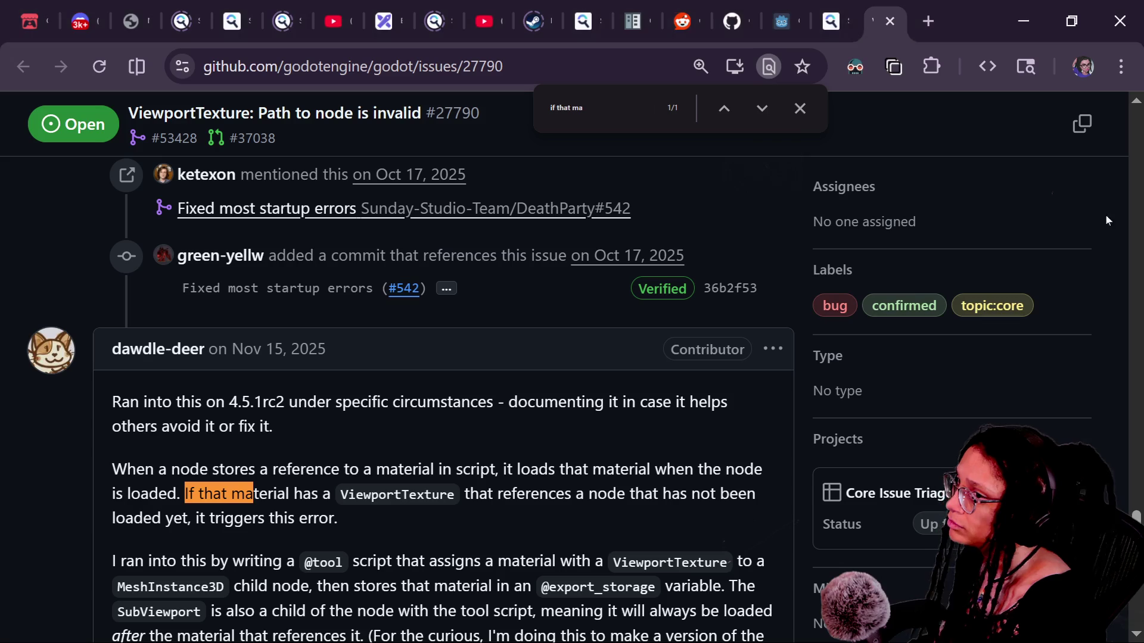
Step: Inspect phone_for_tripod's screen mesh, Camera3D visibility layers and SubViewport settings
{"action": "key", "text": "alt+Tab"}
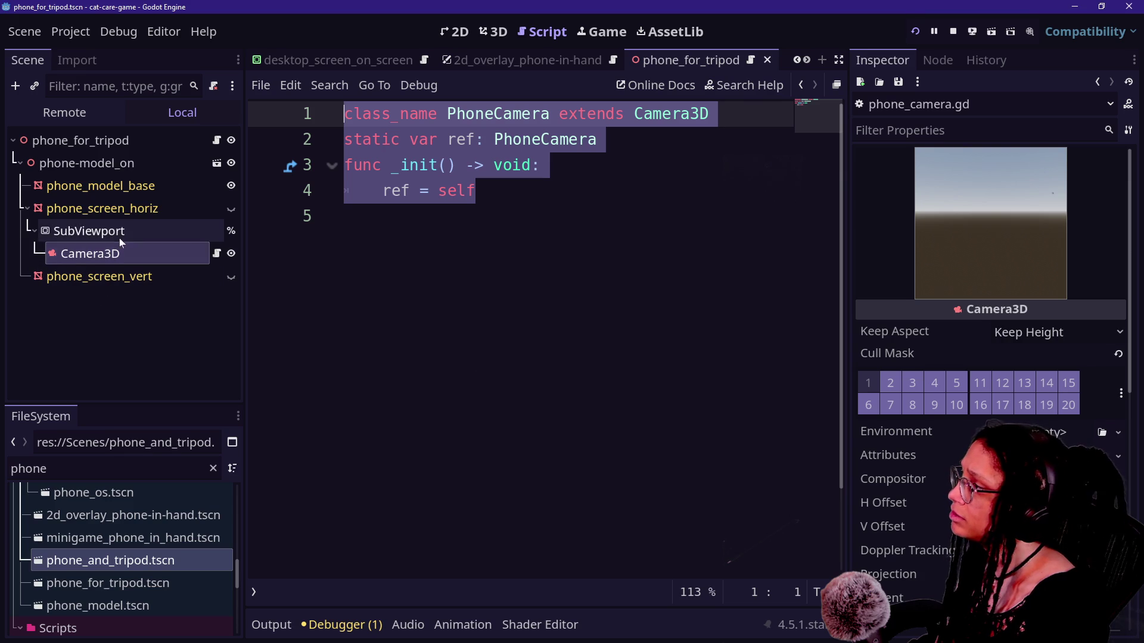
{"action": "left_click", "coordinate": [130, 215]}
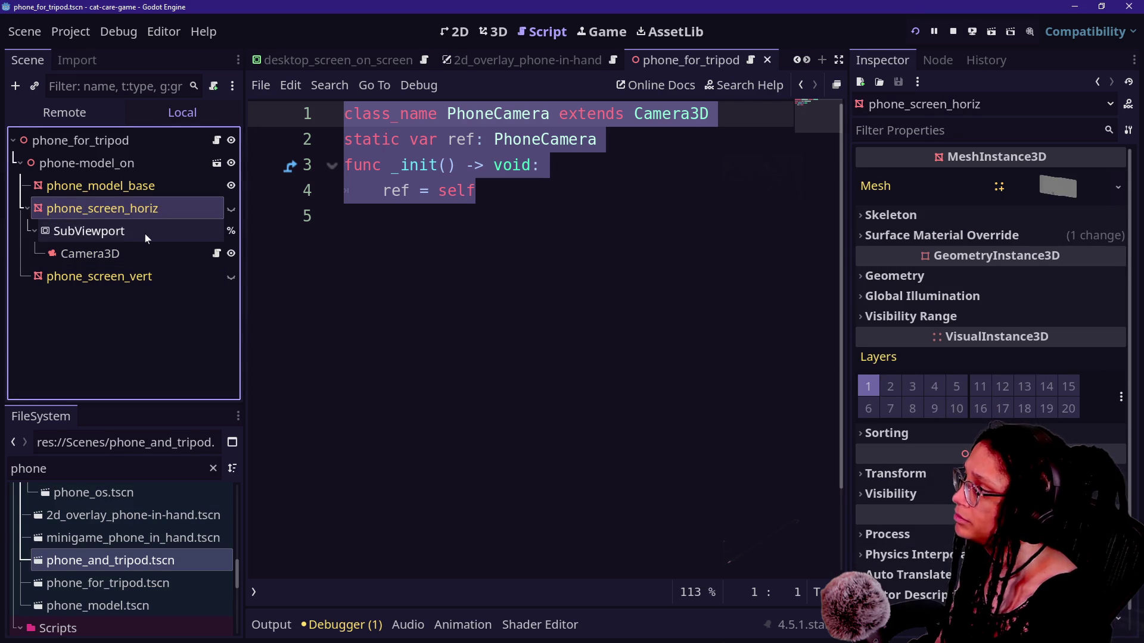
{"action": "left_click", "coordinate": [146, 253]}
{"action": "scroll", "coordinate": [931, 390], "scroll_direction": "down", "scroll_amount": 5}
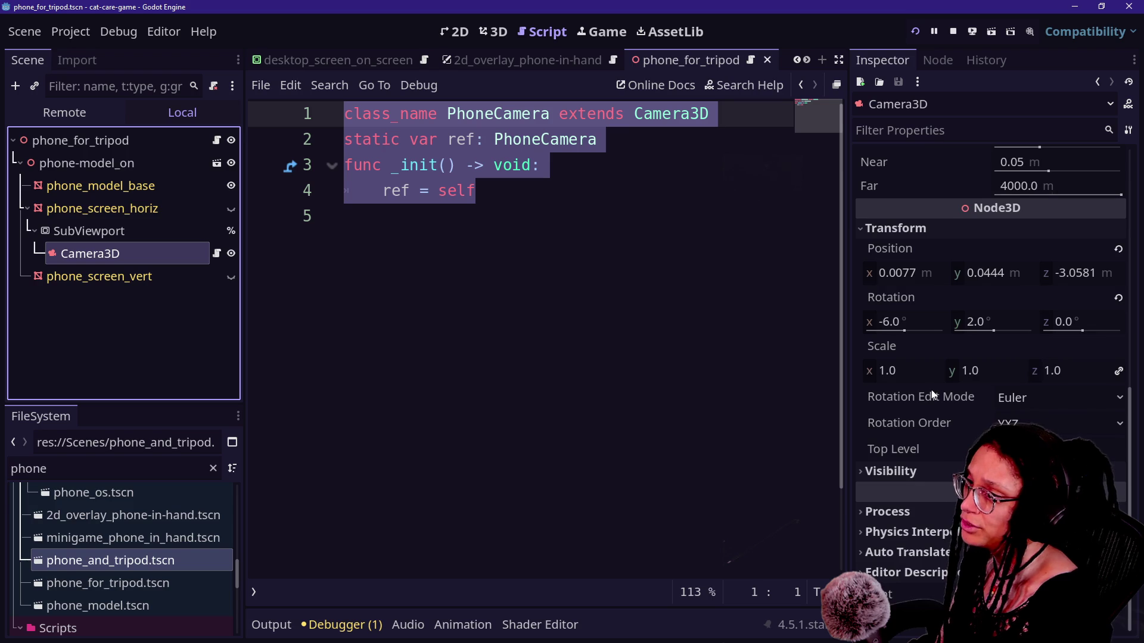
{"action": "left_click", "coordinate": [912, 474]}
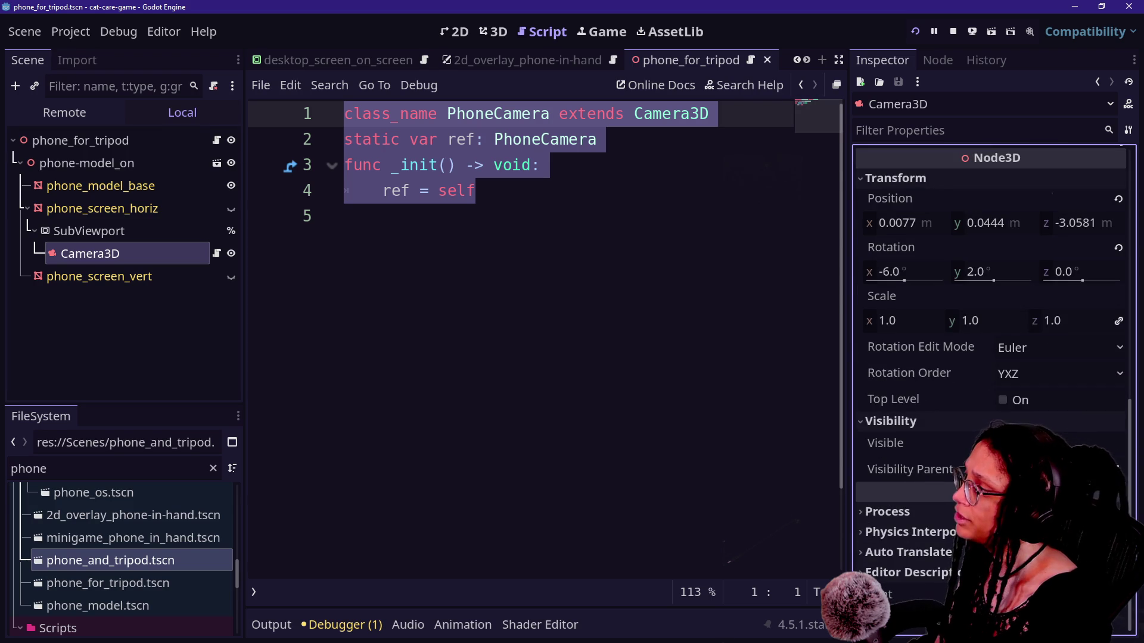
{"action": "left_click", "coordinate": [89, 231]}
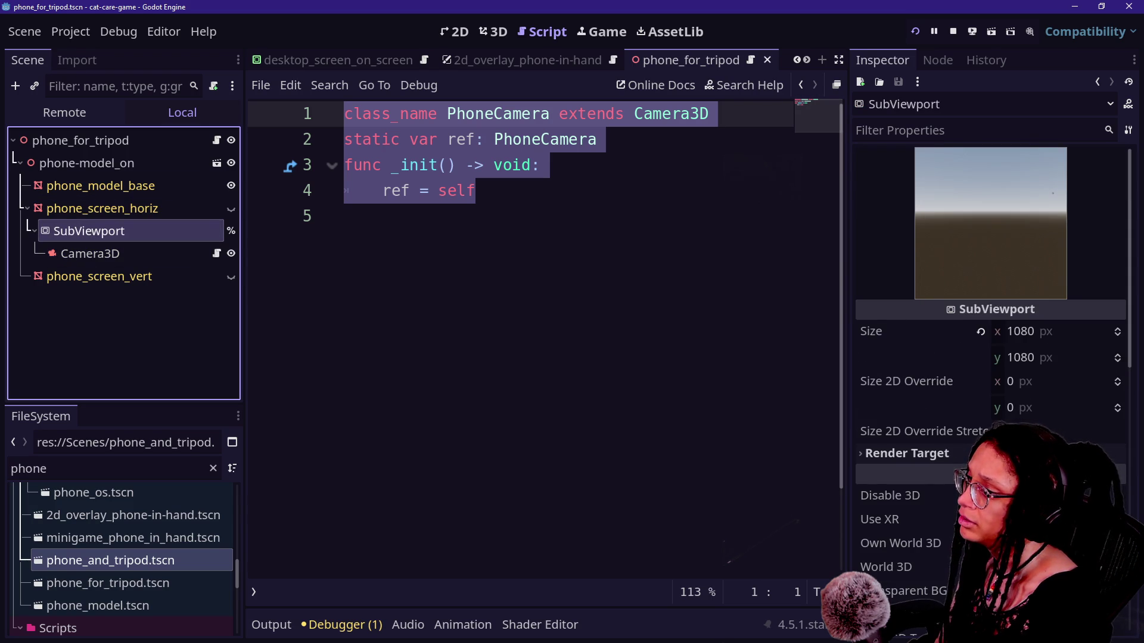
{"action": "scroll", "coordinate": [914, 332], "scroll_direction": "down", "scroll_amount": 10}
{"action": "scroll", "coordinate": [914, 328], "scroll_direction": "up", "scroll_amount": 10}
{"action": "scroll", "coordinate": [913, 332], "scroll_direction": "down", "scroll_amount": 6}
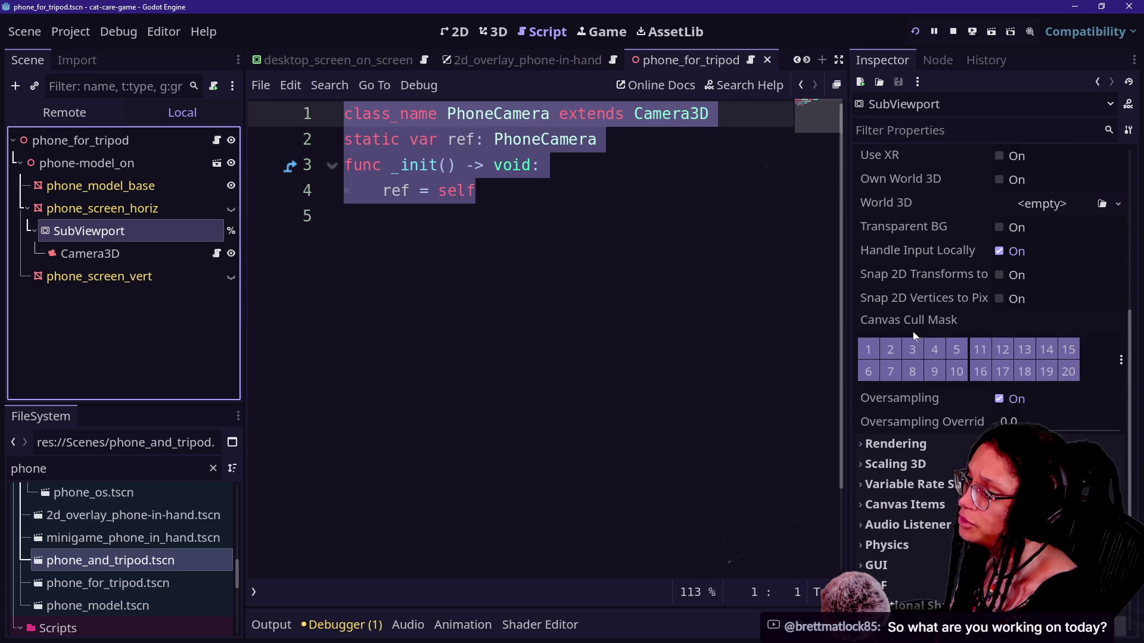
{"action": "scroll", "coordinate": [318, 70], "scroll_direction": "up", "scroll_amount": 4}
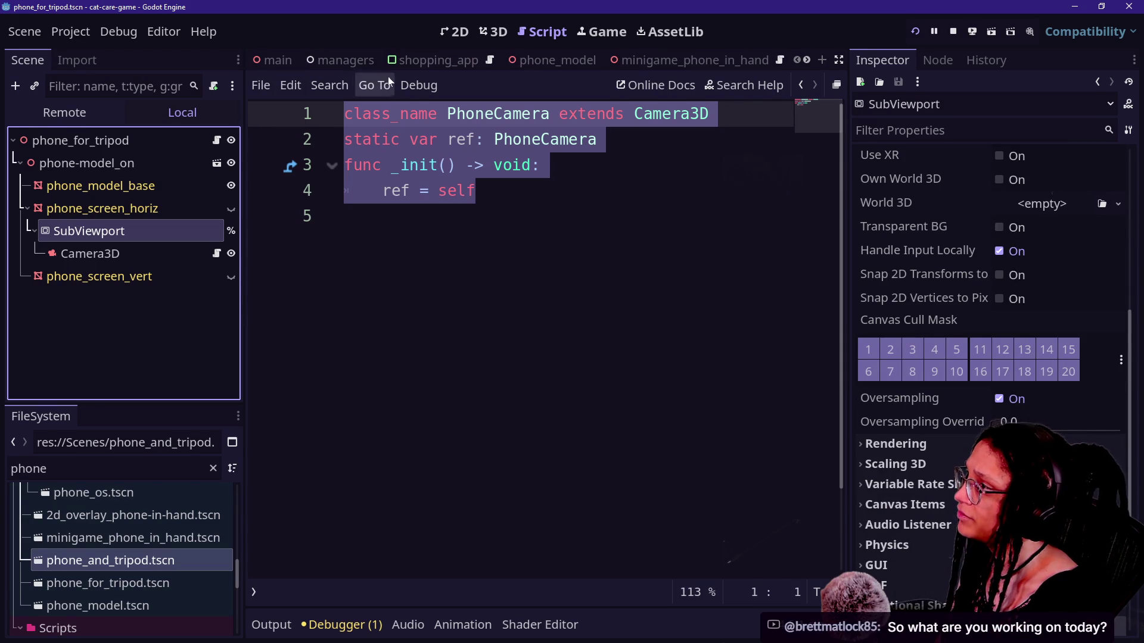
Step: In the main scene, review DirectionalLight3D's layers 1 and 2 (PhoneCameraVisibleLayer)
{"action": "left_click", "coordinate": [272, 60]}
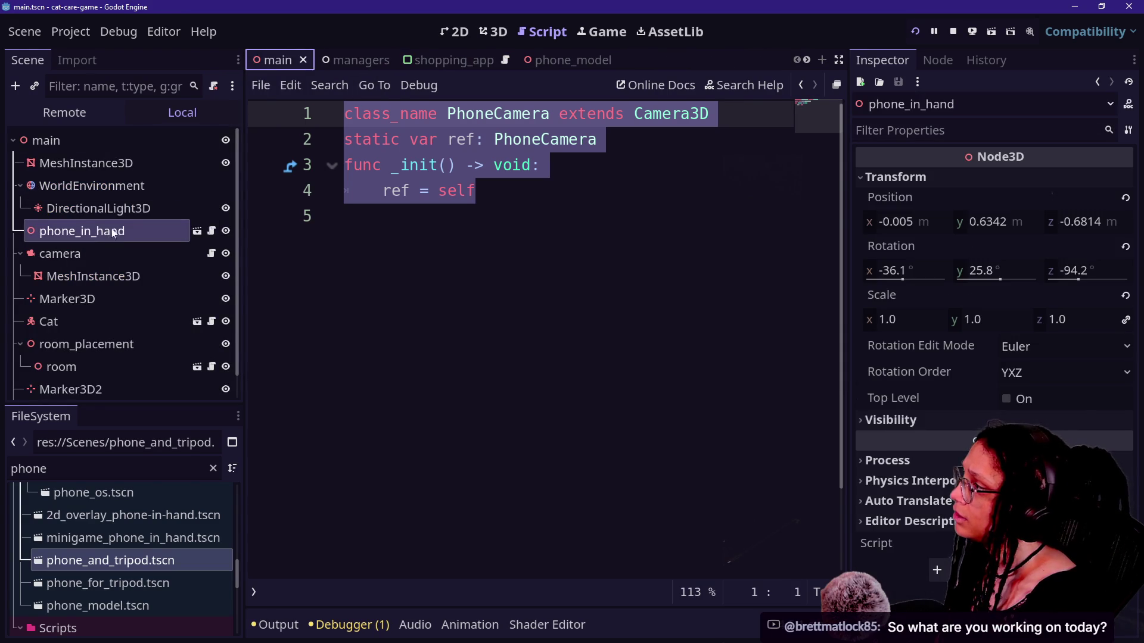
{"action": "left_click", "coordinate": [197, 209]}
{"action": "scroll", "coordinate": [917, 396], "scroll_direction": "down", "scroll_amount": 10}
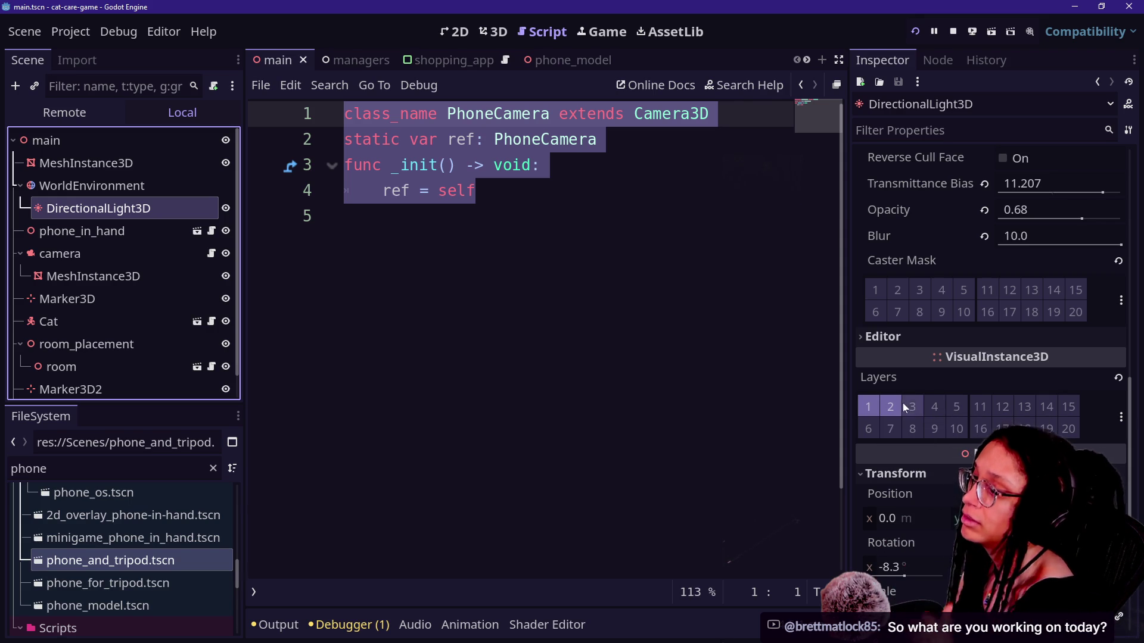
{"action": "key", "text": "alt+Tab"}
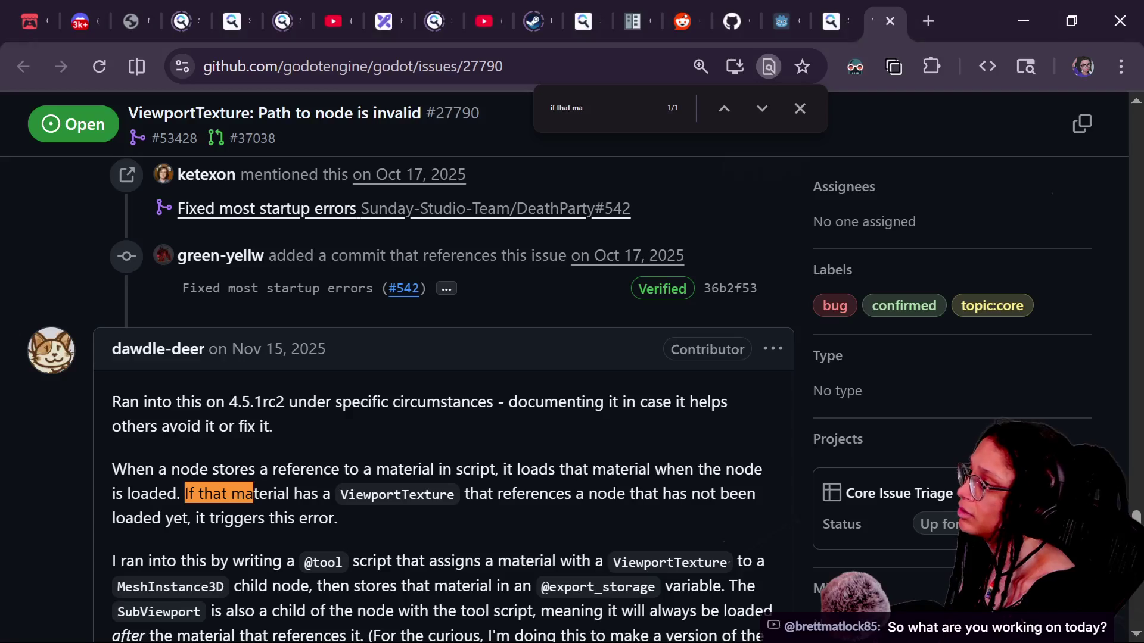
{"action": "key", "text": "alt+Tab"}
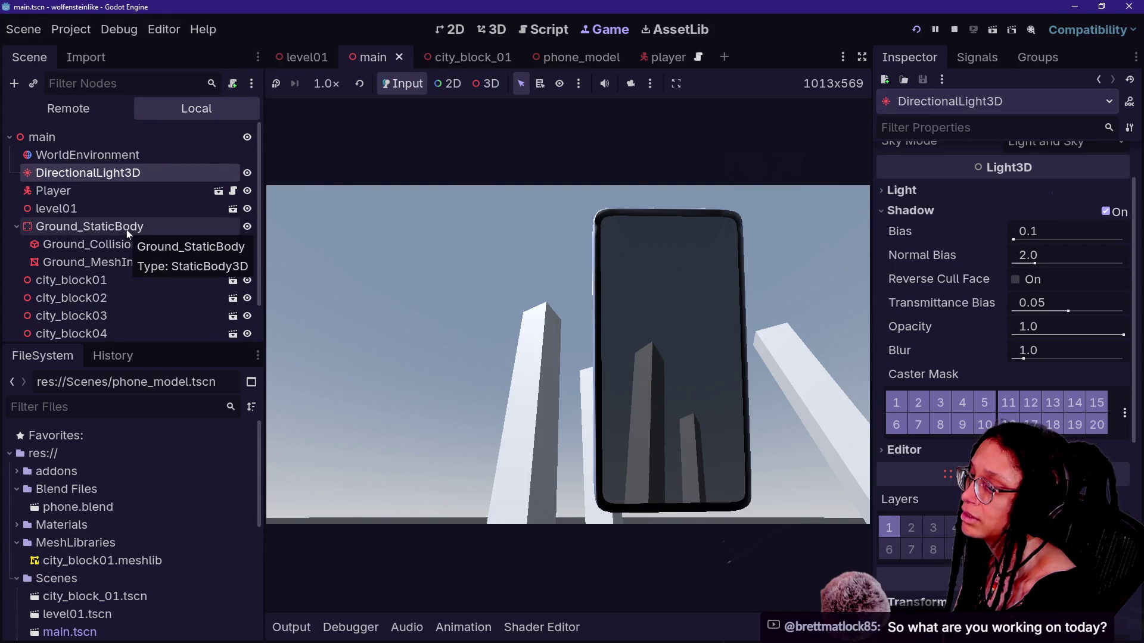
{"action": "key", "text": "alt+Tab"}
{"action": "key", "text": "alt+Tab"}
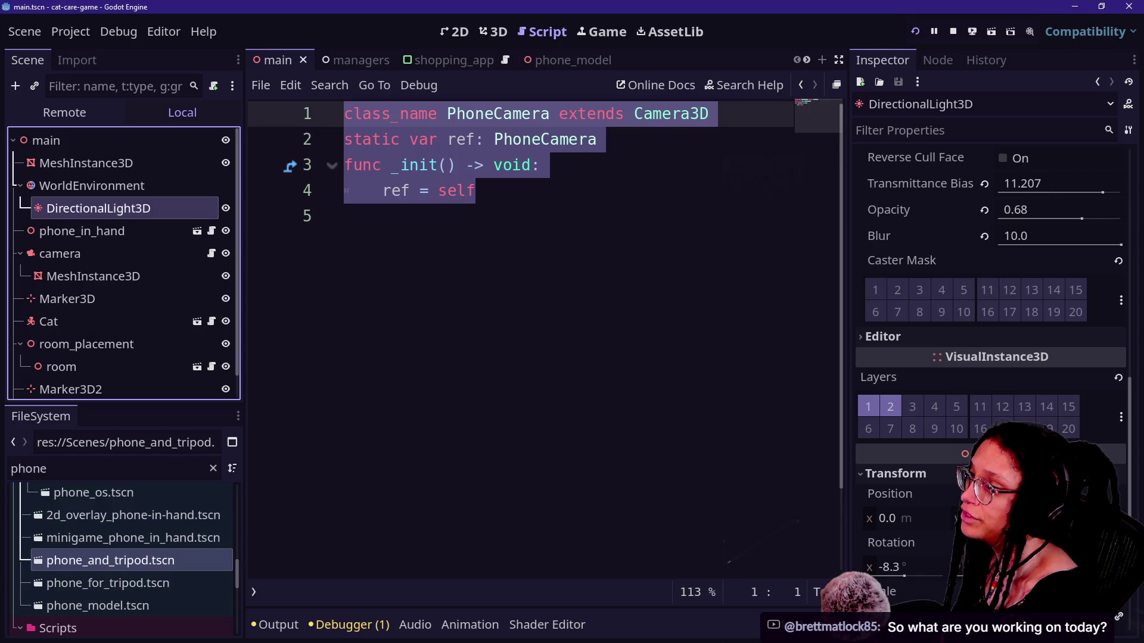
Step: In the 3D view, select room under room_placement and open room.tscn
{"action": "left_click", "coordinate": [494, 31]}
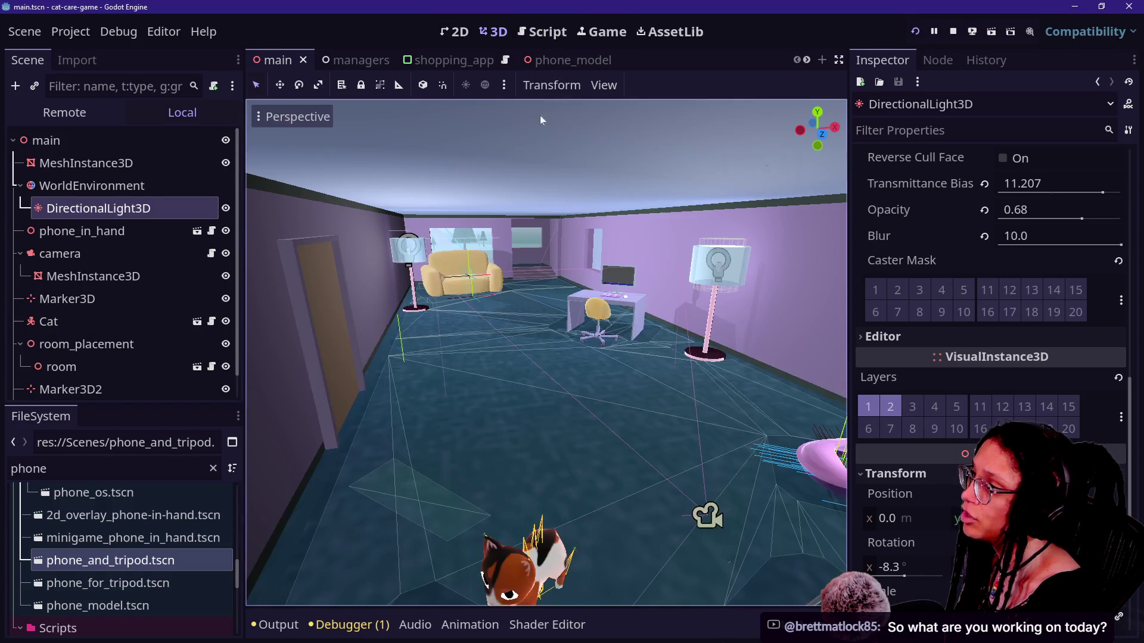
{"action": "left_click", "coordinate": [602, 307]}
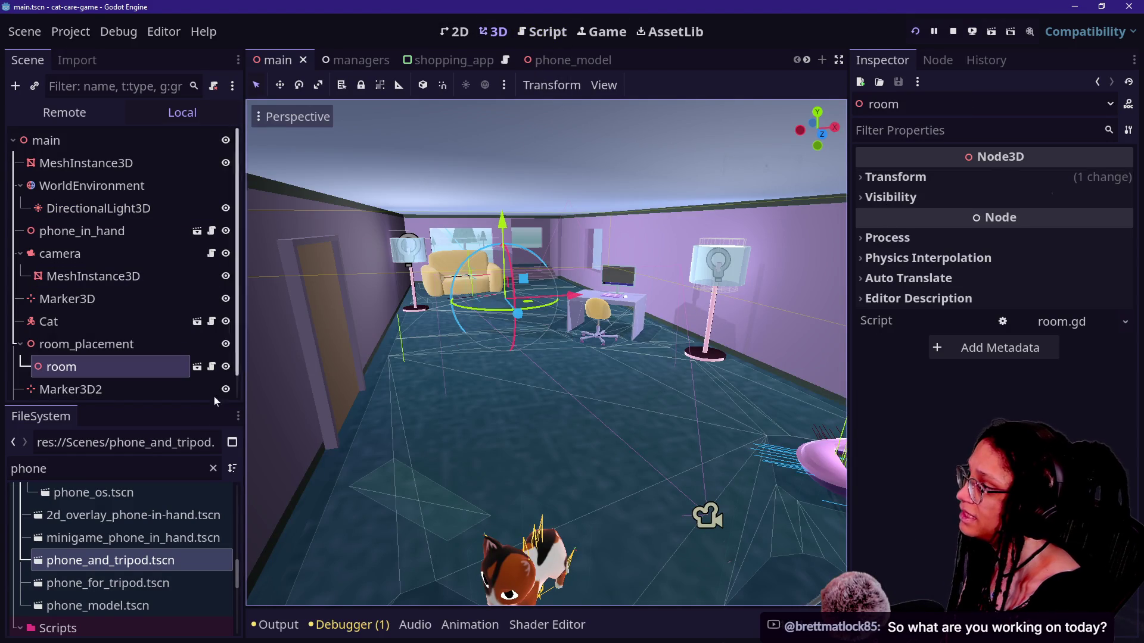
{"action": "scroll", "coordinate": [128, 340], "scroll_direction": "down", "scroll_amount": 1}
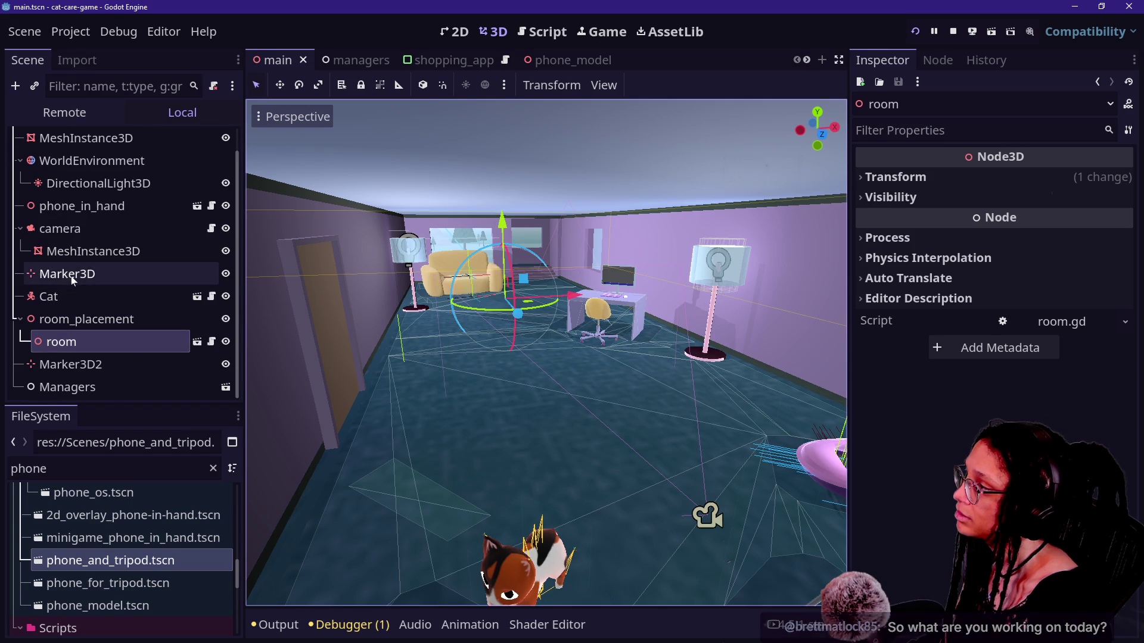
{"action": "left_click", "coordinate": [65, 328]}
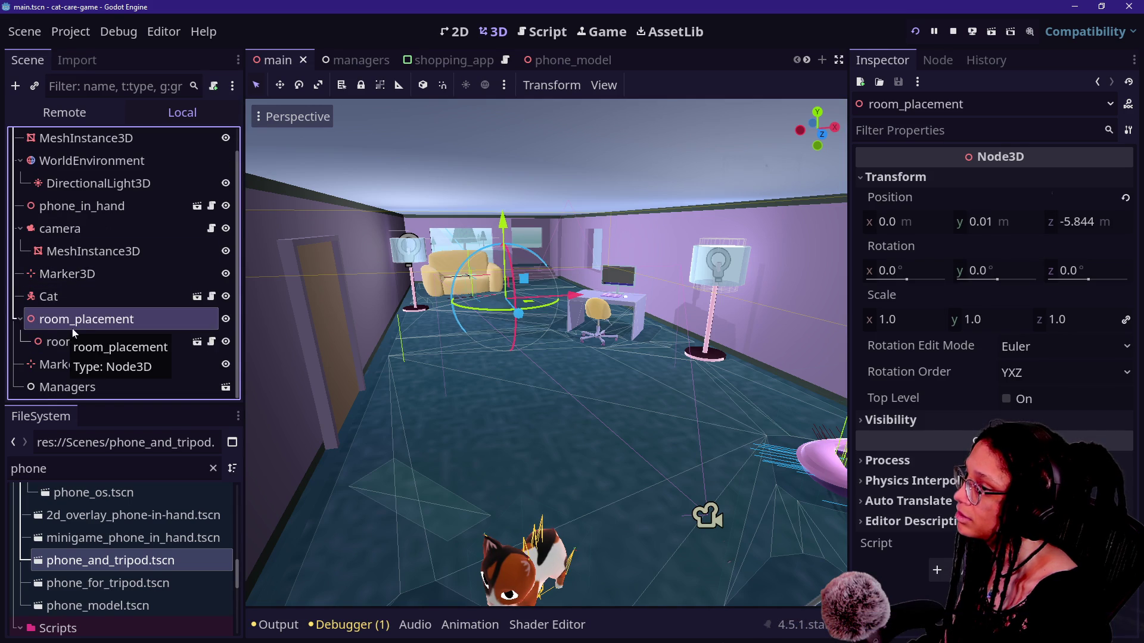
{"action": "left_click", "coordinate": [197, 341]}
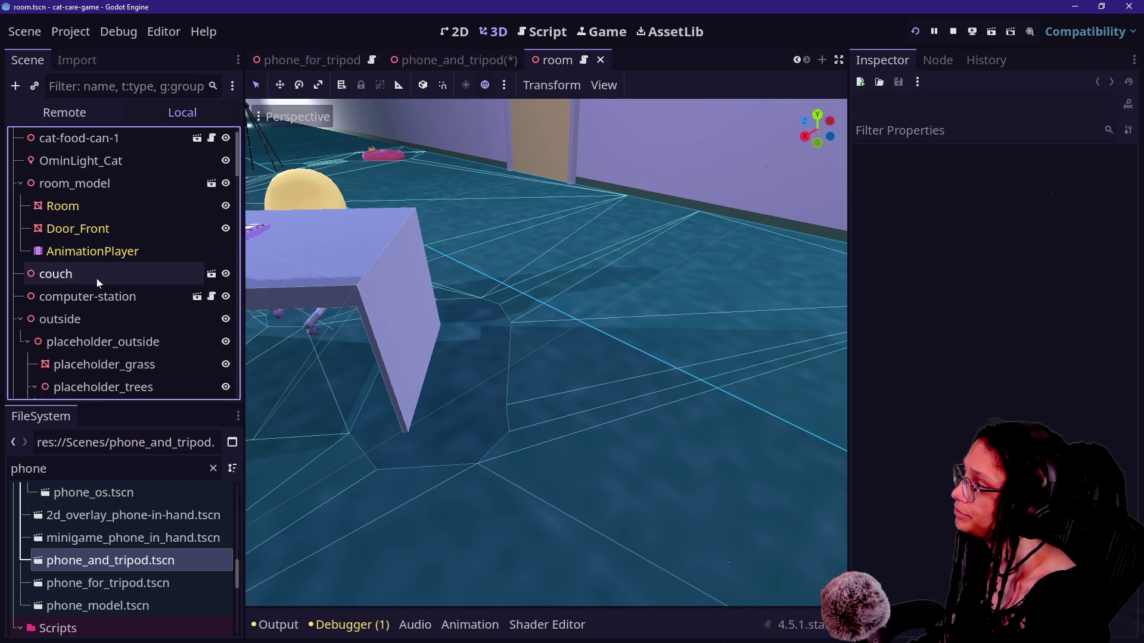
Step: Inspect the couch's transform and placeholder_outside's visibility settings
{"action": "left_click", "coordinate": [96, 278]}
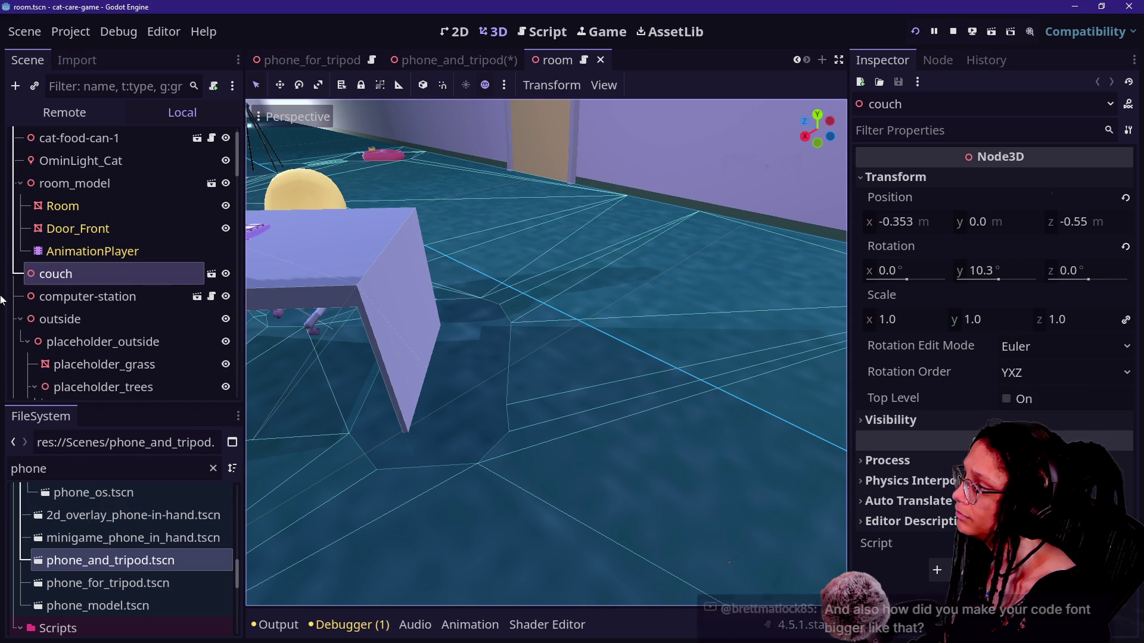
{"action": "left_click", "coordinate": [74, 344]}
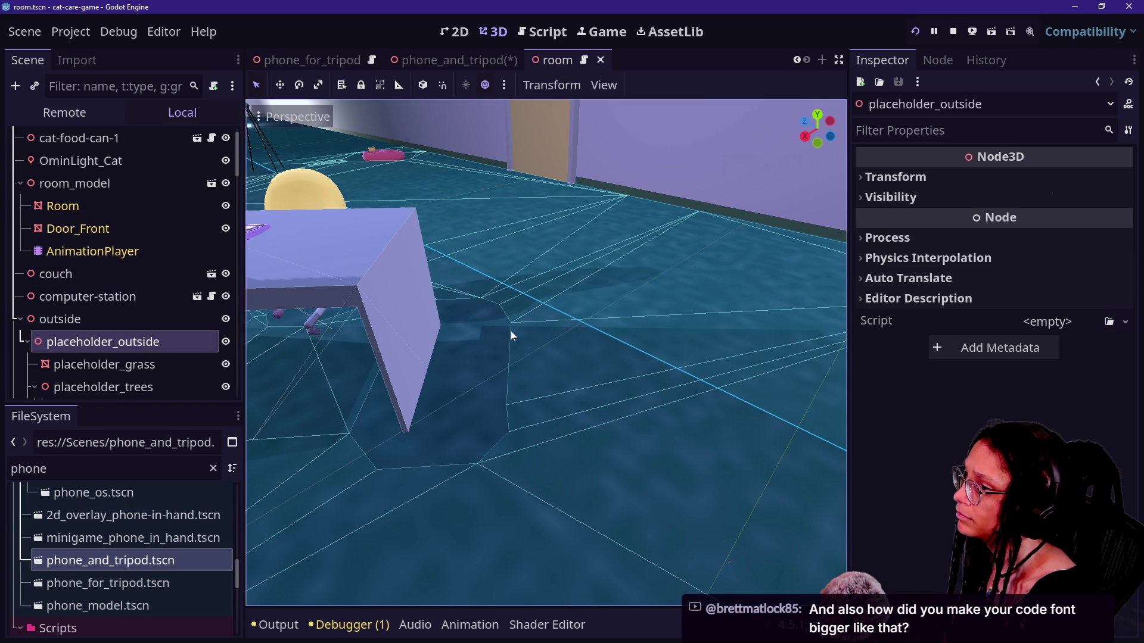
{"action": "left_click", "coordinate": [881, 198]}
{"action": "left_click", "coordinate": [881, 198]}
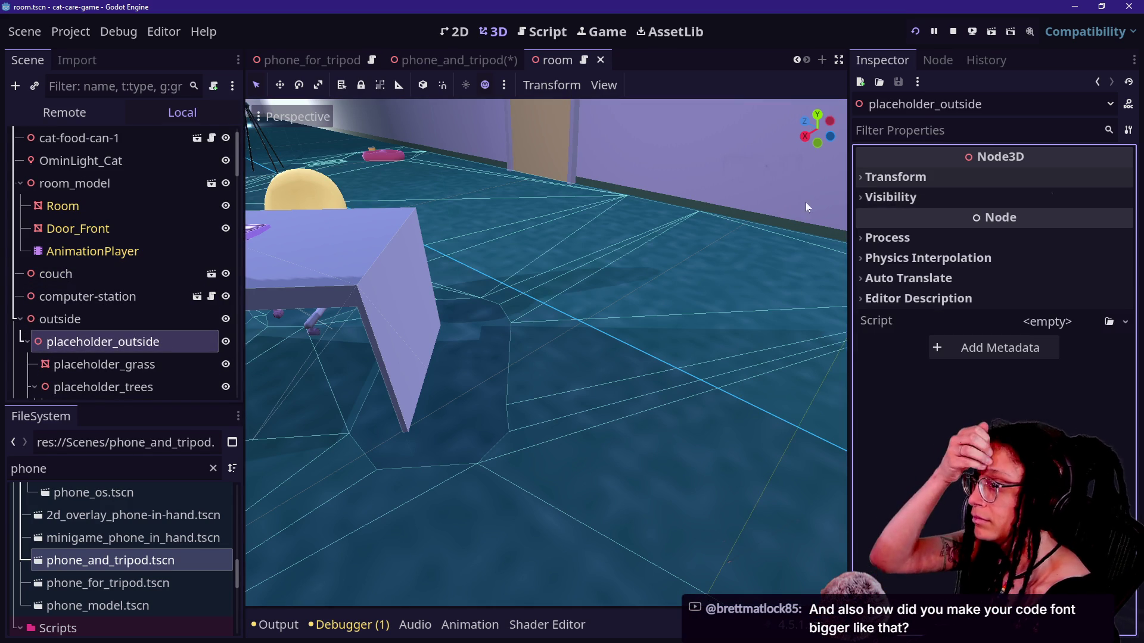
Step: Check placeholder_grass's layers, then bring up the running game with the tripod phone
{"action": "left_click", "coordinate": [104, 364]}
{"action": "scroll", "coordinate": [881, 309], "scroll_direction": "down", "scroll_amount": 5}
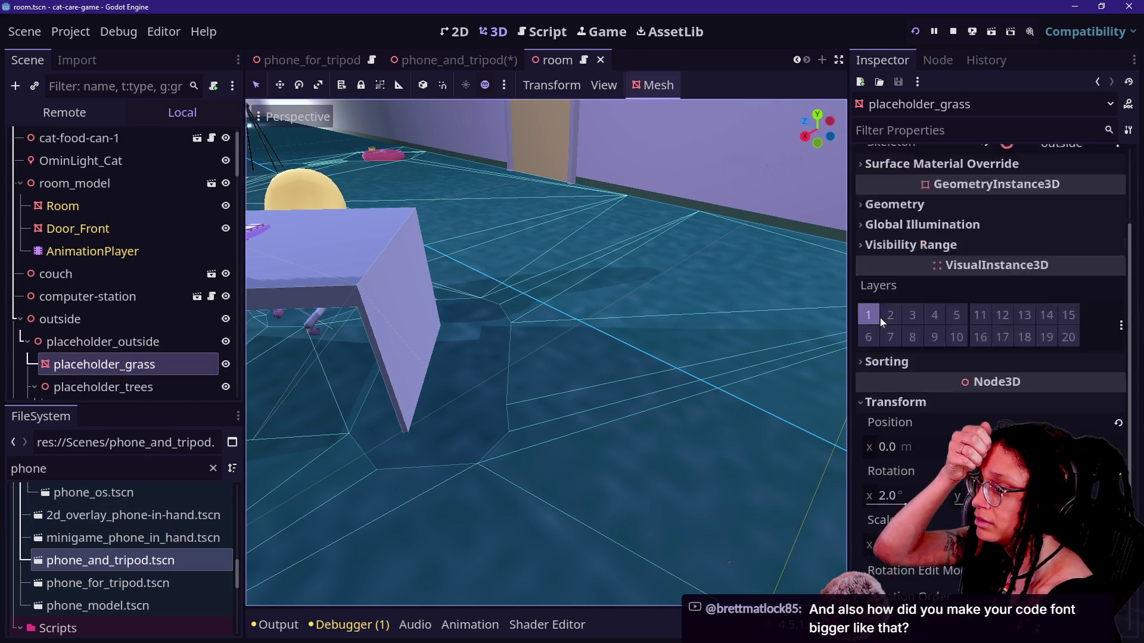
{"action": "scroll", "coordinate": [880, 297], "scroll_direction": "up", "scroll_amount": 3}
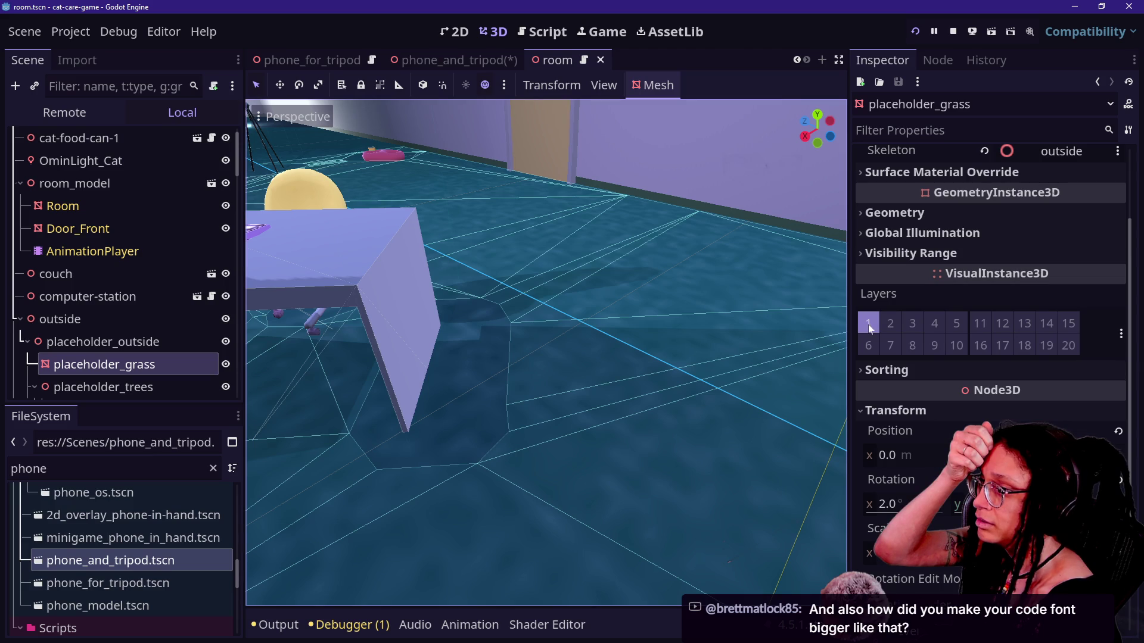
{"action": "left_click", "coordinate": [594, 32]}
{"action": "left_click", "coordinate": [525, 276]}
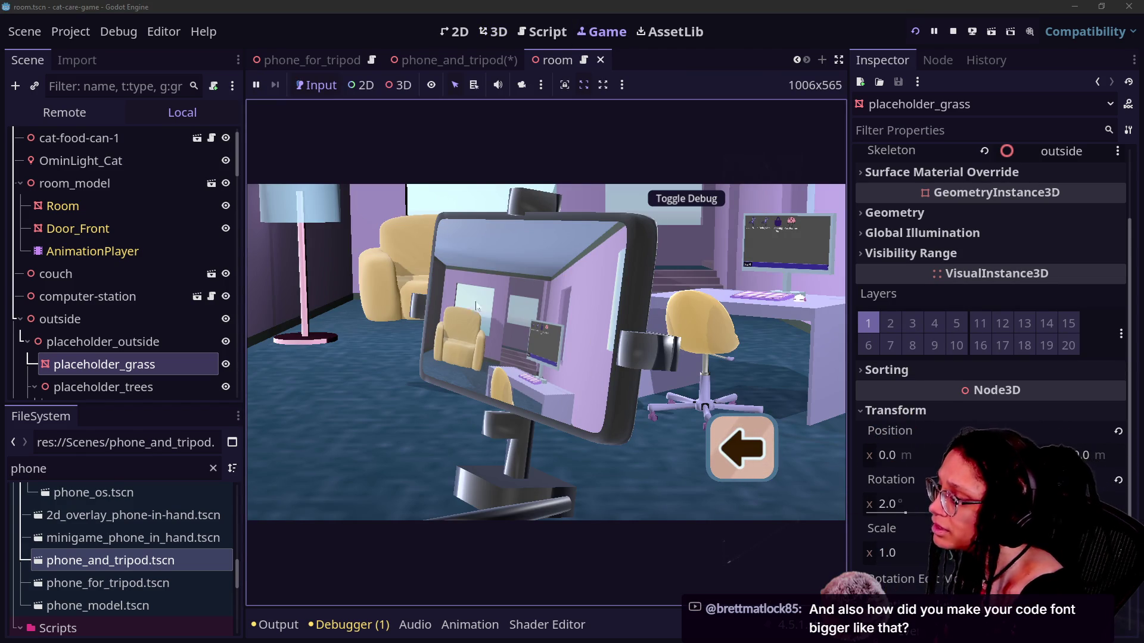
Step: Turn the tripod phone toward the camera and add the Room mesh to render layer 2
{"action": "left_click", "coordinate": [476, 320]}
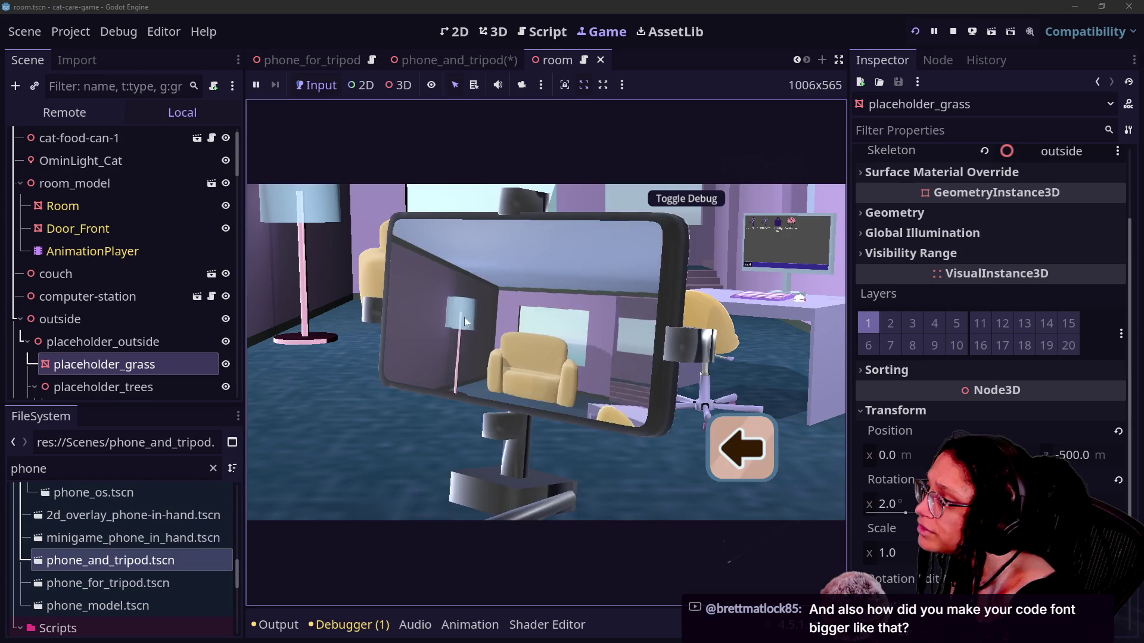
{"action": "left_click", "coordinate": [169, 274]}
{"action": "left_click", "coordinate": [137, 317]}
{"action": "left_click", "coordinate": [99, 162]}
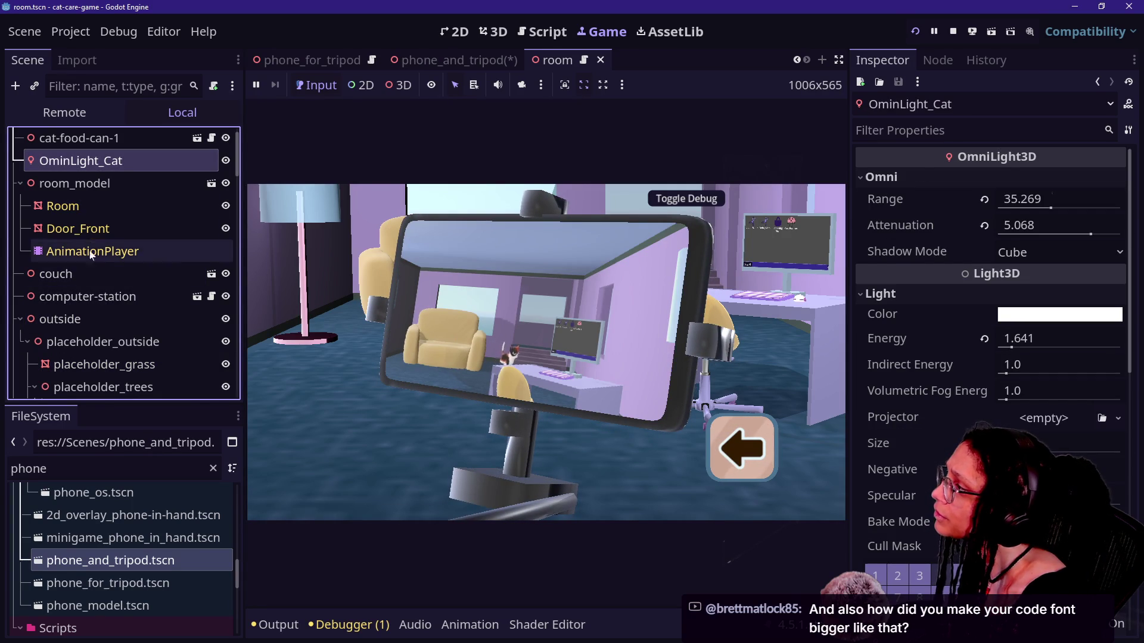
{"action": "left_click", "coordinate": [111, 211]}
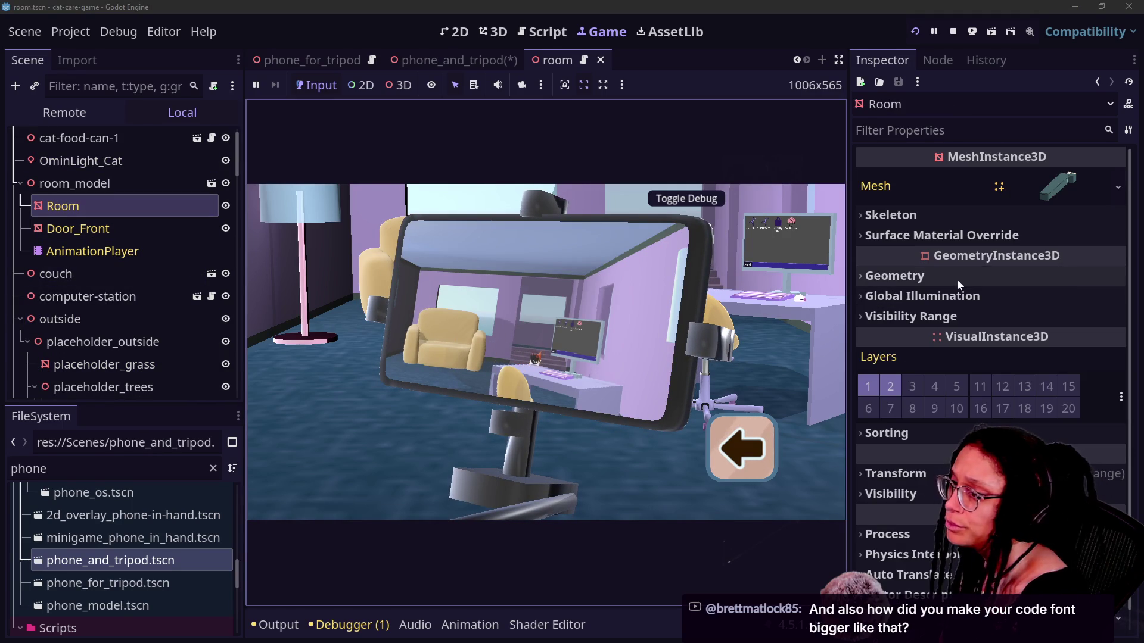
{"action": "left_click", "coordinate": [890, 387]}
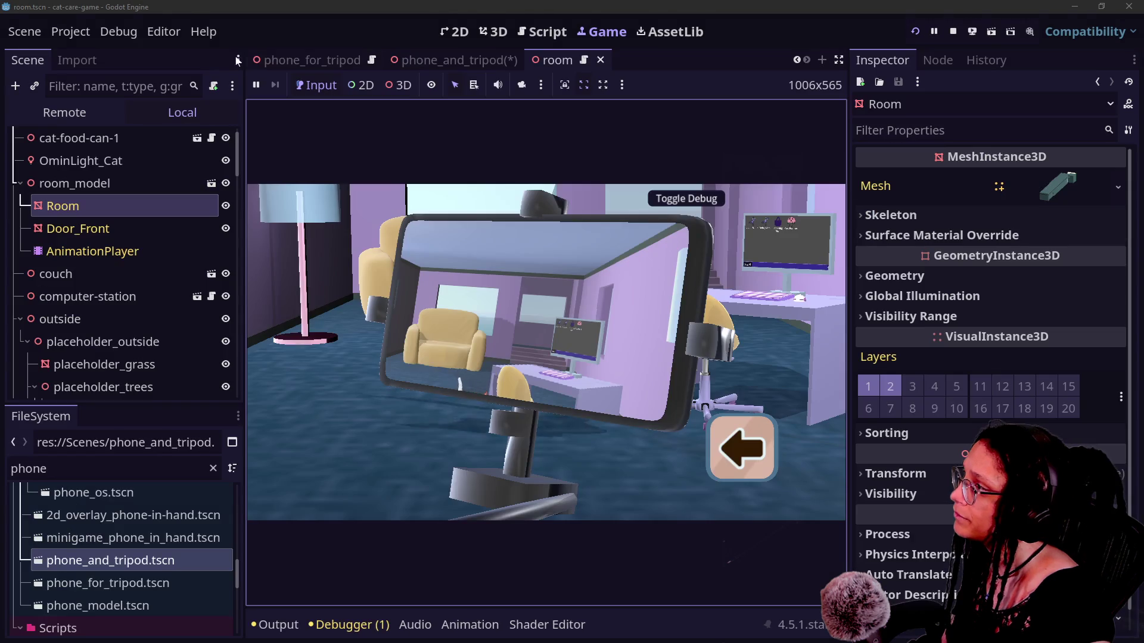
Step: Check the main scene's DirectionalLight3D, then reopen room.tscn and inspect OminLight_Cat
{"action": "left_click", "coordinate": [797, 61]}
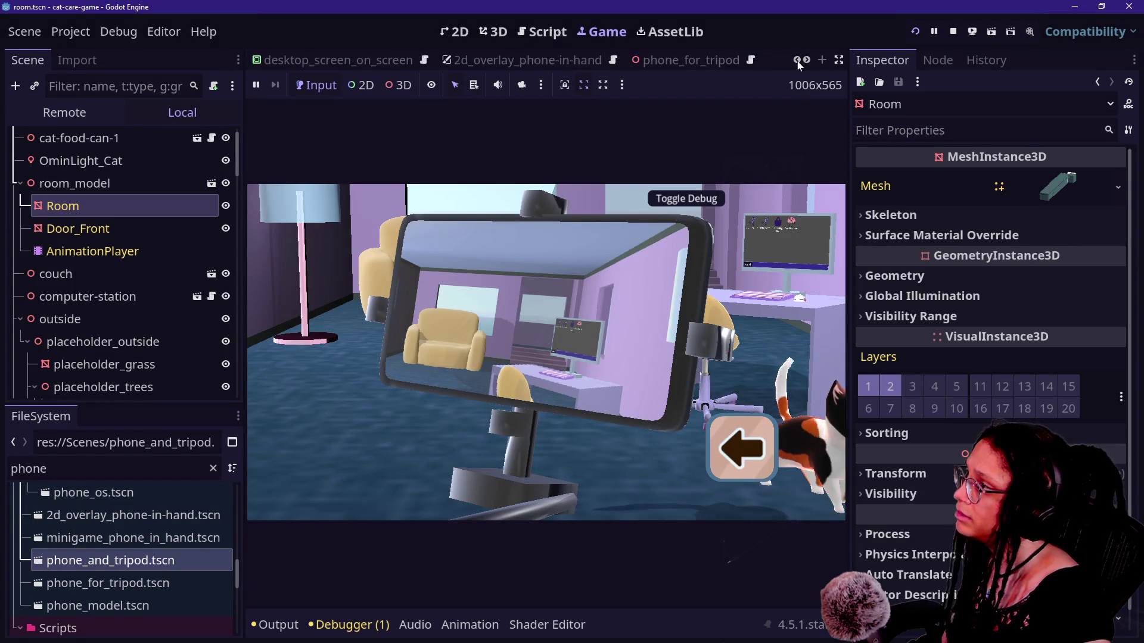
{"action": "left_click", "coordinate": [798, 60]}
{"action": "left_click", "coordinate": [797, 60]}
{"action": "left_click", "coordinate": [797, 60]}
{"action": "left_click", "coordinate": [797, 60]}
{"action": "left_click", "coordinate": [797, 60]}
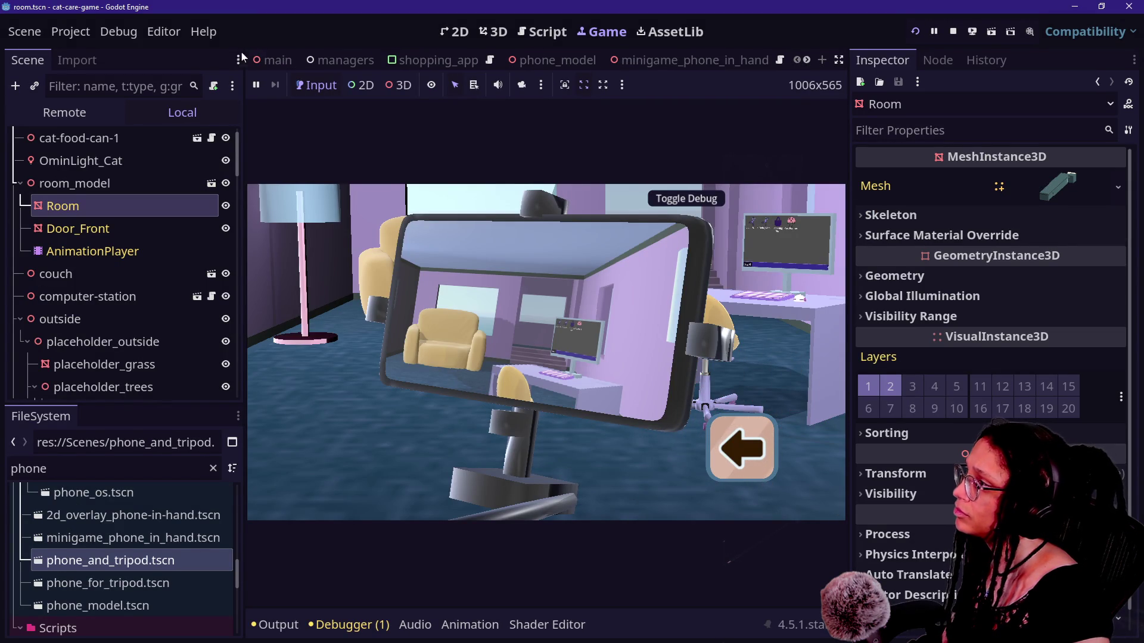
{"action": "left_click", "coordinate": [272, 60]}
{"action": "left_click", "coordinate": [98, 183]}
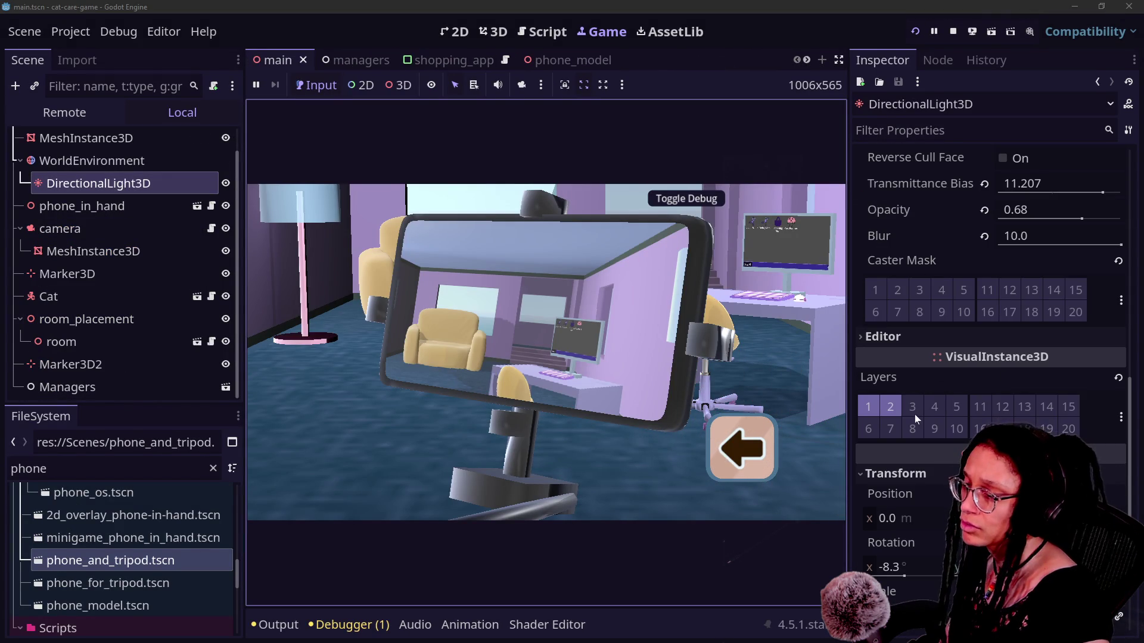
{"action": "scroll", "coordinate": [995, 392], "scroll_direction": "up", "scroll_amount": 15}
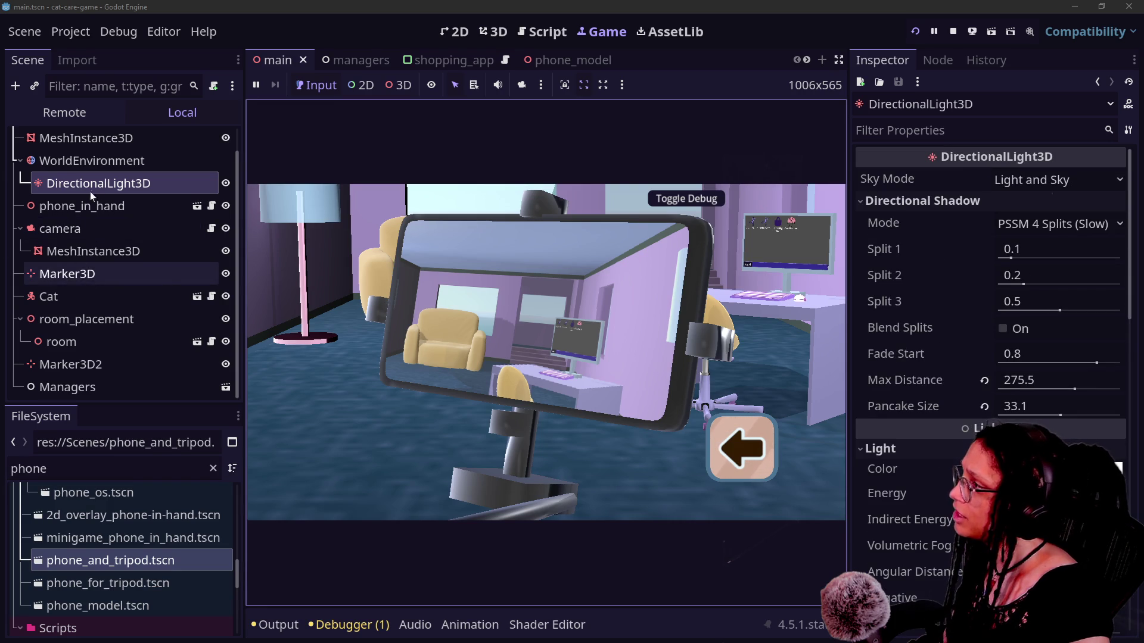
{"action": "scroll", "coordinate": [112, 355], "scroll_direction": "up", "scroll_amount": 1}
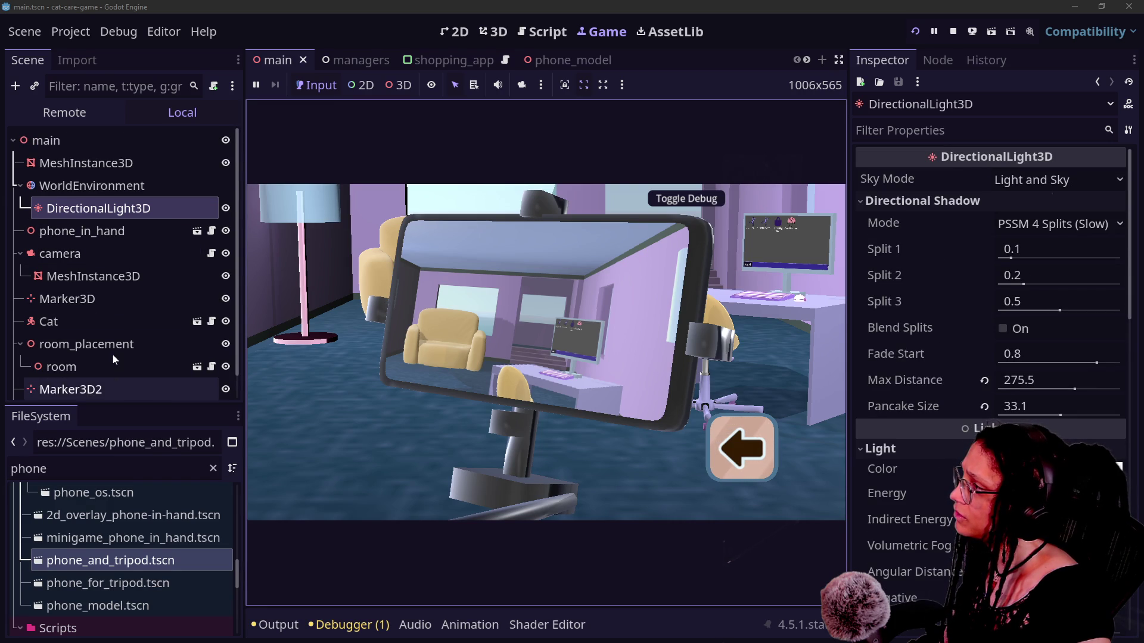
{"action": "left_click", "coordinate": [197, 366]}
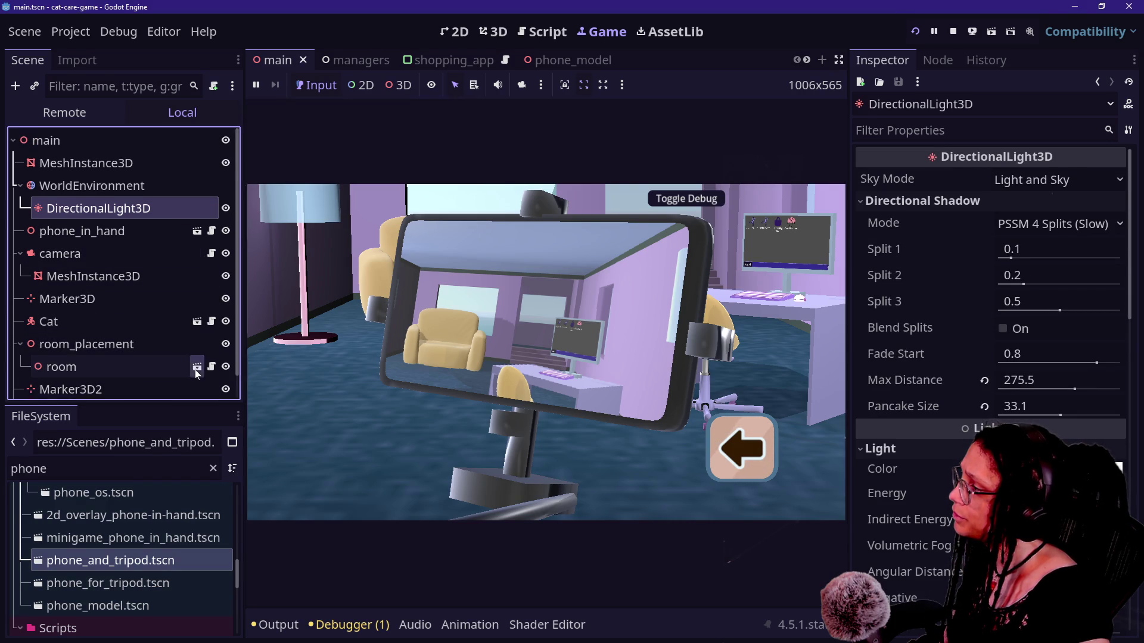
{"action": "left_click", "coordinate": [181, 161]}
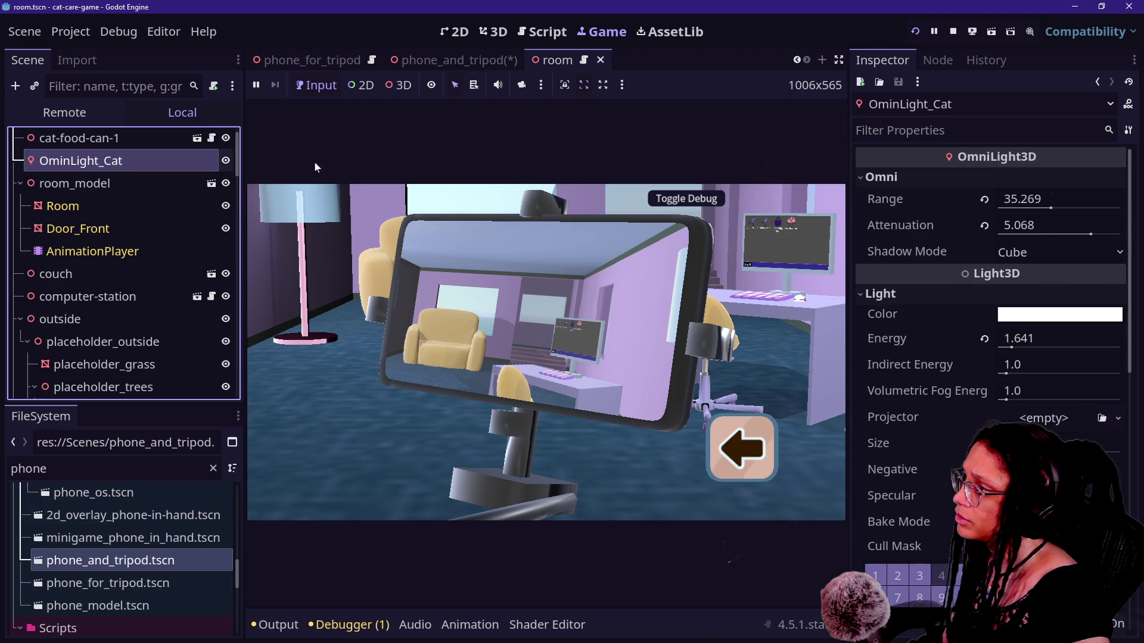
Step: Review OminLight_Cat and the first OmniLight_Room01 light settings in the Inspector
{"action": "scroll", "coordinate": [954, 360], "scroll_direction": "down", "scroll_amount": 5}
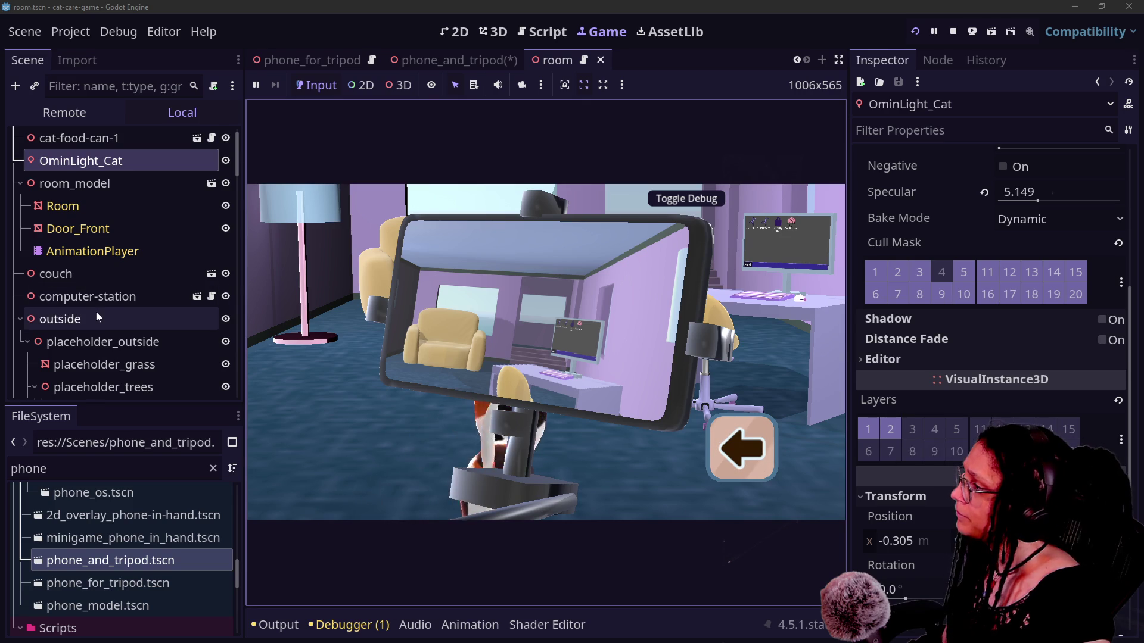
{"action": "scroll", "coordinate": [95, 312], "scroll_direction": "down", "scroll_amount": 6}
{"action": "scroll", "coordinate": [95, 312], "scroll_direction": "down", "scroll_amount": 8}
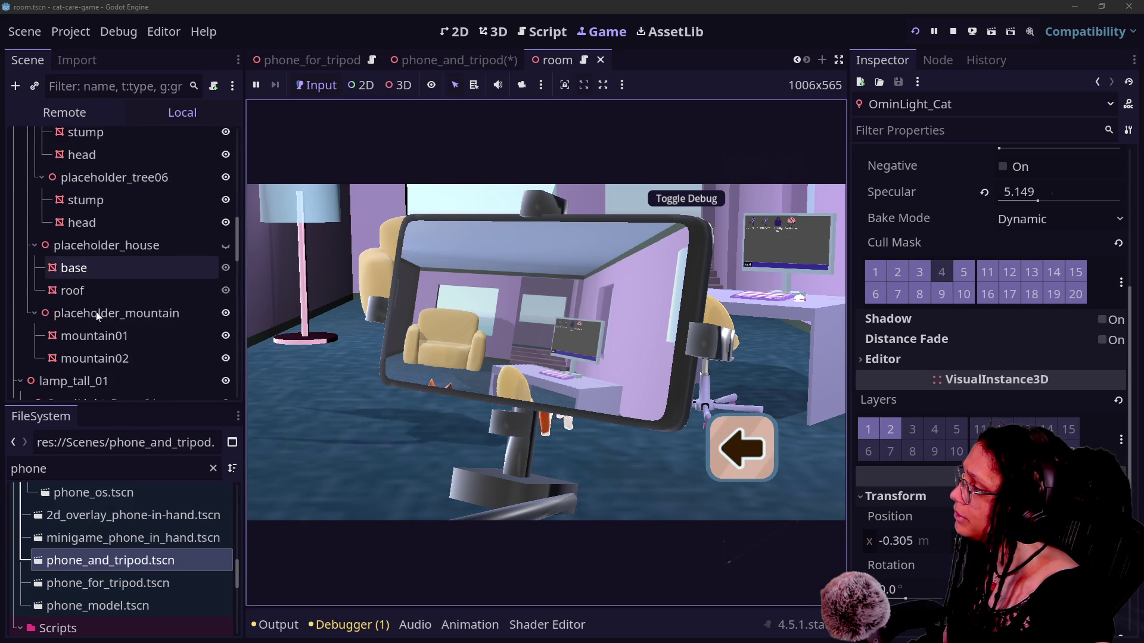
{"action": "left_click", "coordinate": [95, 204]}
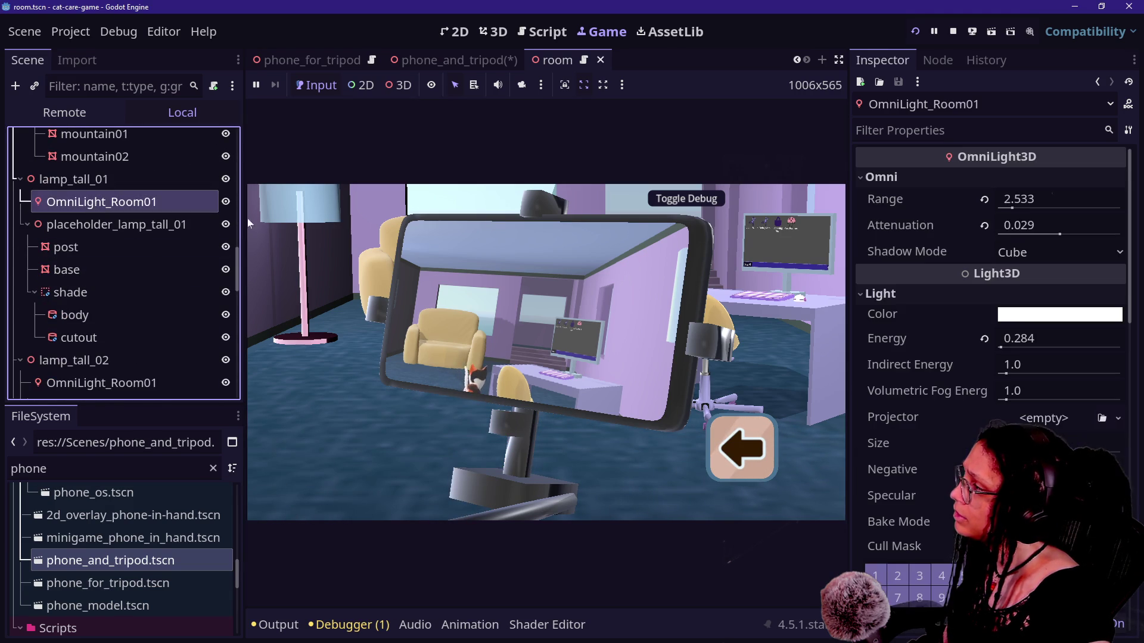
{"action": "scroll", "coordinate": [1007, 393], "scroll_direction": "down", "scroll_amount": 10}
{"action": "scroll", "coordinate": [1007, 393], "scroll_direction": "up", "scroll_amount": 2}
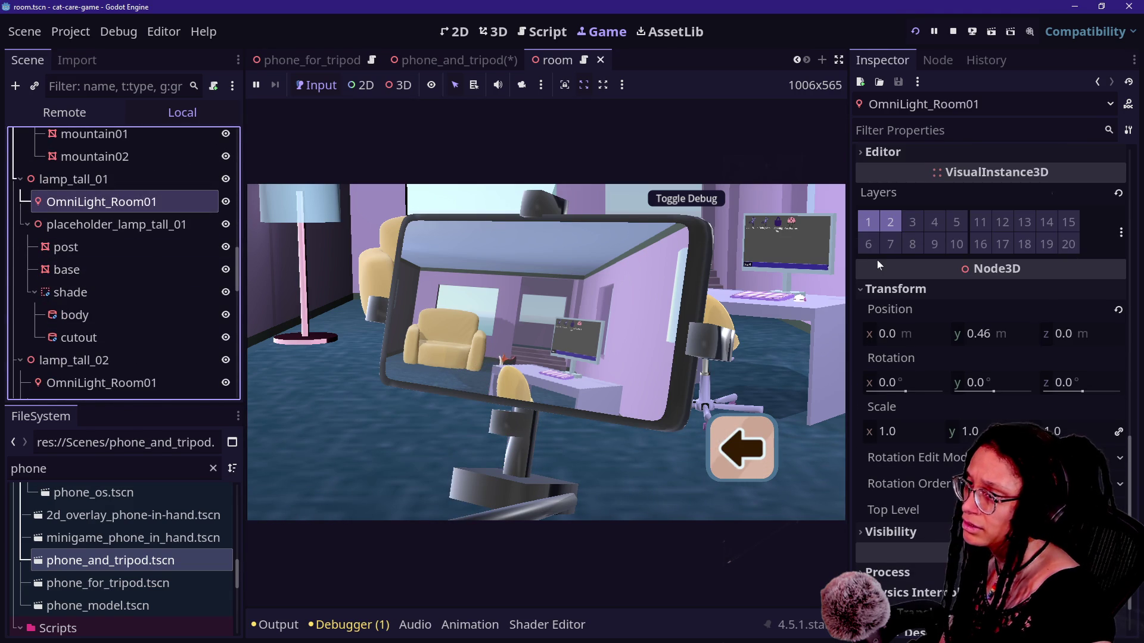
{"action": "scroll", "coordinate": [157, 328], "scroll_direction": "down", "scroll_amount": 2}
Step: Inspect the second OmniLight_Room01 and the DirectionalLight3D shadows (bias 0.1, normal bias 2.0)
{"action": "left_click", "coordinate": [154, 349]}
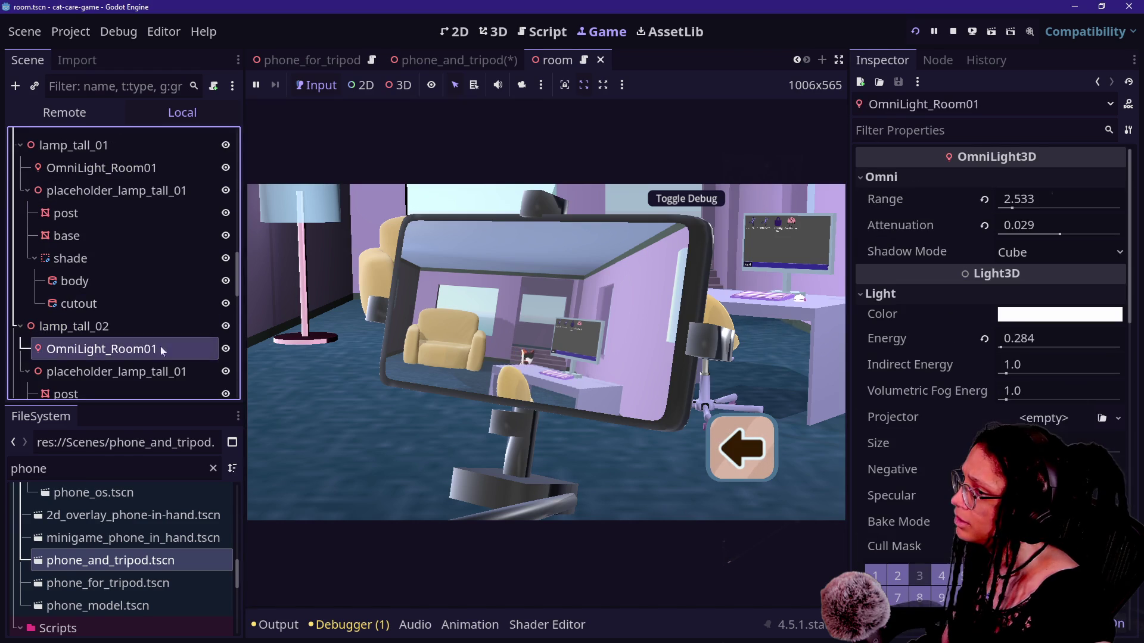
{"action": "scroll", "coordinate": [920, 280], "scroll_direction": "down", "scroll_amount": 6}
{"action": "scroll", "coordinate": [920, 314], "scroll_direction": "up", "scroll_amount": 2}
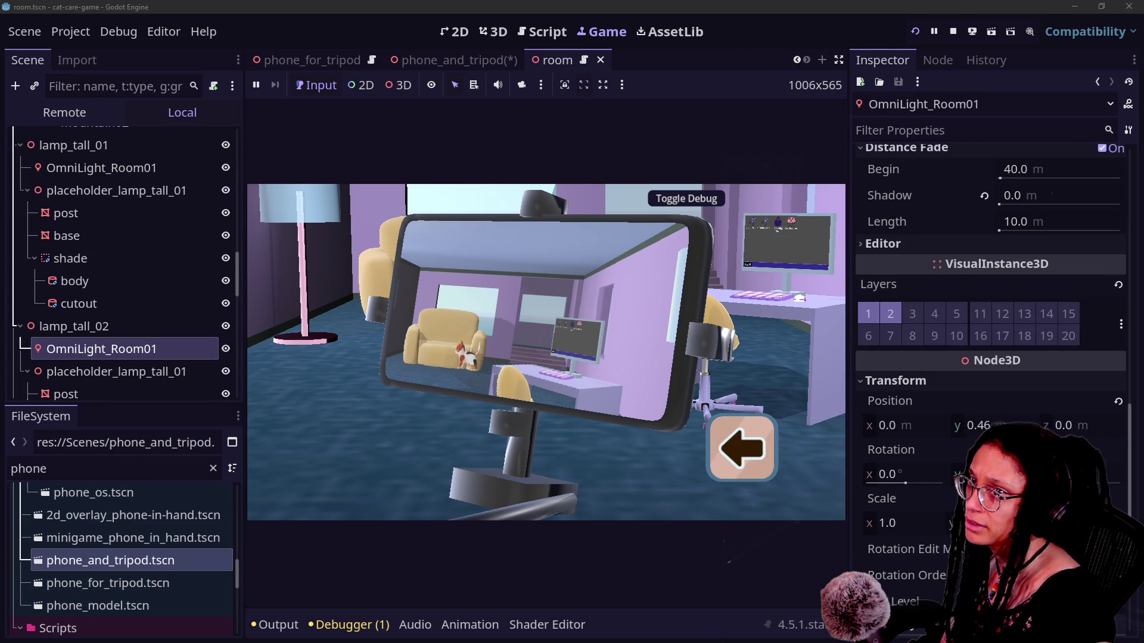
{"action": "scroll", "coordinate": [212, 256], "scroll_direction": "down", "scroll_amount": 10}
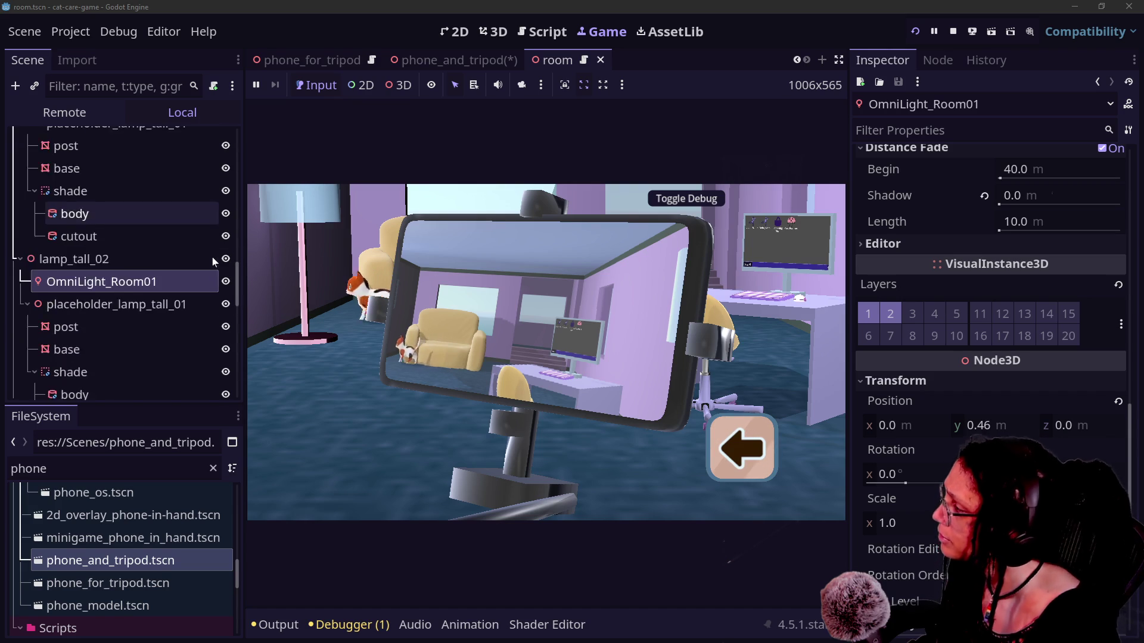
{"action": "scroll", "coordinate": [212, 256], "scroll_direction": "down", "scroll_amount": 8}
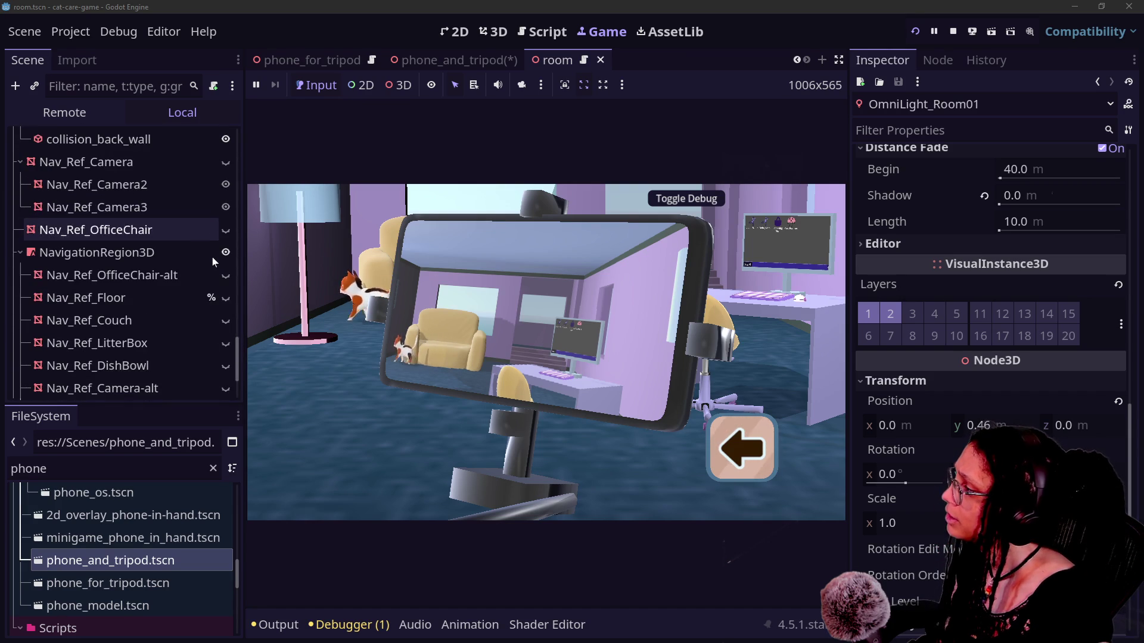
{"action": "left_click", "coordinate": [181, 386]}
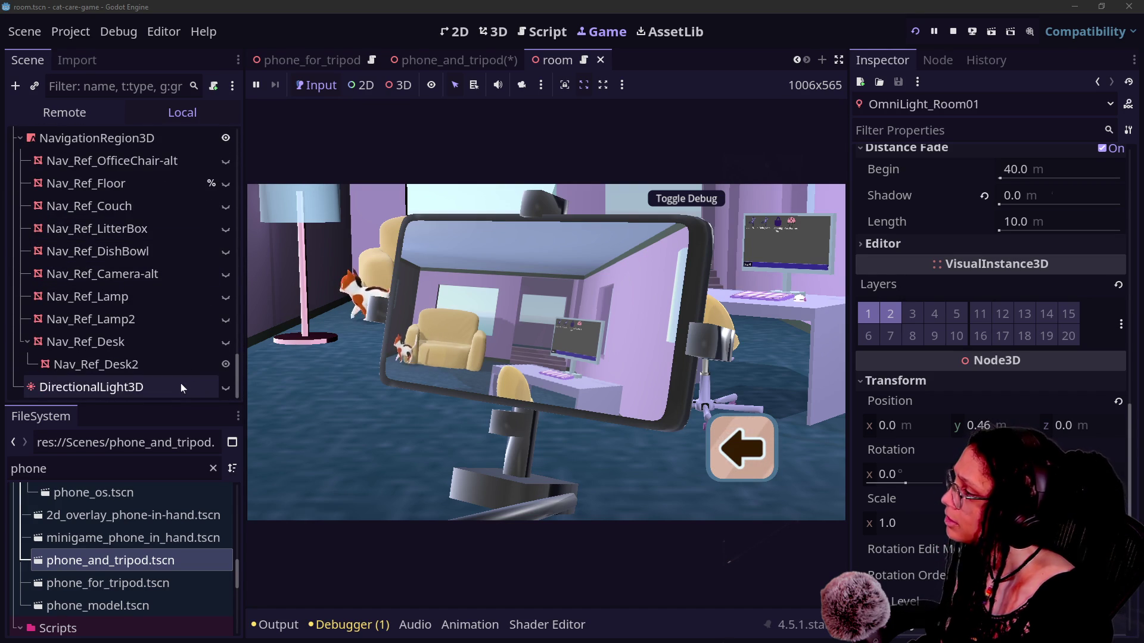
{"action": "scroll", "coordinate": [928, 300], "scroll_direction": "down", "scroll_amount": 5}
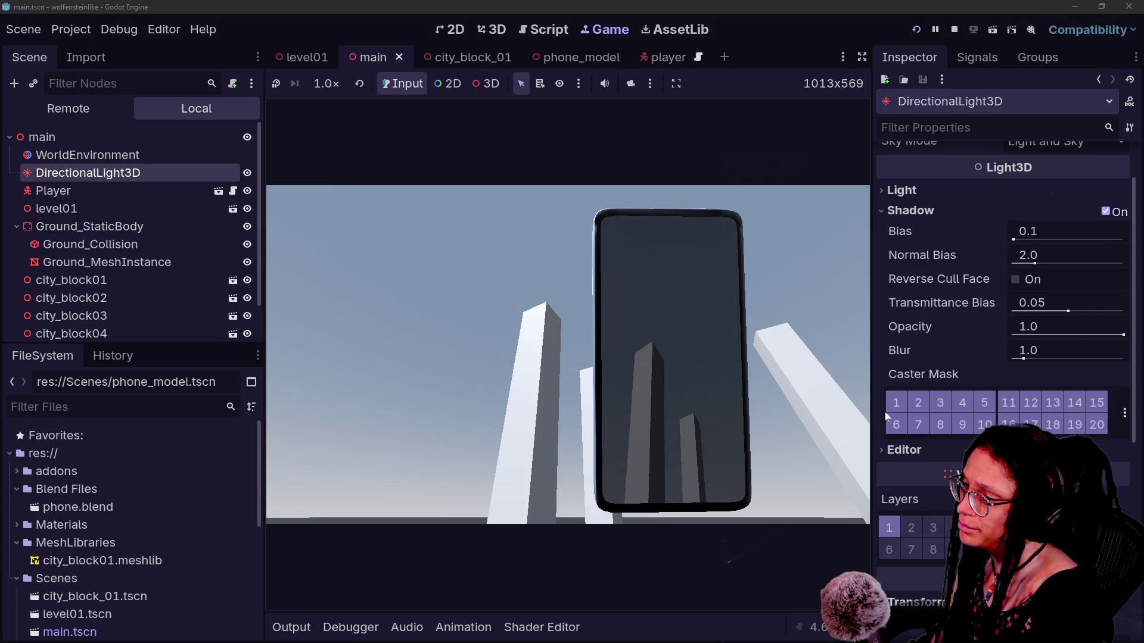
{"action": "left_click", "coordinate": [898, 523]}
{"action": "left_click", "coordinate": [909, 529]}
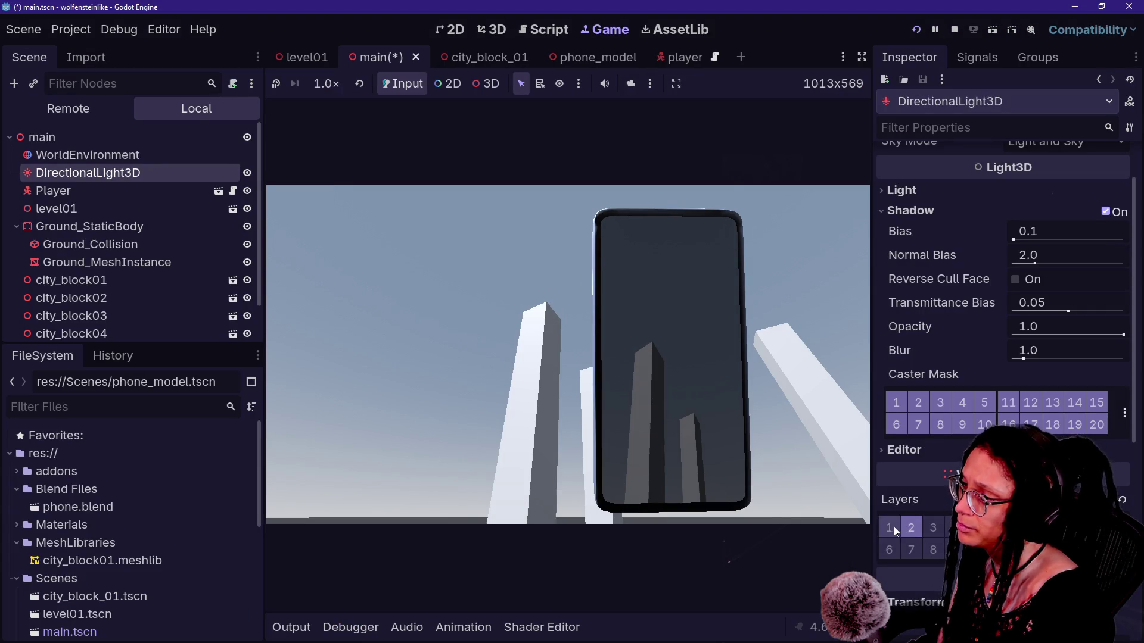
{"action": "left_click", "coordinate": [753, 399]}
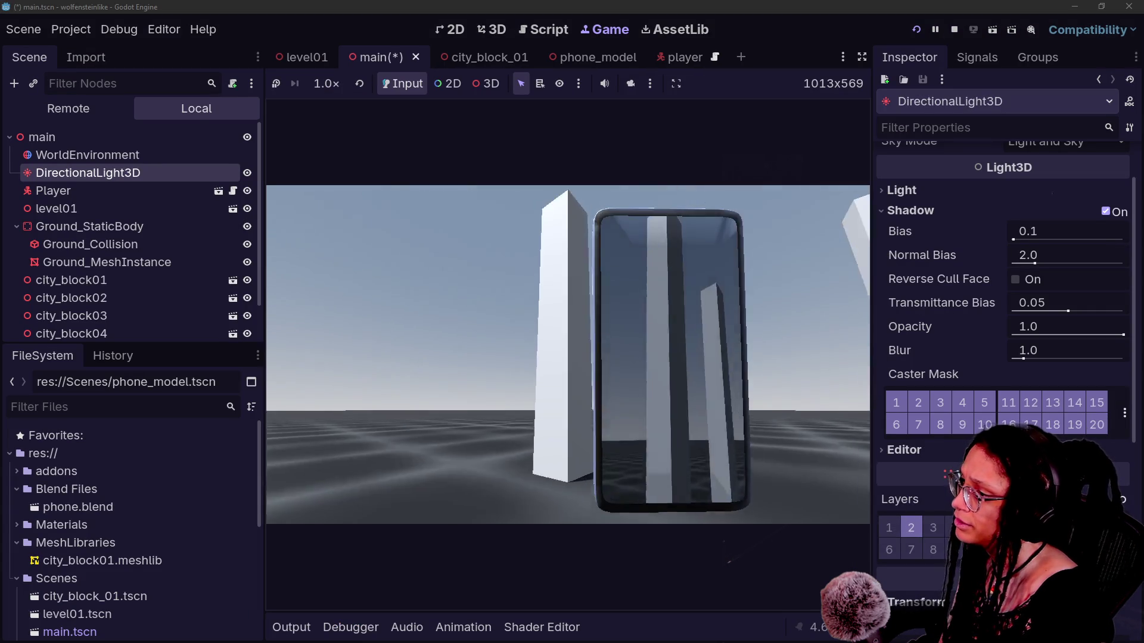
{"action": "key", "text": "Escape"}
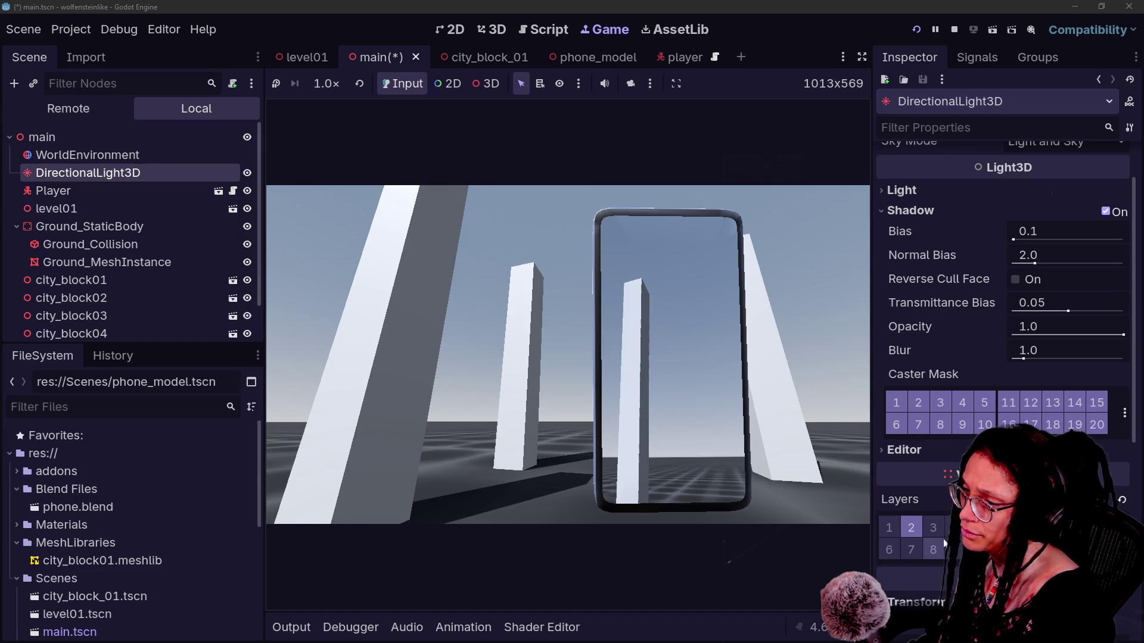
{"action": "left_click", "coordinate": [910, 527]}
{"action": "left_click", "coordinate": [889, 528]}
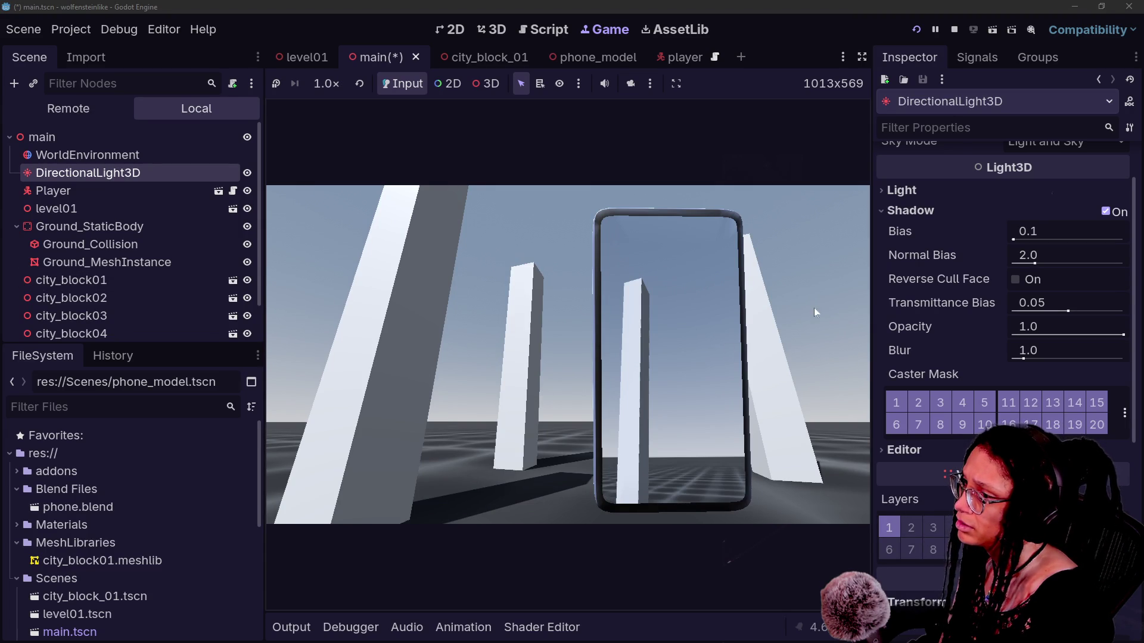
{"action": "left_click", "coordinate": [905, 402]}
{"action": "left_click", "coordinate": [907, 403]}
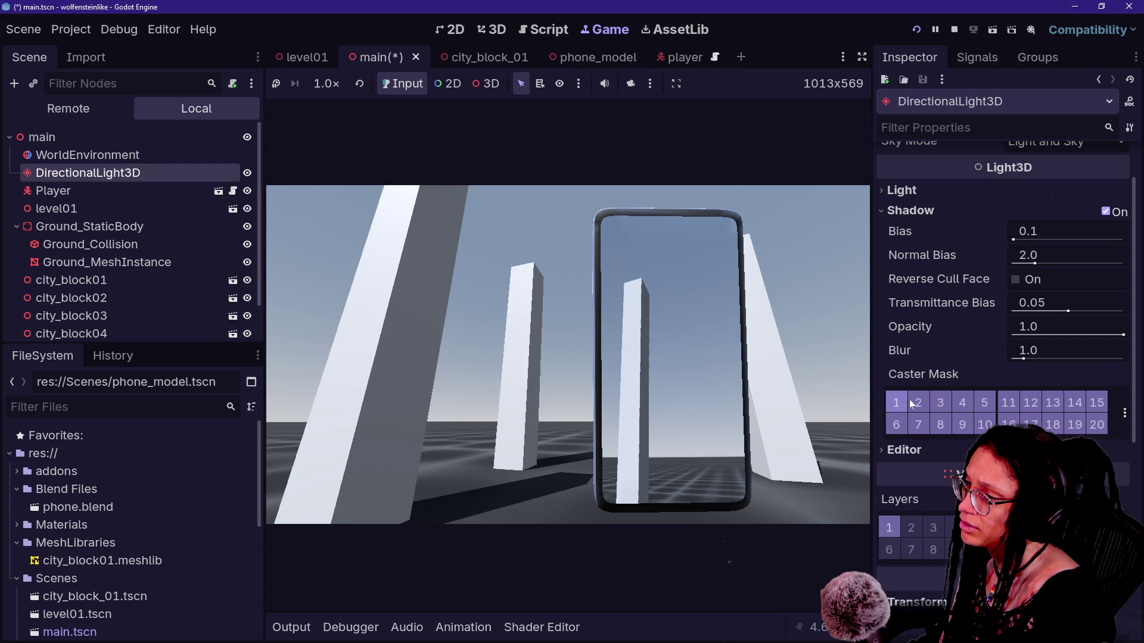
{"action": "left_click", "coordinate": [918, 403]}
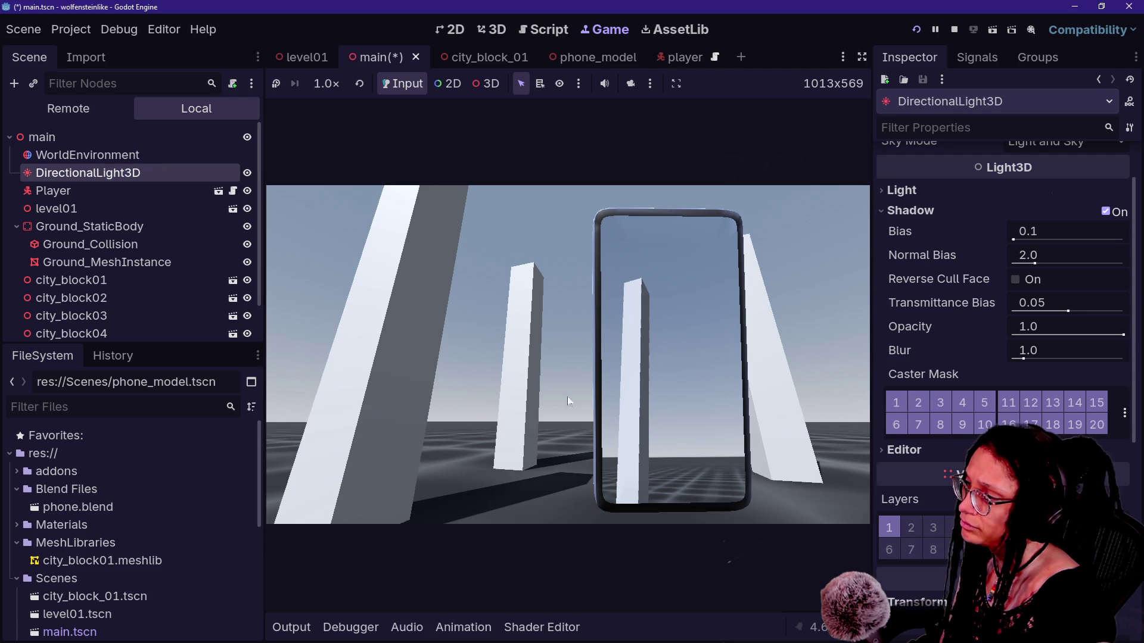
{"action": "left_click", "coordinate": [895, 399]}
{"action": "left_click", "coordinate": [896, 398]}
{"action": "scroll", "coordinate": [916, 345], "scroll_direction": "down", "scroll_amount": 5}
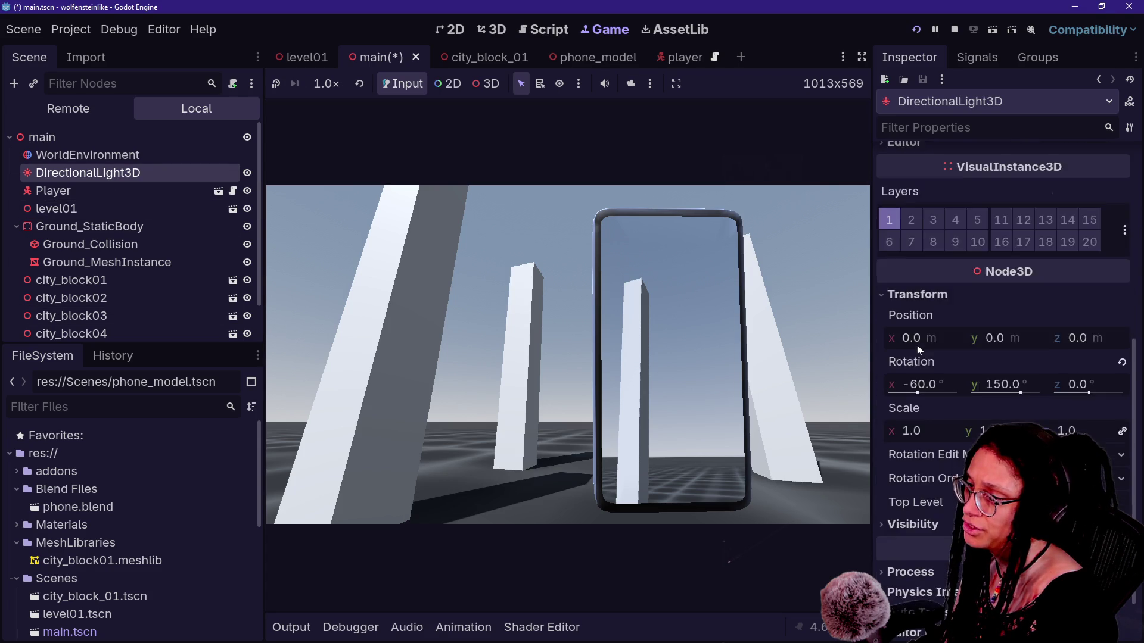
{"action": "scroll", "coordinate": [917, 345], "scroll_direction": "up", "scroll_amount": 7}
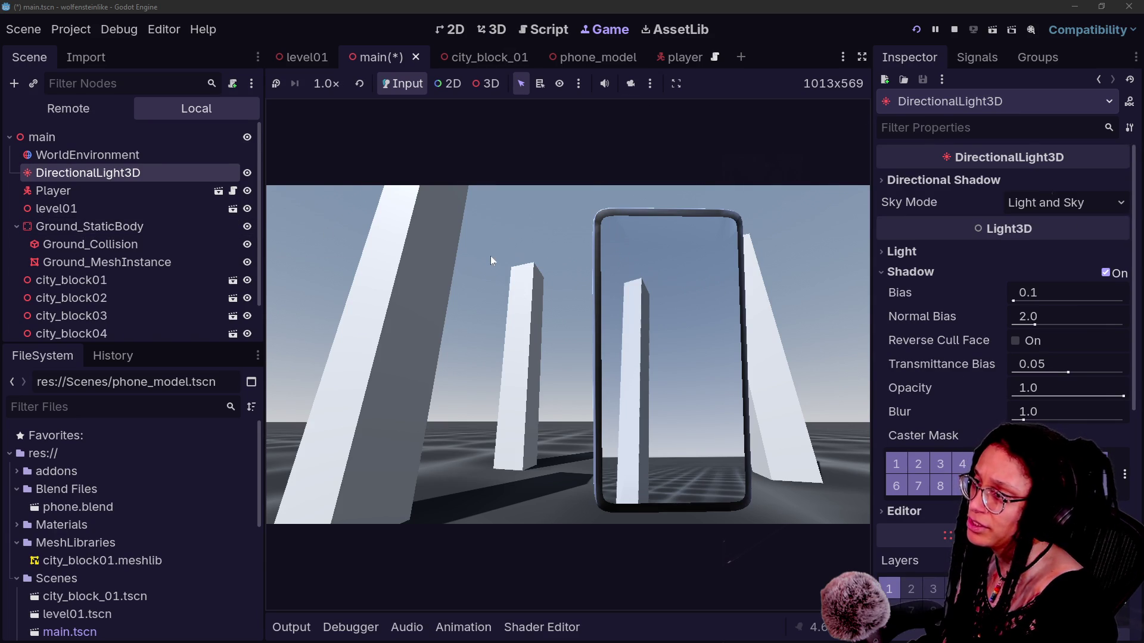
{"action": "key", "text": "Caps_Lock"}
Step: Read through PhoneCamera.gd in the Script workspace, zooming the code that makes the camera follow the player
{"action": "left_click", "coordinate": [543, 29]}
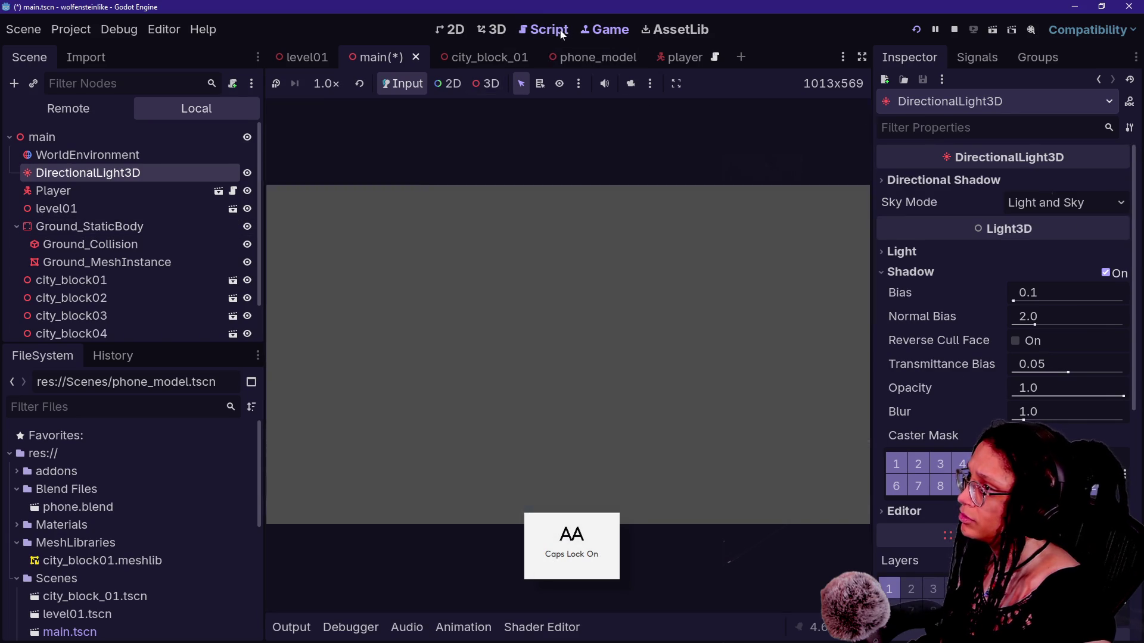
{"action": "scroll", "coordinate": [487, 303], "scroll_direction": "up", "scroll_amount": 2, "text": "ctrl"}
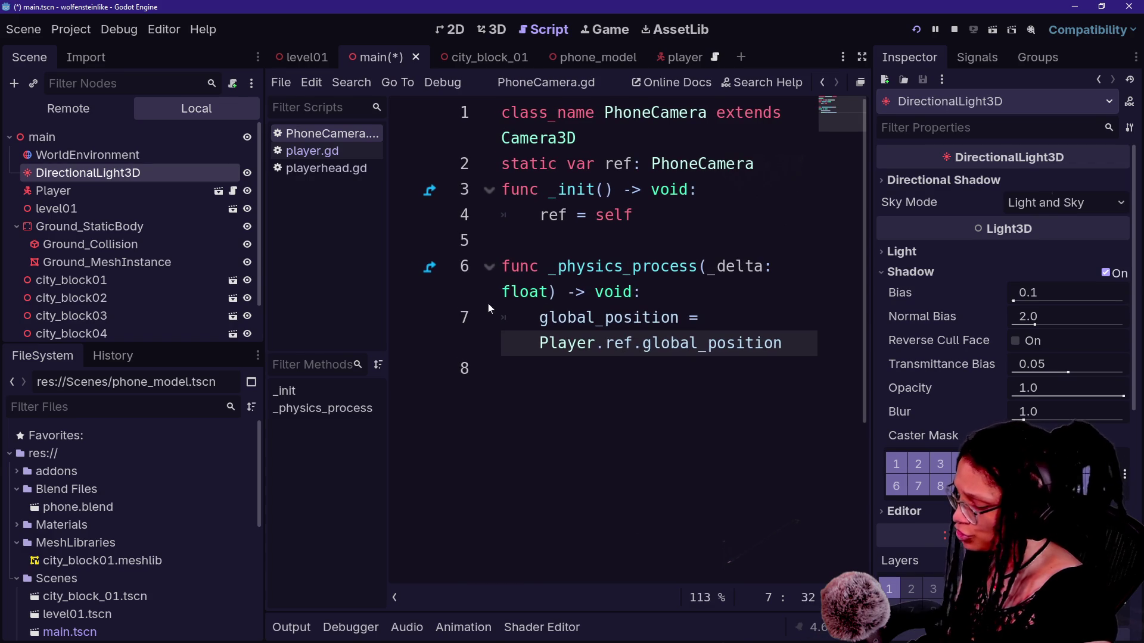
{"action": "scroll", "coordinate": [487, 302], "scroll_direction": "up", "scroll_amount": 3, "text": "ctrl"}
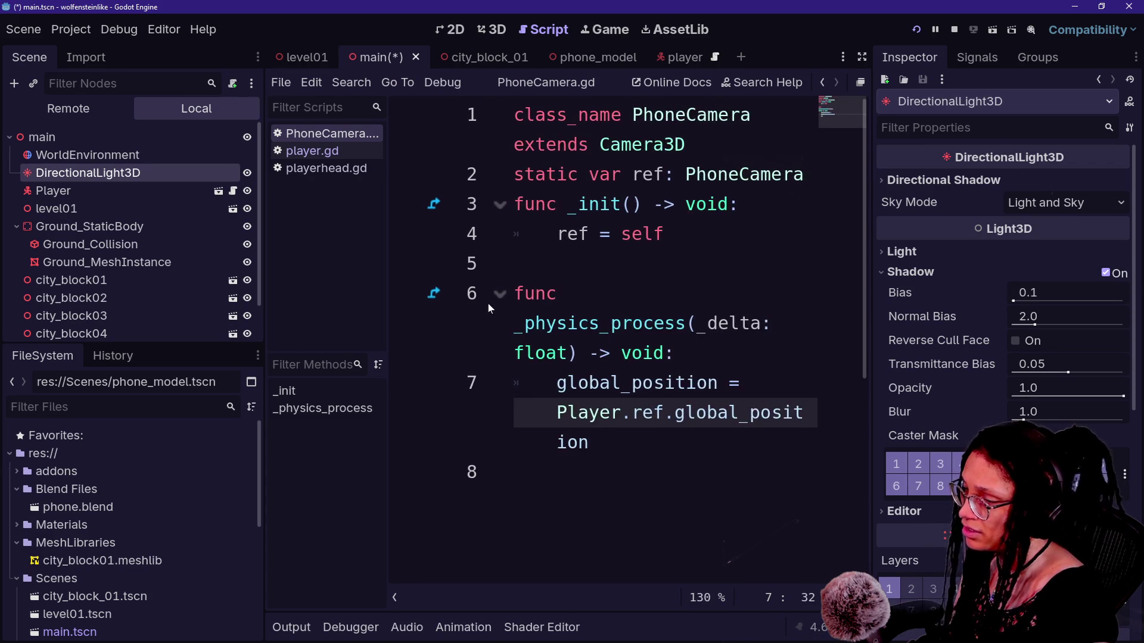
{"action": "scroll", "coordinate": [488, 303], "scroll_direction": "down", "scroll_amount": 3, "text": "ctrl"}
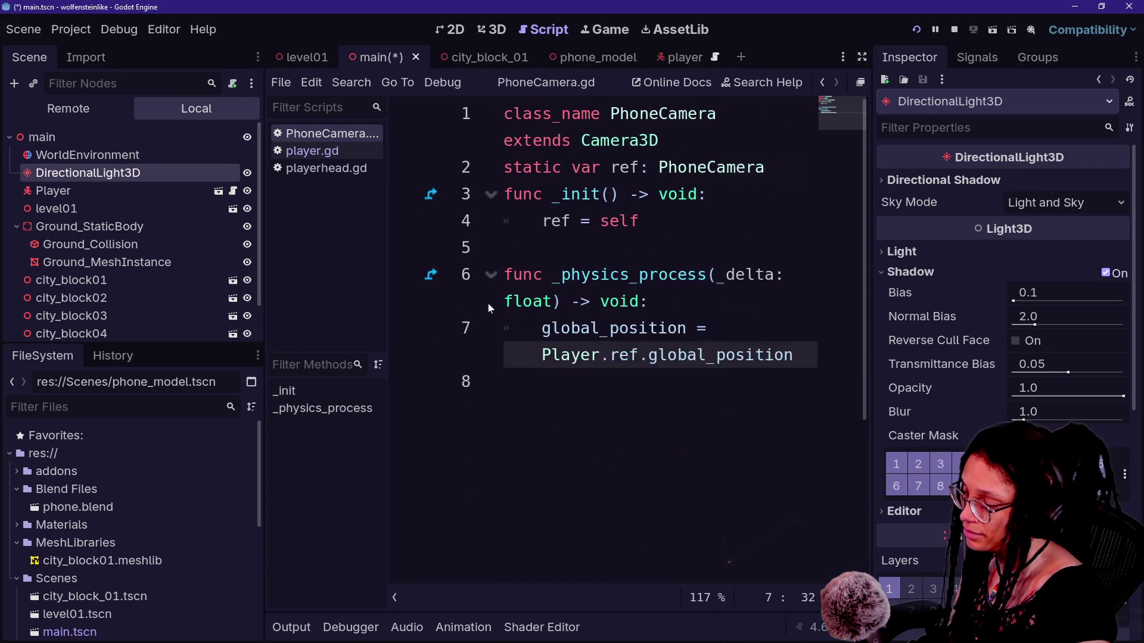
{"action": "scroll", "coordinate": [488, 302], "scroll_direction": "up", "scroll_amount": 3, "text": "ctrl"}
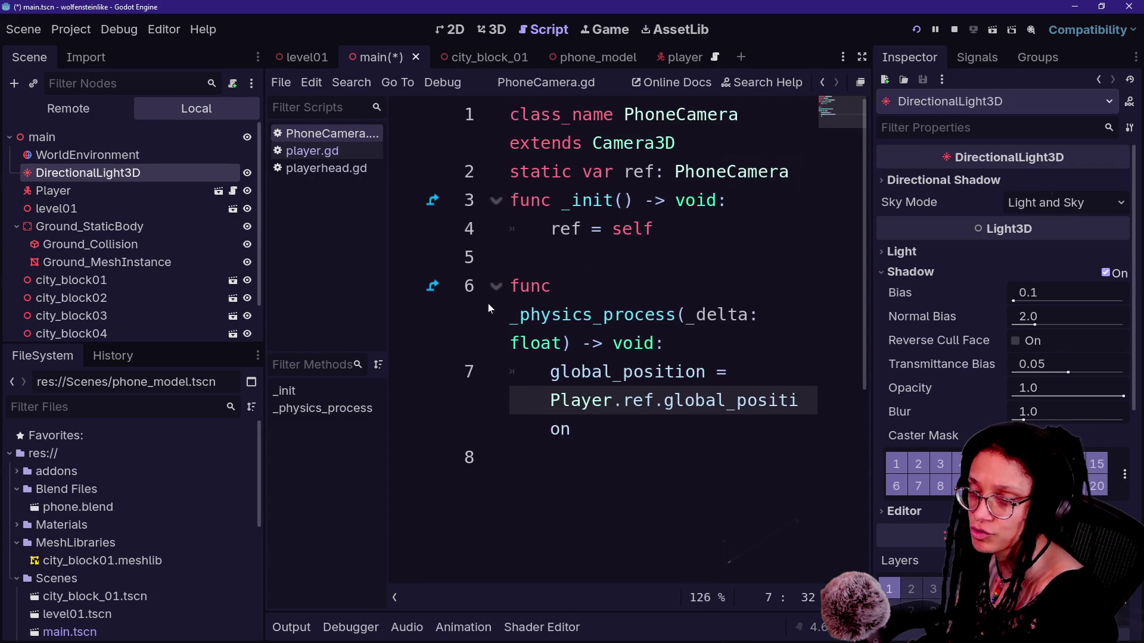
{"action": "scroll", "coordinate": [488, 303], "scroll_direction": "up", "scroll_amount": 5, "text": "ctrl"}
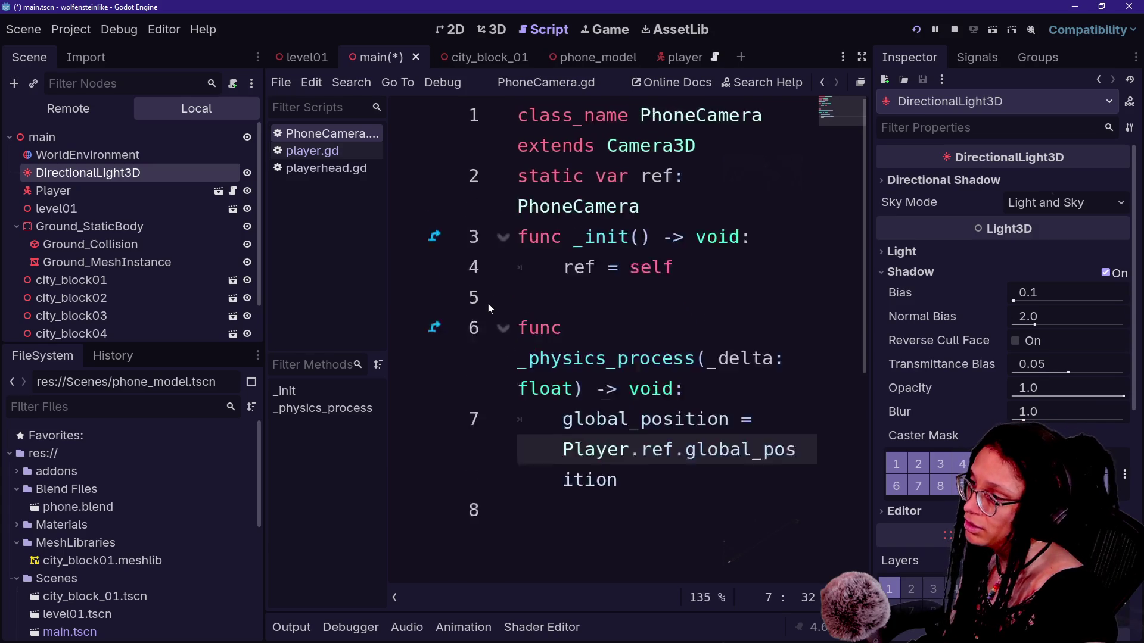
{"action": "scroll", "coordinate": [488, 303], "scroll_direction": "down", "scroll_amount": 7, "text": "ctrl"}
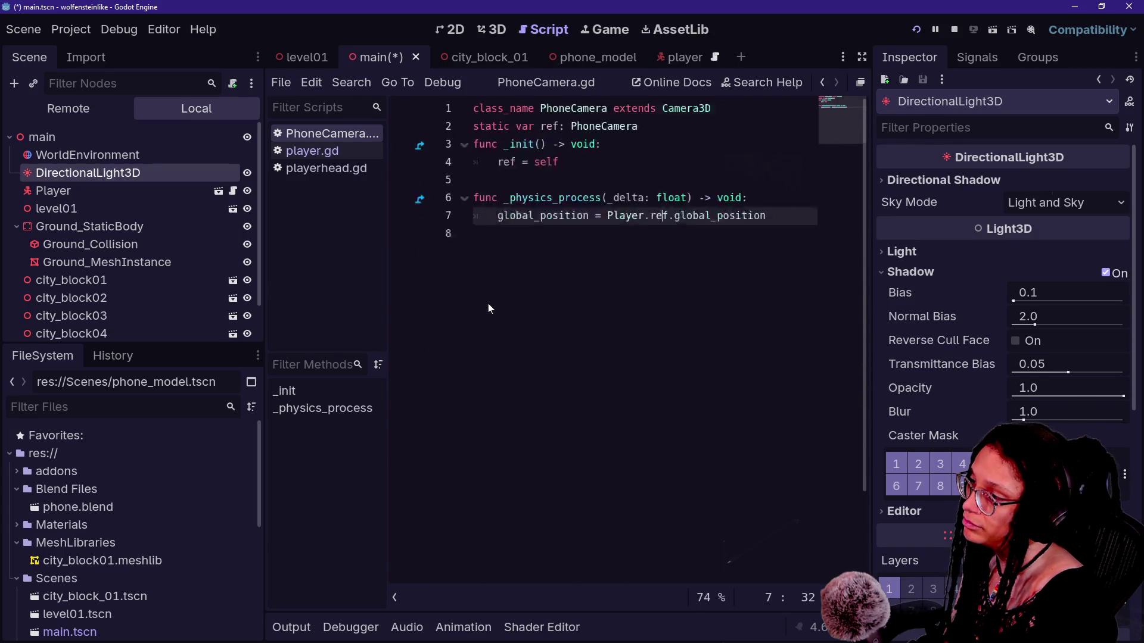
{"action": "scroll", "coordinate": [488, 302], "scroll_direction": "up", "scroll_amount": 1, "text": "ctrl"}
{"action": "scroll", "coordinate": [488, 302], "scroll_direction": "down", "scroll_amount": 4, "text": "ctrl"}
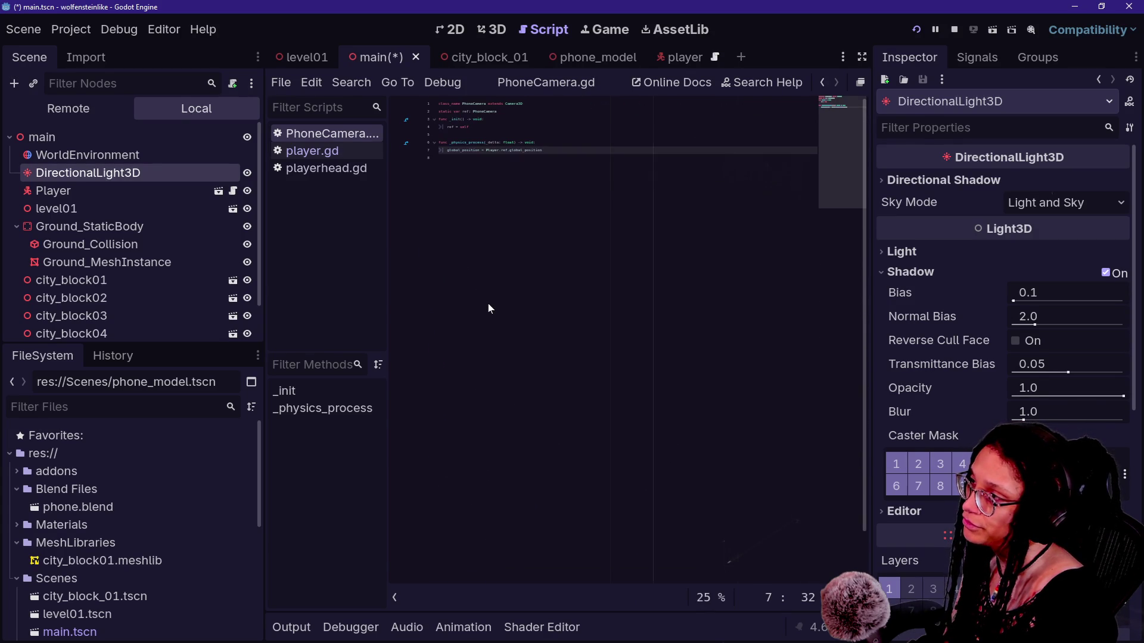
{"action": "scroll", "coordinate": [488, 304], "scroll_direction": "up", "scroll_amount": 8, "text": "ctrl"}
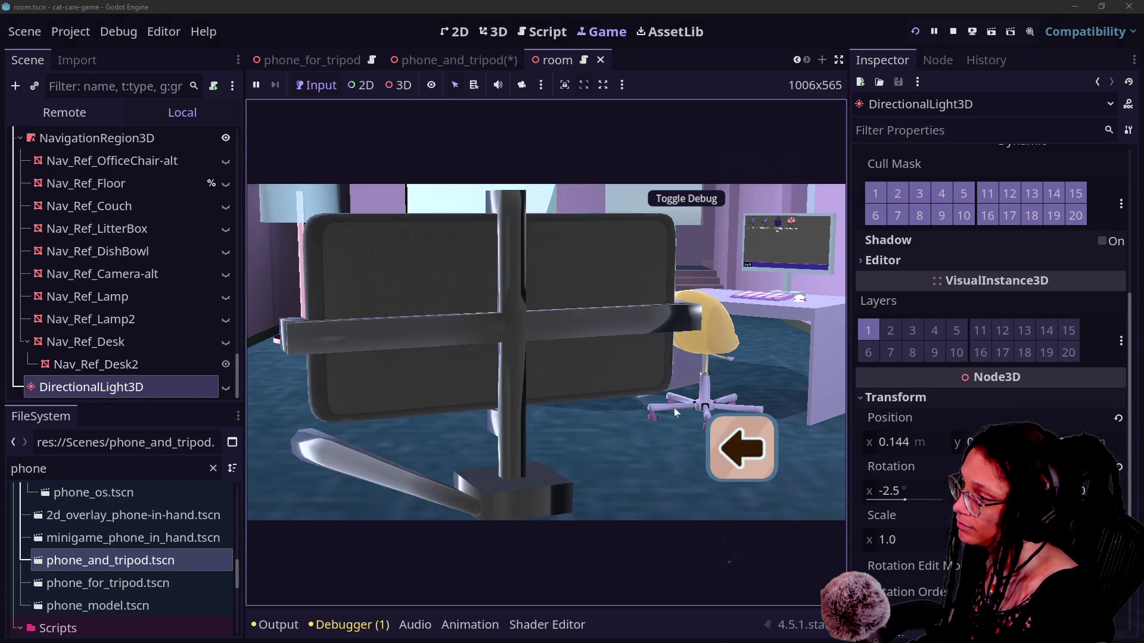
Step: Exit and re-enter the phone close-up, rotate the tripod phone, then switch to the phone_and_tripod scene
{"action": "left_click", "coordinate": [743, 466]}
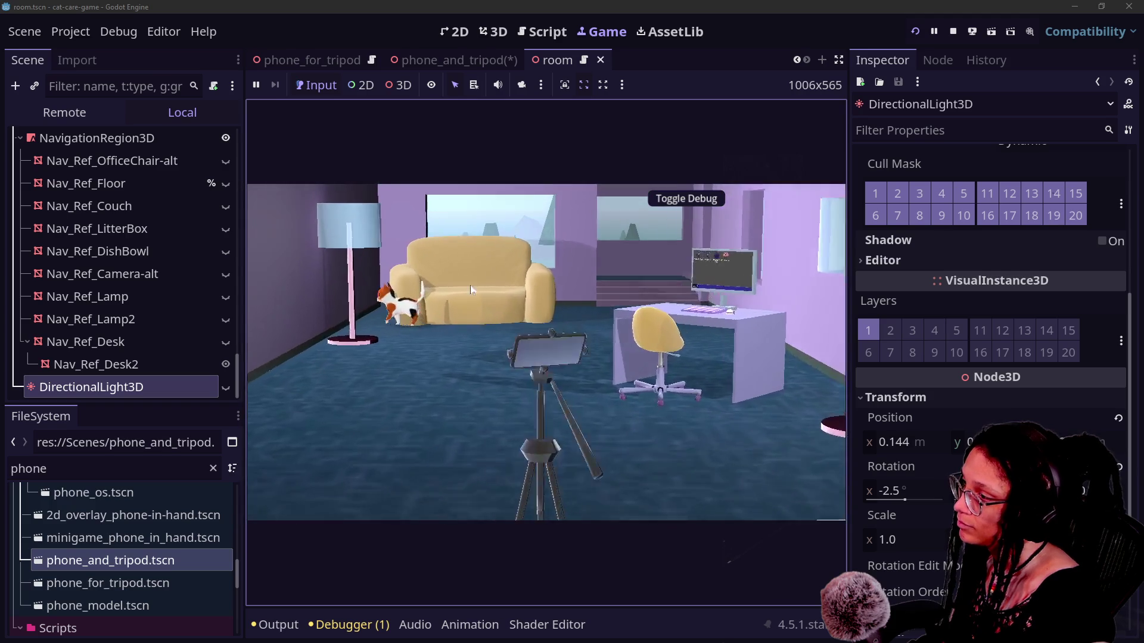
{"action": "left_click", "coordinate": [503, 299]}
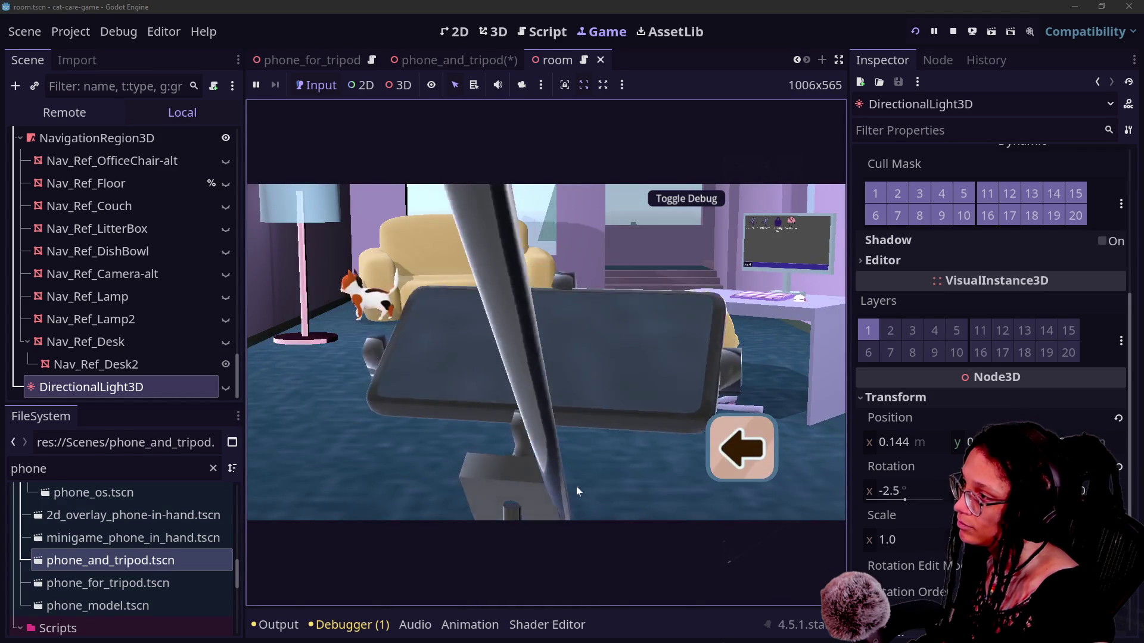
{"action": "mouse_move", "coordinate": [577, 486]}
{"action": "left_mouse_down"}
{"action": "mouse_move", "coordinate": [487, 401]}
{"action": "mouse_move", "coordinate": [430, 267]}
{"action": "mouse_move", "coordinate": [624, 346]}
{"action": "mouse_move", "coordinate": [510, 348]}
{"action": "mouse_move", "coordinate": [616, 355]}
{"action": "left_mouse_up"}
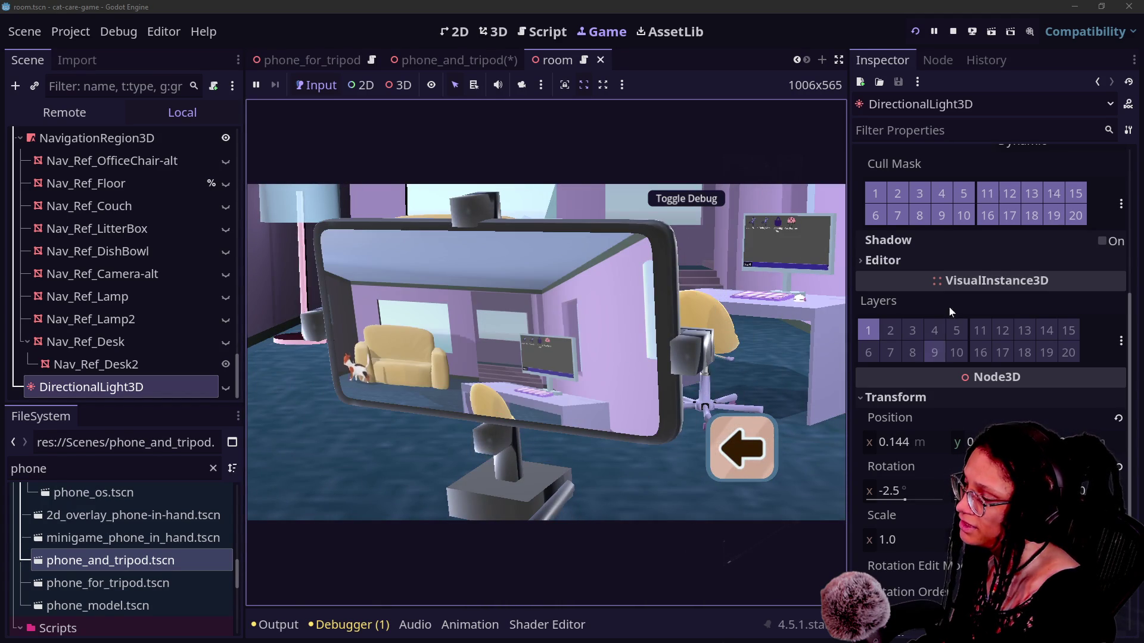
{"action": "scroll", "coordinate": [909, 292], "scroll_direction": "up", "scroll_amount": 5}
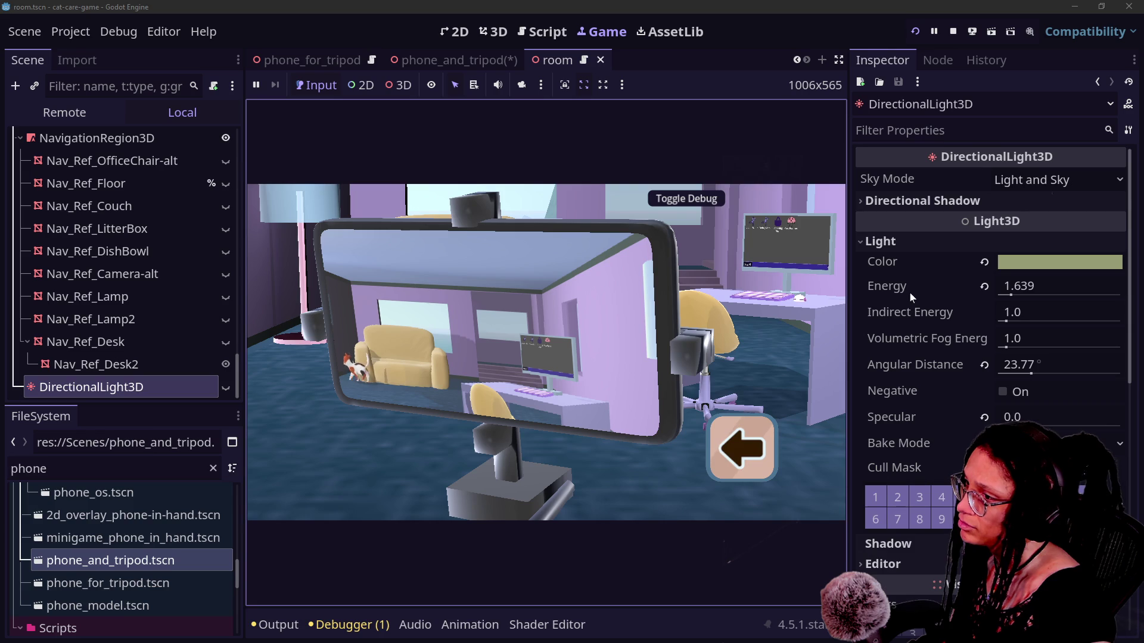
{"action": "left_click", "coordinate": [477, 65]}
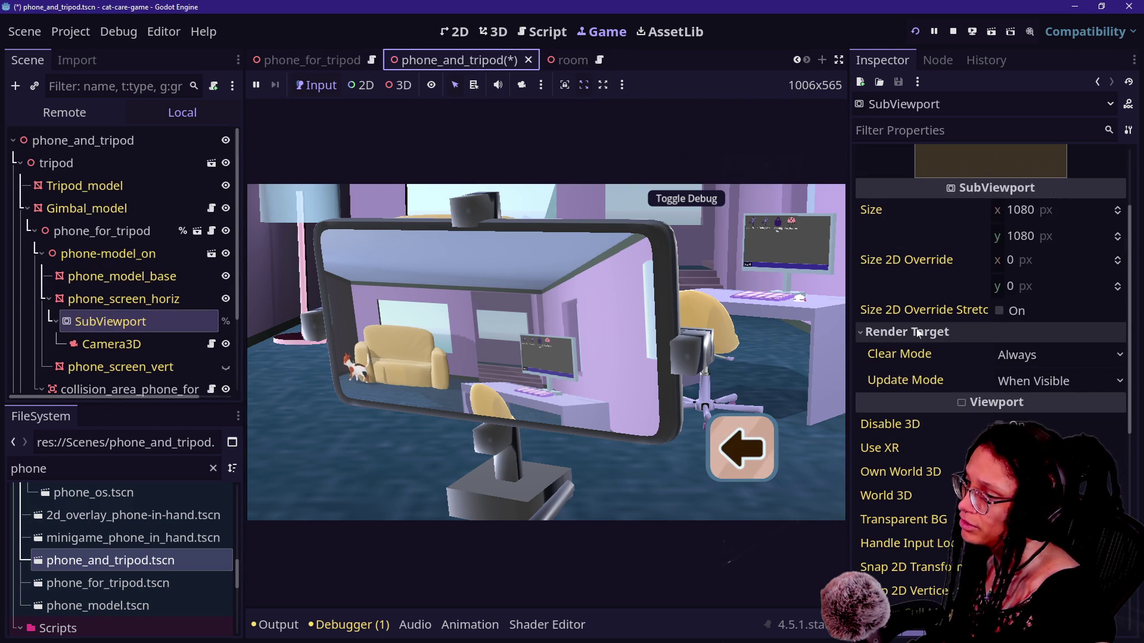
Step: Select the phone's Camera3D and enable Cull Mask layer 1, turning the in-game phone toward the viewer
{"action": "scroll", "coordinate": [917, 333], "scroll_direction": "down", "scroll_amount": 2}
{"action": "scroll", "coordinate": [938, 410], "scroll_direction": "down", "scroll_amount": 5}
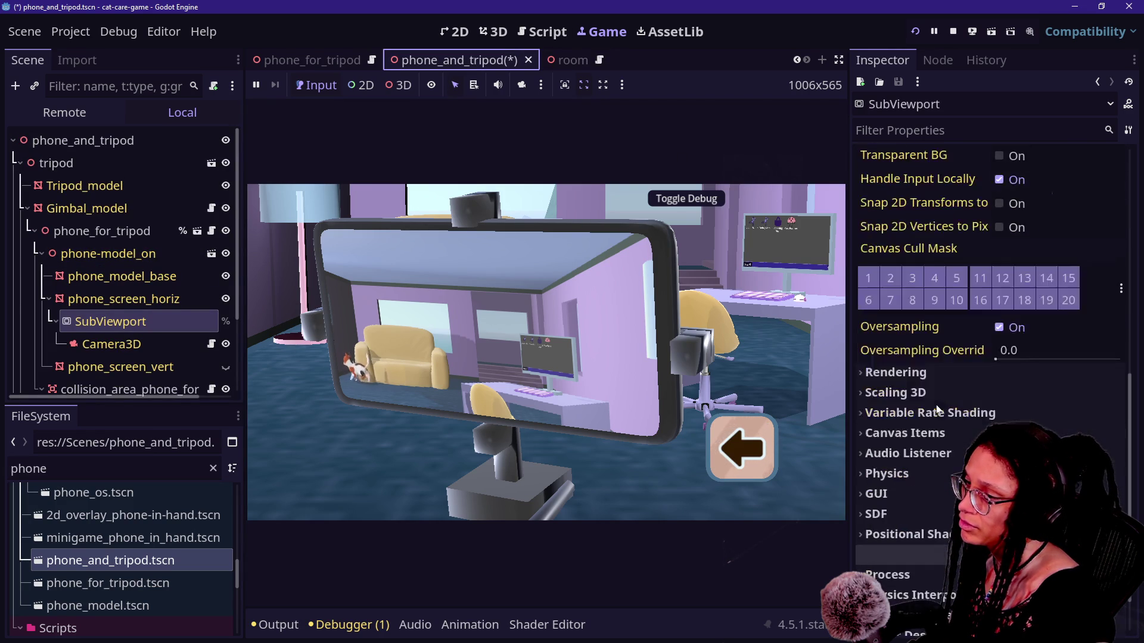
{"action": "scroll", "coordinate": [937, 409], "scroll_direction": "up", "scroll_amount": 10}
{"action": "left_click", "coordinate": [112, 344]}
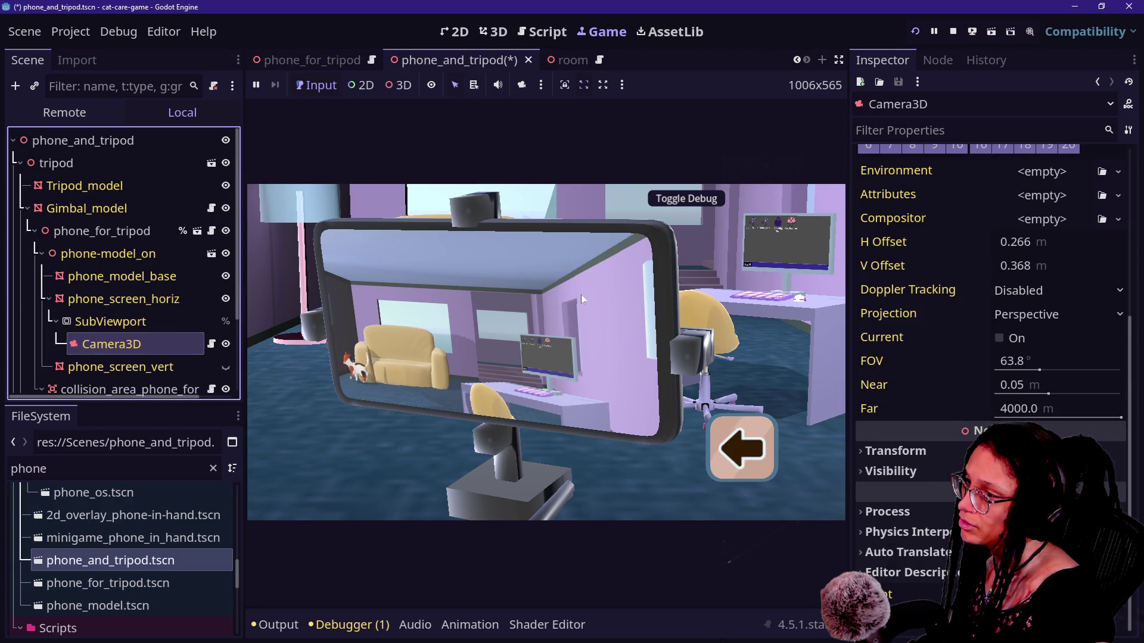
{"action": "scroll", "coordinate": [959, 299], "scroll_direction": "up", "scroll_amount": 5}
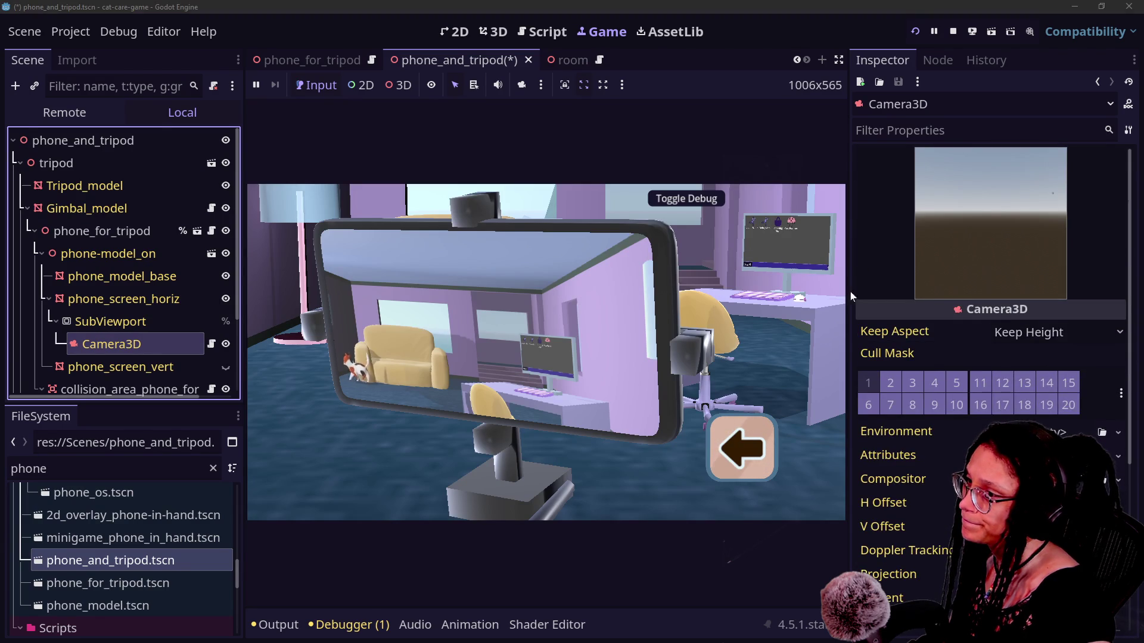
{"action": "left_click", "coordinate": [876, 380]}
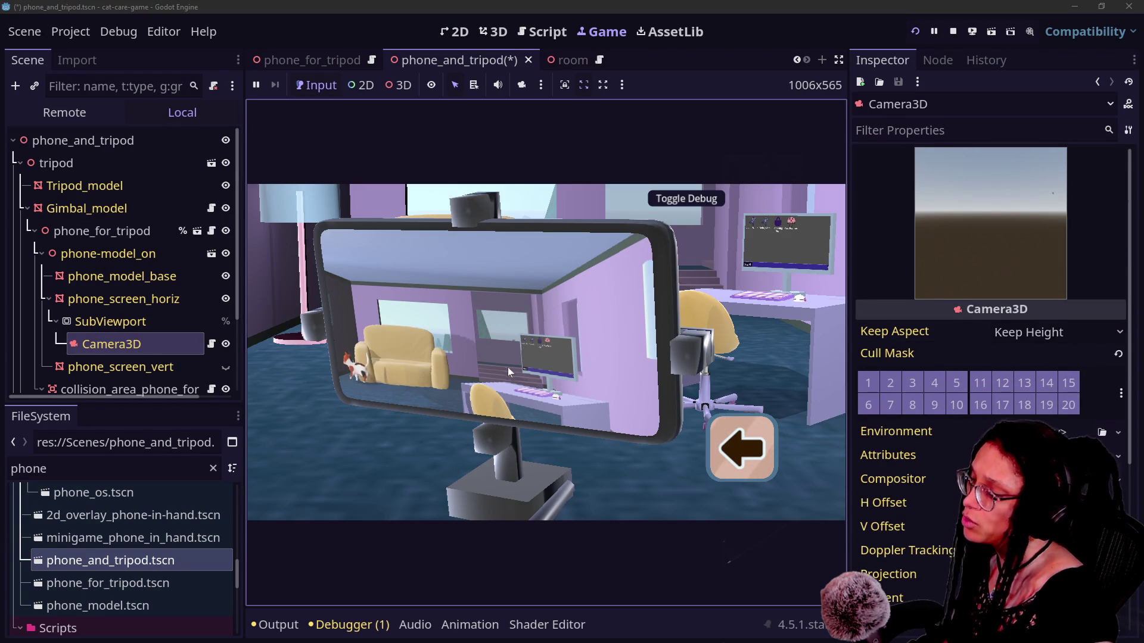
{"action": "mouse_move", "coordinate": [521, 375]}
{"action": "left_mouse_down"}
{"action": "mouse_move", "coordinate": [420, 461]}
{"action": "mouse_move", "coordinate": [442, 374]}
{"action": "mouse_move", "coordinate": [543, 379]}
{"action": "mouse_move", "coordinate": [530, 387]}
{"action": "mouse_move", "coordinate": [526, 374]}
{"action": "mouse_move", "coordinate": [534, 390]}
{"action": "mouse_move", "coordinate": [532, 352]}
{"action": "mouse_move", "coordinate": [539, 389]}
{"action": "mouse_move", "coordinate": [523, 324]}
{"action": "mouse_move", "coordinate": [548, 387]}
{"action": "mouse_move", "coordinate": [513, 280]}
{"action": "mouse_move", "coordinate": [526, 392]}
{"action": "mouse_move", "coordinate": [498, 319]}
{"action": "mouse_move", "coordinate": [535, 374]}
{"action": "mouse_move", "coordinate": [486, 320]}
{"action": "mouse_move", "coordinate": [522, 341]}
{"action": "mouse_move", "coordinate": [495, 274]}
{"action": "mouse_move", "coordinate": [525, 348]}
{"action": "mouse_move", "coordinate": [533, 310]}
{"action": "mouse_move", "coordinate": [498, 158]}
{"action": "mouse_move", "coordinate": [441, 428]}
{"action": "mouse_move", "coordinate": [616, 252]}
{"action": "mouse_move", "coordinate": [745, 310]}
{"action": "mouse_move", "coordinate": [494, 327]}
{"action": "mouse_move", "coordinate": [613, 159]}
{"action": "mouse_move", "coordinate": [720, 328]}
{"action": "mouse_move", "coordinate": [403, 298]}
{"action": "mouse_move", "coordinate": [674, 327]}
{"action": "mouse_move", "coordinate": [536, 334]}
{"action": "left_mouse_up"}
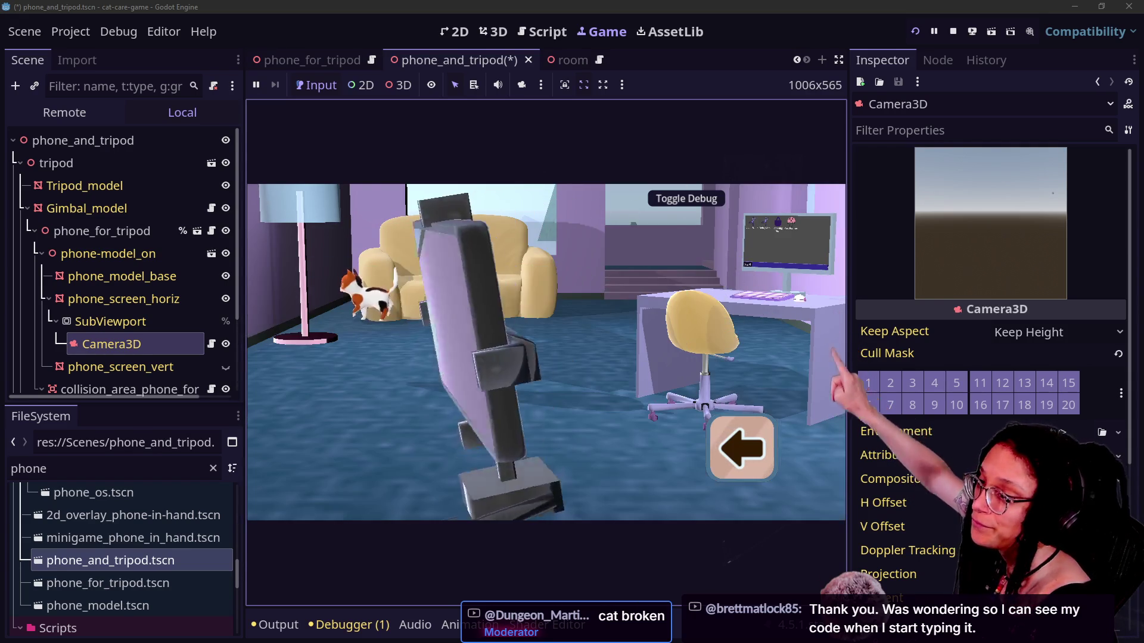
Step: Disable Cull Mask layer 1 again, rotate the phone forward, and leave the phone-camera view
{"action": "left_click", "coordinate": [874, 385]}
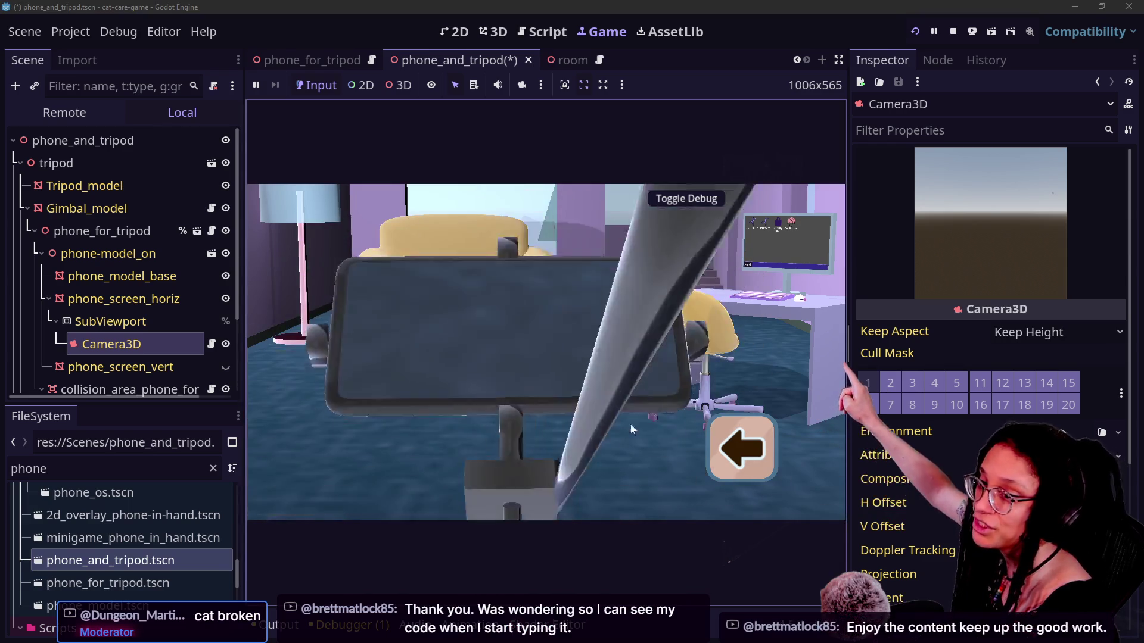
{"action": "mouse_move", "coordinate": [627, 446]}
{"action": "left_mouse_down"}
{"action": "mouse_move", "coordinate": [662, 350]}
{"action": "mouse_move", "coordinate": [564, 366]}
{"action": "mouse_move", "coordinate": [730, 305]}
{"action": "mouse_move", "coordinate": [742, 327]}
{"action": "mouse_move", "coordinate": [527, 402]}
{"action": "mouse_move", "coordinate": [769, 330]}
{"action": "mouse_move", "coordinate": [784, 378]}
{"action": "mouse_move", "coordinate": [745, 323]}
{"action": "left_mouse_up"}
{"action": "left_click", "coordinate": [742, 452]}
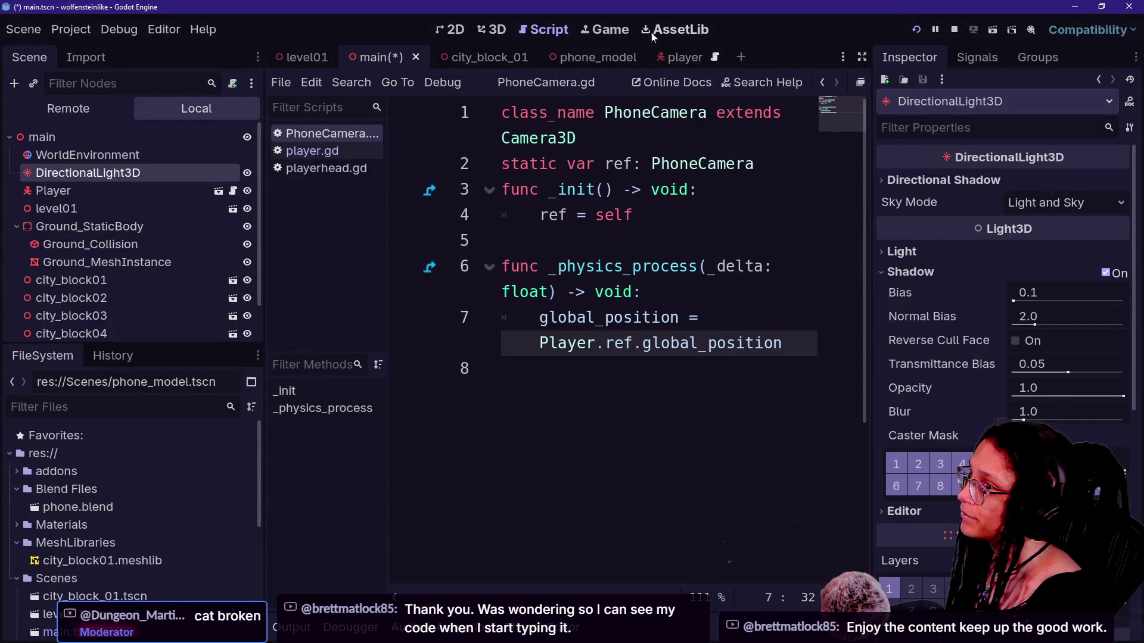
Step: Show the wolfensteinlike game running in the Game tab, then return to the cat-care-game window
{"action": "left_click", "coordinate": [597, 31]}
{"action": "left_click", "coordinate": [573, 285]}
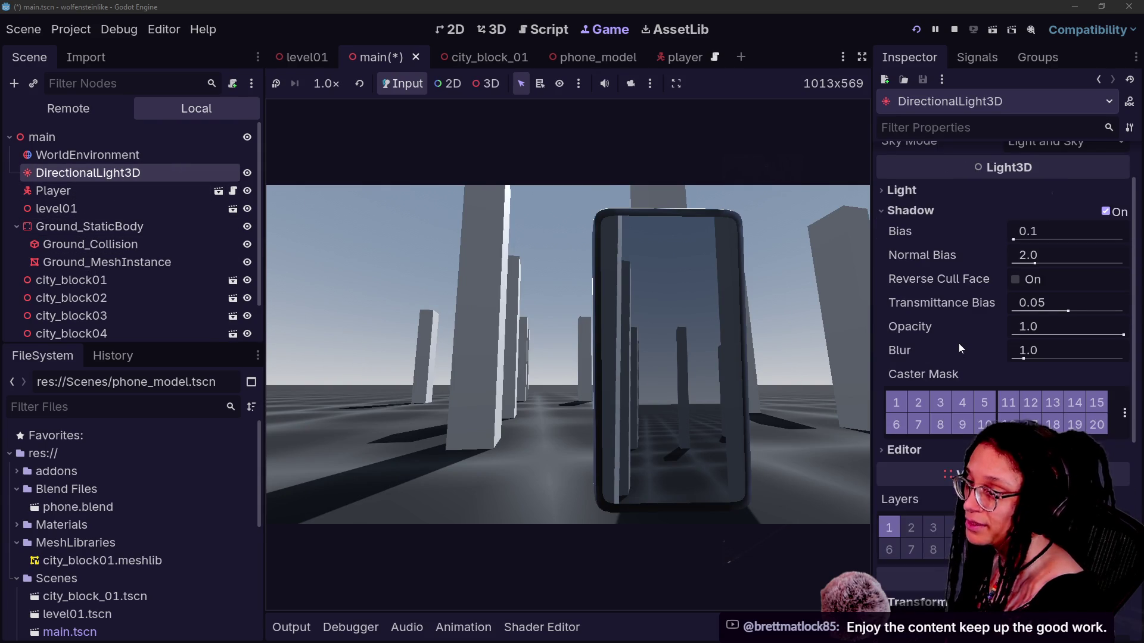
{"action": "mouse_move", "coordinate": [959, 344]}
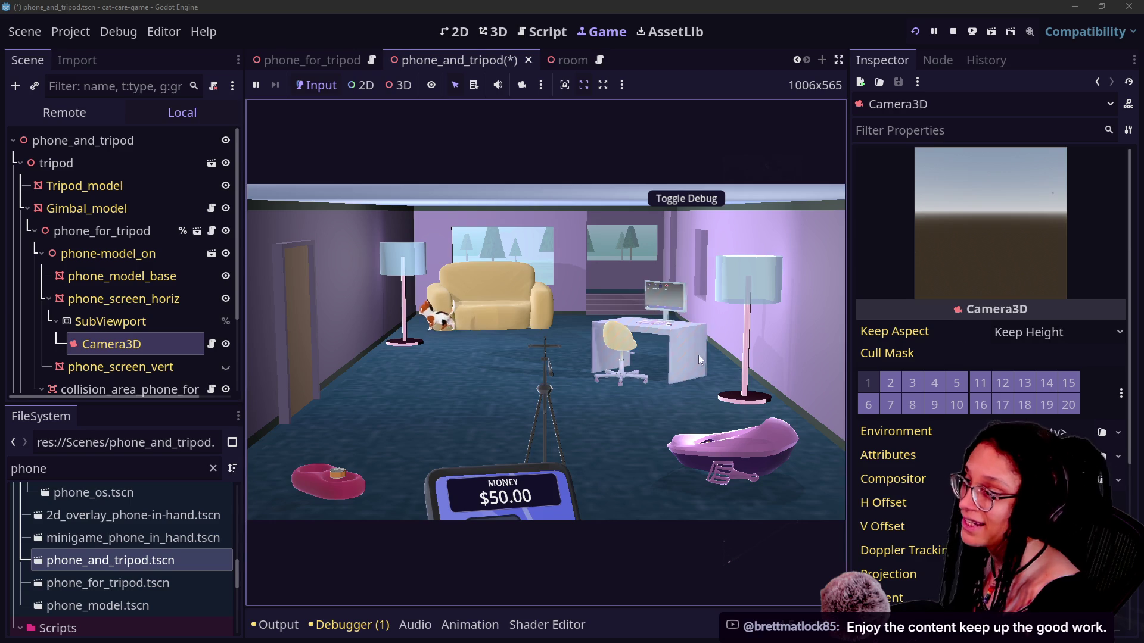
Step: Zoom in on the couch cat to check its loneliness, back out, then walk forward in the wolfensteinlike game
{"action": "left_click", "coordinate": [511, 304]}
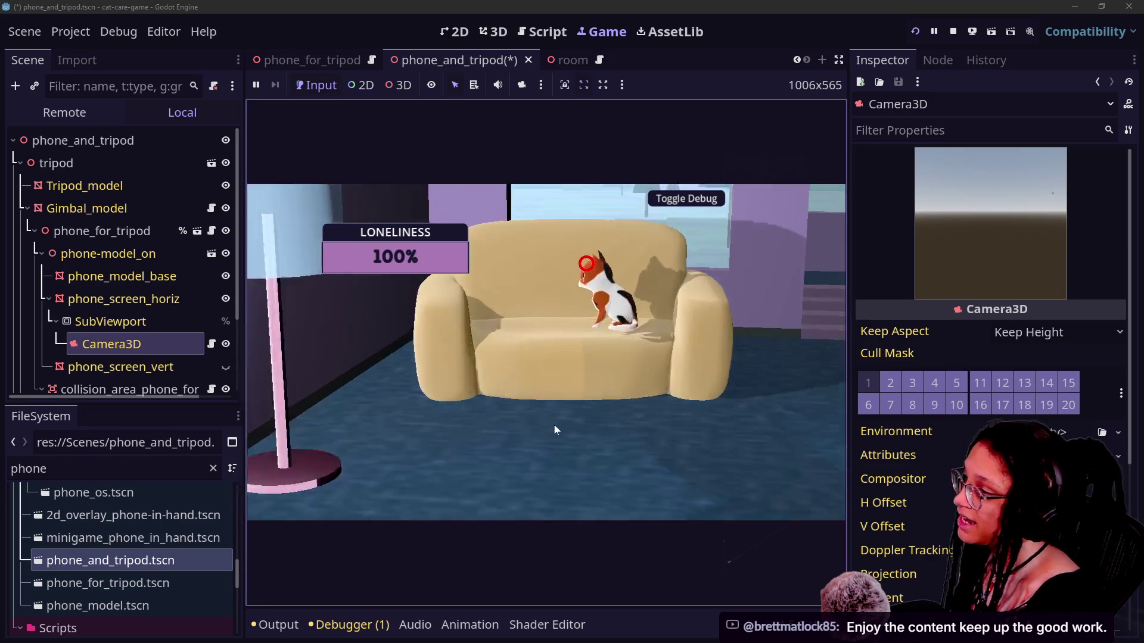
{"action": "left_click", "coordinate": [734, 470]}
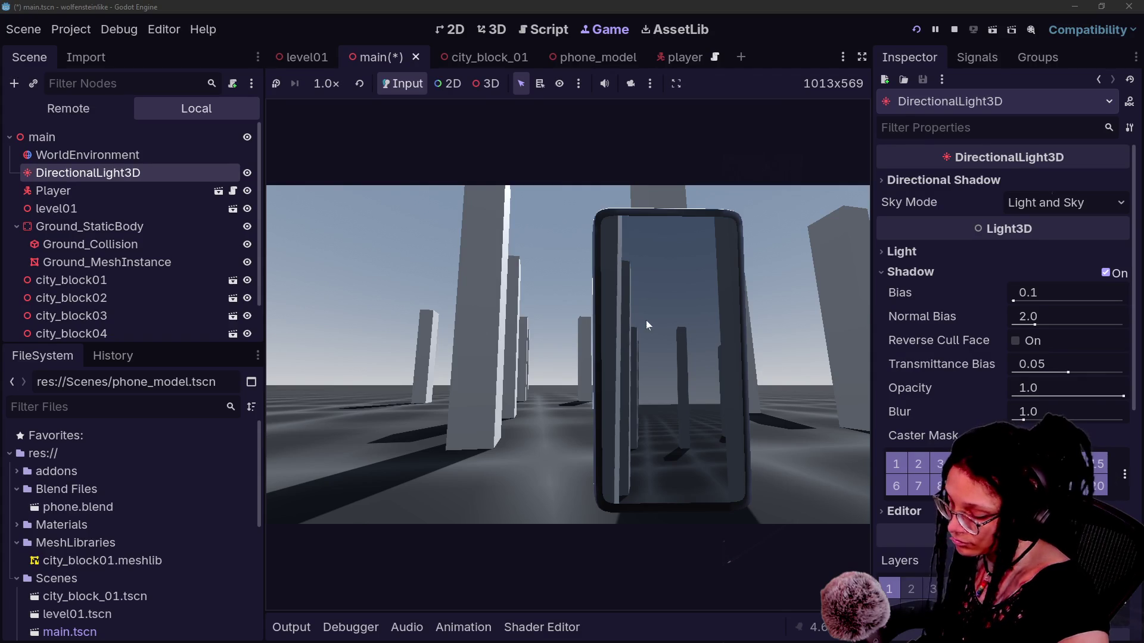
{"action": "key", "text": "w"}
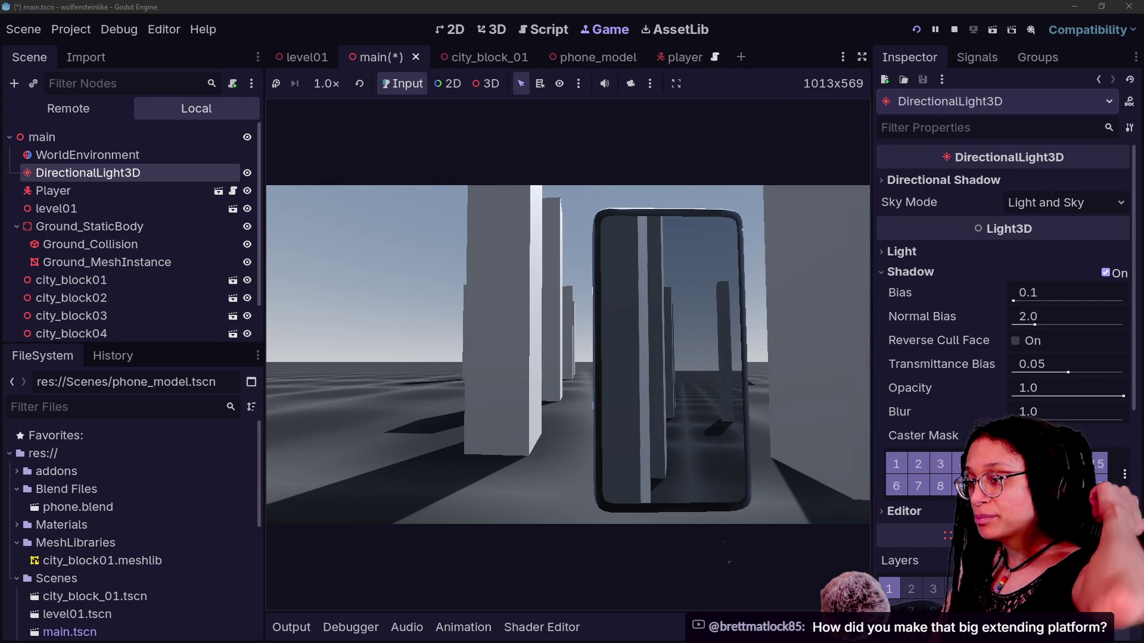
Step: Walk forward among the pillars of the wolfensteinlike city in first person
{"action": "key", "text": "w"}
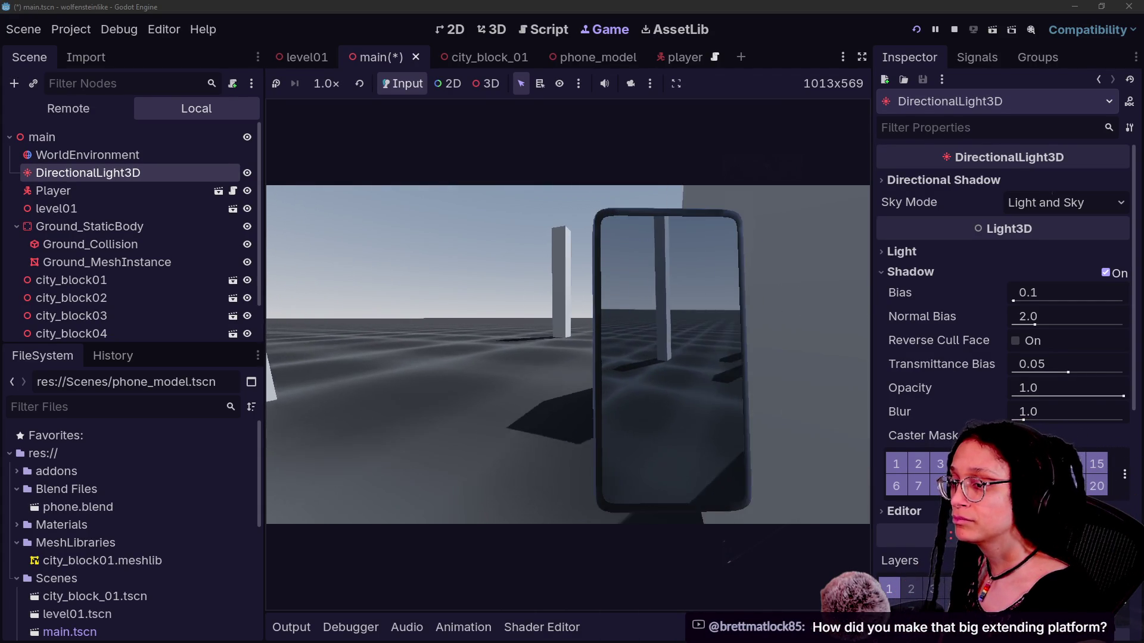
{"action": "key", "text": "w"}
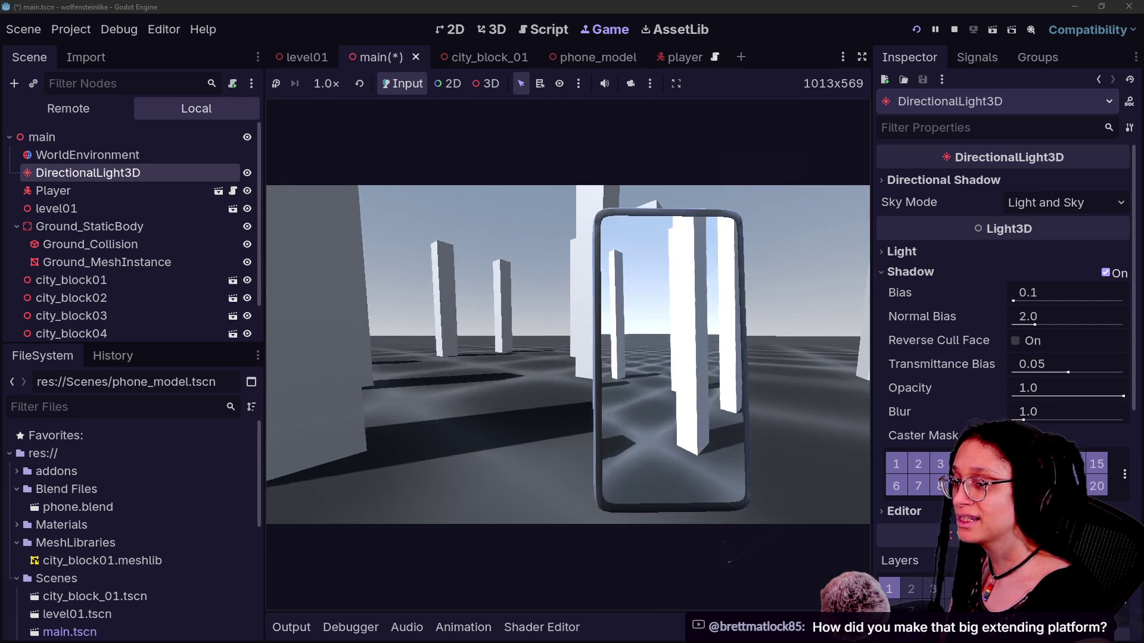
{"action": "key", "text": "w"}
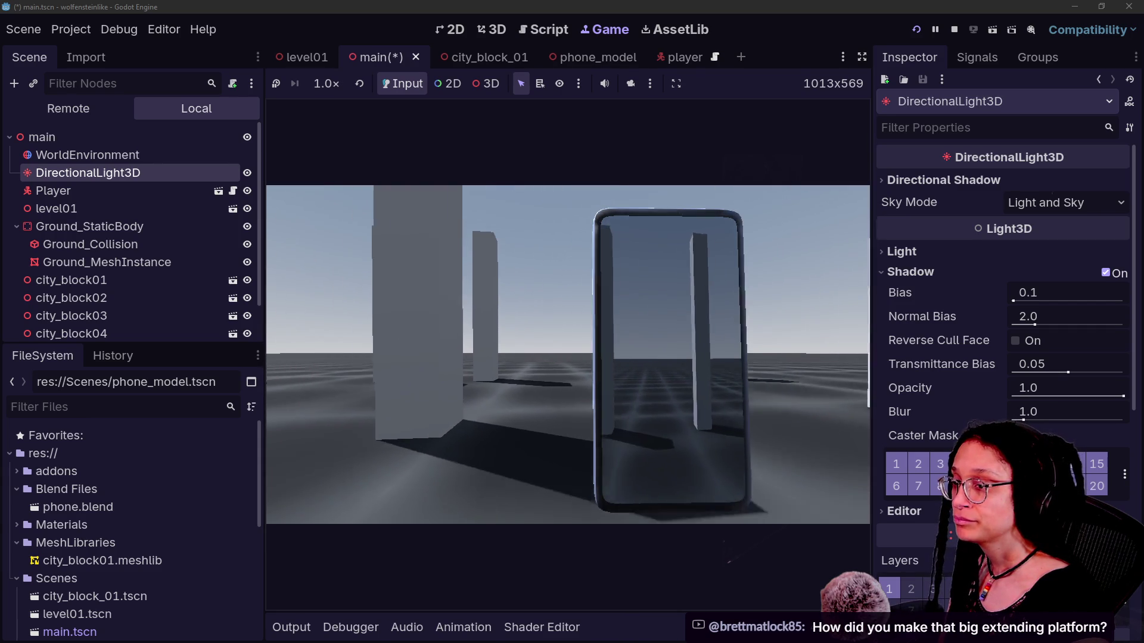
{"action": "key", "text": "w"}
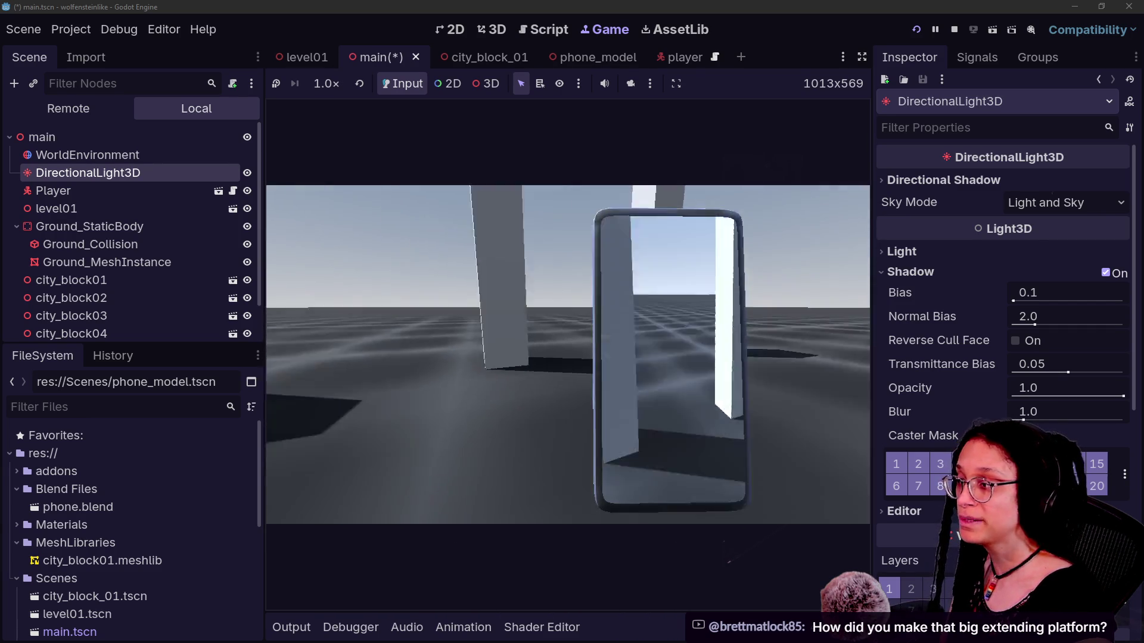
{"action": "key", "text": "w"}
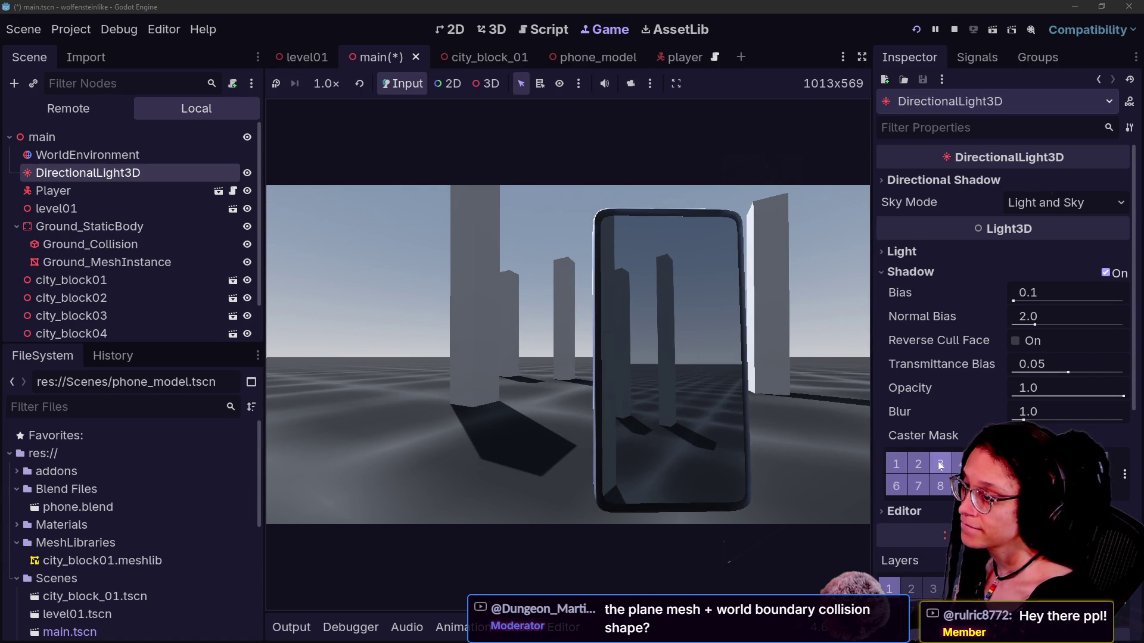
Step: Toggle the DirectionalLight3D visibility layers, leaving it on layer 1
{"action": "scroll", "coordinate": [939, 465], "scroll_direction": "down", "scroll_amount": 3}
{"action": "left_click", "coordinate": [888, 466]}
{"action": "left_click", "coordinate": [889, 466]}
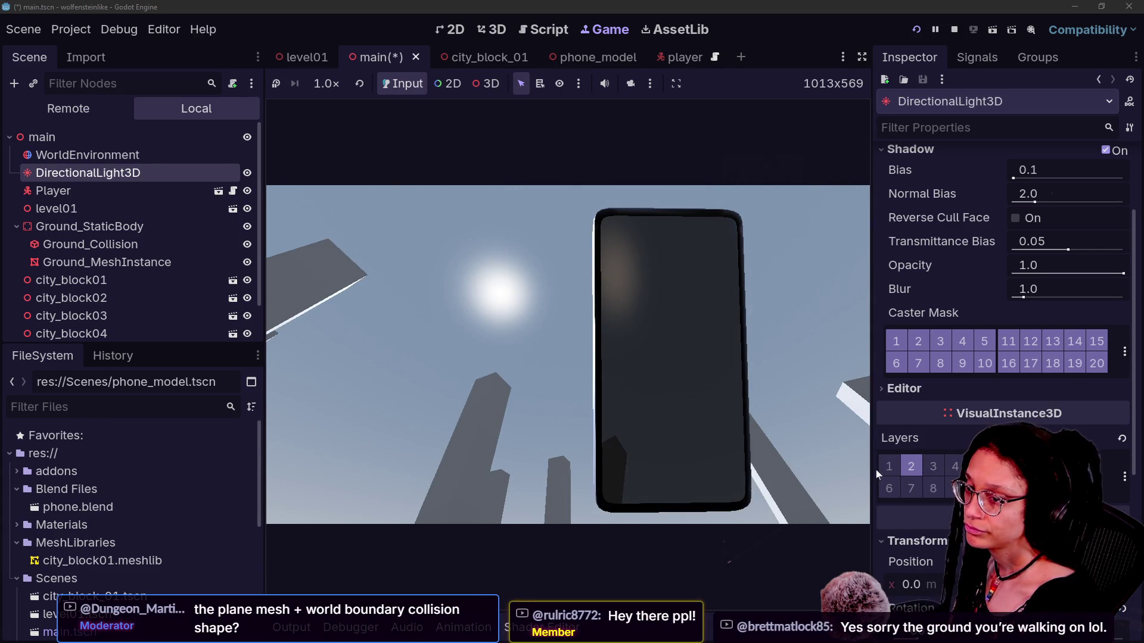
{"action": "left_click", "coordinate": [895, 468]}
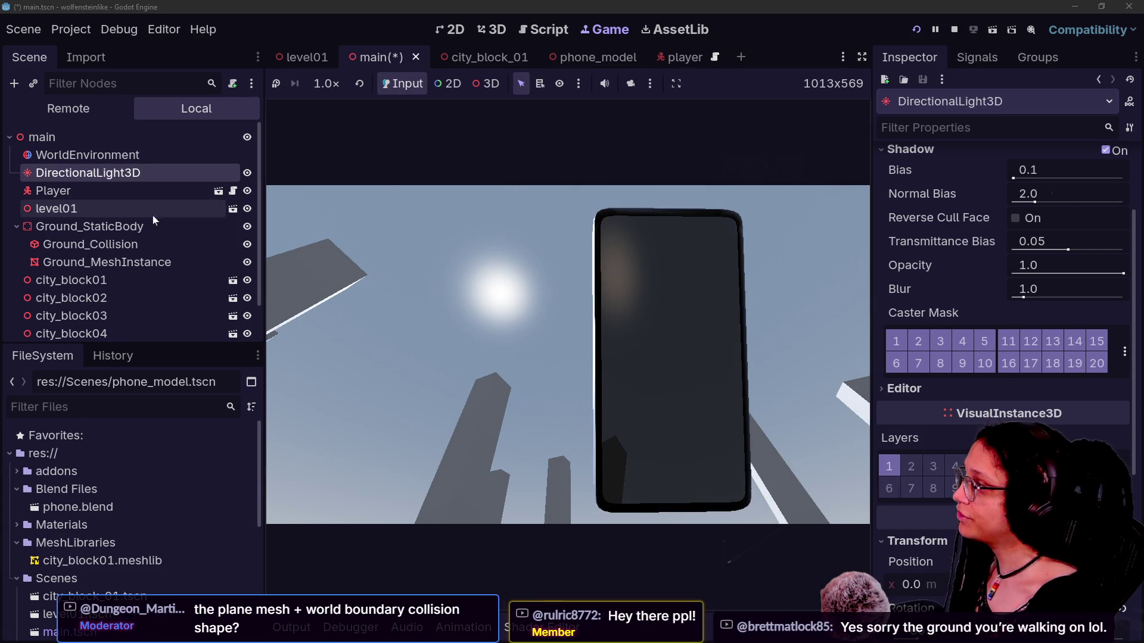
Step: Look through the city_block_01 and player scenes, then return to the main scene
{"action": "left_click", "coordinate": [485, 58]}
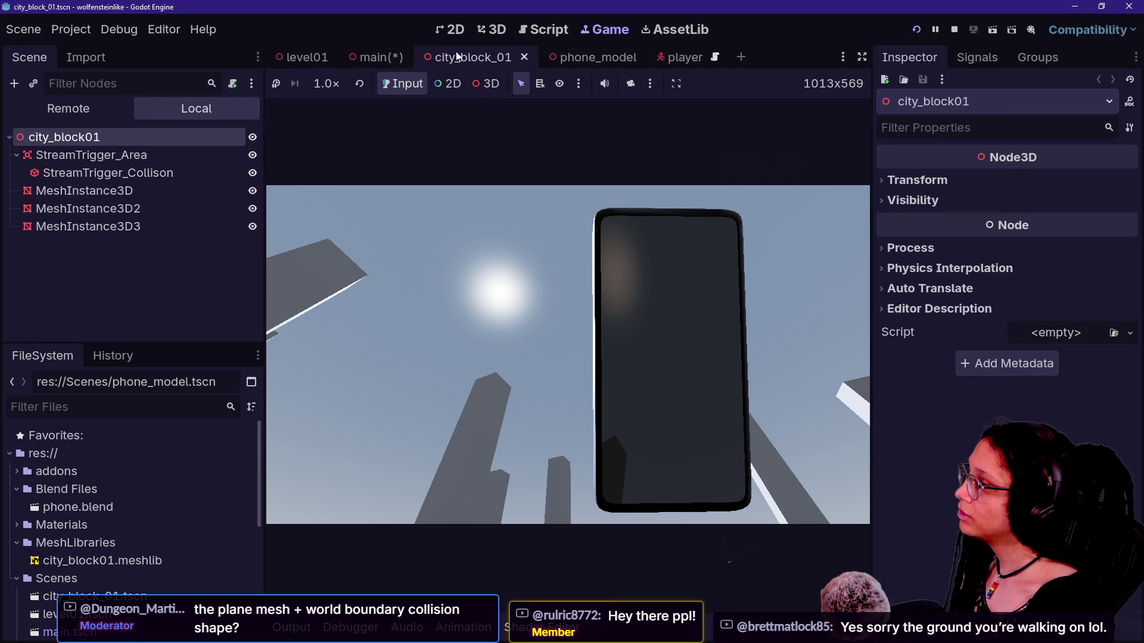
{"action": "left_click", "coordinate": [702, 56]}
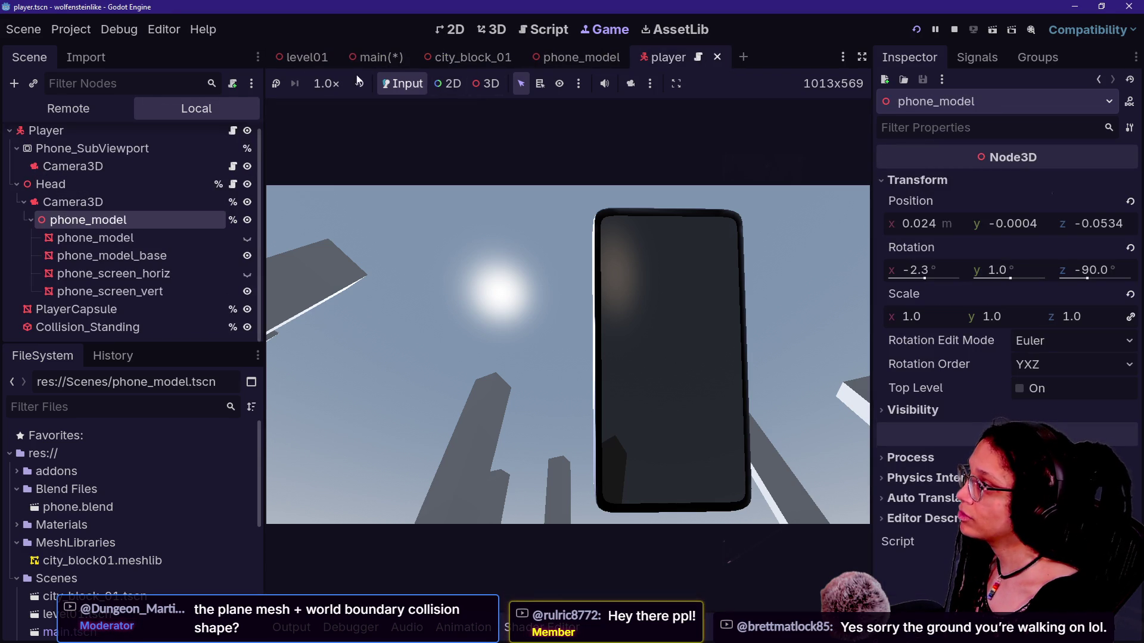
{"action": "left_click", "coordinate": [402, 57]}
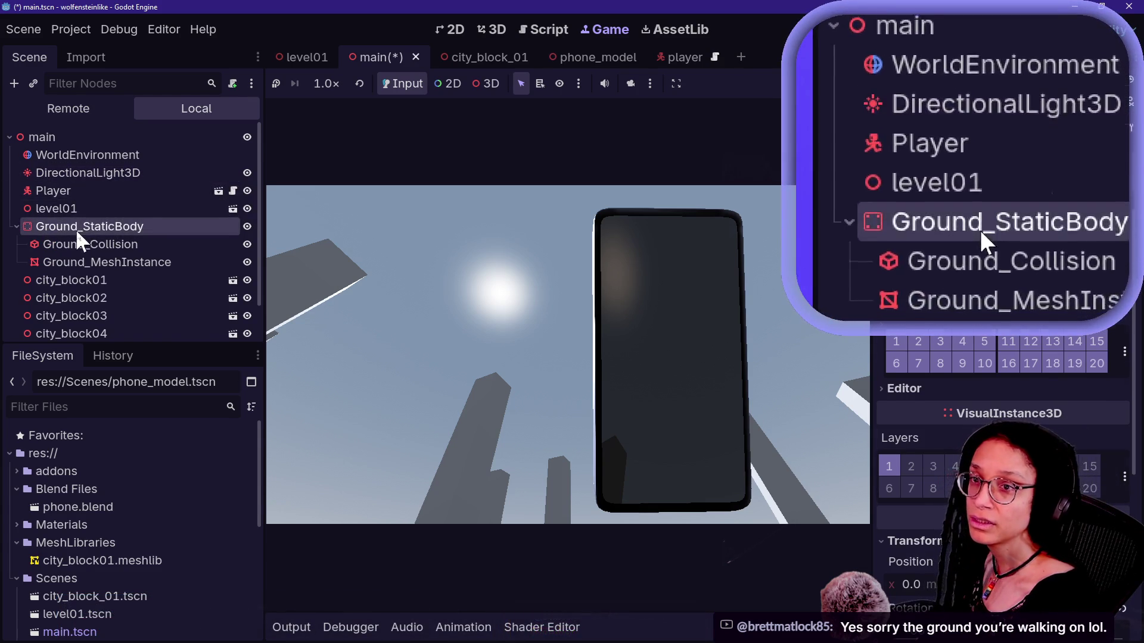
Step: Inspect Ground_StaticBody and its WorldBoundary Ground_Collision, then start a new empty scene
{"action": "left_click", "coordinate": [76, 228]}
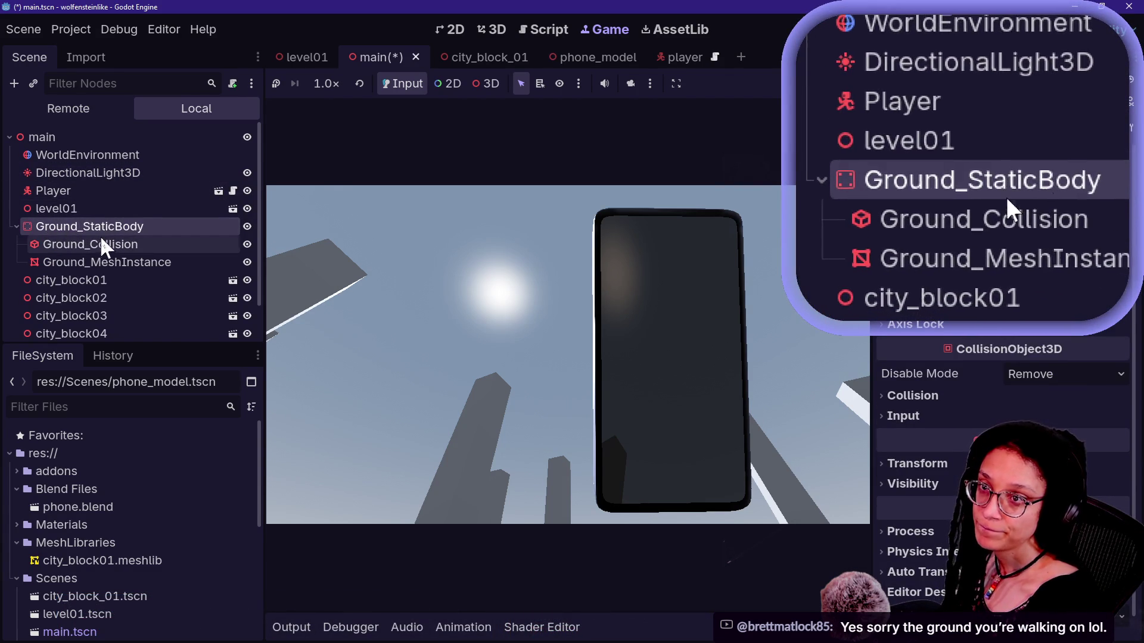
{"action": "left_click", "coordinate": [77, 246]}
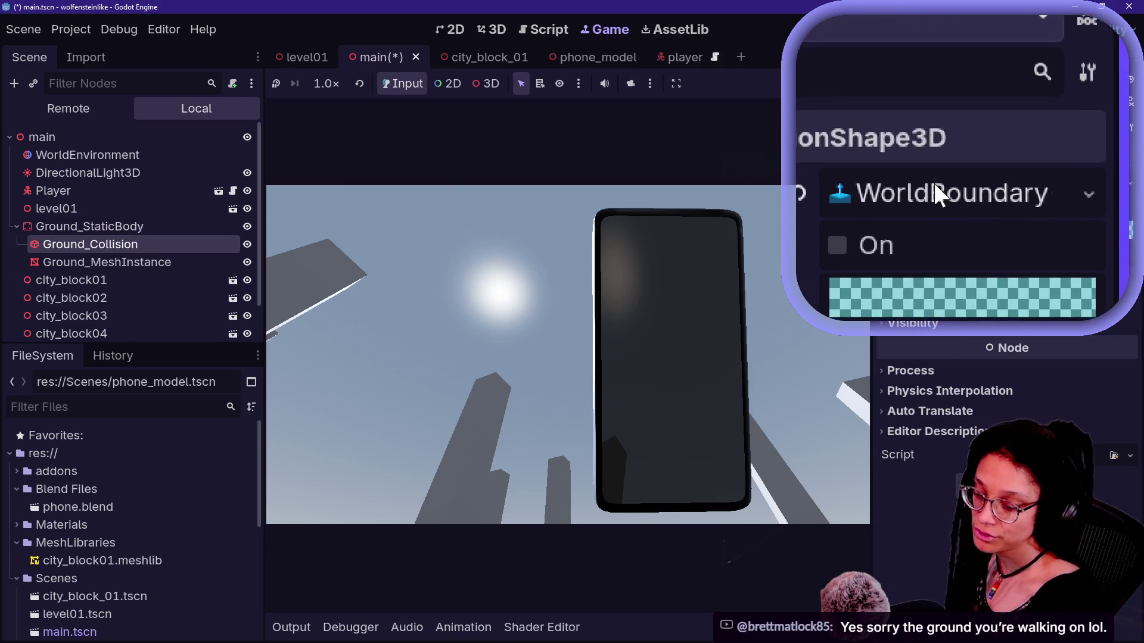
{"action": "left_click", "coordinate": [740, 59]}
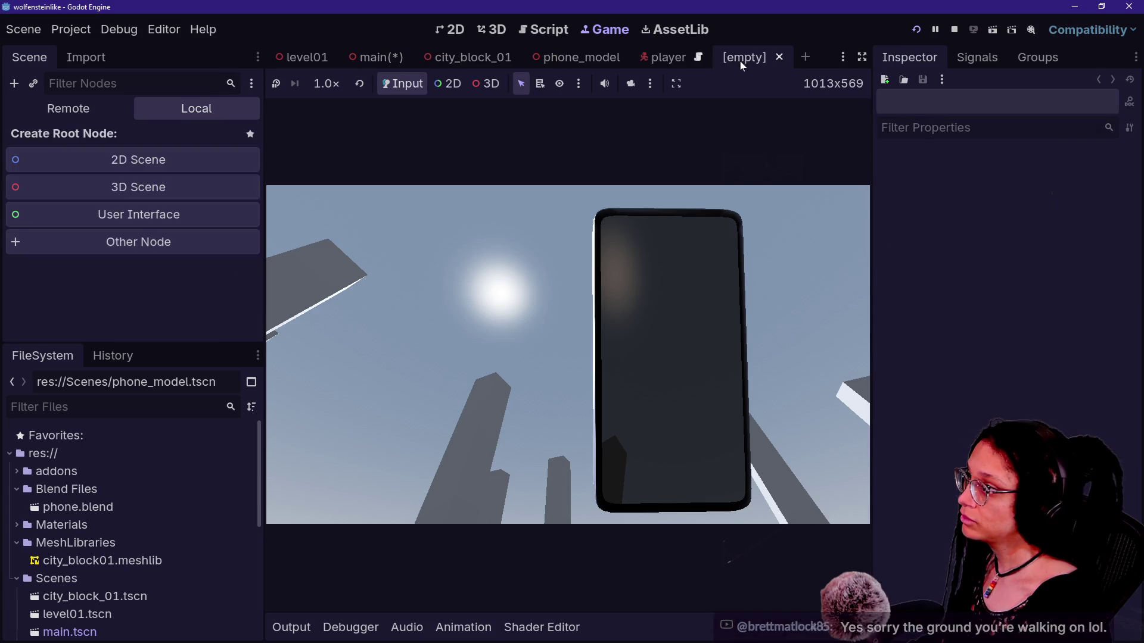
Step: Create a 3D scene with a Node3D root and add a StaticBody3D child
{"action": "left_click", "coordinate": [96, 187]}
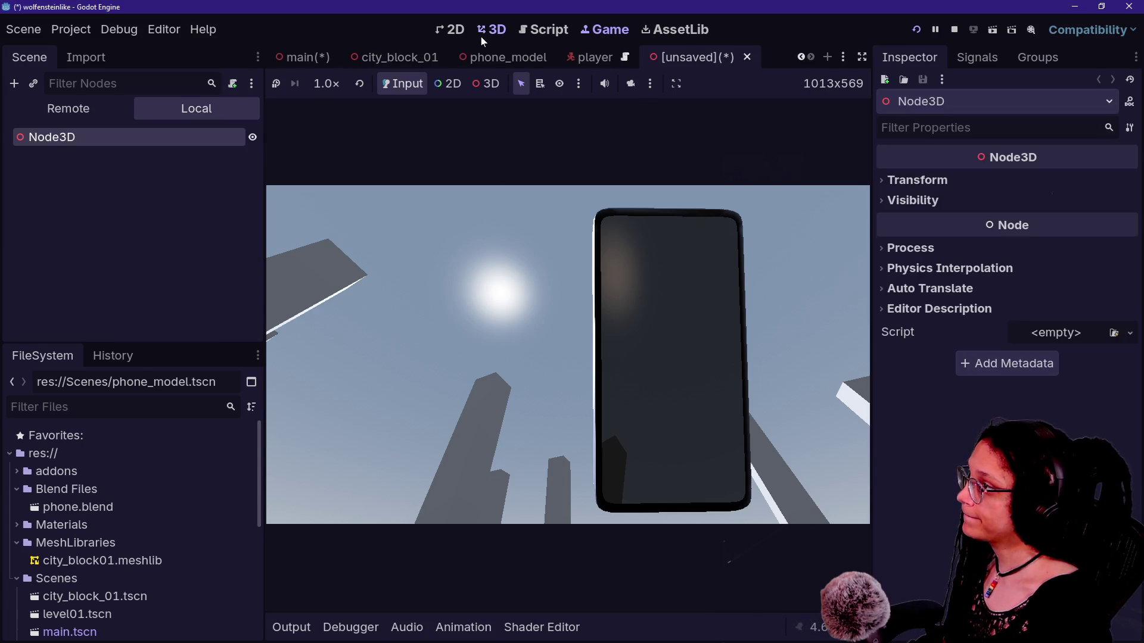
{"action": "left_click", "coordinate": [480, 36]}
{"action": "right_click", "coordinate": [94, 137]}
{"action": "left_click", "coordinate": [158, 152]}
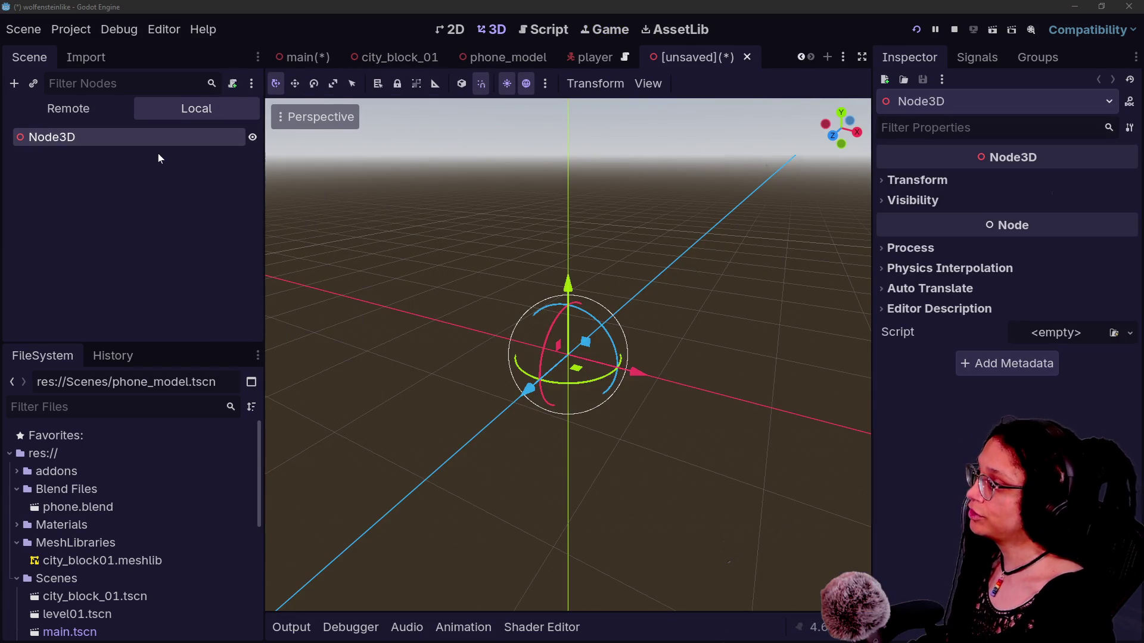
{"action": "type", "text": "STATIC"}
{"action": "key", "text": "Return"}
Step: Add a CollisionShape3D under the StaticBody3D and give it a WorldBoundary shape
{"action": "left_click_drag", "start_coordinate": [476, 171], "coordinate": [467, 174]}
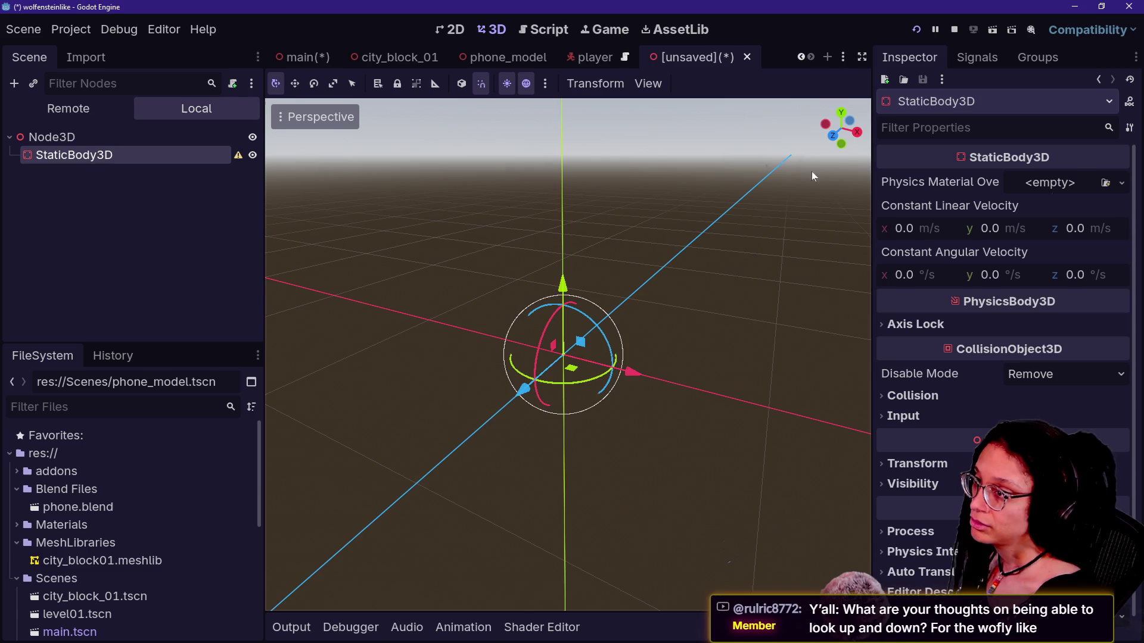
{"action": "right_click", "coordinate": [199, 152]}
{"action": "left_click", "coordinate": [224, 162]}
{"action": "type", "text": "COLLISION"}
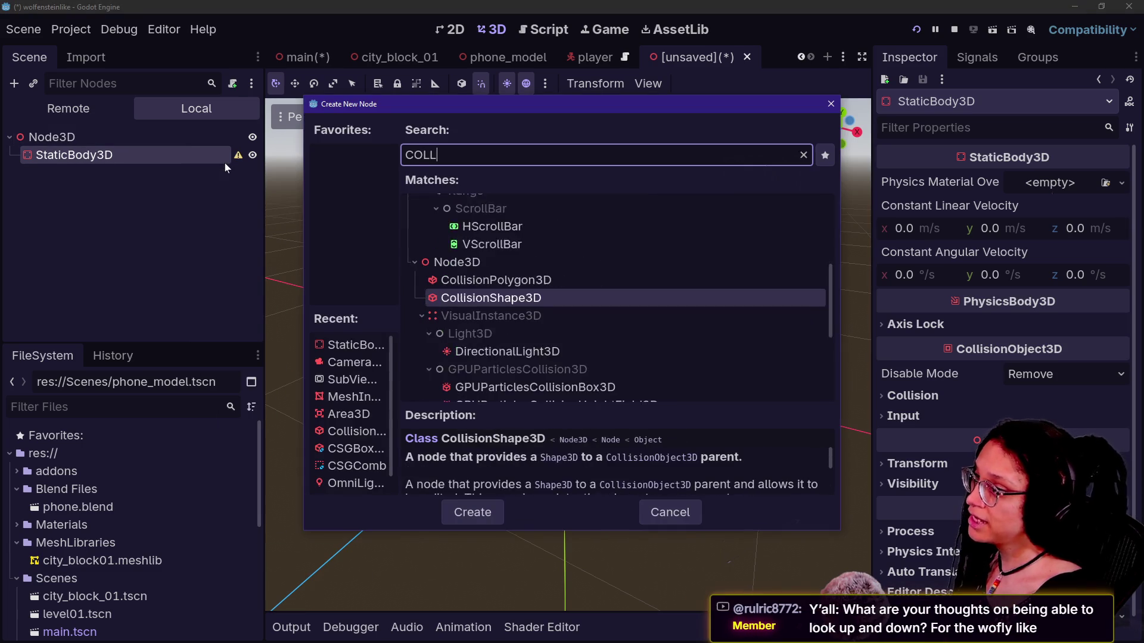
{"action": "key", "text": "Return"}
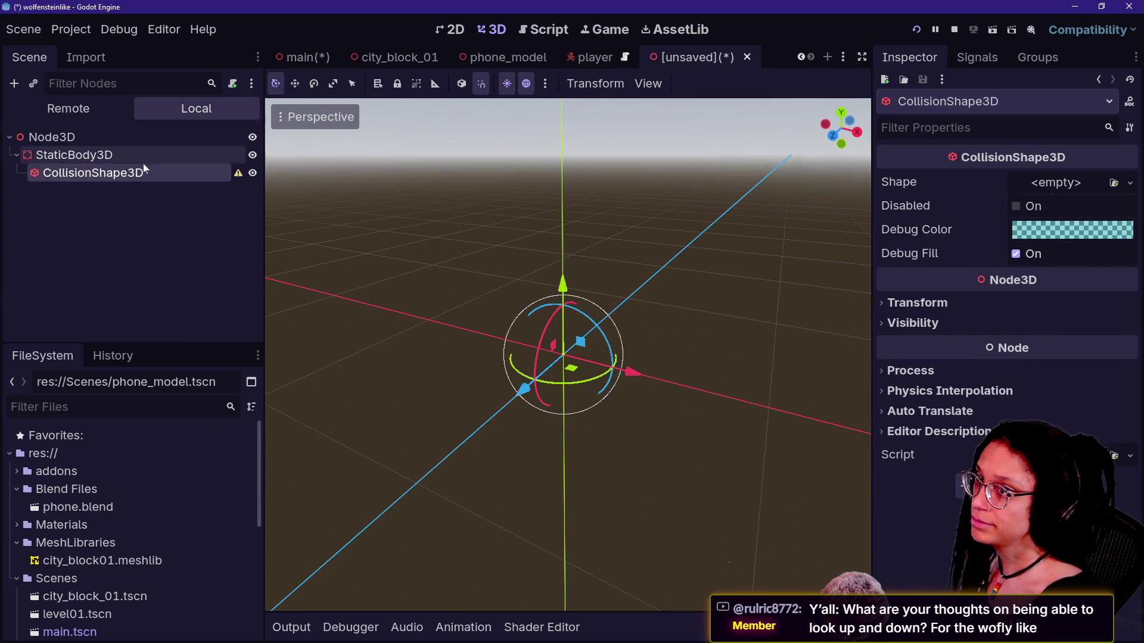
{"action": "left_click", "coordinate": [1130, 183]}
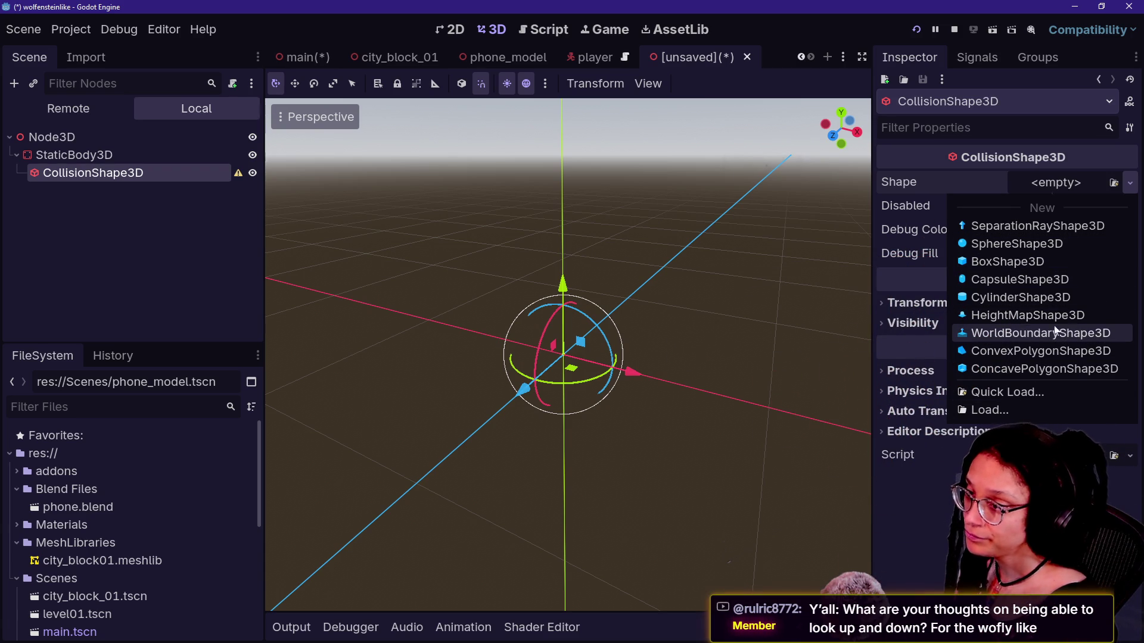
{"action": "left_click", "coordinate": [1062, 333]}
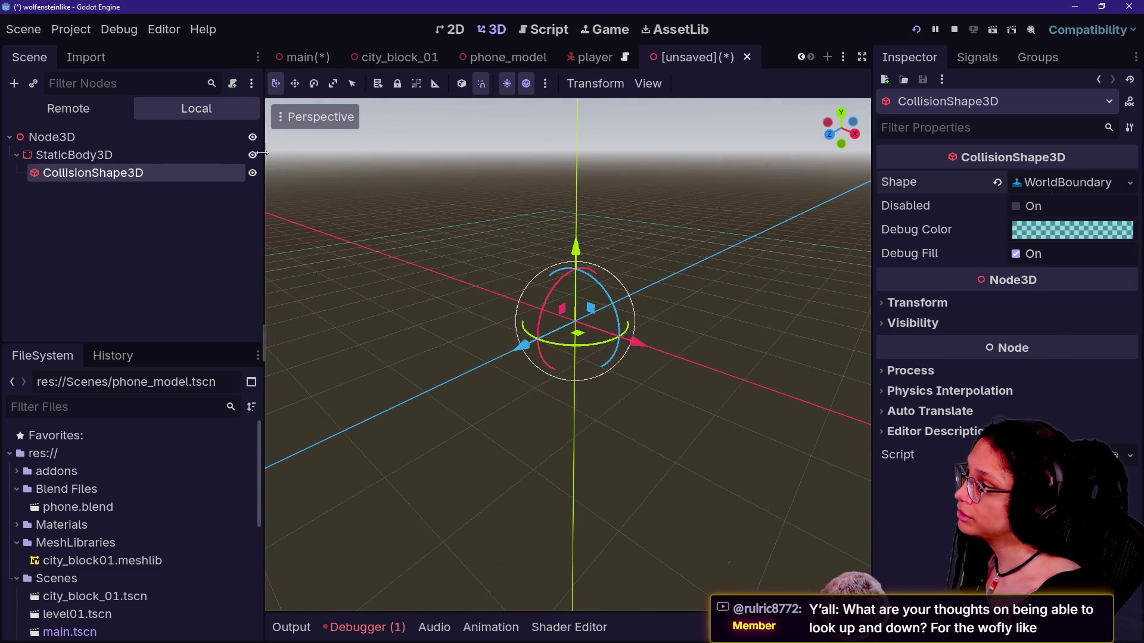
{"action": "left_click", "coordinate": [318, 117]}
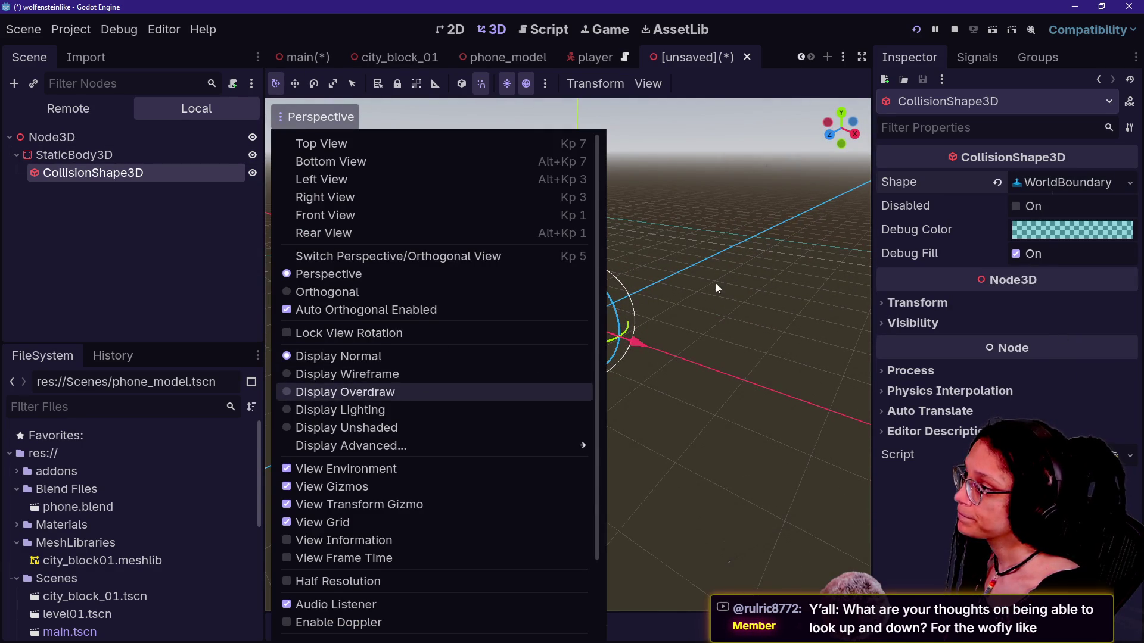
Step: Switch the viewport to Display Overdraw and reassign a WorldBoundaryShape3D to the collision shape
{"action": "left_click", "coordinate": [346, 392]}
{"action": "left_click", "coordinate": [759, 316]}
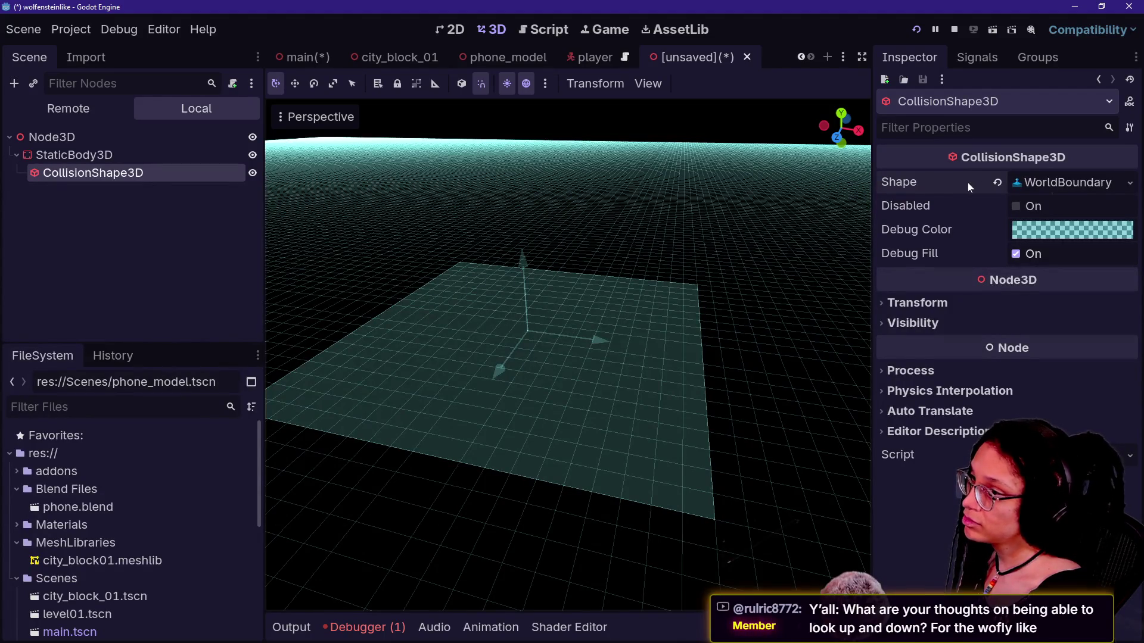
{"action": "left_click", "coordinate": [997, 182]}
{"action": "left_click", "coordinate": [1025, 183]}
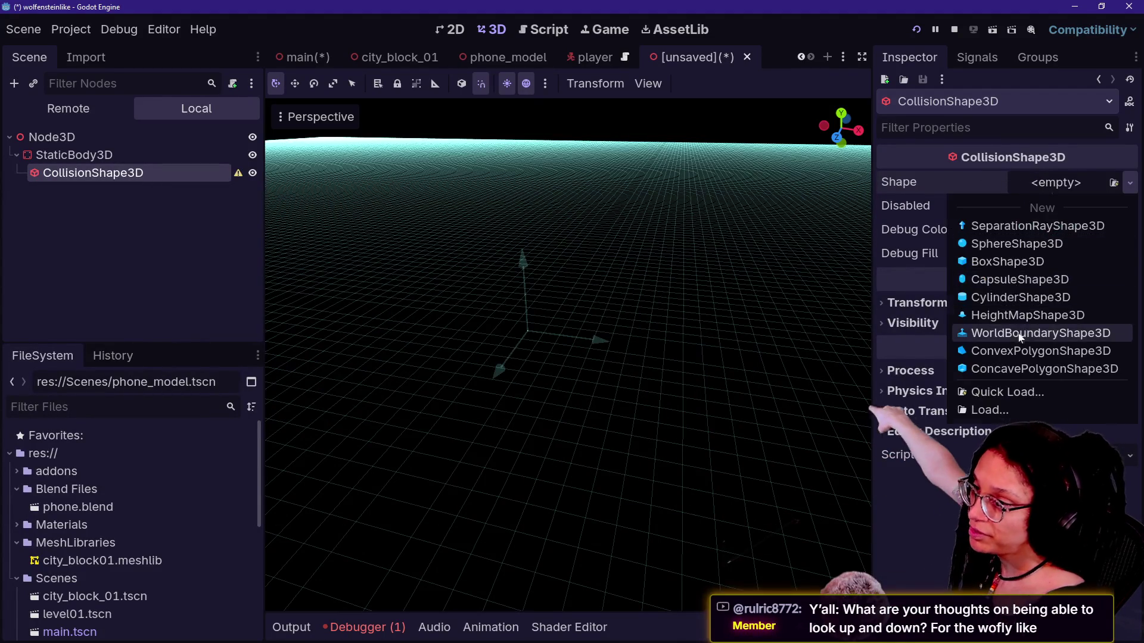
{"action": "left_click", "coordinate": [1020, 334]}
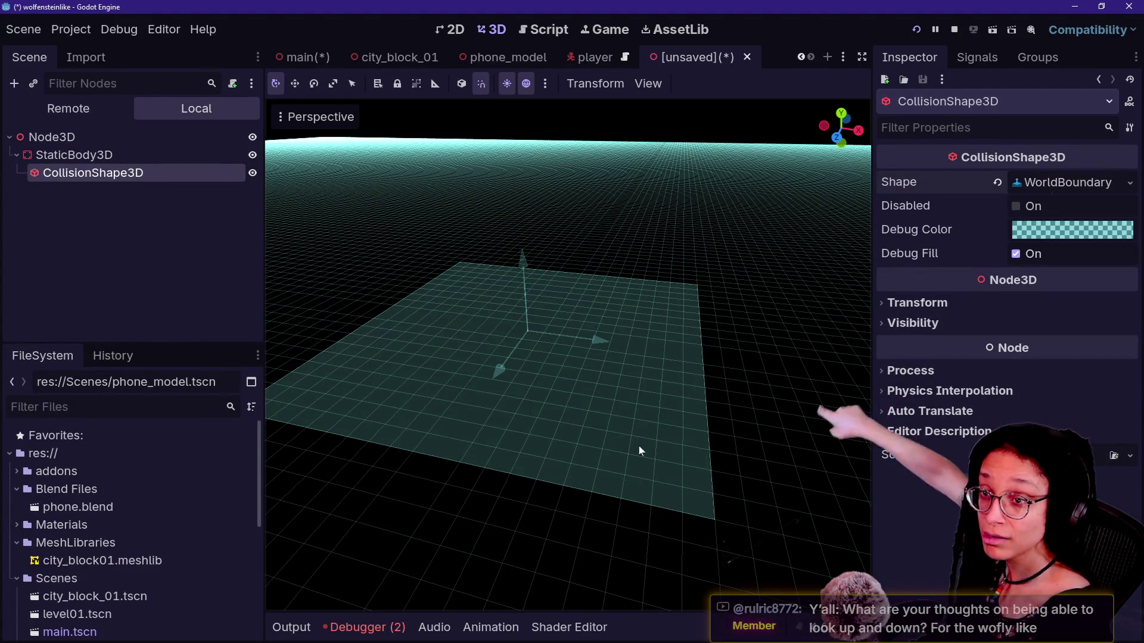
Step: Fly over the WorldBoundary ground plane in freelook to see it stretch to the horizon
{"action": "key", "text": "w"}
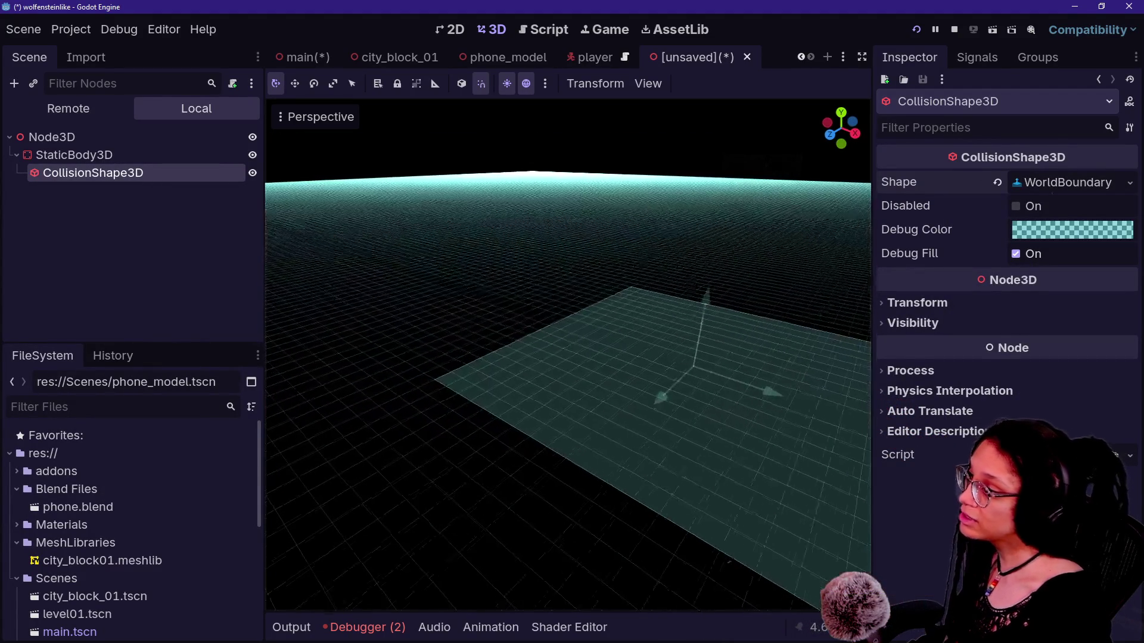
{"action": "key", "text": "w"}
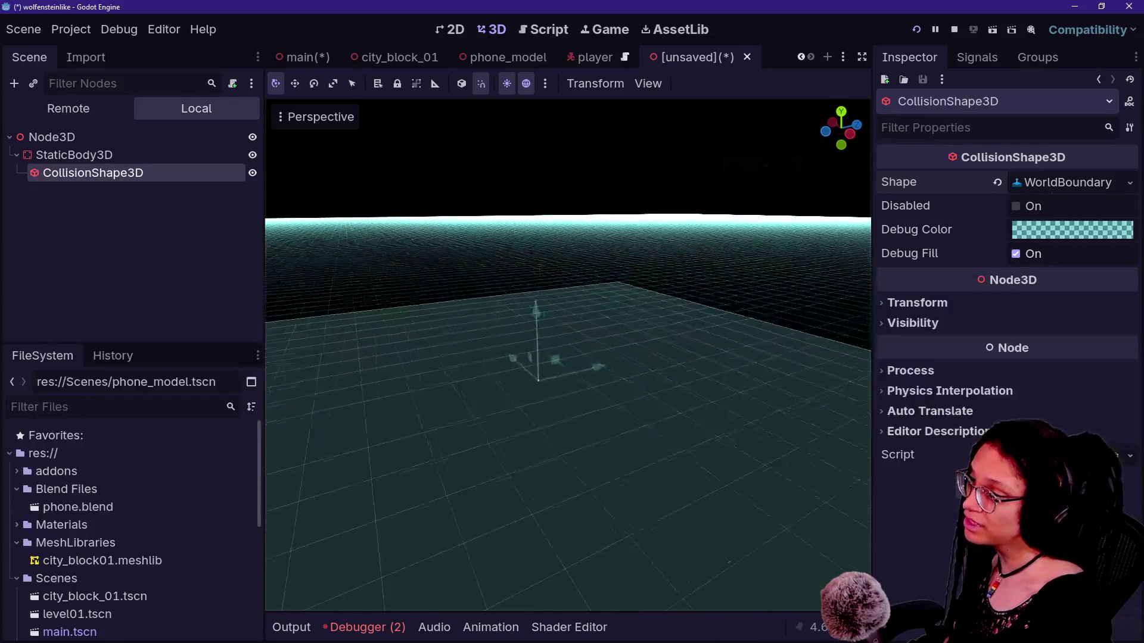
{"action": "key", "text": "s"}
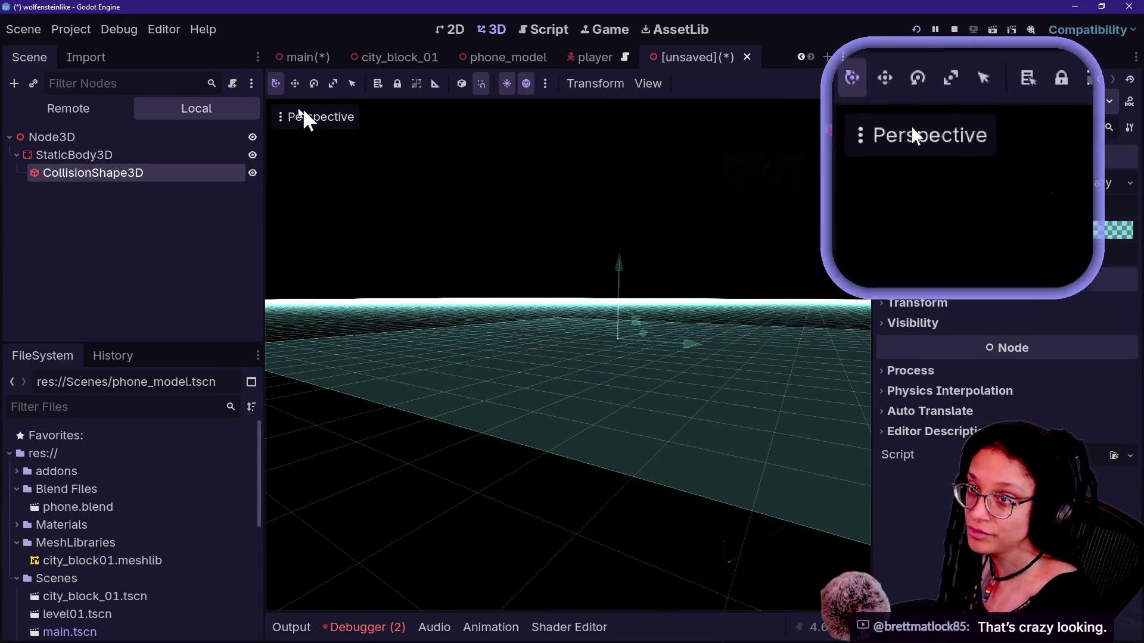
Step: Keep overdraw display and raise the view to look down on the collision plane
{"action": "left_click", "coordinate": [287, 117]}
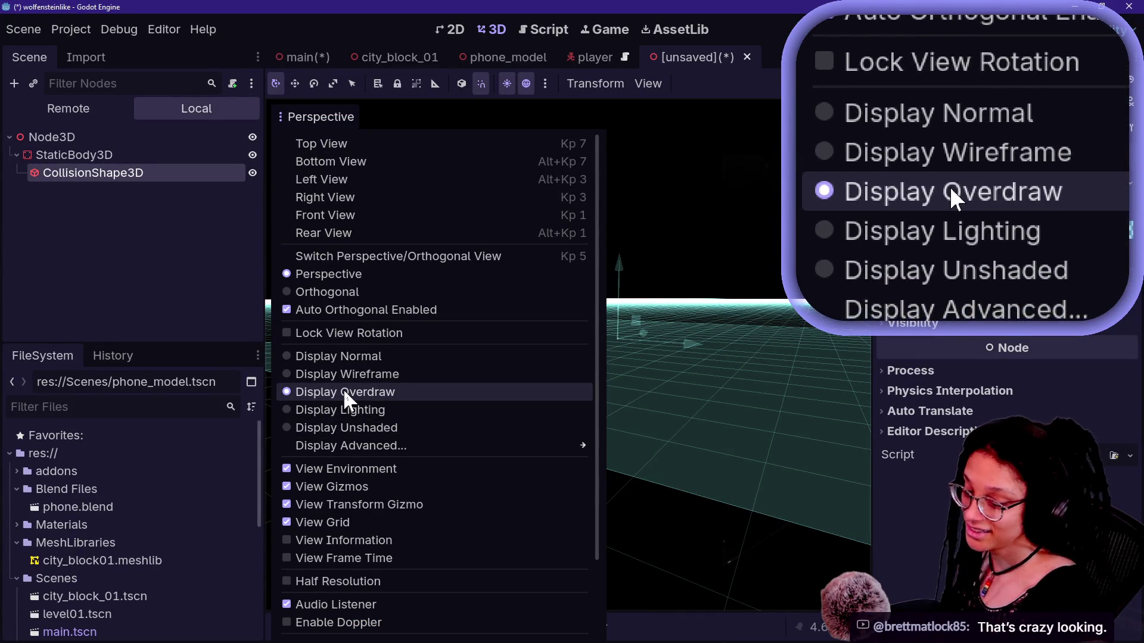
{"action": "left_click", "coordinate": [791, 268]}
{"action": "mouse_move", "coordinate": [655, 376]}
{"action": "left_mouse_down"}
{"action": "mouse_move", "coordinate": [655, 334]}
{"action": "mouse_move", "coordinate": [595, 328]}
{"action": "mouse_move", "coordinate": [566, 286]}
{"action": "mouse_move", "coordinate": [501, 281]}
{"action": "left_mouse_up"}
Step: Reselect CollisionShape3D, restore normal shading, and rotate the WorldBoundary plane -90° upright
{"action": "left_click", "coordinate": [72, 155]}
{"action": "left_click", "coordinate": [89, 173]}
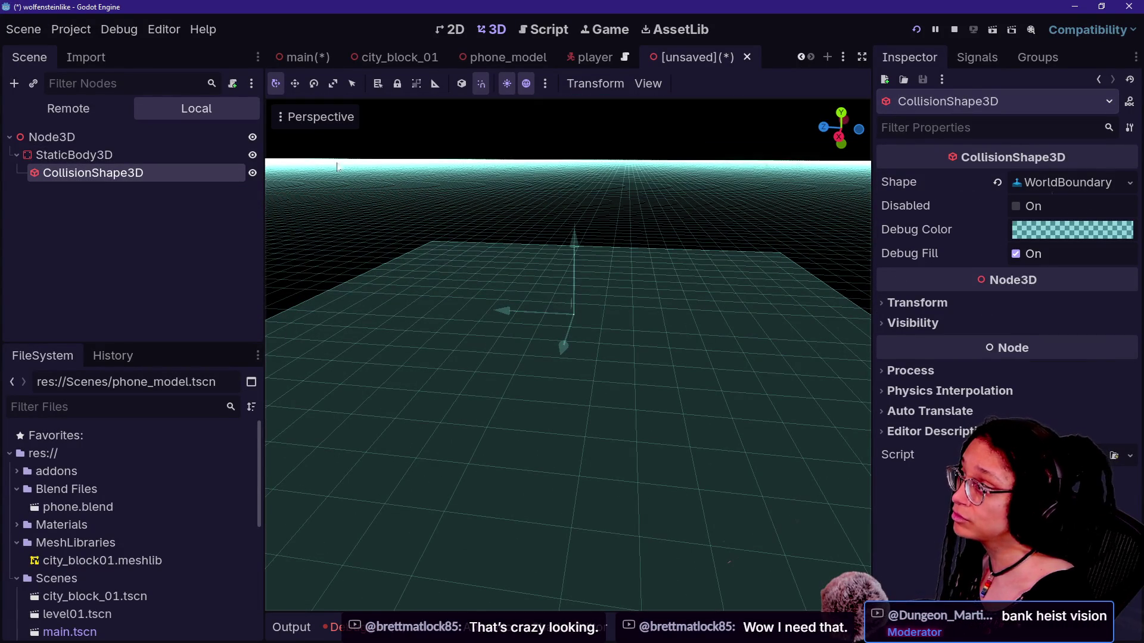
{"action": "left_click", "coordinate": [313, 120]}
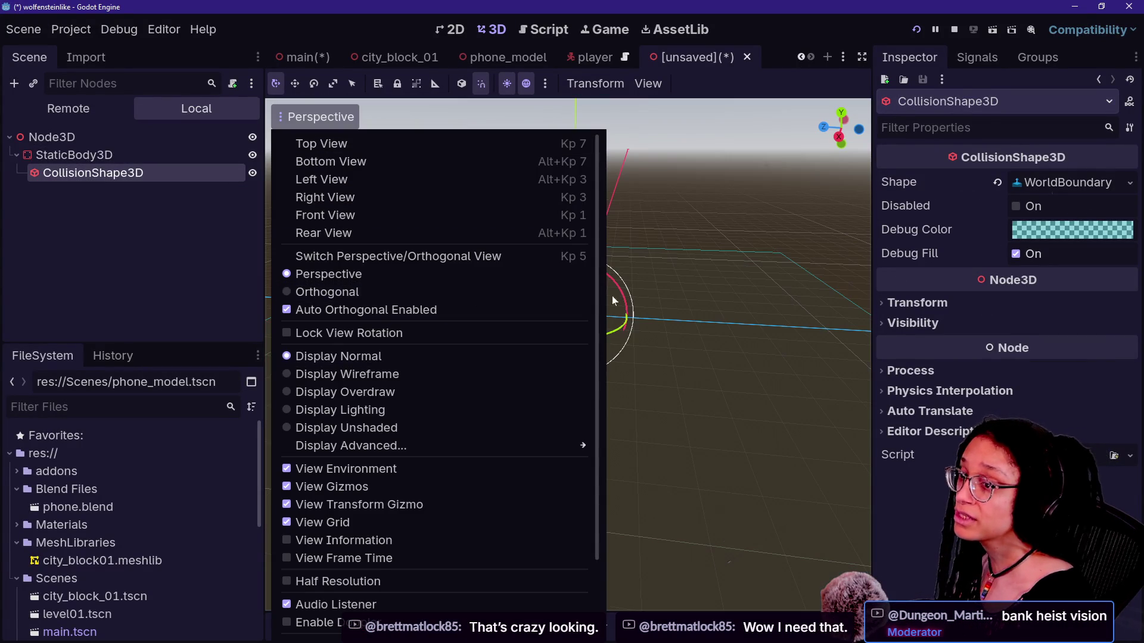
{"action": "left_click", "coordinate": [715, 268]}
{"action": "mouse_move", "coordinate": [555, 268]}
{"action": "left_mouse_down"}
{"action": "mouse_move", "coordinate": [638, 290]}
{"action": "mouse_move", "coordinate": [536, 244]}
{"action": "mouse_move", "coordinate": [695, 282]}
{"action": "left_mouse_up"}
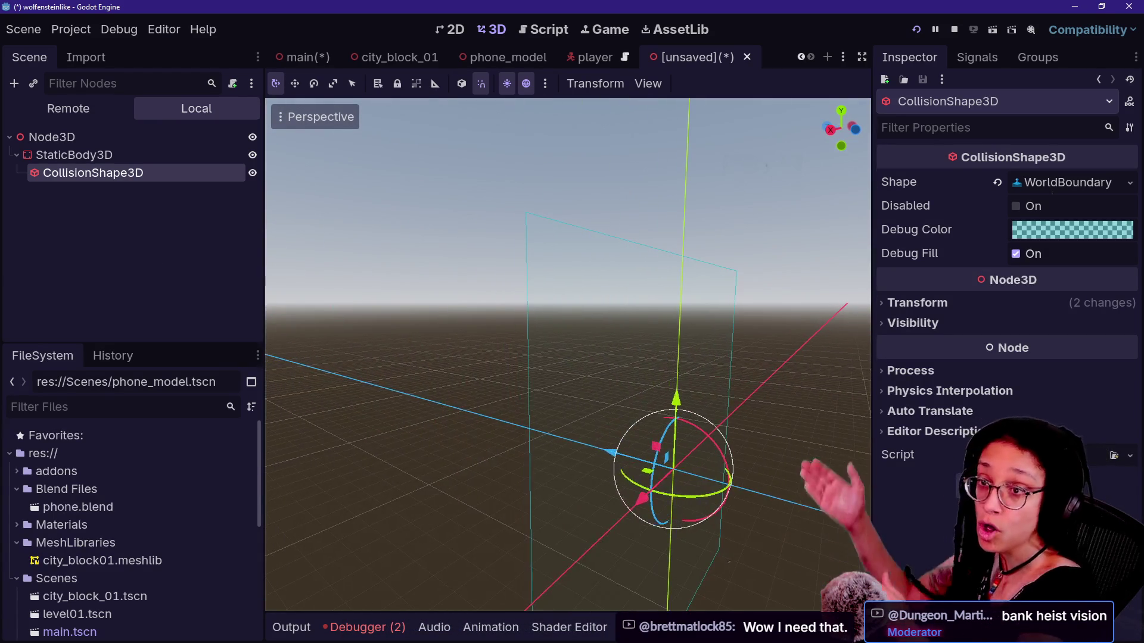
Step: Deselect the collision shape and switch the viewport to overdraw rendering
{"action": "left_click", "coordinate": [737, 290]}
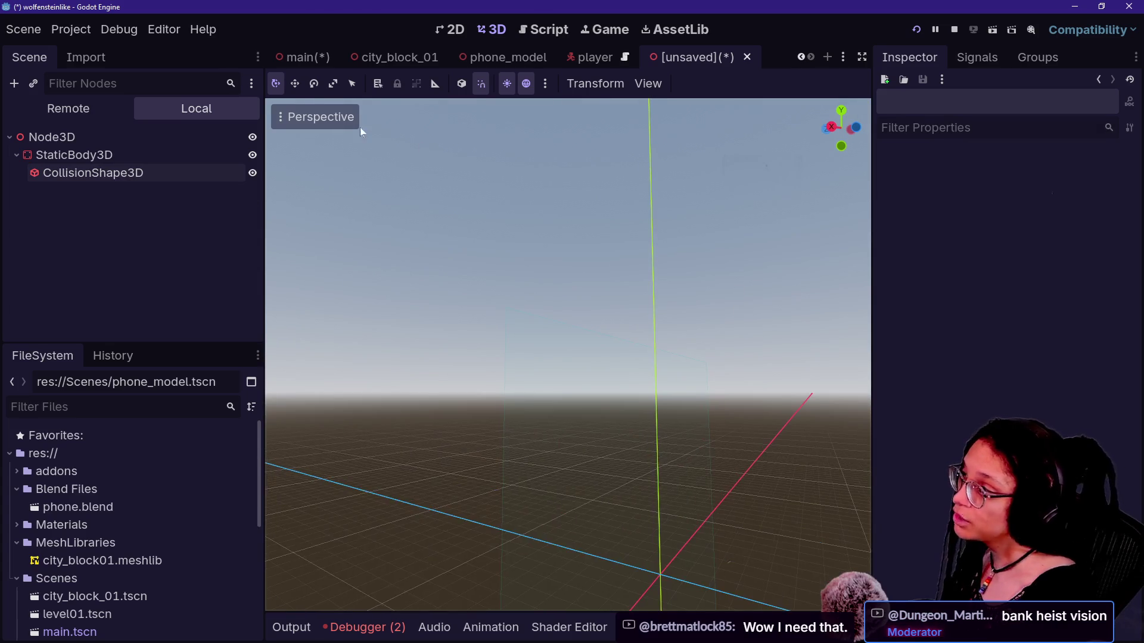
{"action": "left_click", "coordinate": [351, 119]}
{"action": "left_click", "coordinate": [386, 392]}
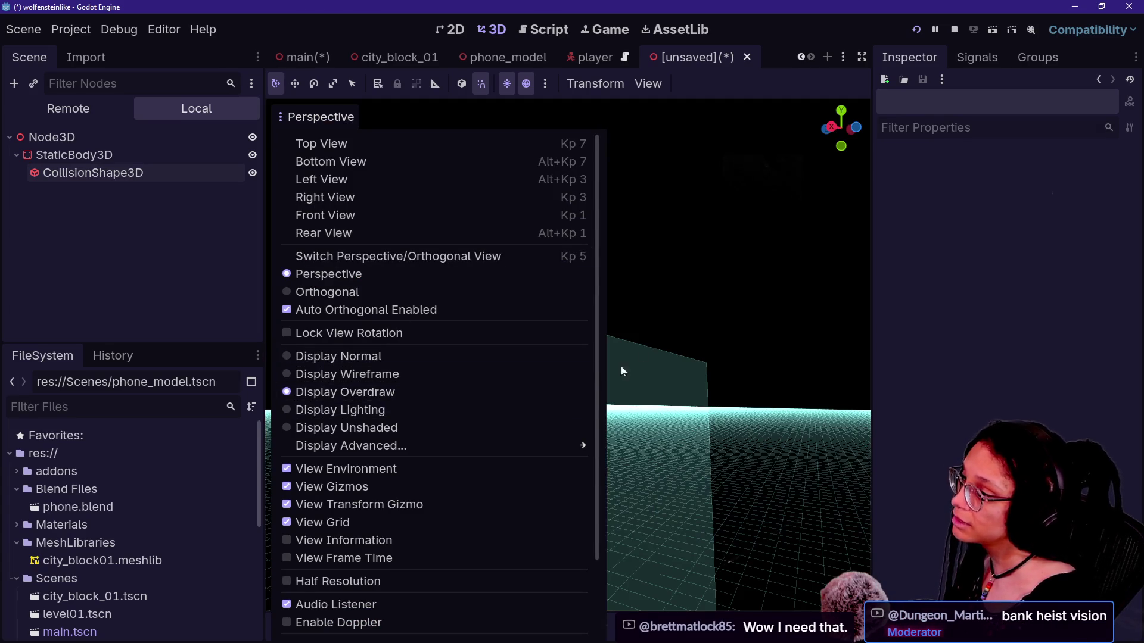
{"action": "left_click", "coordinate": [613, 387]}
Step: Rotate the CollisionShape3D plane several times with R, ending tilted 75 degrees
{"action": "left_click", "coordinate": [114, 172]}
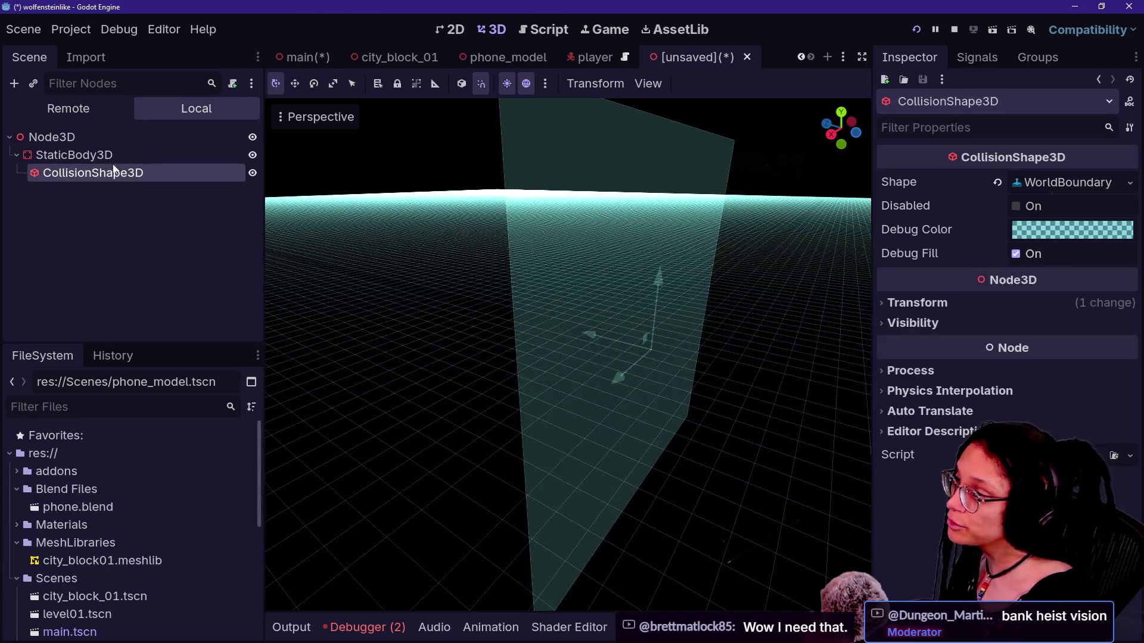
{"action": "key", "text": "r"}
{"action": "key", "text": "Escape"}
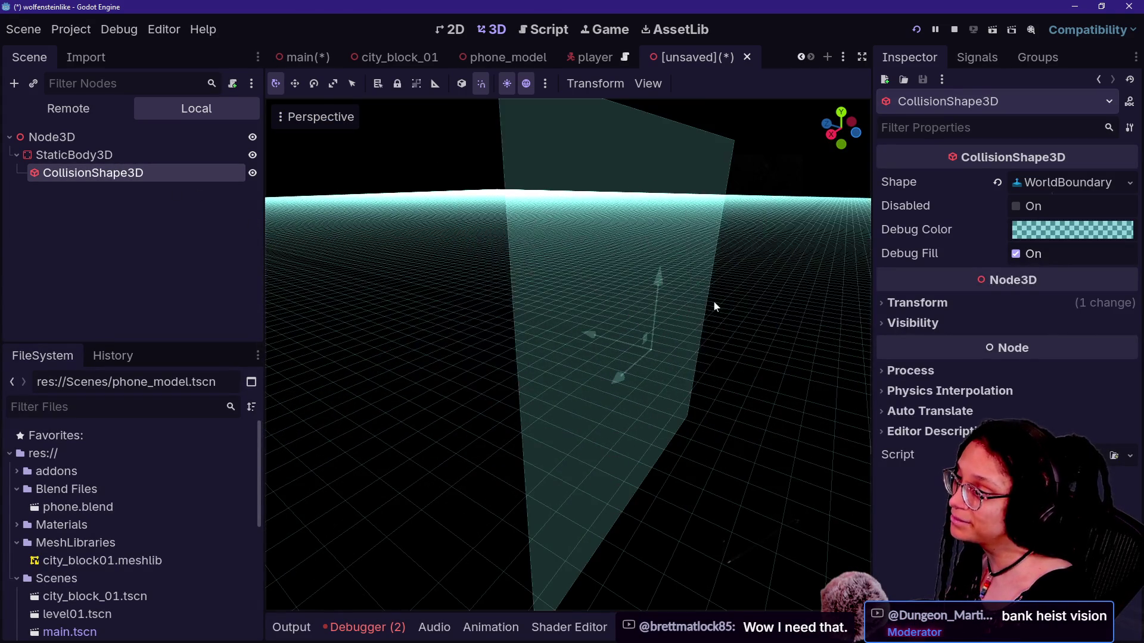
{"action": "key", "text": "r"}
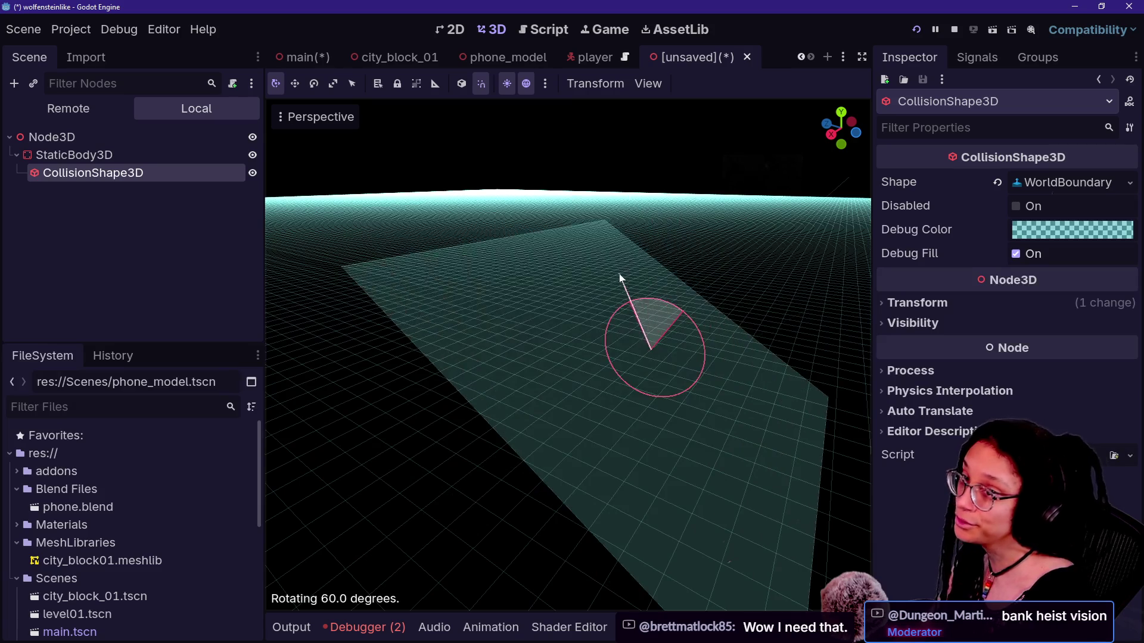
{"action": "left_click", "coordinate": [637, 458]}
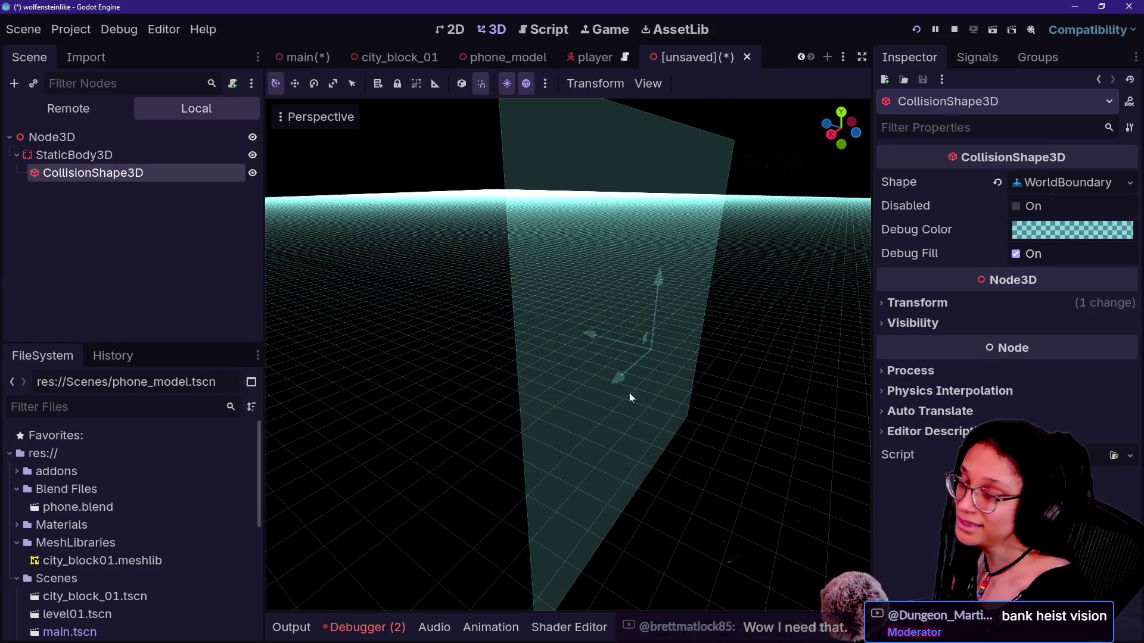
{"action": "key", "text": "r"}
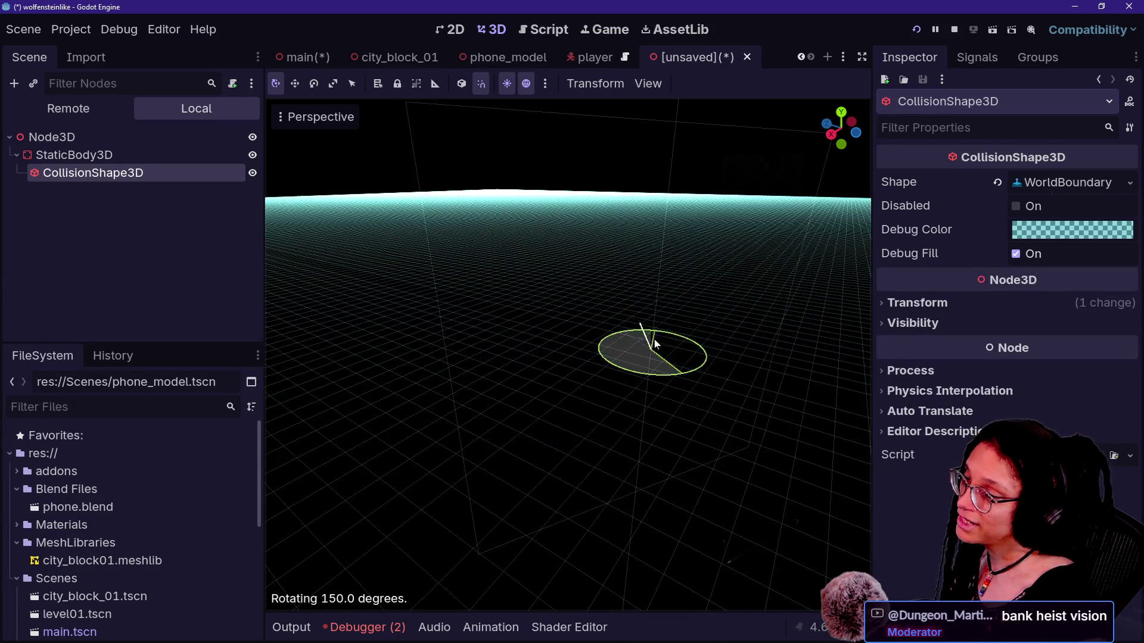
{"action": "left_click", "coordinate": [611, 501]}
{"action": "key", "text": "r"}
{"action": "left_click", "coordinate": [541, 354]}
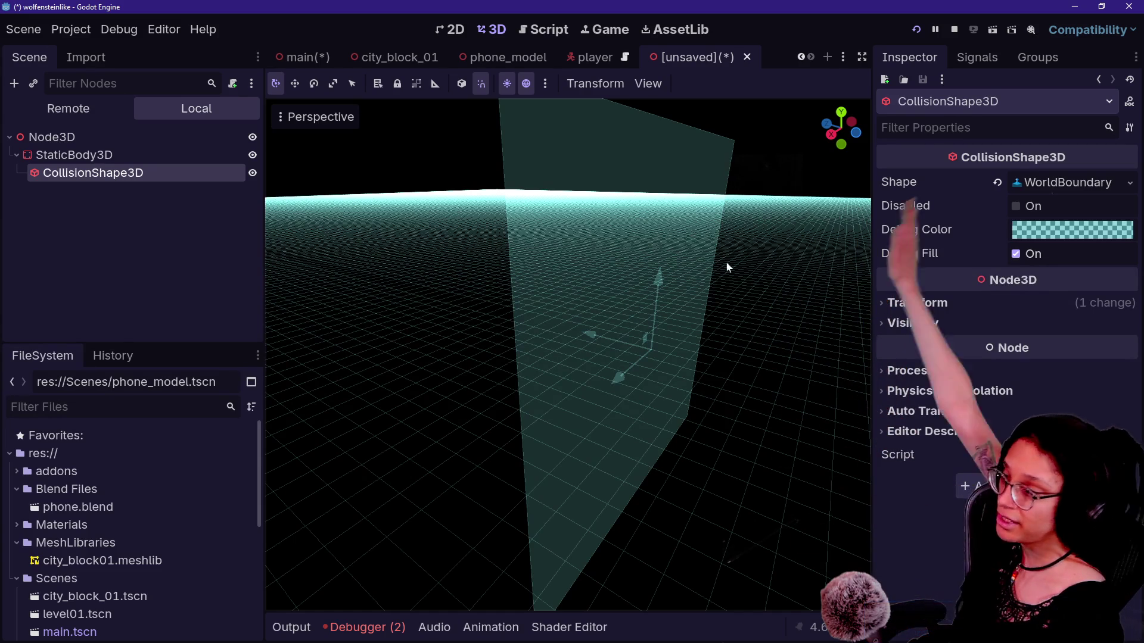
{"action": "left_click", "coordinate": [620, 373]}
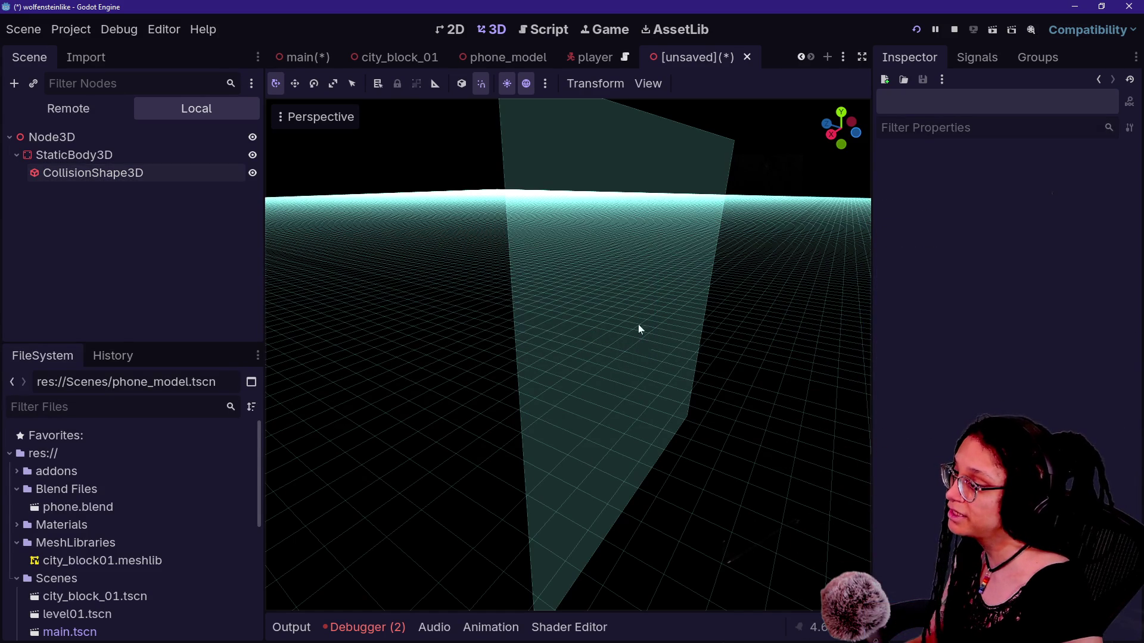
{"action": "left_click", "coordinate": [144, 173]}
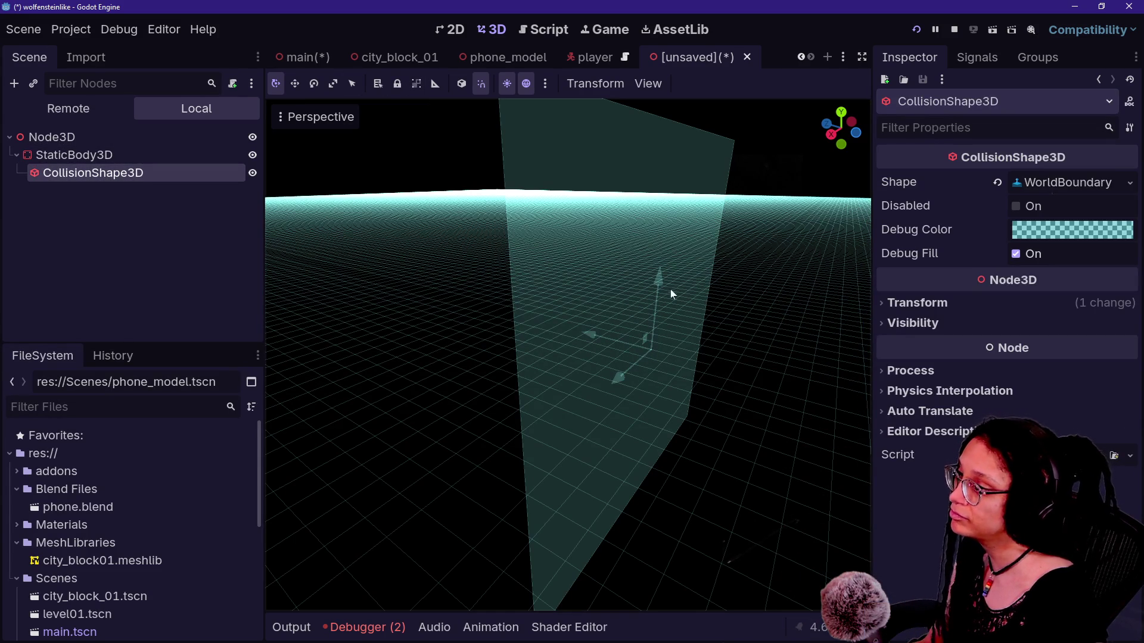
{"action": "mouse_move", "coordinate": [640, 307]}
{"action": "left_mouse_down"}
{"action": "mouse_move", "coordinate": [572, 286]}
{"action": "mouse_move", "coordinate": [460, 284]}
{"action": "mouse_move", "coordinate": [295, 326]}
{"action": "left_mouse_up"}
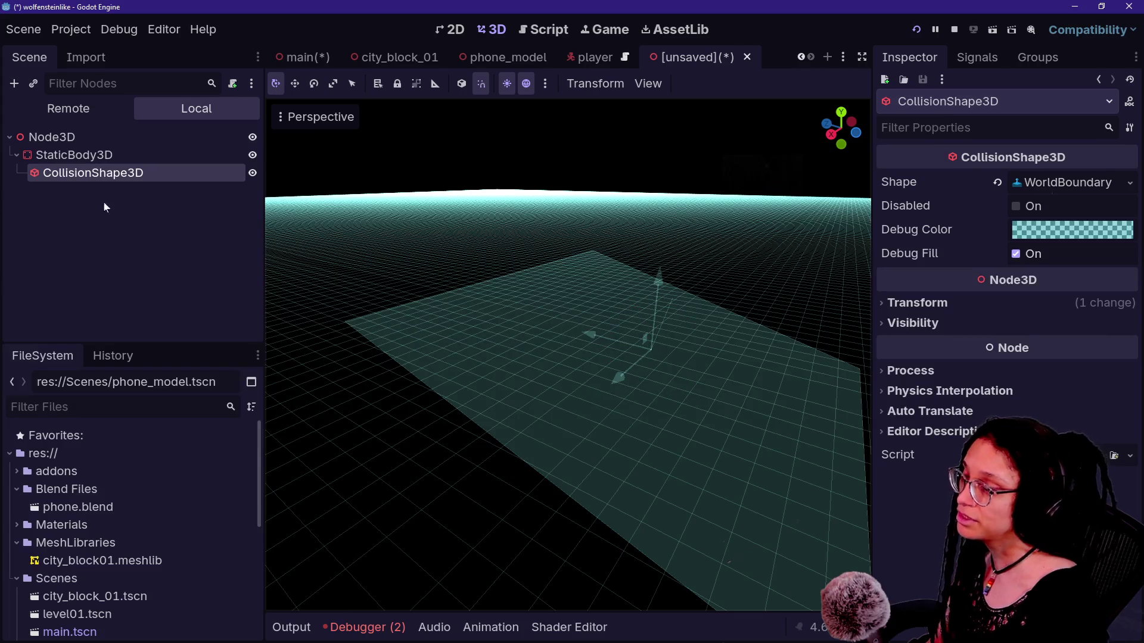
Step: Delete the StaticBody3D together with its collision shape
{"action": "left_click", "coordinate": [93, 156]}
{"action": "key", "text": "Delete"}
{"action": "key", "text": "Return"}
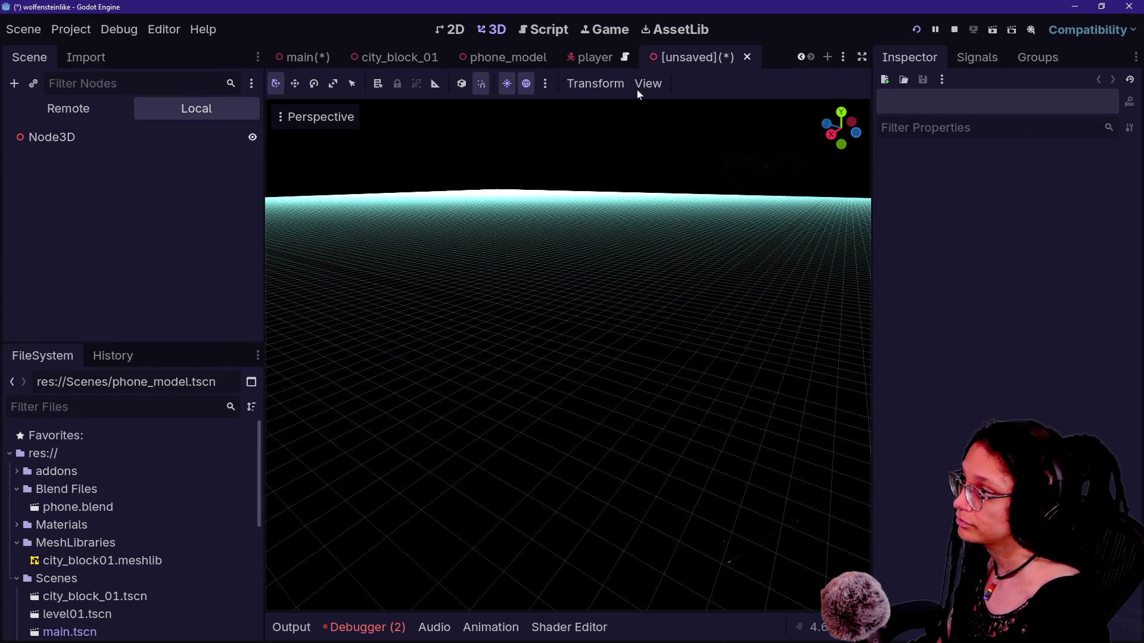
Step: Discard the unsaved test scene without saving and stop the running cat-care game
{"action": "left_click", "coordinate": [747, 56]}
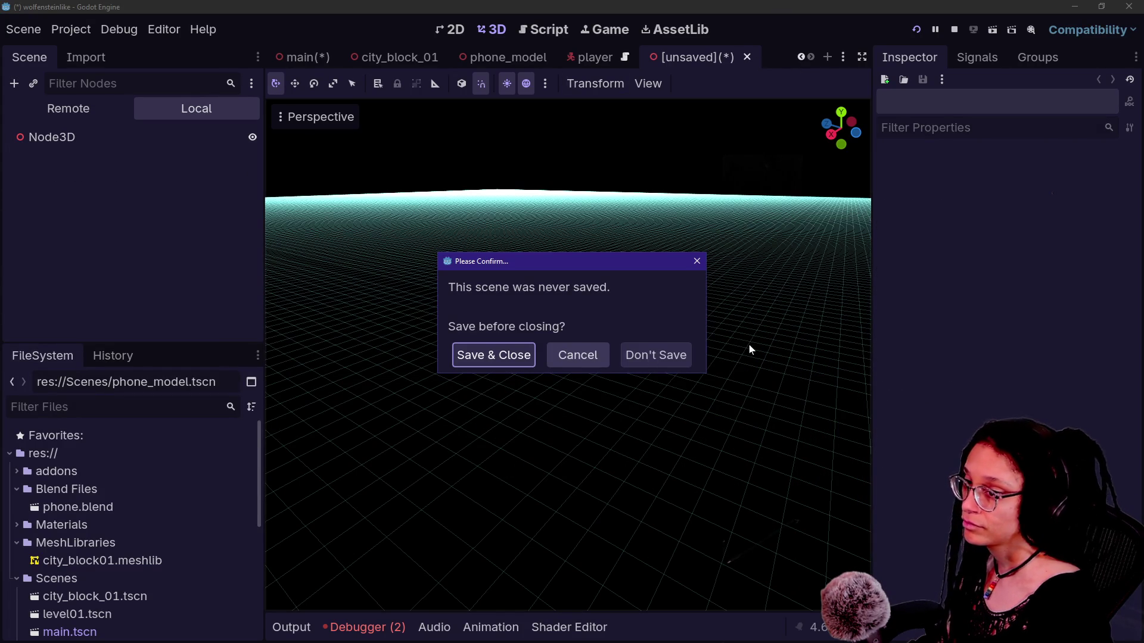
{"action": "left_click", "coordinate": [666, 357]}
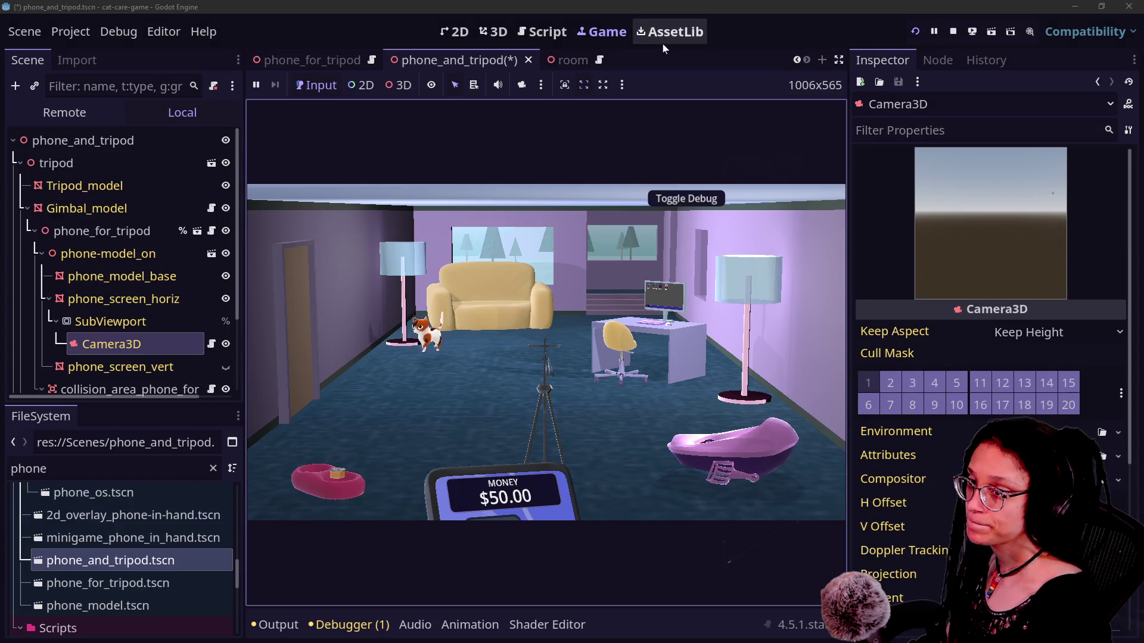
{"action": "left_click", "coordinate": [952, 31]}
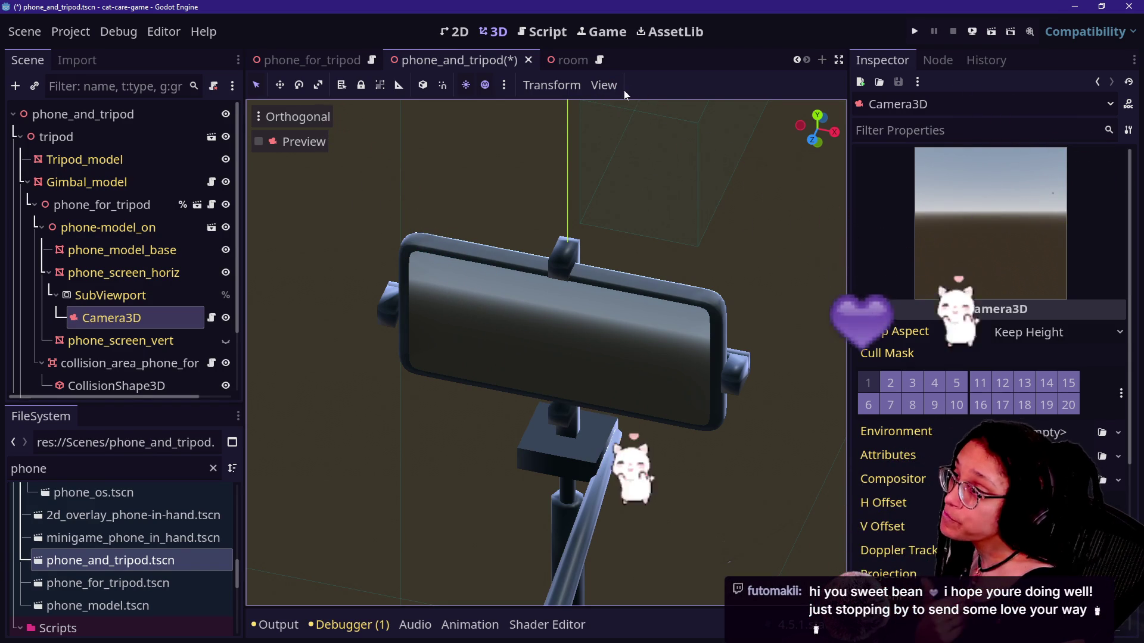
Step: Run the project briefly in the Game view, then stop it
{"action": "left_click", "coordinate": [603, 31]}
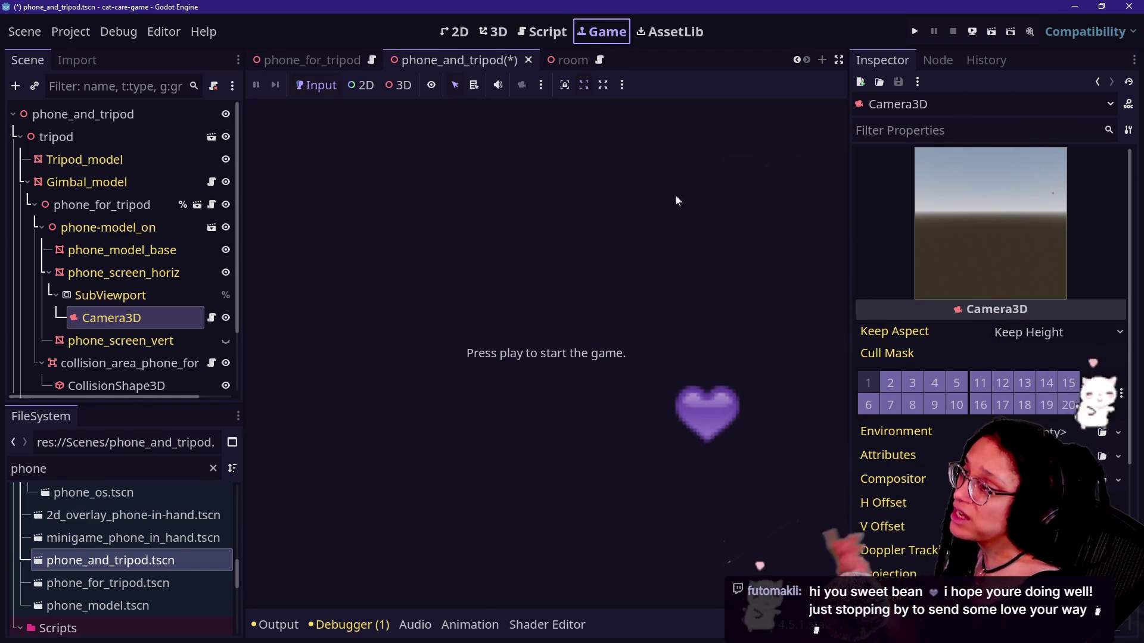
{"action": "left_click", "coordinate": [922, 34]}
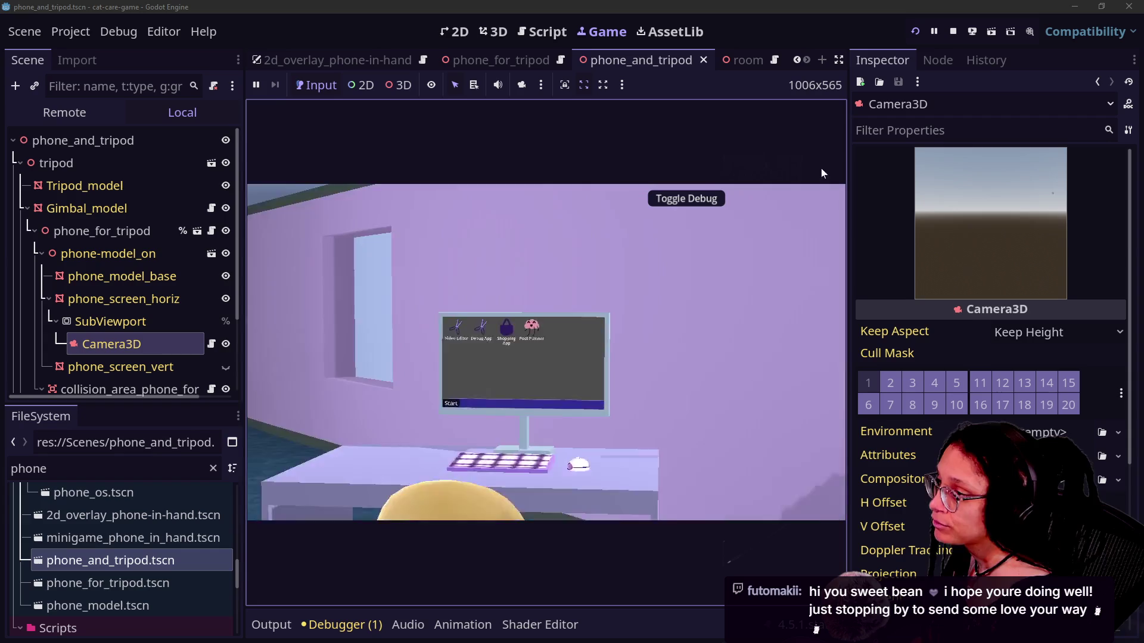
{"action": "left_click", "coordinate": [952, 31]}
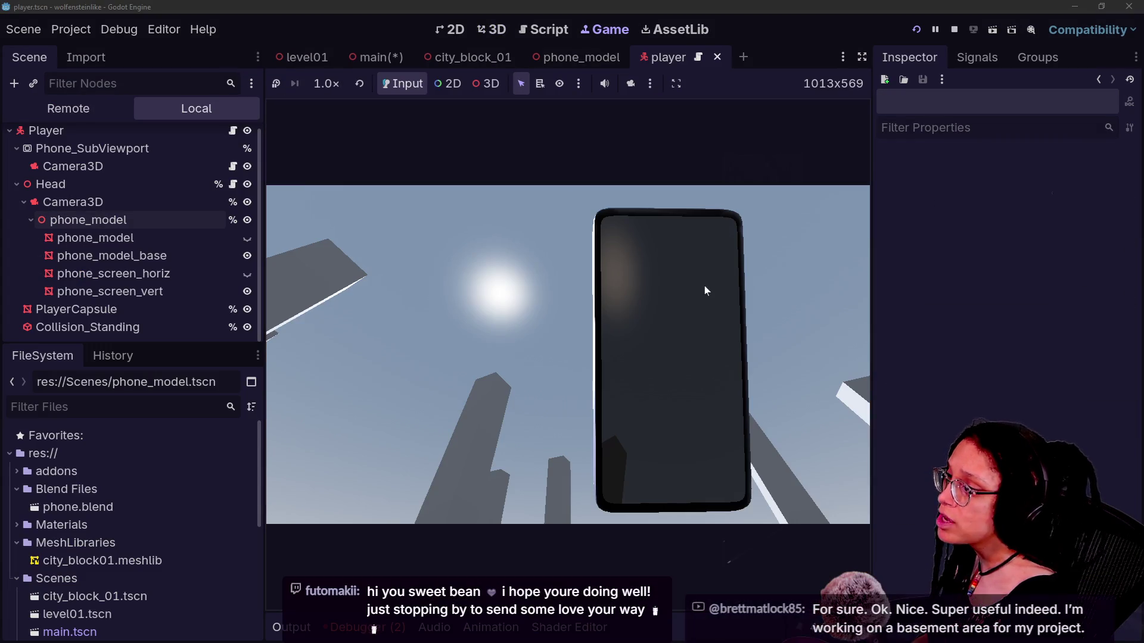
Step: Look around the white-pillar city in the running game while the phone screen mirrors the view
{"action": "left_click", "coordinate": [705, 290]}
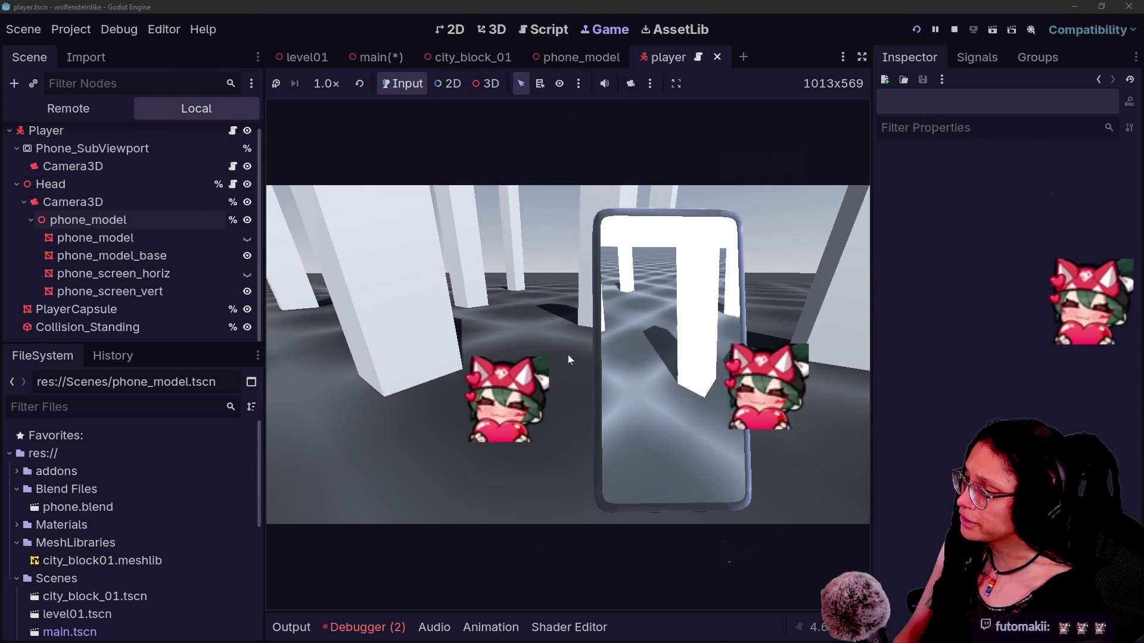
Step: Select the Camera3D under Head to show its properties in the Inspector
{"action": "left_click", "coordinate": [130, 199]}
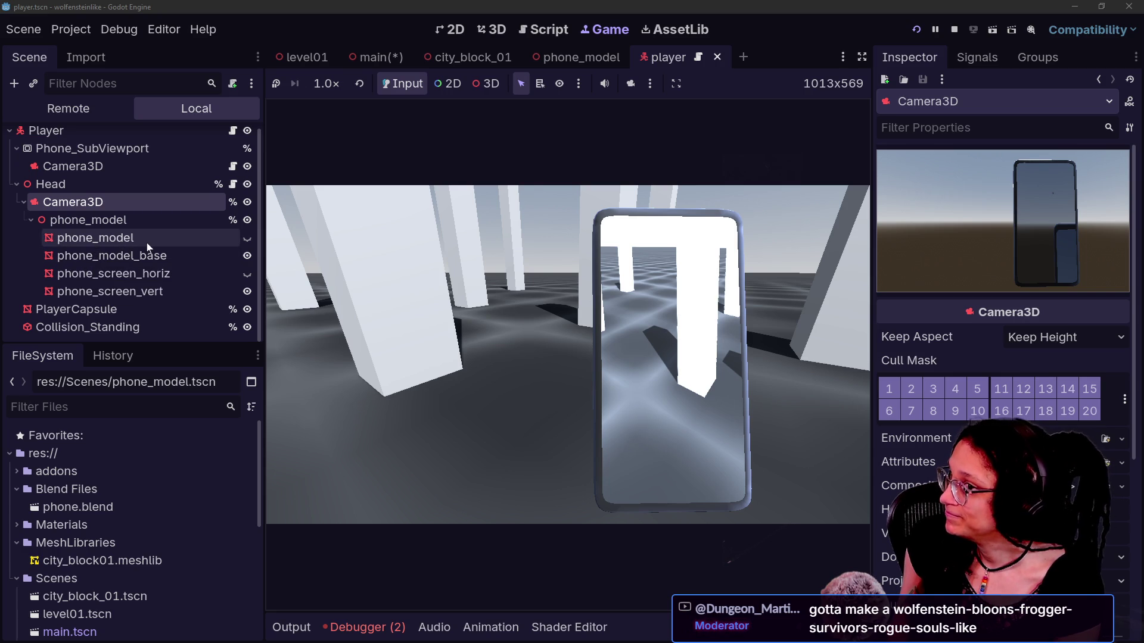
Step: Turn the view in the running game, then select phone_model to show its Transform
{"action": "left_click", "coordinate": [277, 243]}
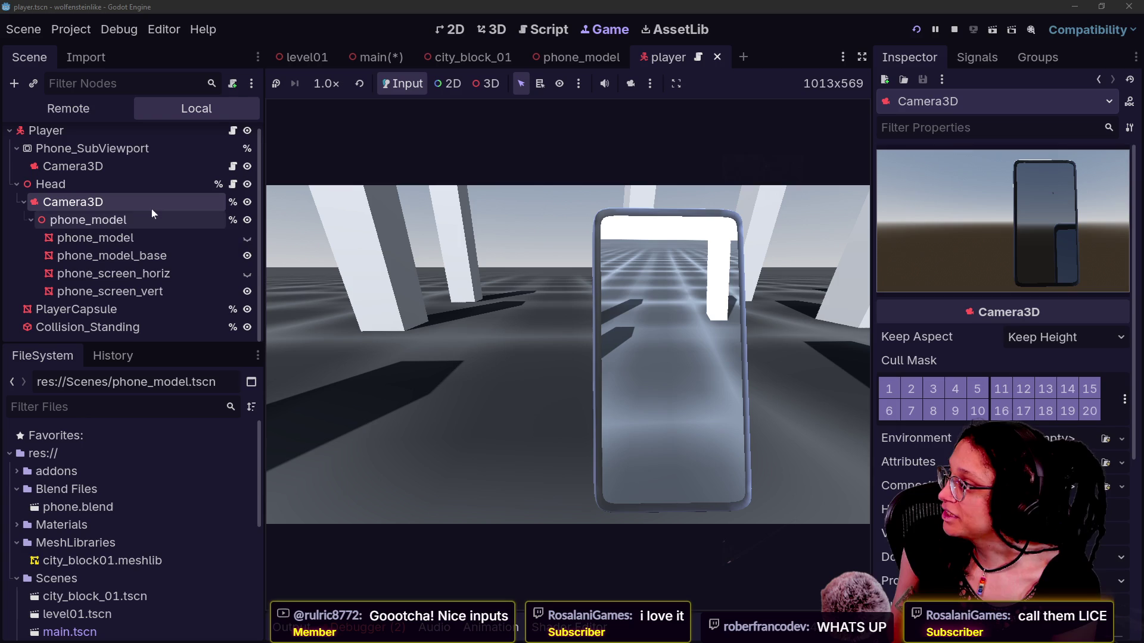
{"action": "left_click", "coordinate": [136, 224]}
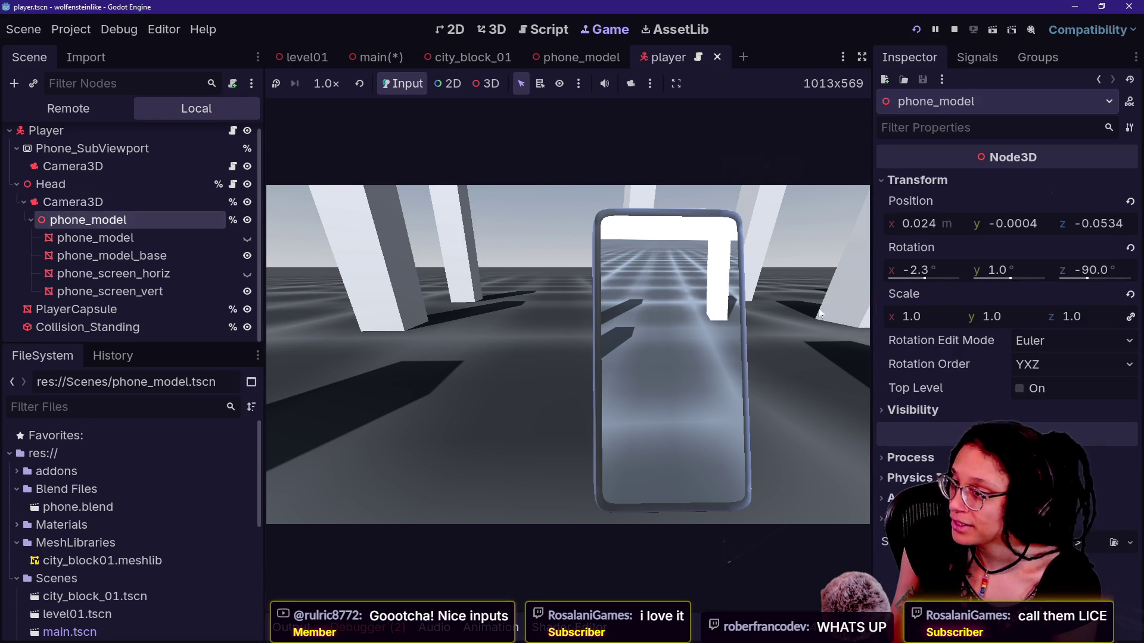
Step: Adjust phone_model's Rotation Y to -1.6° while checking it in the running game
{"action": "mouse_move", "coordinate": [1007, 270]}
{"action": "left_mouse_down"}
{"action": "mouse_move", "coordinate": [983, 270]}
{"action": "mouse_move", "coordinate": [1011, 270]}
{"action": "left_mouse_up"}
{"action": "left_click", "coordinate": [775, 359]}
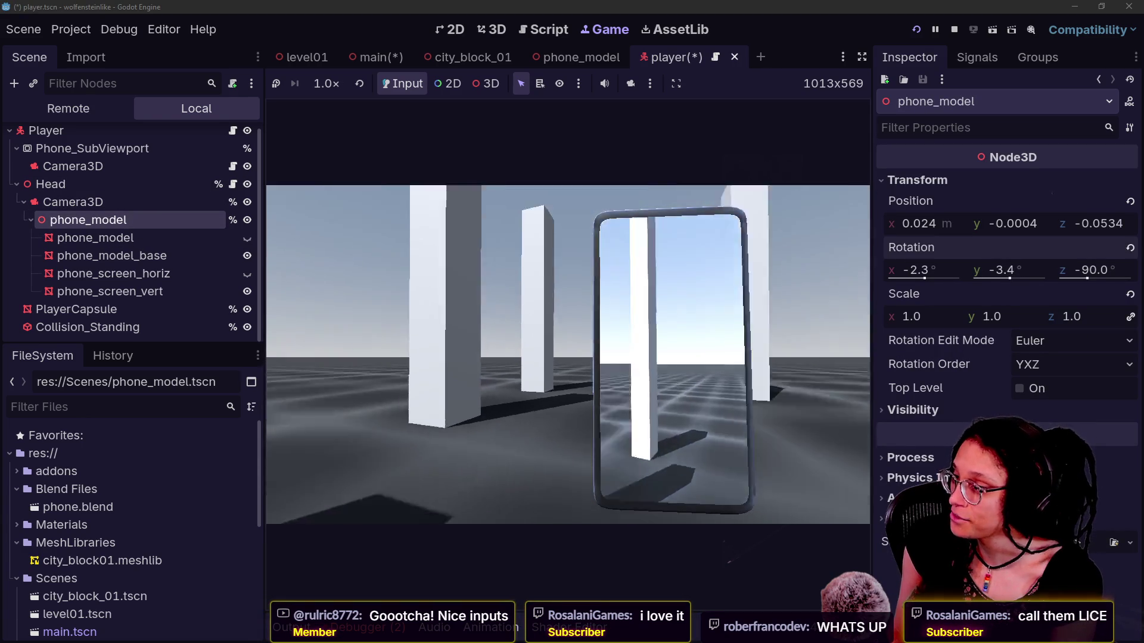
{"action": "key", "text": "Escape"}
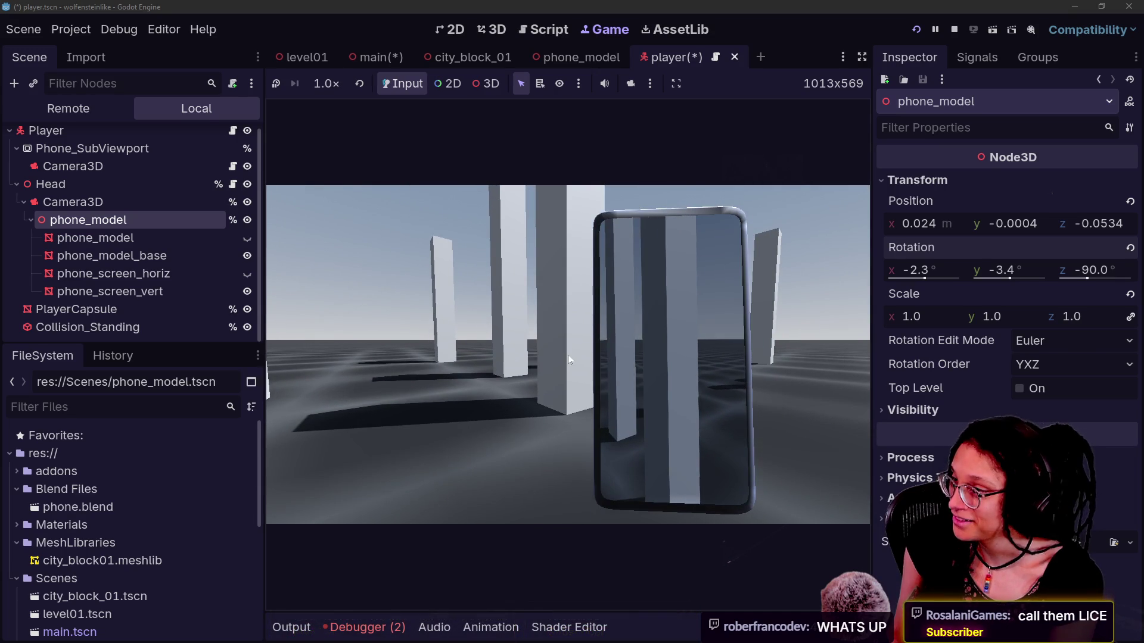
{"action": "left_click_drag", "start_coordinate": [1003, 280], "coordinate": [907, 280]}
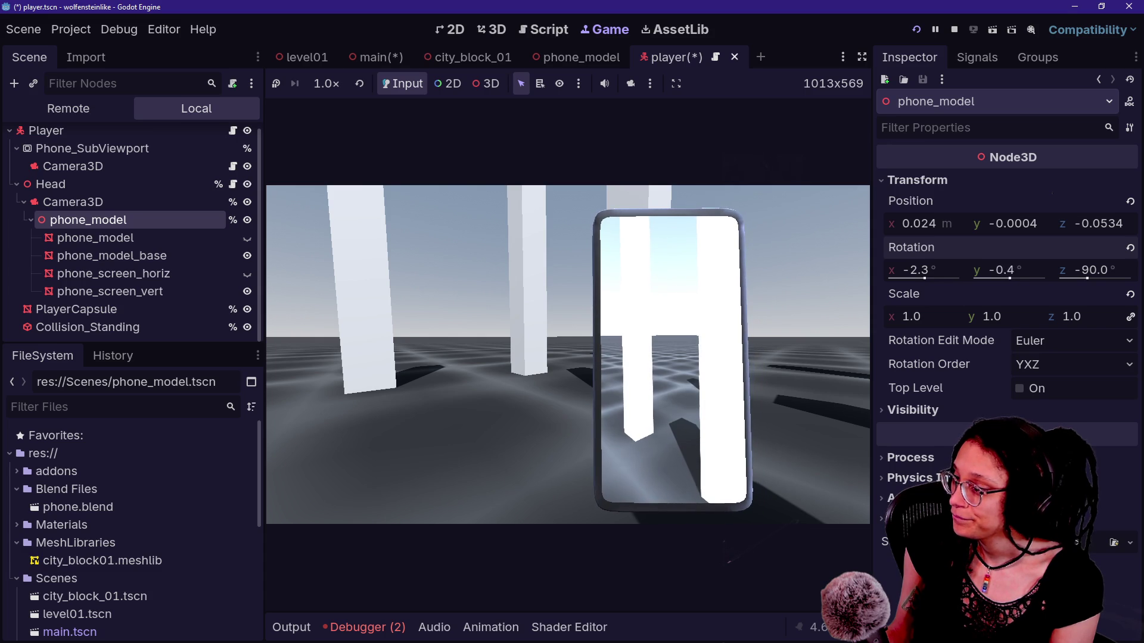
{"action": "left_click", "coordinate": [631, 306]}
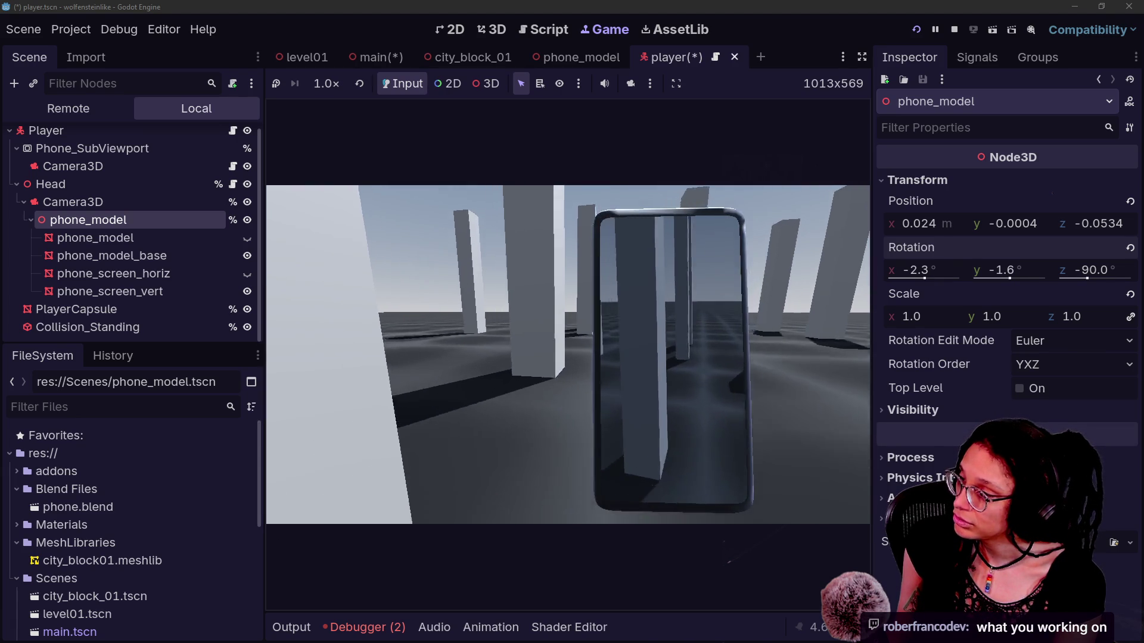
Step: Stop the game and view the 28 uncommitted changes in GitHub Desktop
{"action": "left_click", "coordinate": [954, 29]}
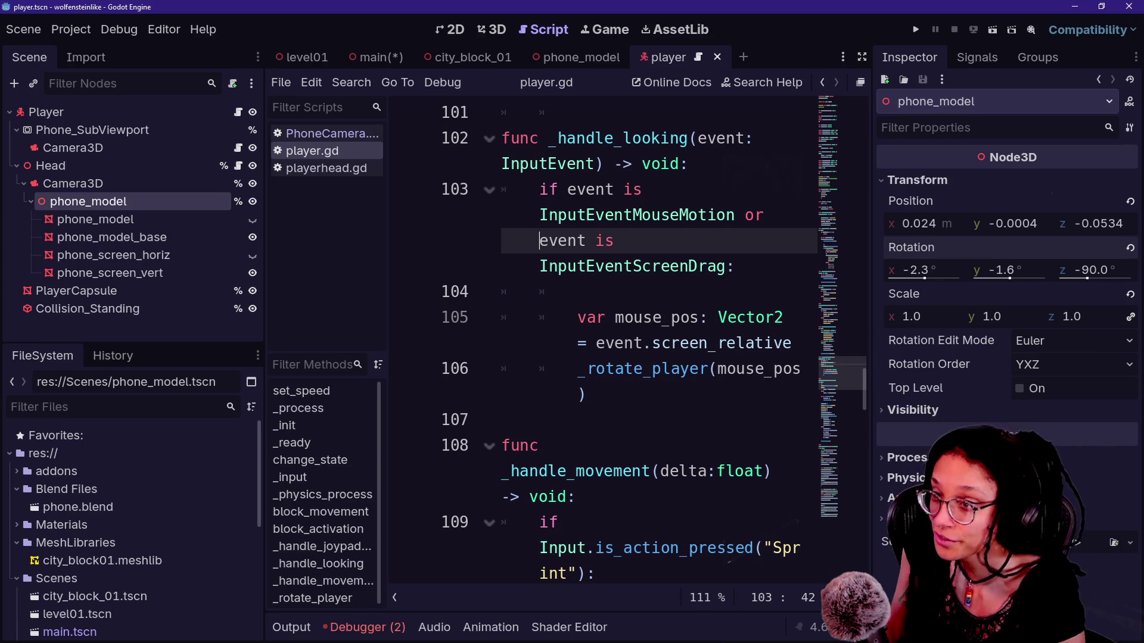
{"action": "key", "text": "alt+Tab"}
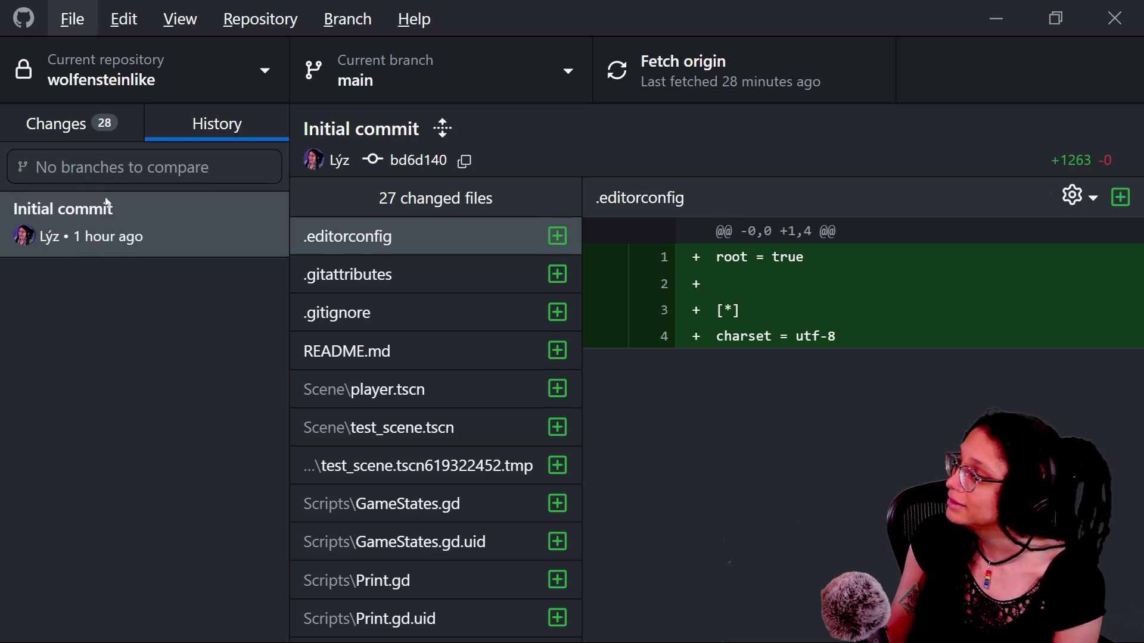
{"action": "left_click", "coordinate": [83, 126]}
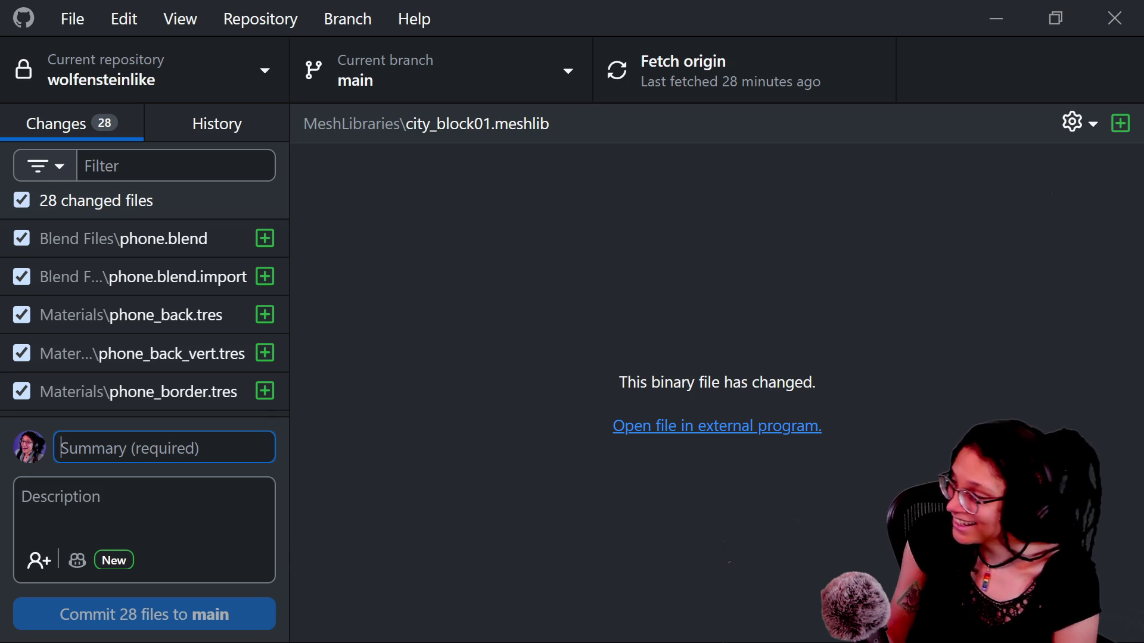
Step: Enter the commit summary 'phone "gun" works goodish enough yay'
{"action": "type", "text": "fi"}
{"action": "key", "text": "BackSpace"}
{"action": "key", "text": "BackSpace"}
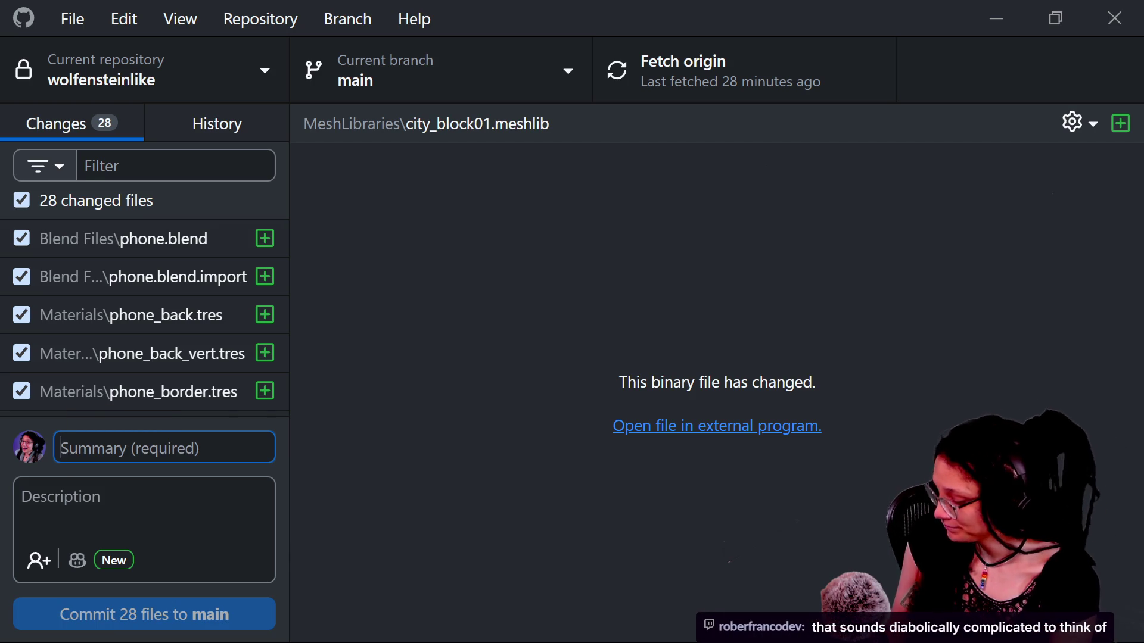
{"action": "type", "text": "g"}
{"action": "key", "text": "BackSpace"}
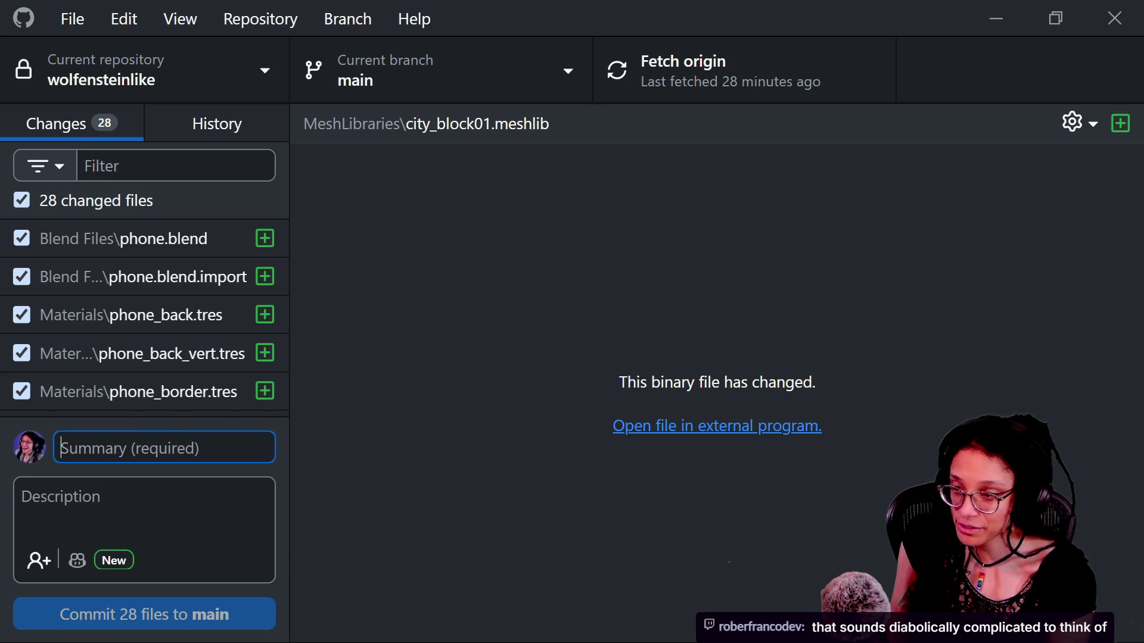
{"action": "type", "text": "F"}
{"action": "key", "text": "BackSpace"}
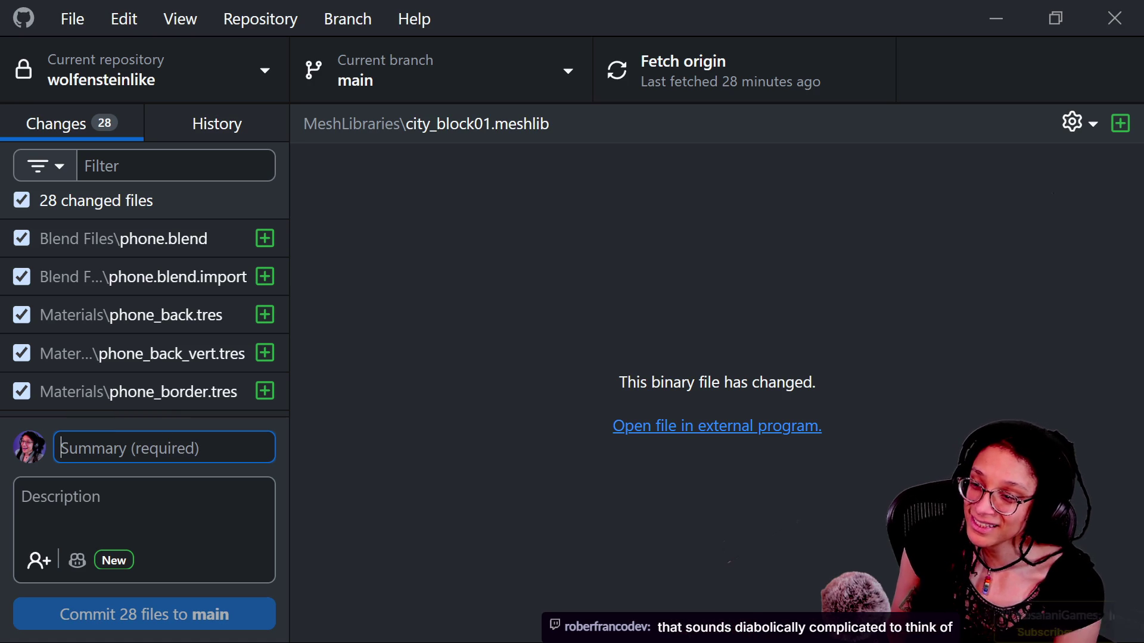
{"action": "type", "text": "F"}
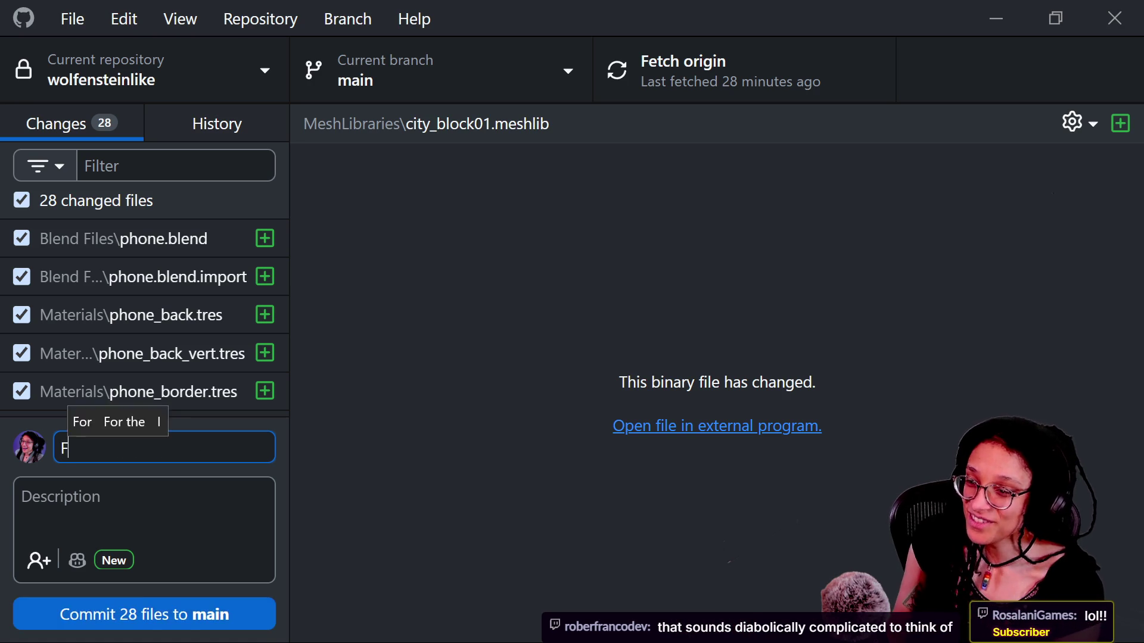
{"action": "key", "text": "BackSpace"}
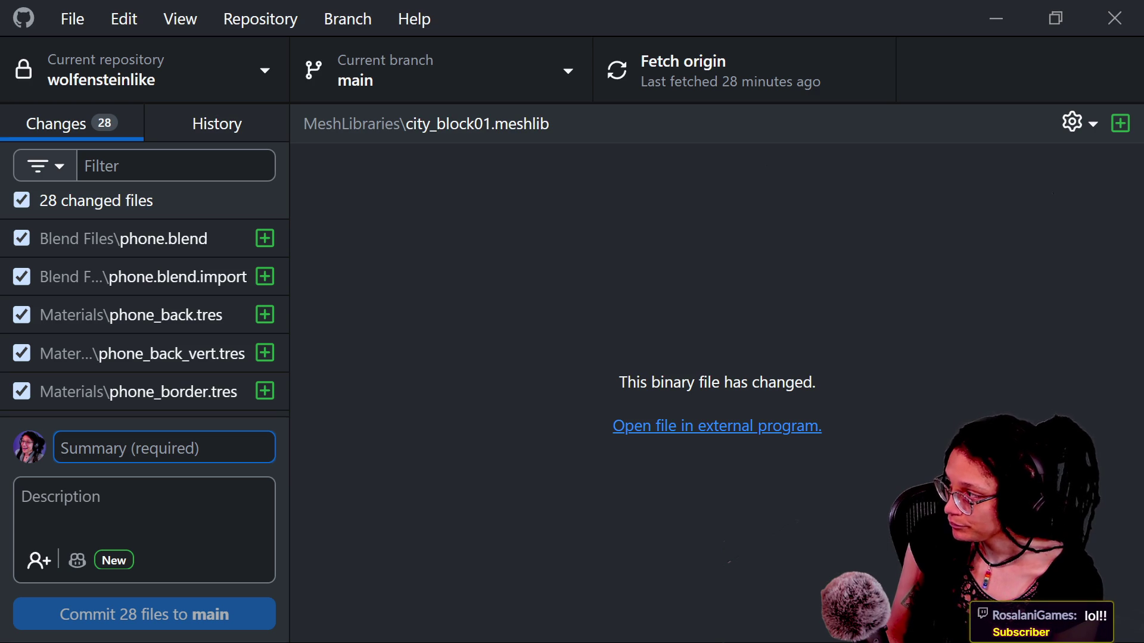
{"action": "type", "text": "PHONE"}
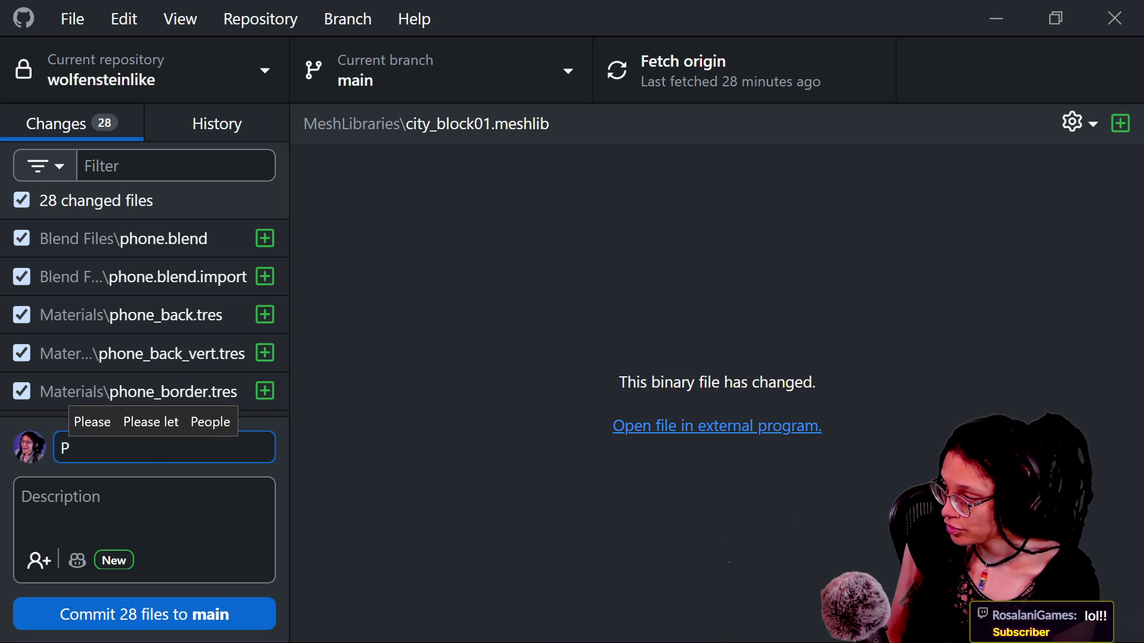
{"action": "key", "text": "BackSpace"}
{"action": "key", "text": "BackSpace"}
{"action": "key", "text": "Caps_Lock"}
{"action": "key", "text": "BackSpace"}
{"action": "key", "text": "BackSpace"}
{"action": "key", "text": "BackSpace"}
{"action": "type", "text": "phone "}
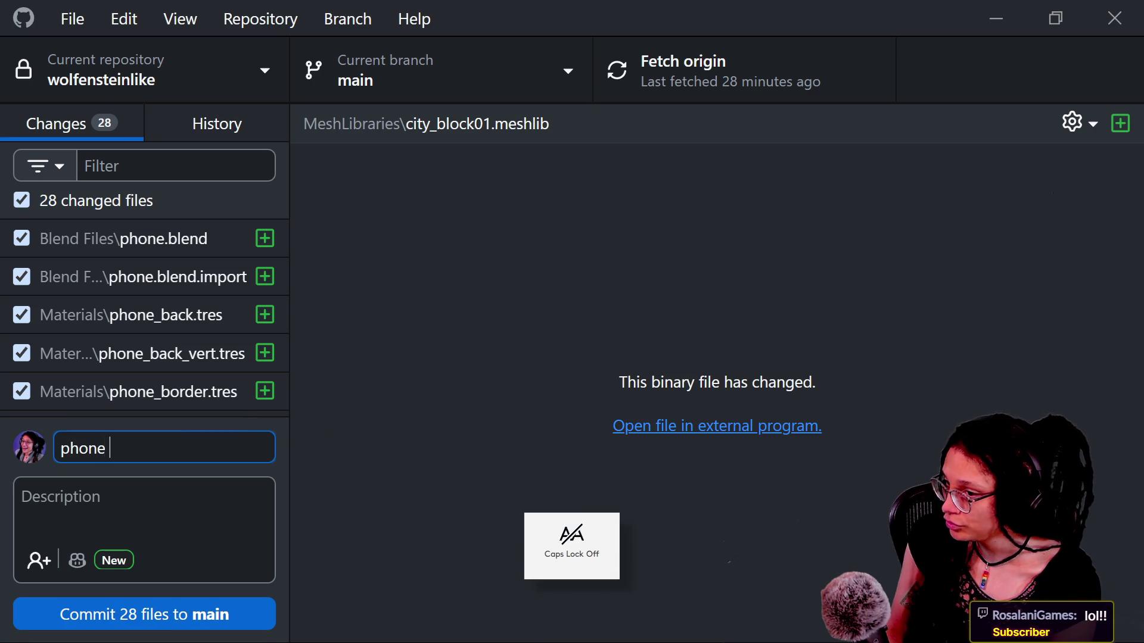
{"action": "type", "text": "\"gun\" works "}
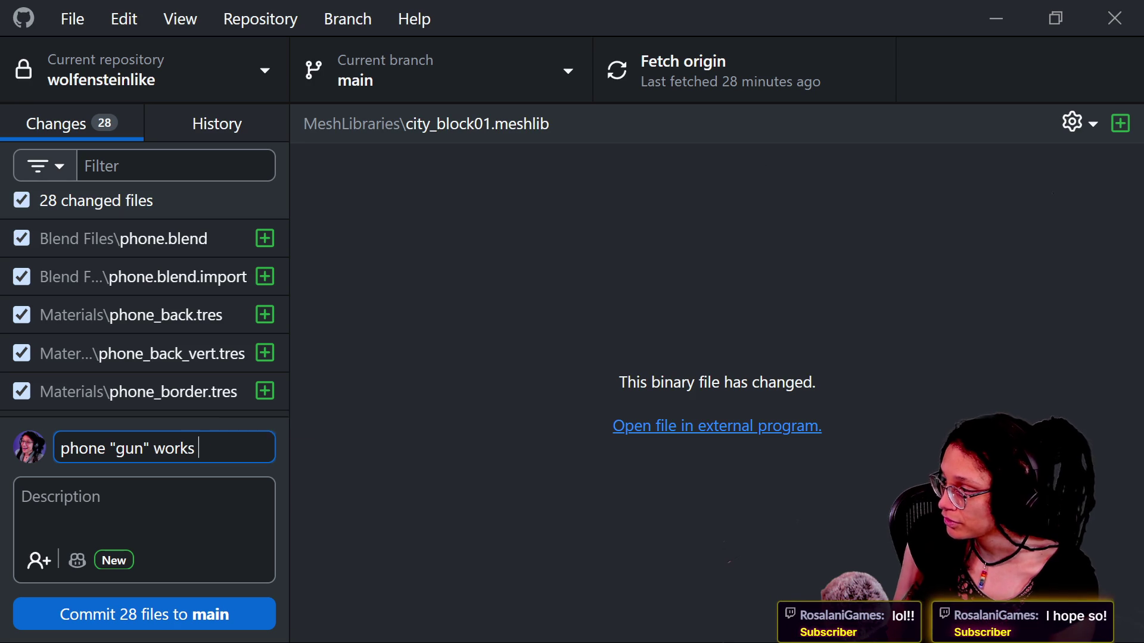
{"action": "type", "text": "goodish enoug"}
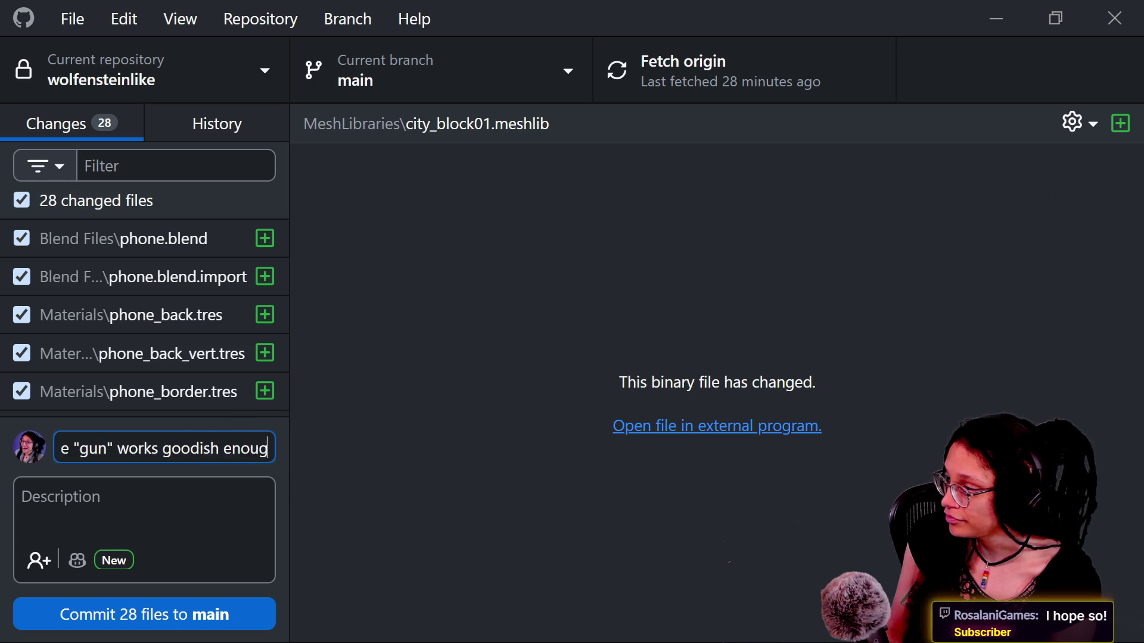
{"action": "type", "text": "h yayy"}
{"action": "key", "text": "BackSpace"}
{"action": "type", "text": "t"}
{"action": "key", "text": "BackSpace"}
{"action": "type", "text": "yayy"}
Step: Commit the 28 files to main and push them to origin
{"action": "left_click", "coordinate": [198, 626]}
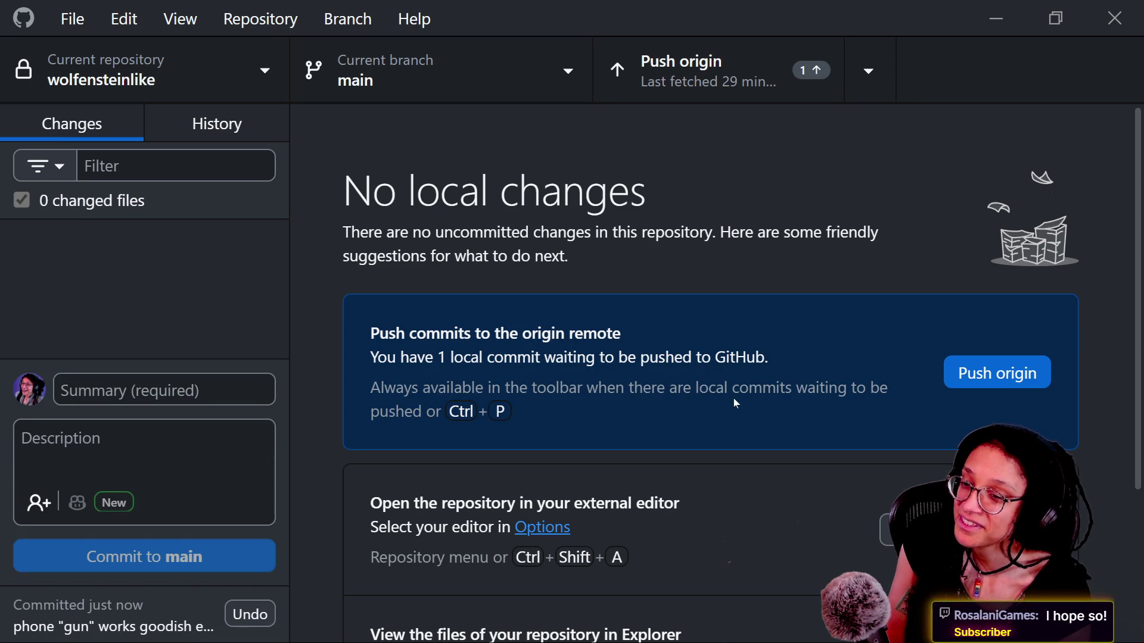
{"action": "left_click", "coordinate": [1004, 366]}
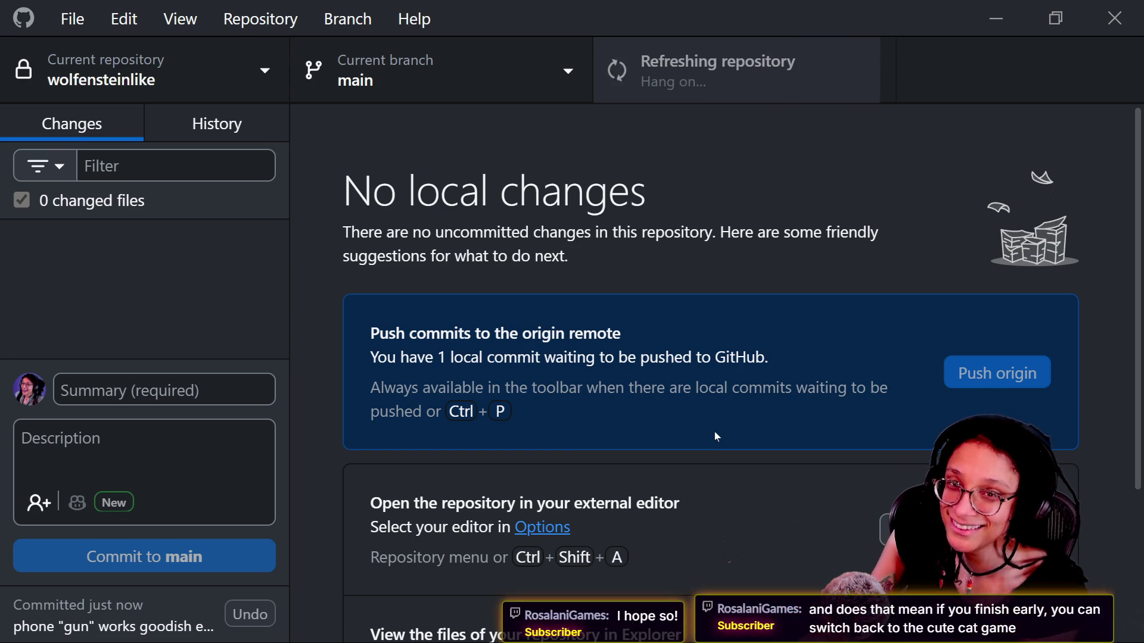
{"action": "key", "text": "alt+Tab"}
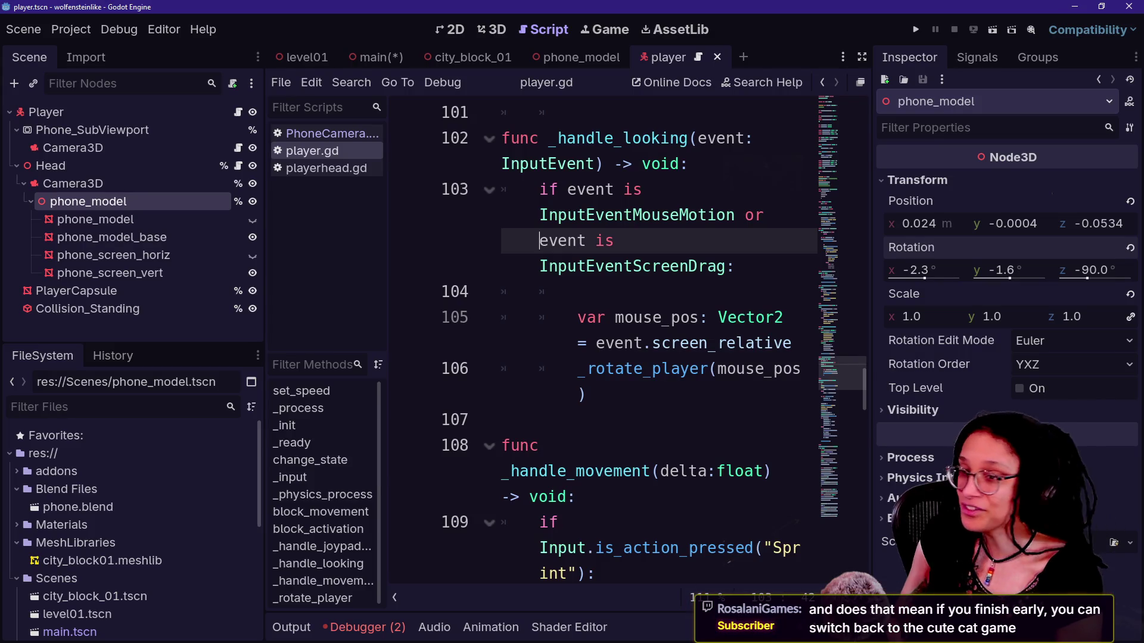
{"action": "left_click", "coordinate": [540, 267]}
{"action": "key", "text": "Down"}
{"action": "key", "text": "Up"}
{"action": "key", "text": "Up"}
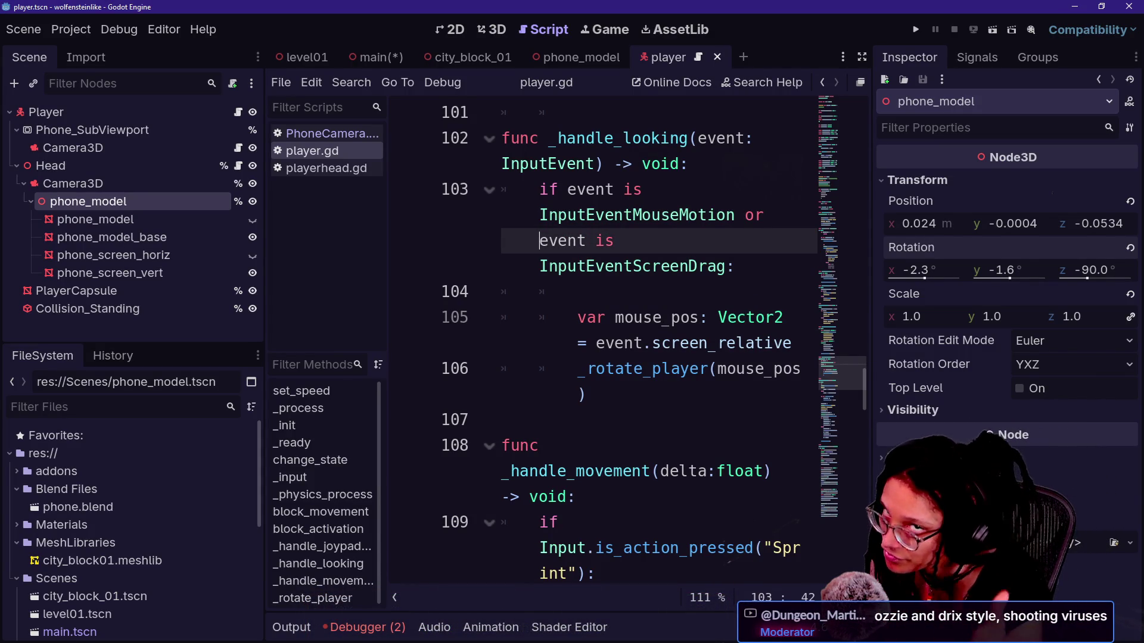
{"action": "left_click", "coordinate": [540, 215]}
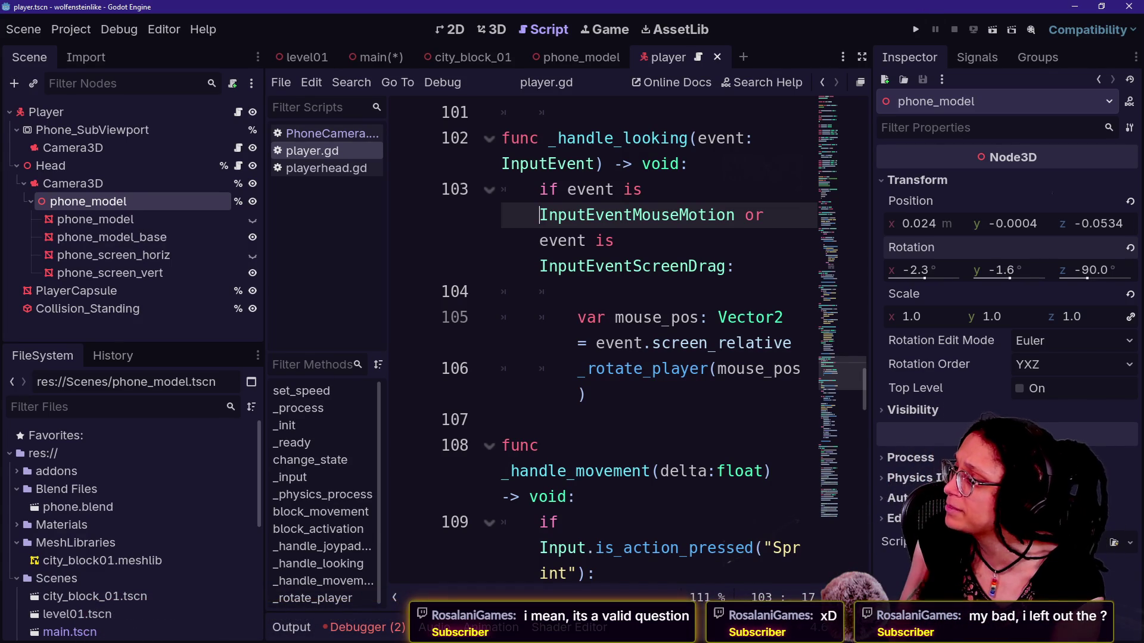
{"action": "left_click_drag", "start_coordinate": [640, 215], "coordinate": [540, 267]}
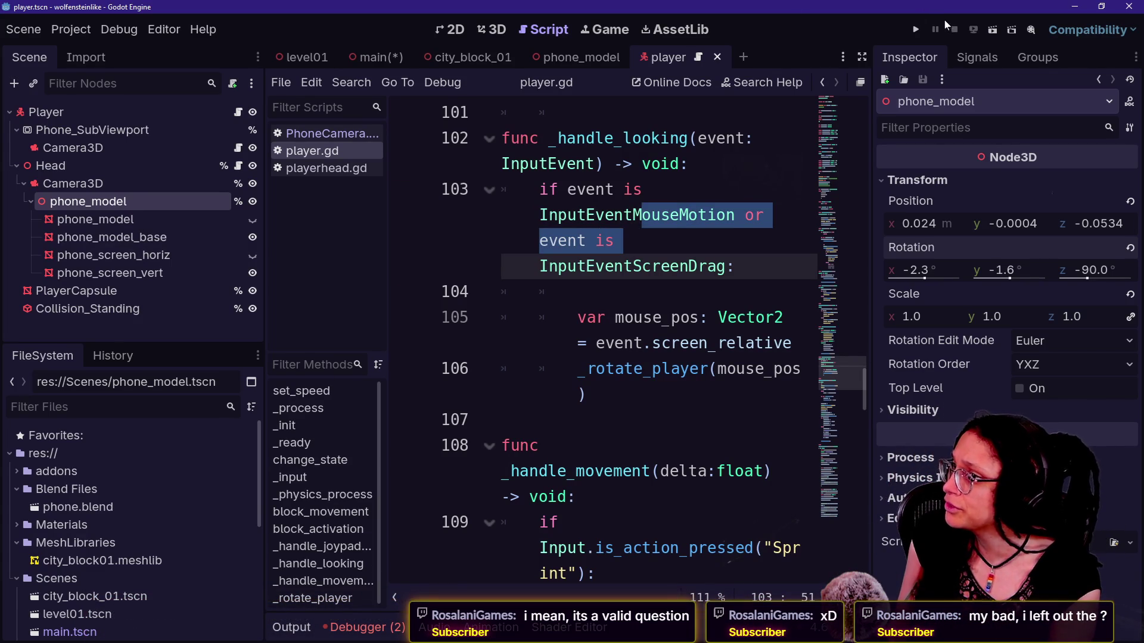
Step: Test-run the game, stop it, and return to the 3D workspace
{"action": "left_click", "coordinate": [927, 32]}
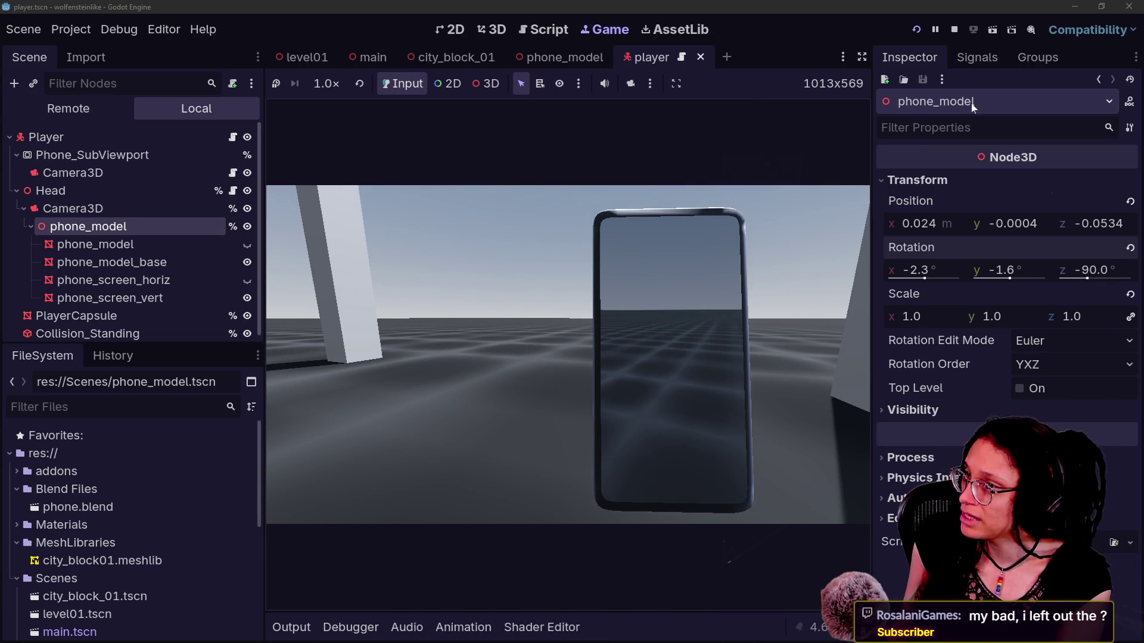
{"action": "left_click", "coordinate": [955, 31]}
{"action": "left_click", "coordinate": [494, 29]}
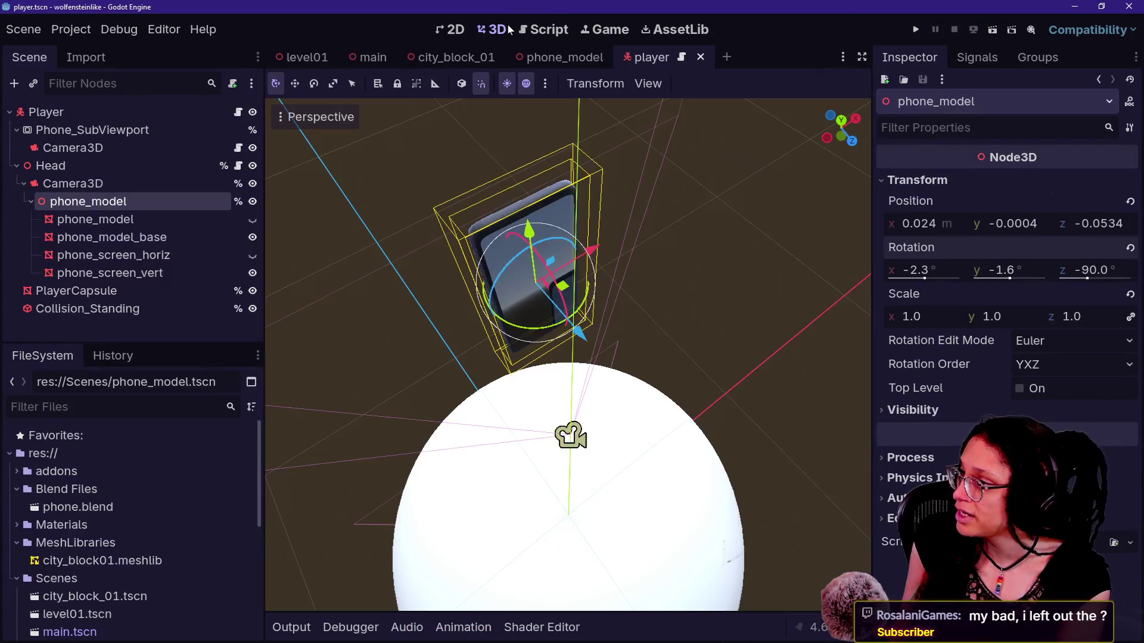
Step: Orbit the 3D view, then bring up the phone_model and city_block_01 scenes
{"action": "scroll", "coordinate": [689, 224], "scroll_direction": "down", "scroll_amount": 5}
{"action": "left_click_drag", "start_coordinate": [596, 251], "coordinate": [703, 122]}
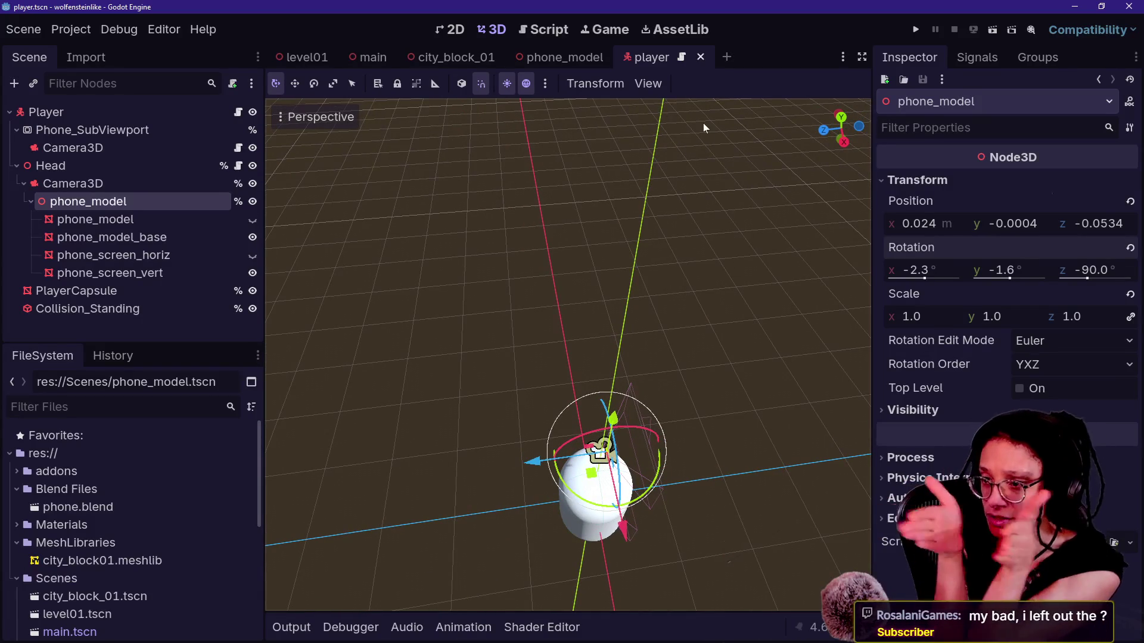
{"action": "left_click", "coordinate": [568, 57]}
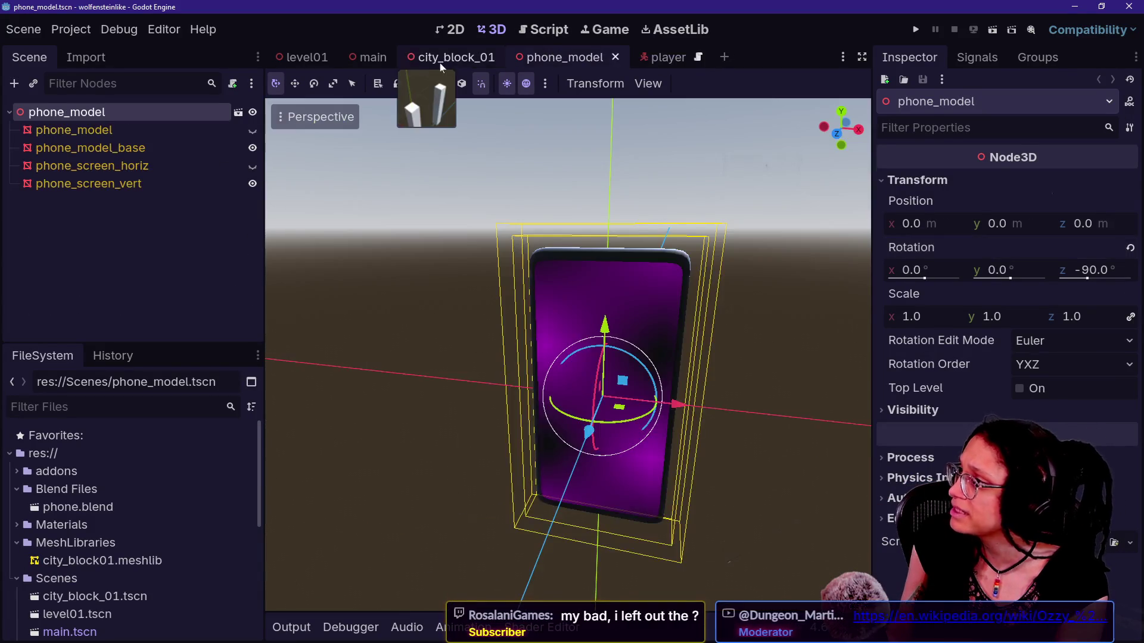
{"action": "left_click", "coordinate": [444, 57]}
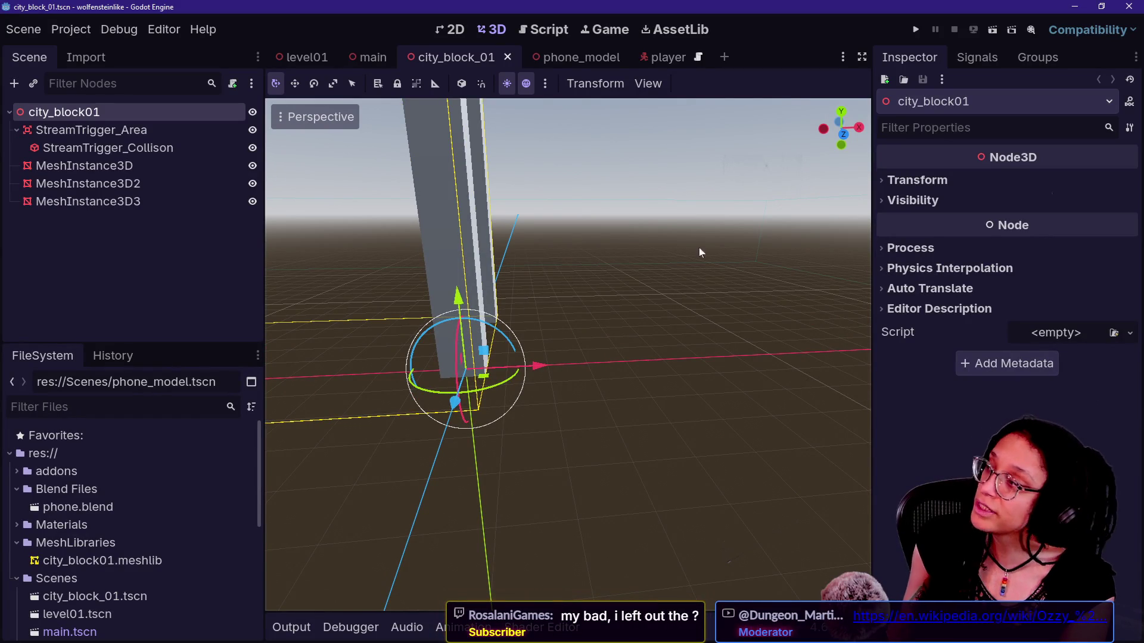
Step: Load the Ozzy & Drix Wikipedia page in a new Chrome tab from the copied link
{"action": "key", "text": "alt+Tab"}
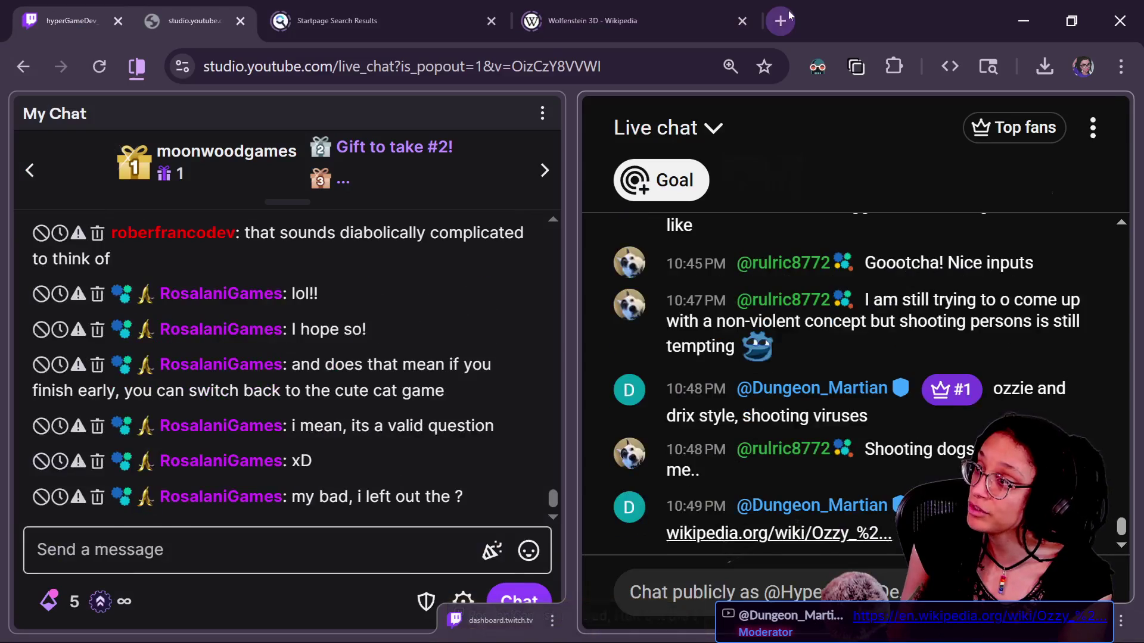
{"action": "left_click", "coordinate": [789, 11]}
{"action": "type", "text": "https://en.wikipedia.org/wiki/Ozzy_%26_Drix"}
{"action": "key", "text": "Return"}
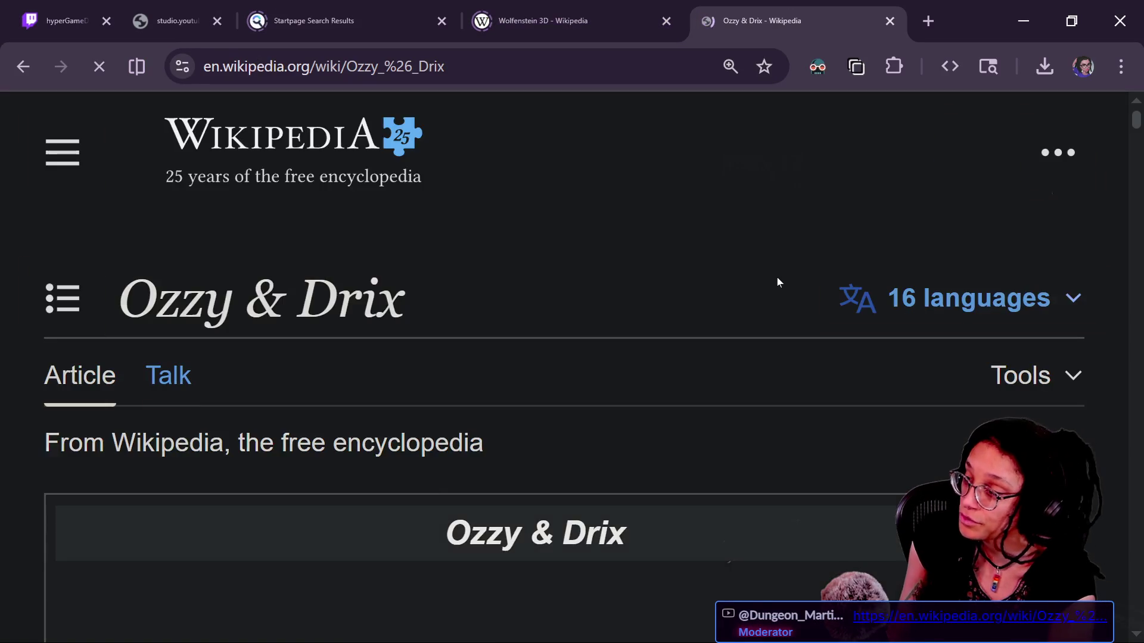
Step: Scroll down to the article's opening paragraph, then return to Godot
{"action": "scroll", "coordinate": [781, 283], "scroll_direction": "down", "scroll_amount": 5}
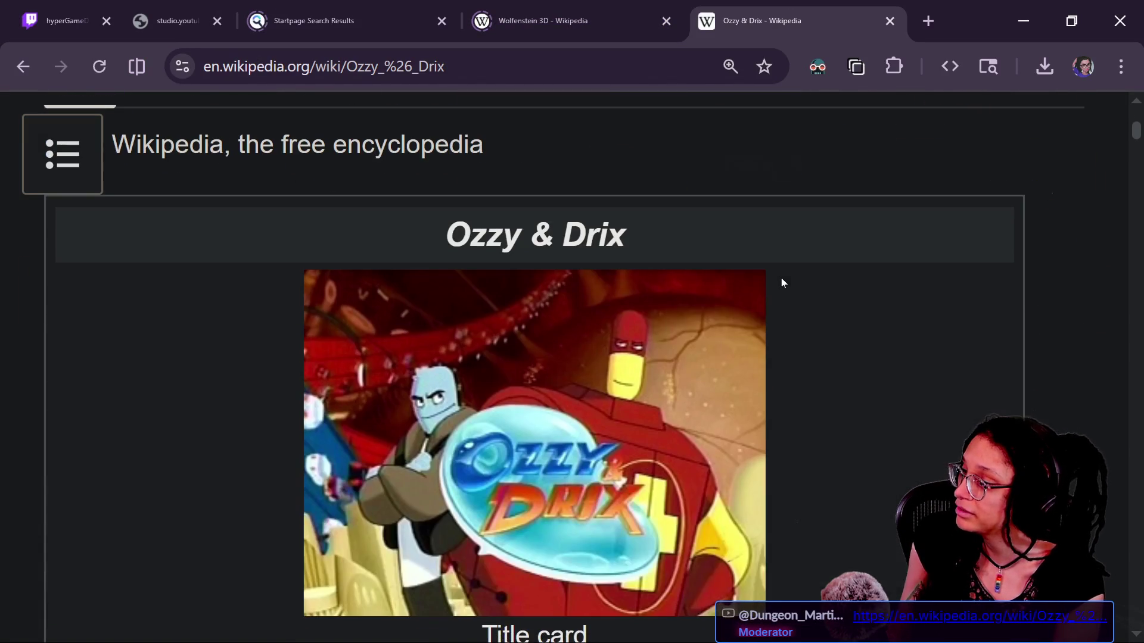
{"action": "scroll", "coordinate": [971, 322], "scroll_direction": "down", "scroll_amount": 4}
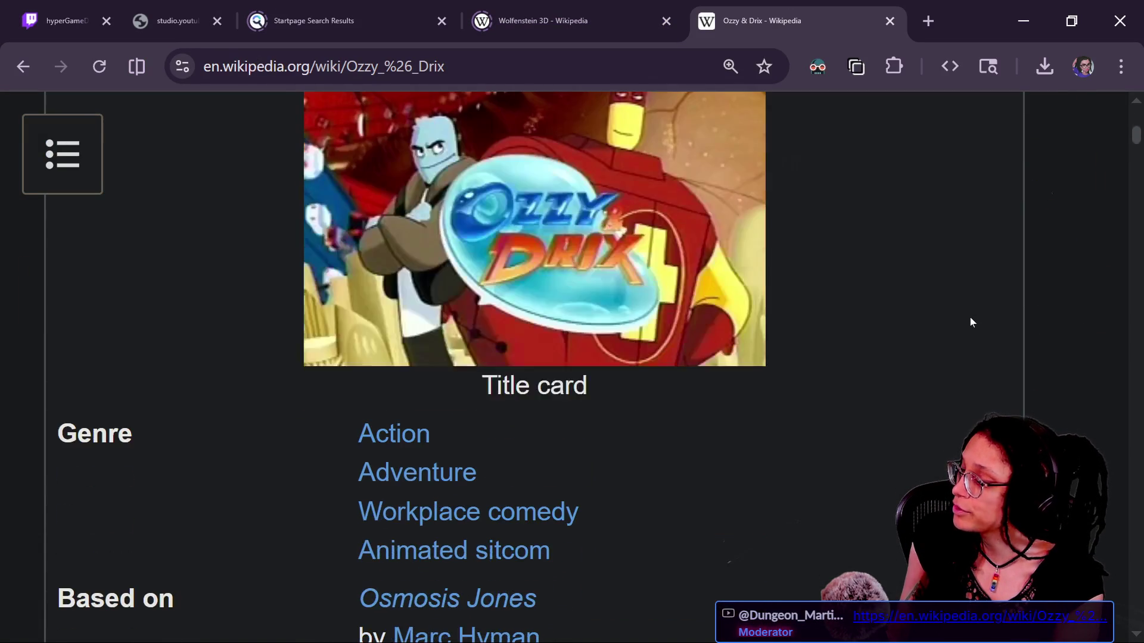
{"action": "scroll", "coordinate": [970, 322], "scroll_direction": "down", "scroll_amount": 5}
{"action": "scroll", "coordinate": [971, 318], "scroll_direction": "down", "scroll_amount": 8}
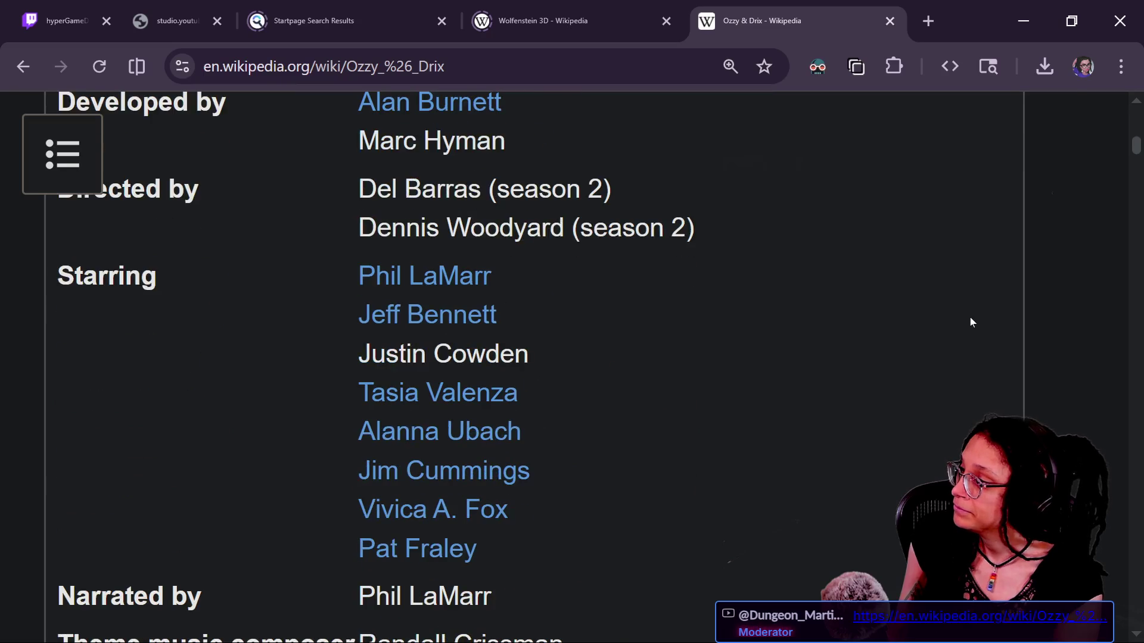
{"action": "scroll", "coordinate": [970, 318], "scroll_direction": "down", "scroll_amount": 10}
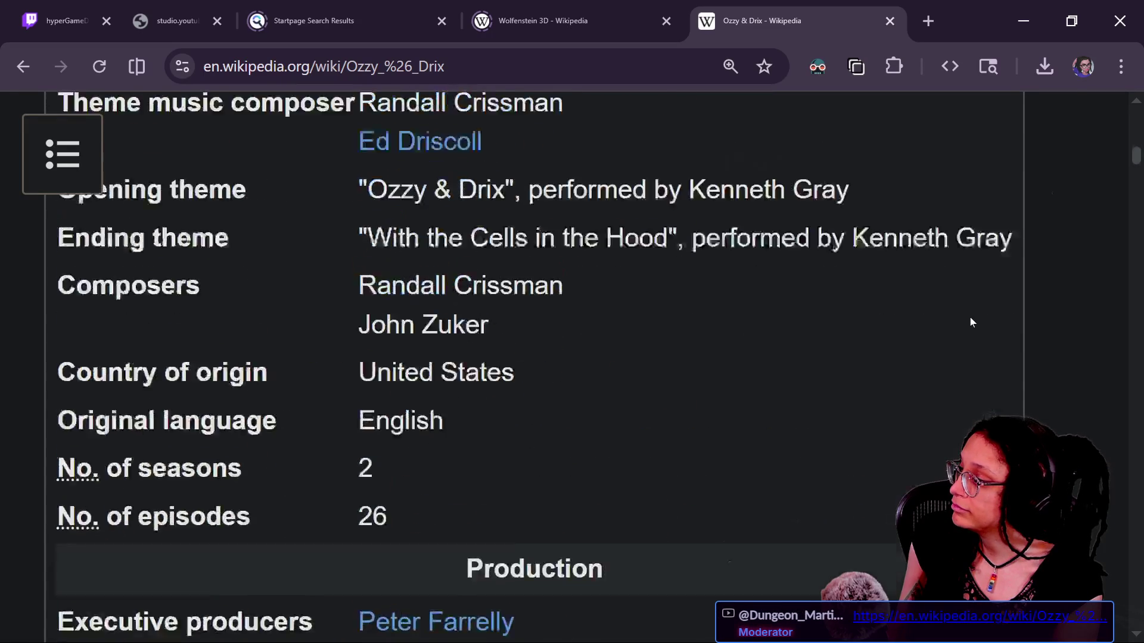
{"action": "scroll", "coordinate": [970, 318], "scroll_direction": "down", "scroll_amount": 5}
{"action": "scroll", "coordinate": [970, 322], "scroll_direction": "down", "scroll_amount": 6}
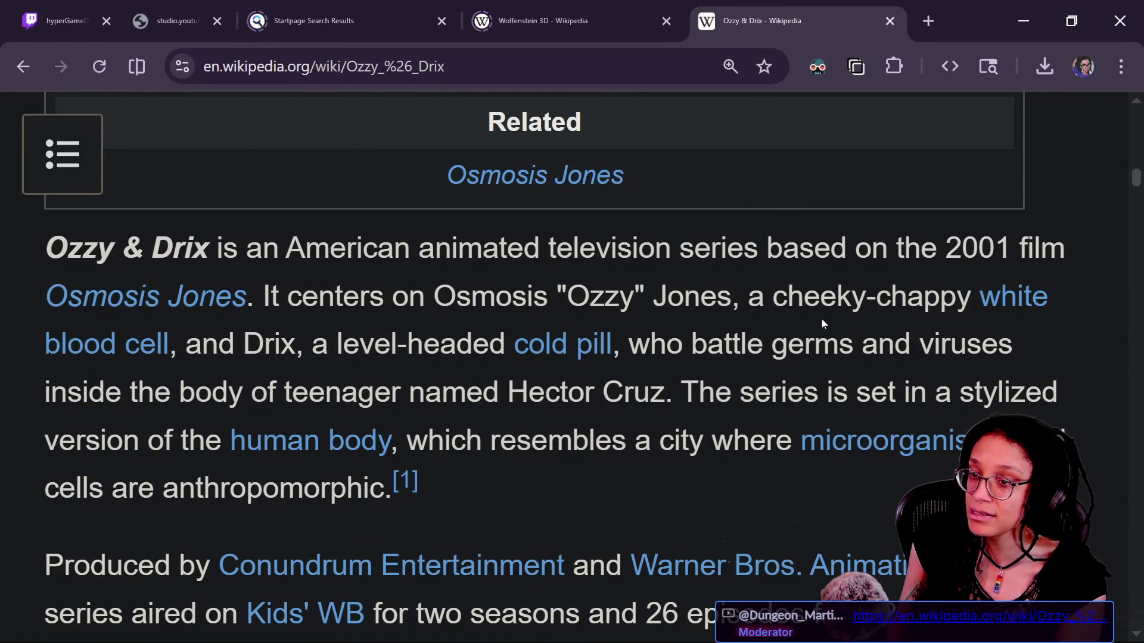
{"action": "key", "text": "alt+Tab"}
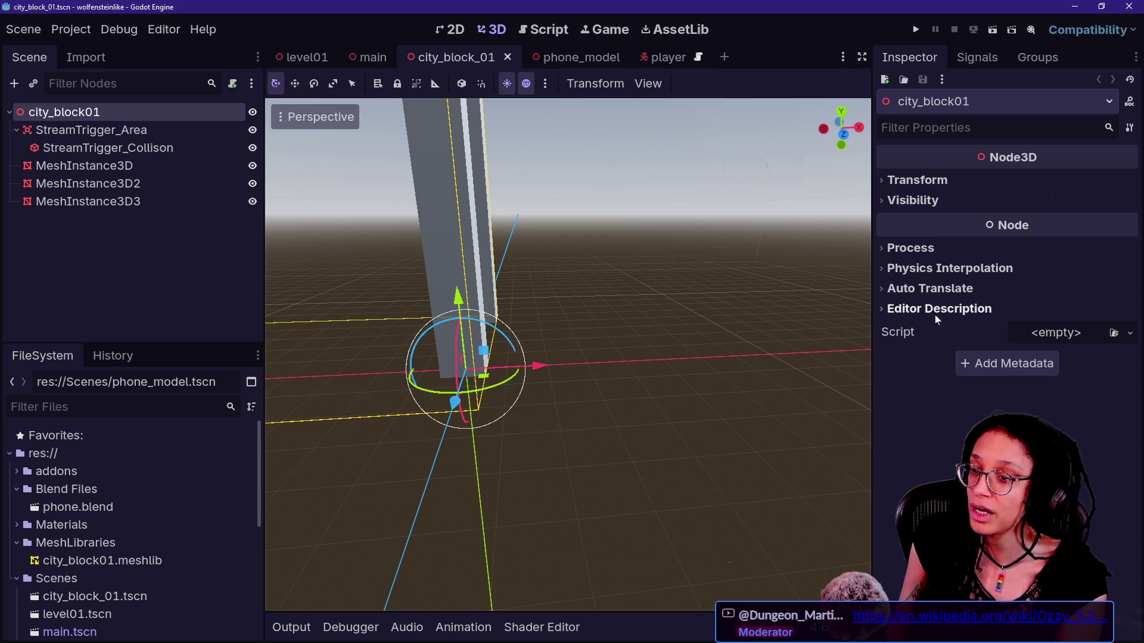
Step: Delete the two extra pillars, MeshInstance3D2 and MeshInstance3D3
{"action": "left_click", "coordinate": [821, 336]}
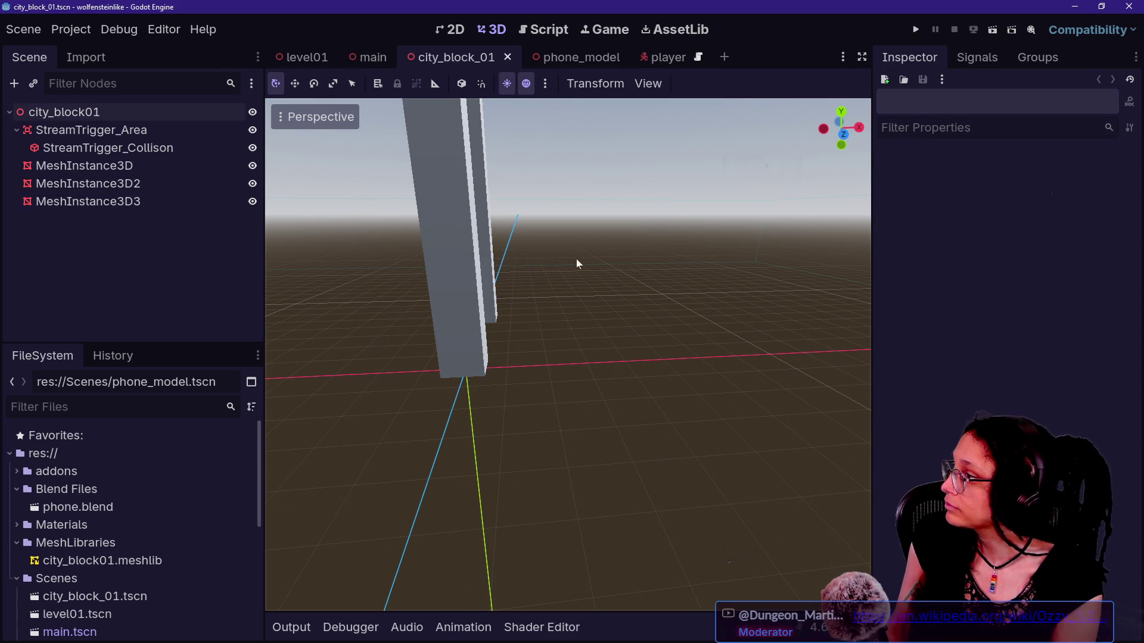
{"action": "left_click_drag", "start_coordinate": [549, 253], "coordinate": [549, 253]}
{"action": "left_click", "coordinate": [145, 183]}
{"action": "left_click", "coordinate": [146, 205], "text": "shift"}
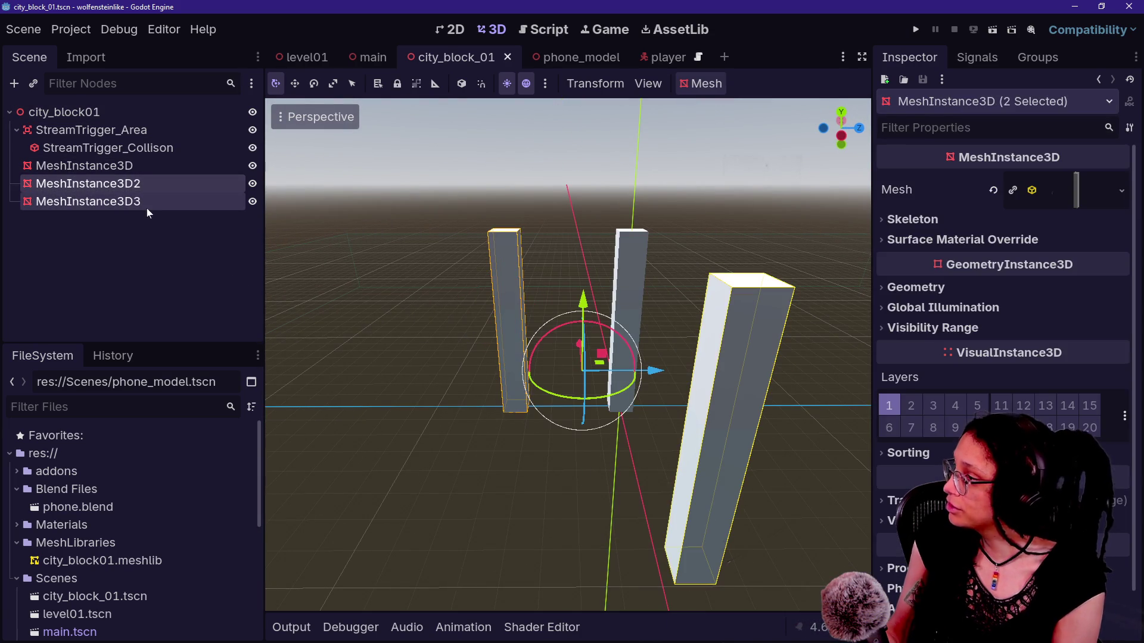
{"action": "key", "text": "Delete"}
{"action": "key", "text": "Return"}
Step: Resize the remaining box to 3 × 7.378 × 3 m, save the scene and run the project
{"action": "left_click_drag", "start_coordinate": [697, 307], "coordinate": [697, 306]}
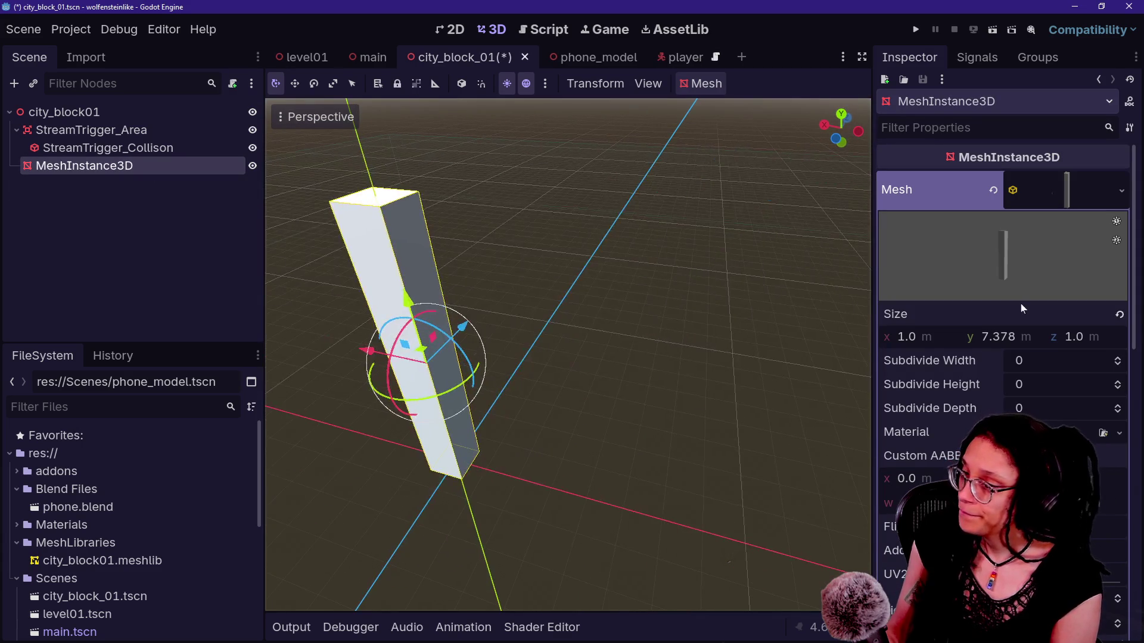
{"action": "mouse_move", "coordinate": [911, 337]}
{"action": "left_mouse_down"}
{"action": "mouse_move", "coordinate": [953, 336]}
{"action": "mouse_move", "coordinate": [693, 330]}
{"action": "left_mouse_up"}
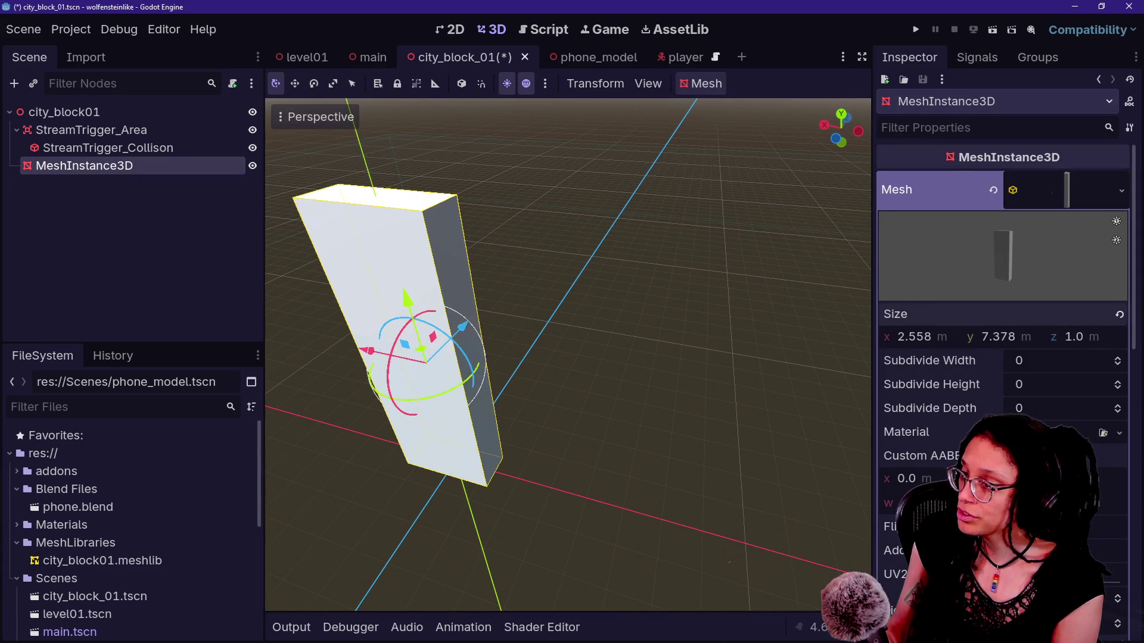
{"action": "left_click_drag", "start_coordinate": [1083, 345], "coordinate": [1042, 345]}
{"action": "left_click", "coordinate": [911, 337]}
{"action": "type", "text": "3"}
{"action": "key", "text": "Return"}
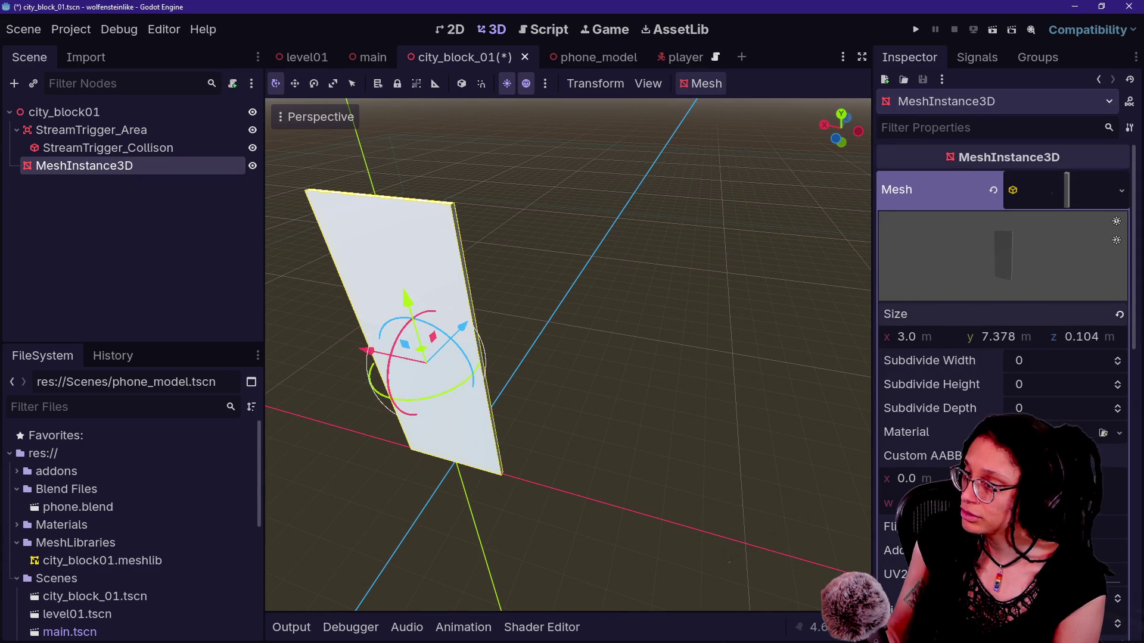
{"action": "type", "text": "3"}
{"action": "key", "text": "Return"}
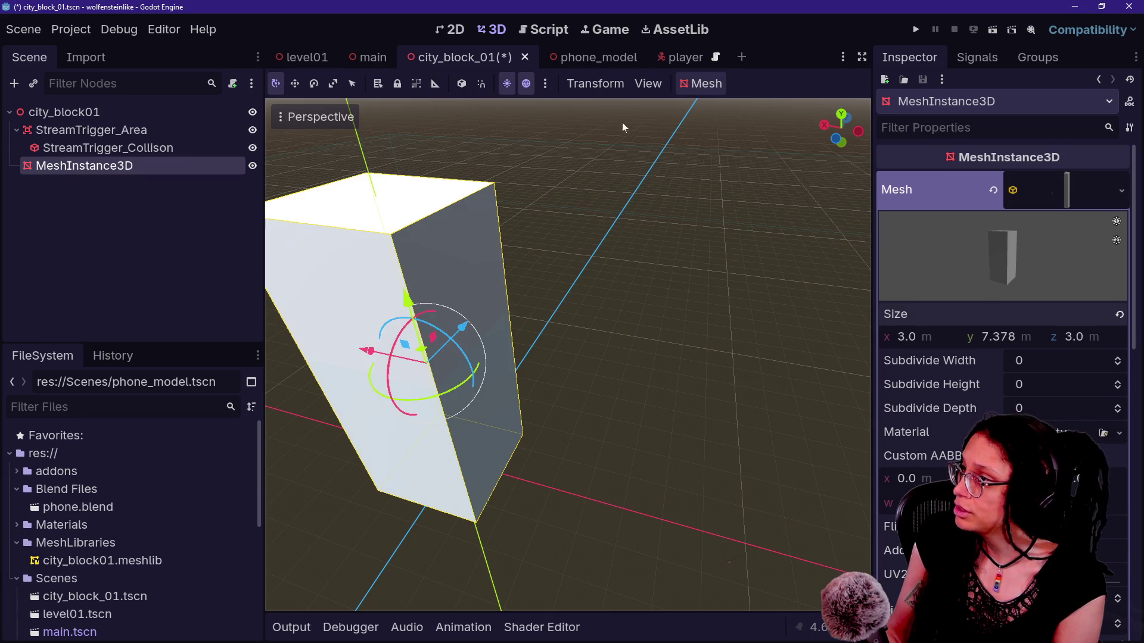
{"action": "key", "text": "ctrl+s"}
{"action": "left_click", "coordinate": [915, 29]}
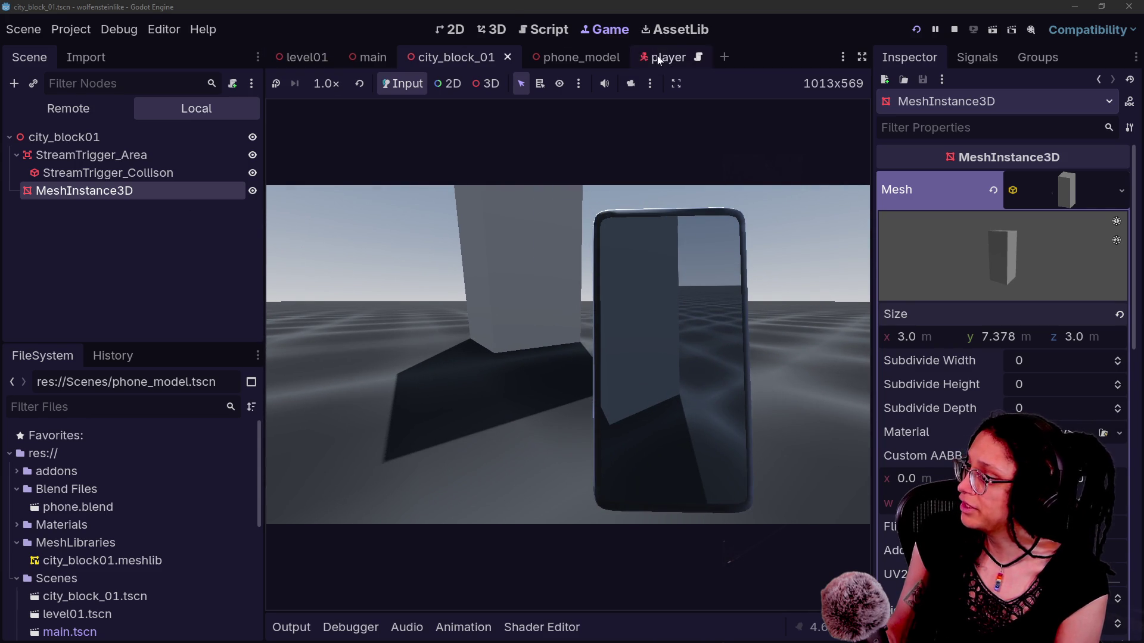
Step: In the player scene, set phone_model's Position y to -0.0064, then reopen city_block_01
{"action": "left_click", "coordinate": [660, 59]}
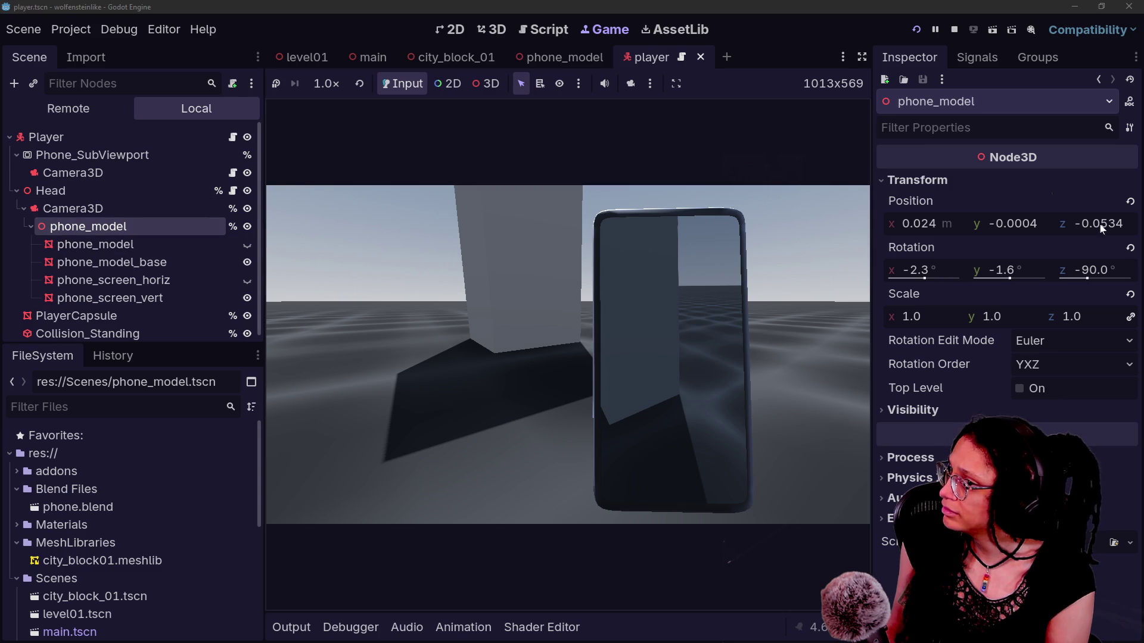
{"action": "mouse_move", "coordinate": [1042, 223]}
{"action": "left_mouse_down"}
{"action": "mouse_move", "coordinate": [1013, 223]}
{"action": "mouse_move", "coordinate": [1048, 223]}
{"action": "mouse_move", "coordinate": [1039, 224]}
{"action": "left_mouse_up"}
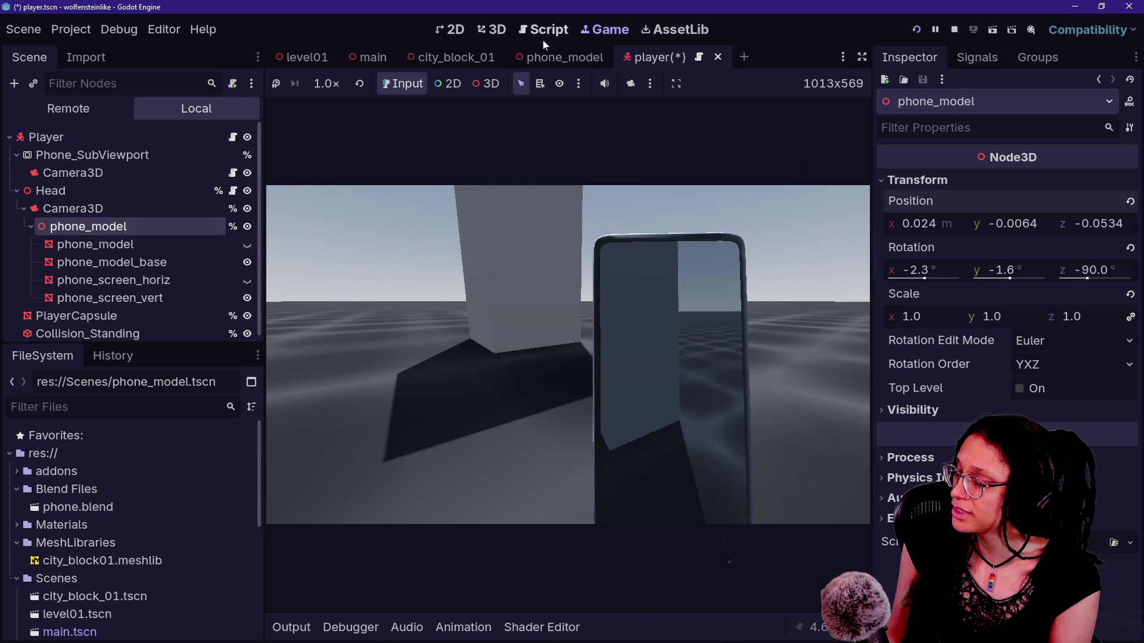
{"action": "left_click", "coordinate": [506, 31]}
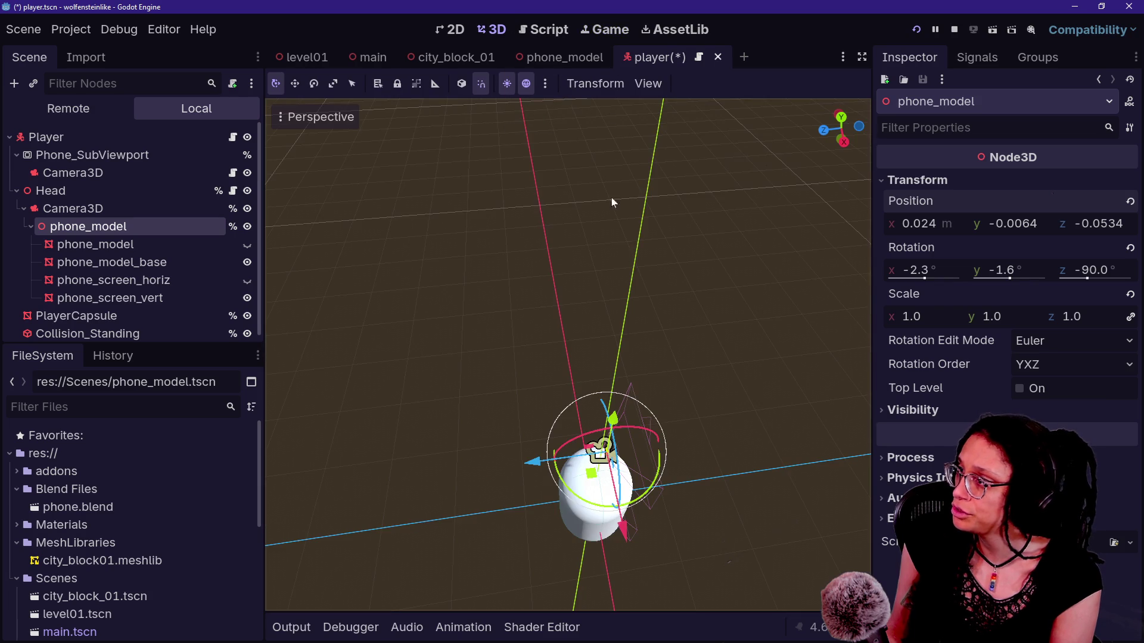
{"action": "left_click", "coordinate": [622, 29]}
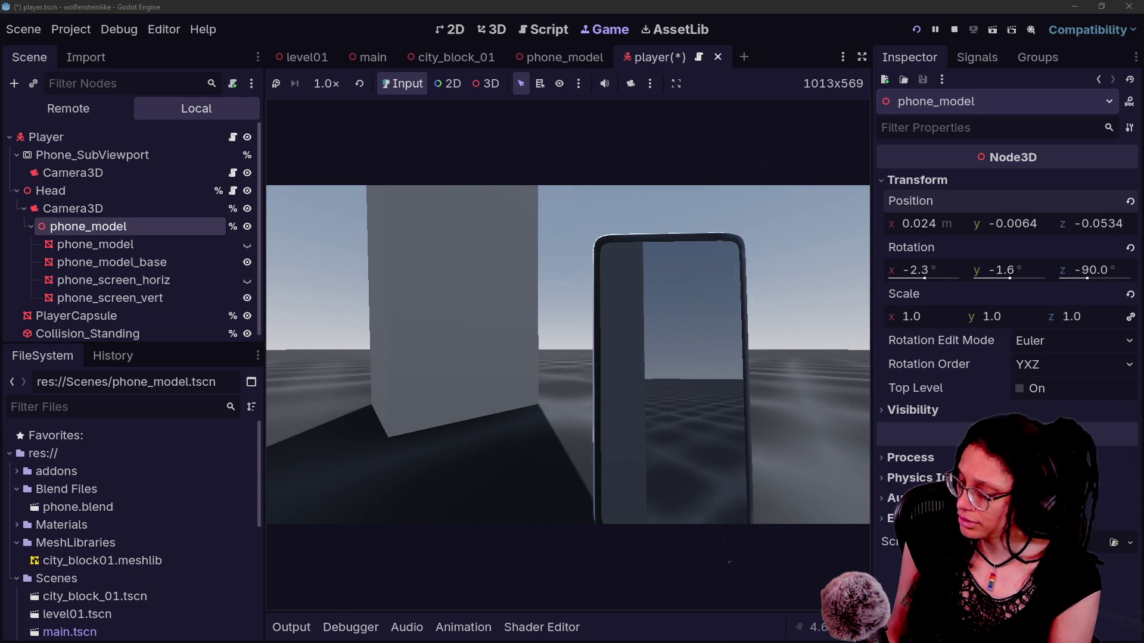
{"action": "left_click", "coordinate": [478, 30]}
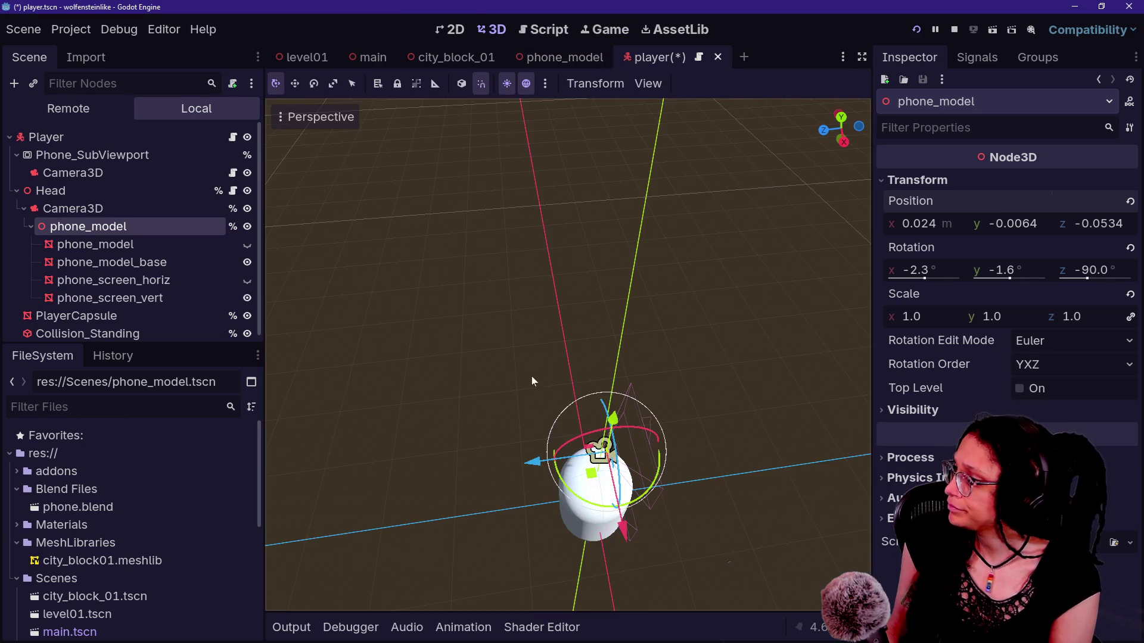
{"action": "left_click", "coordinate": [440, 60]}
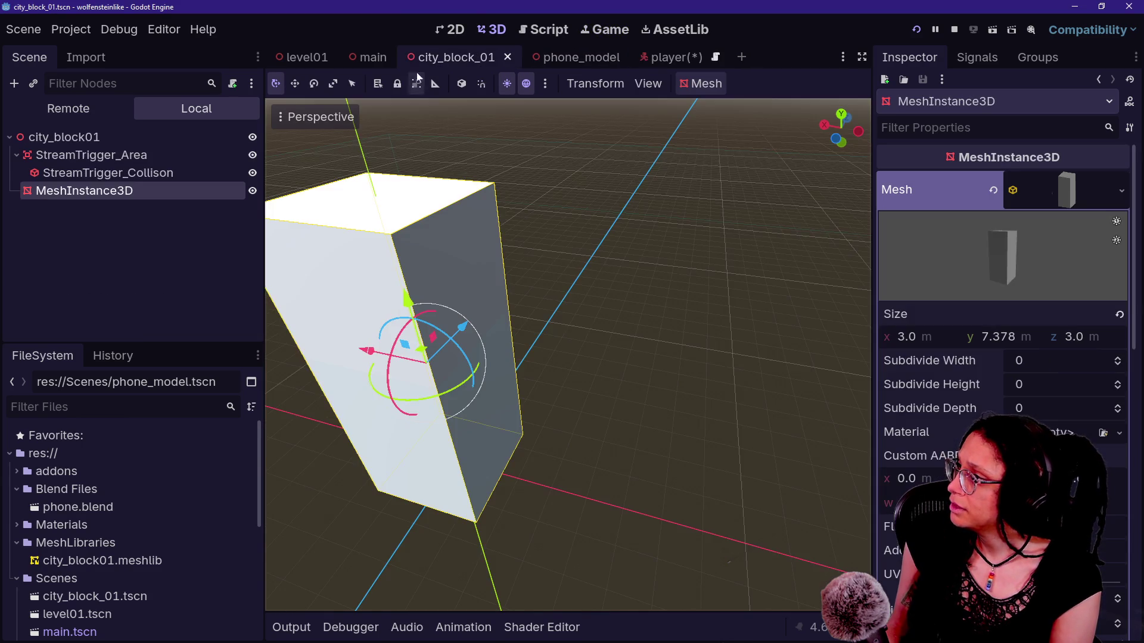
Step: Duplicate the box building and place the copy right beside the original
{"action": "key", "text": "f"}
{"action": "left_click", "coordinate": [241, 221]}
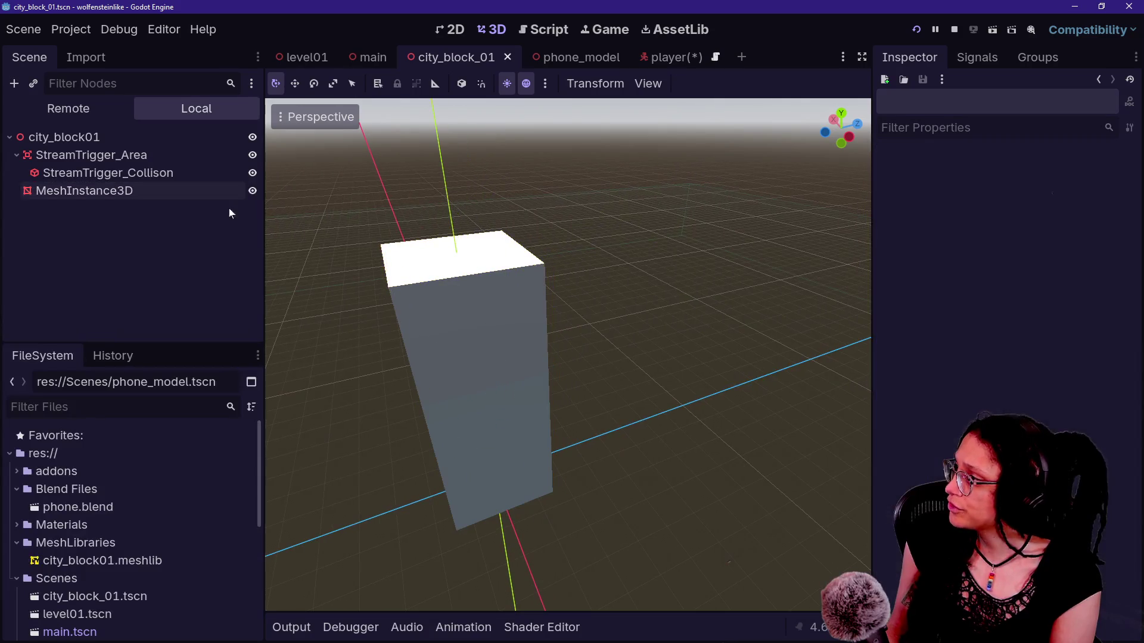
{"action": "left_click", "coordinate": [115, 194]}
{"action": "key", "text": "ctrl+d"}
{"action": "mouse_move", "coordinate": [538, 353]}
{"action": "left_mouse_down"}
{"action": "mouse_move", "coordinate": [613, 351]}
{"action": "mouse_move", "coordinate": [645, 371]}
{"action": "left_mouse_up"}
{"action": "key", "text": "f"}
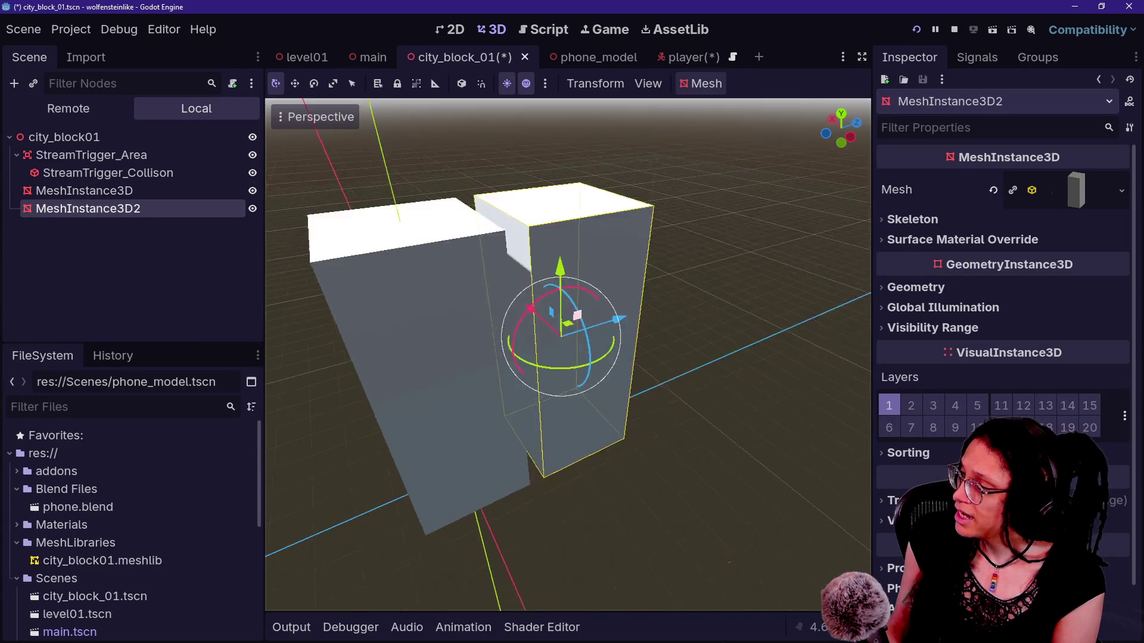
{"action": "scroll", "coordinate": [320, 428], "scroll_direction": "up", "scroll_amount": 5}
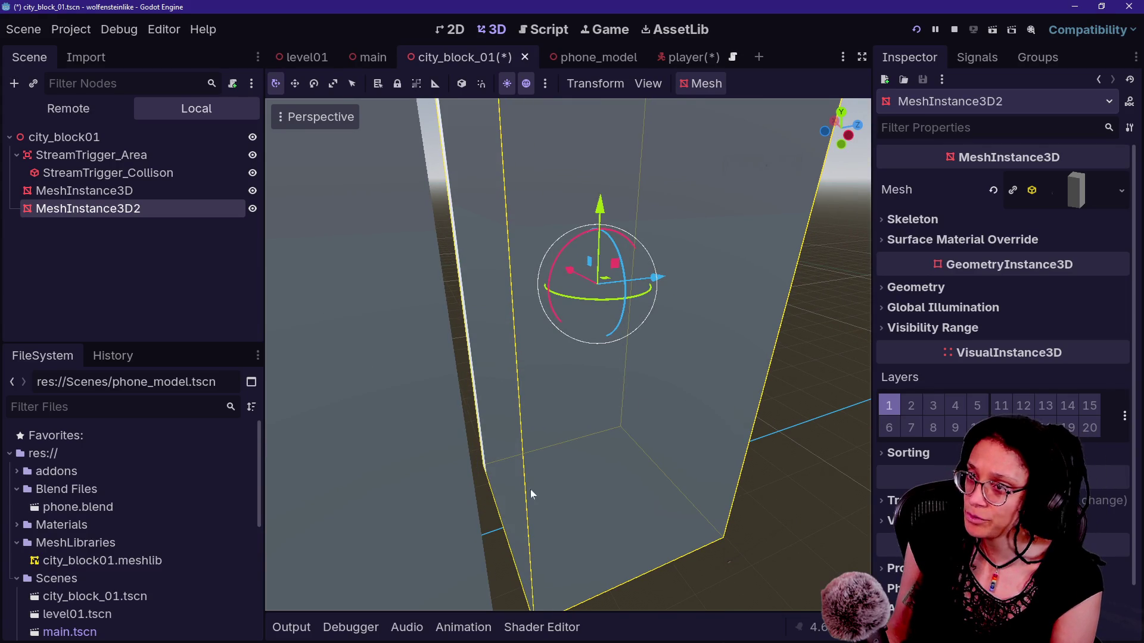
{"action": "scroll", "coordinate": [477, 377], "scroll_direction": "down", "scroll_amount": 5}
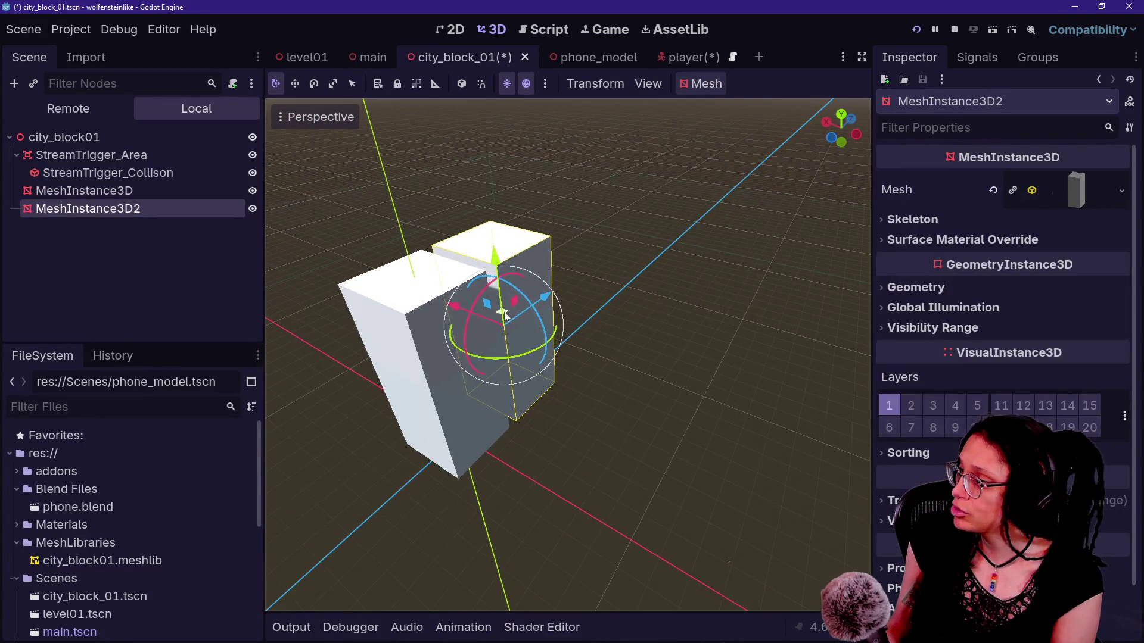
{"action": "left_click_drag", "start_coordinate": [445, 312], "coordinate": [455, 314]}
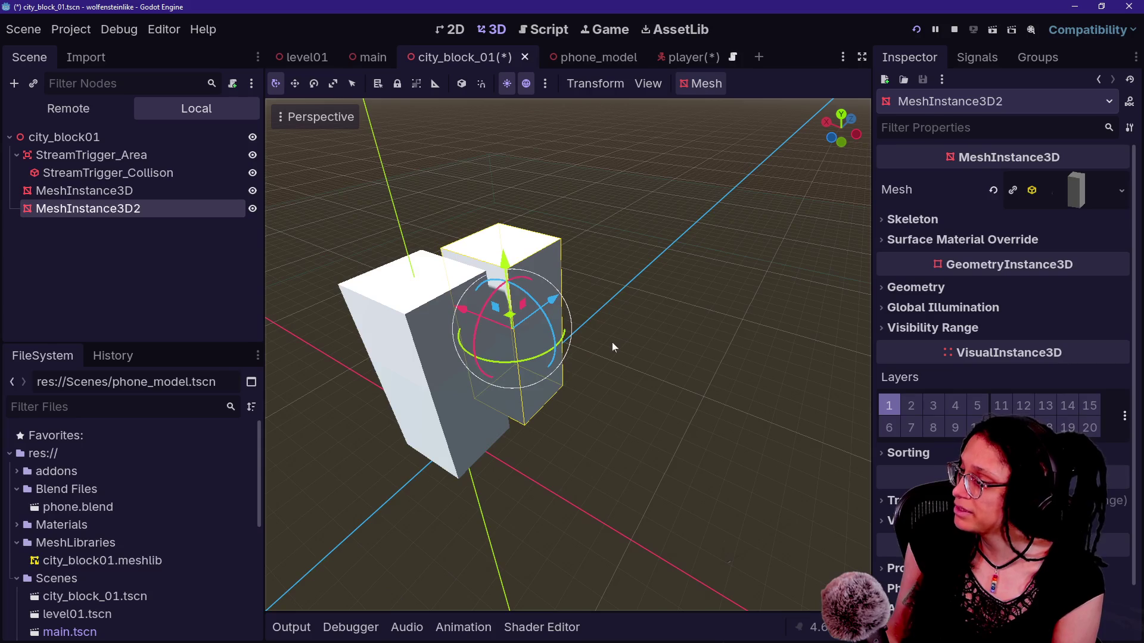
Step: Duplicate the box again and move the third building further along the row
{"action": "key", "text": "ctrl+d"}
{"action": "left_click_drag", "start_coordinate": [552, 305], "coordinate": [593, 286]}
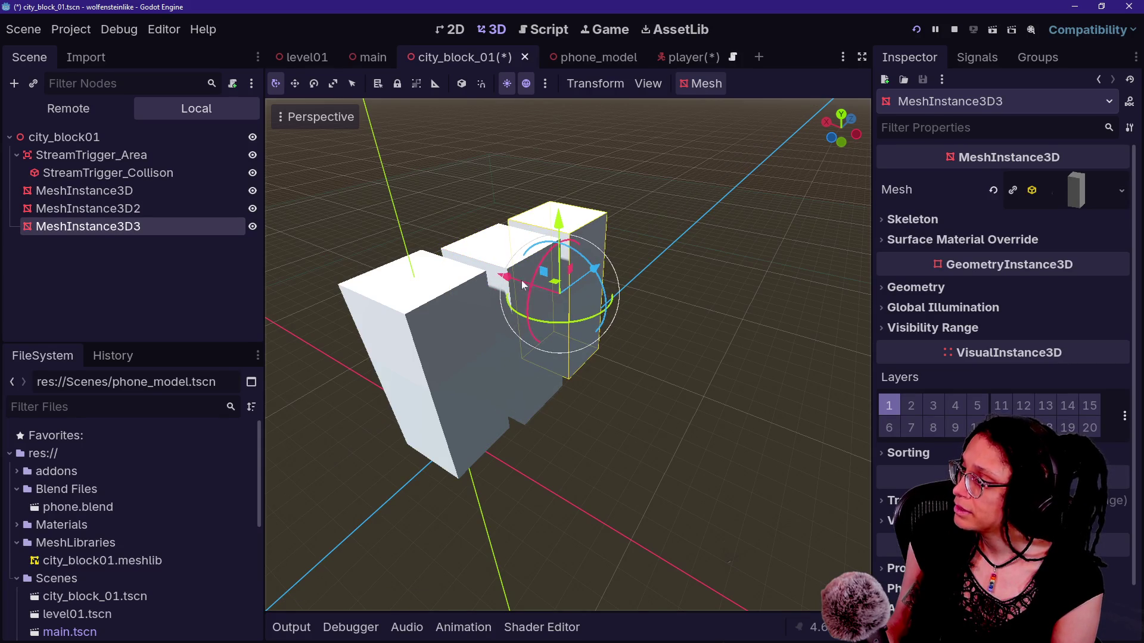
{"action": "scroll", "coordinate": [509, 285], "scroll_direction": "up", "scroll_amount": 3}
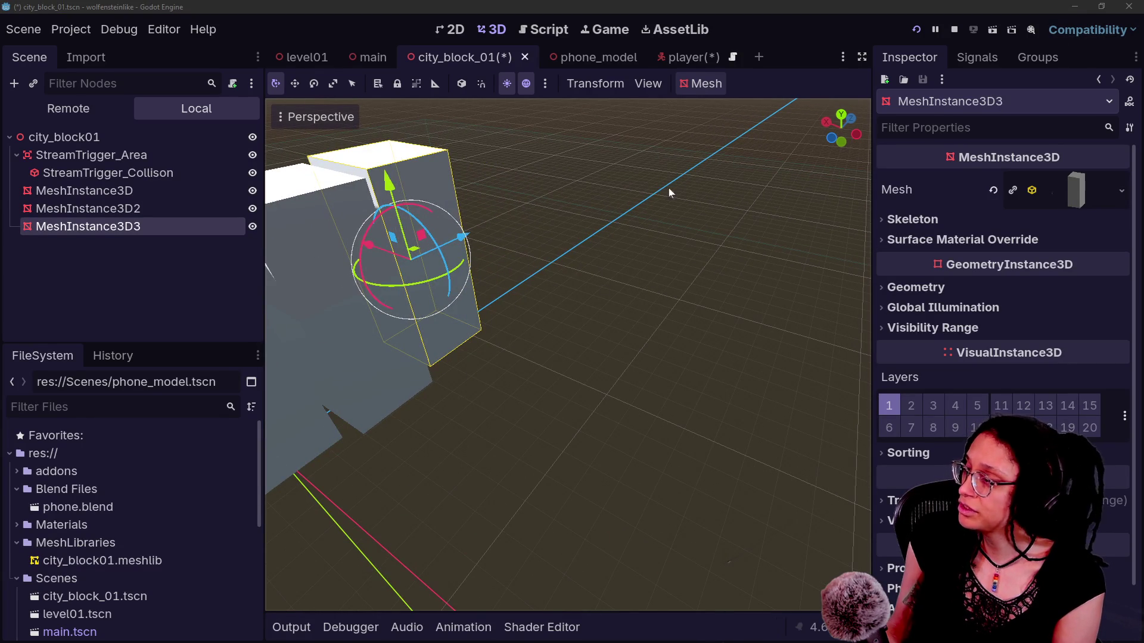
{"action": "left_click", "coordinate": [644, 245]}
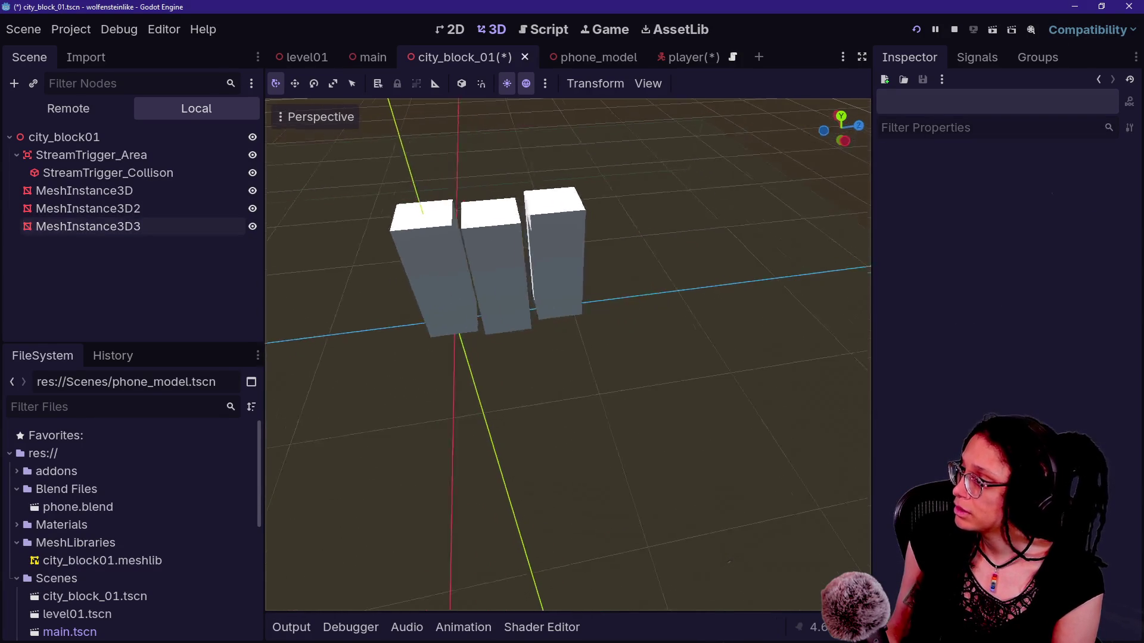
Step: Deepen the middle box MeshInstance3D2 to 4.642 m, shift it along the row, then switch to the browser
{"action": "left_click", "coordinate": [88, 208]}
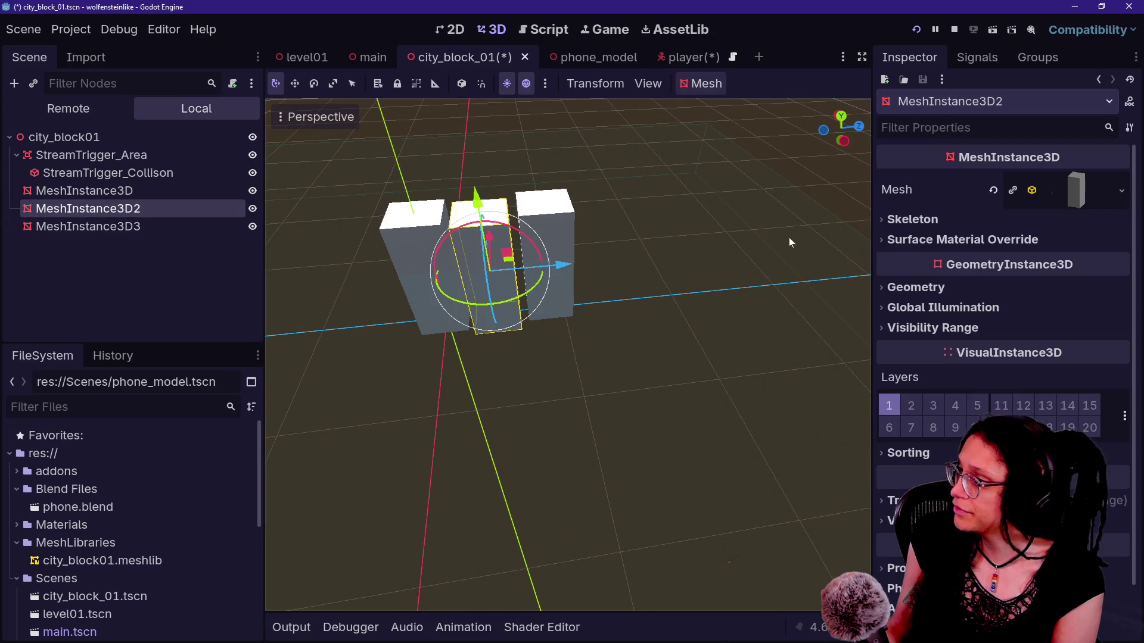
{"action": "left_click", "coordinate": [1121, 191]}
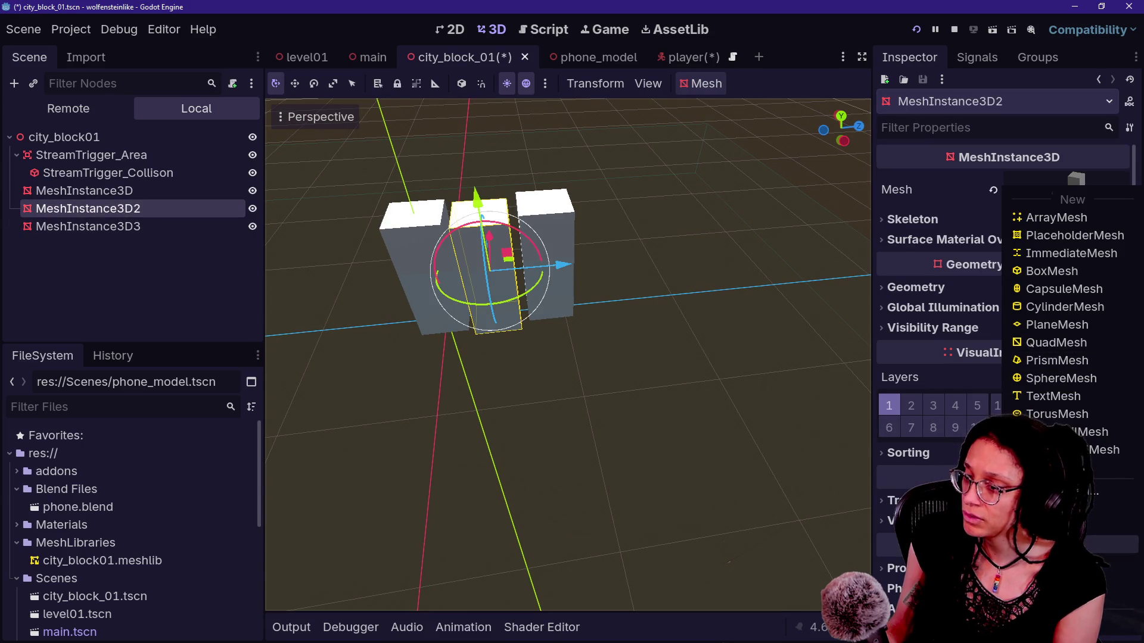
{"action": "left_click", "coordinate": [861, 367]}
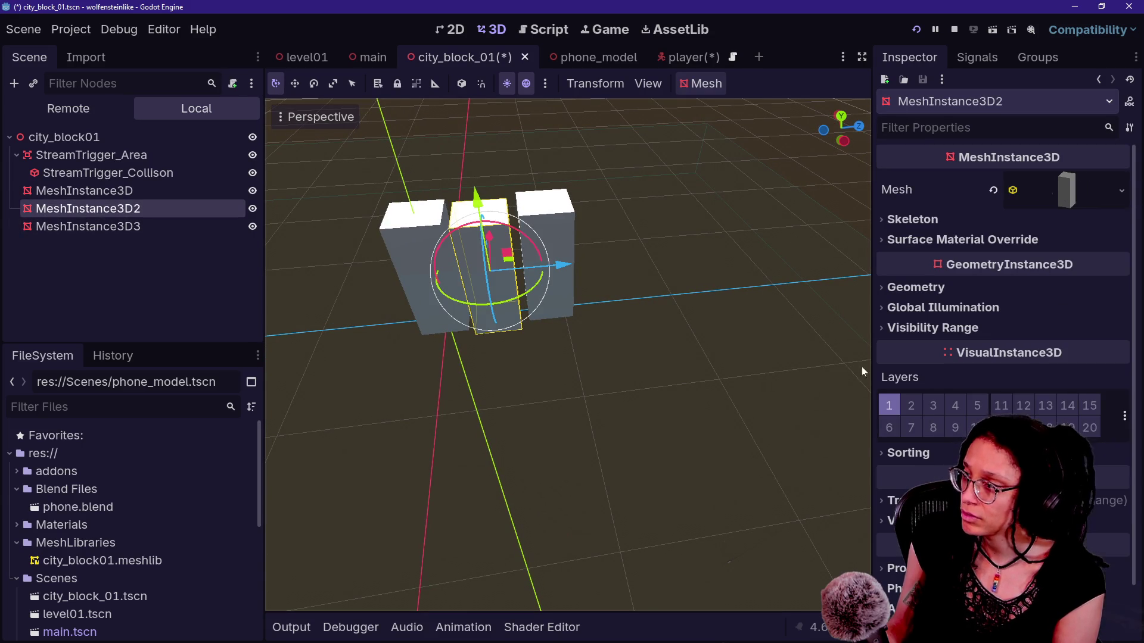
{"action": "left_click", "coordinate": [1075, 186]}
{"action": "left_click_drag", "start_coordinate": [946, 338], "coordinate": [971, 338]}
{"action": "key", "text": "ctrl+z"}
{"action": "left_click_drag", "start_coordinate": [1089, 339], "coordinate": [1113, 339]}
{"action": "mouse_move", "coordinate": [551, 267]}
{"action": "left_mouse_down"}
{"action": "mouse_move", "coordinate": [660, 257]}
{"action": "mouse_move", "coordinate": [644, 257]}
{"action": "left_mouse_up"}
{"action": "left_click", "coordinate": [119, 226]}
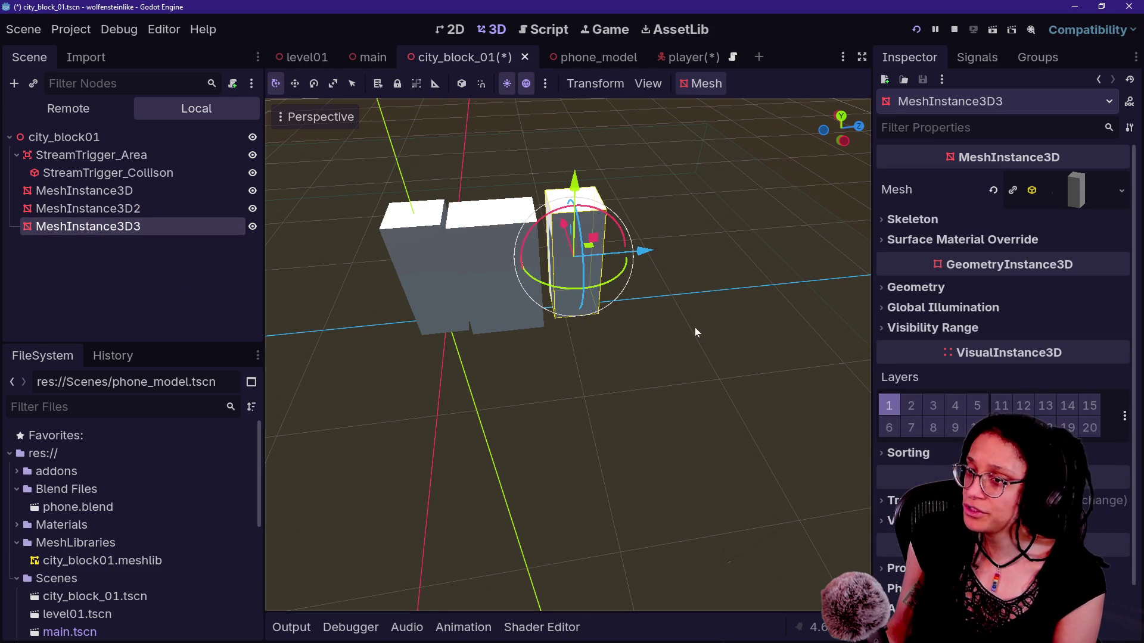
{"action": "key", "text": "alt+Tab"}
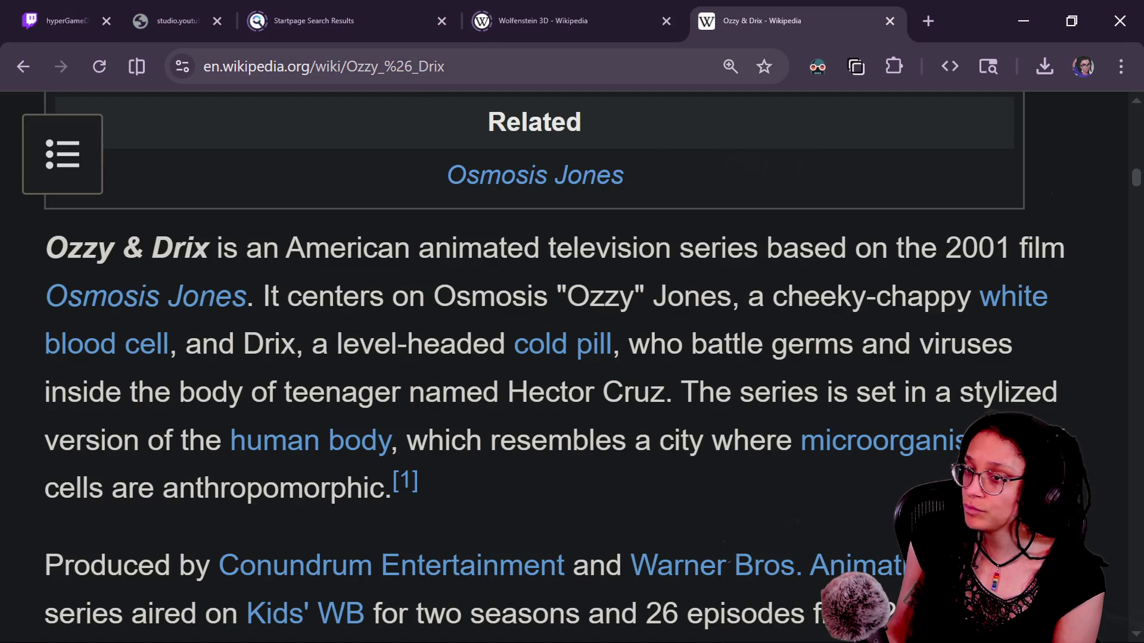
Step: Go to the itch.io Game-like Jam page and launch the H.U.R.L. example game
{"action": "key", "text": "alt+Tab"}
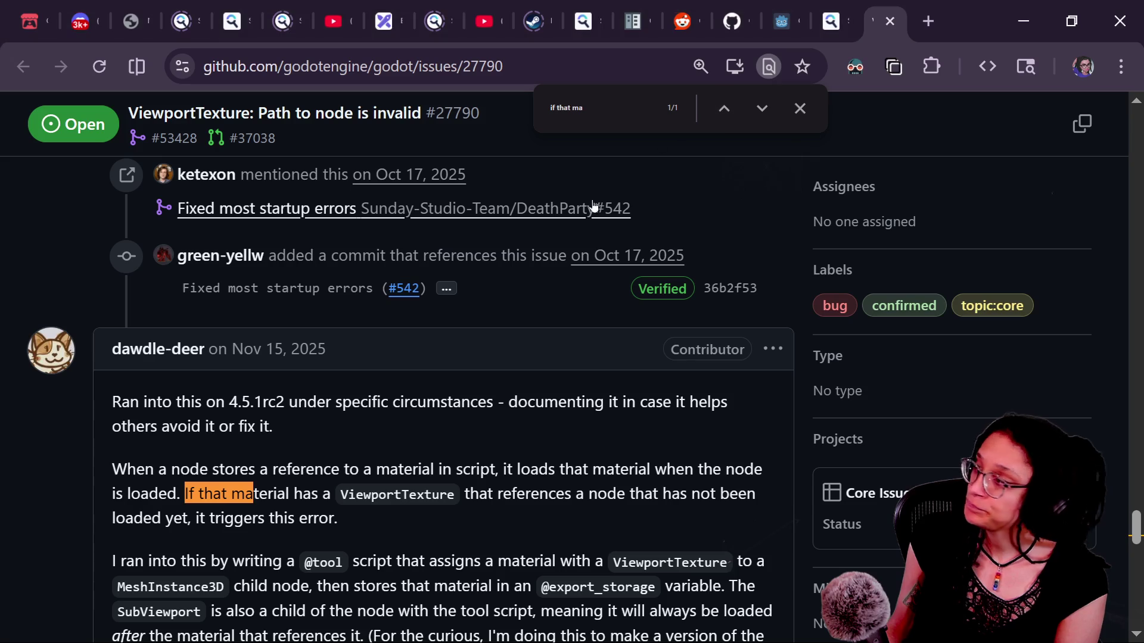
{"action": "left_click", "coordinate": [28, 20]}
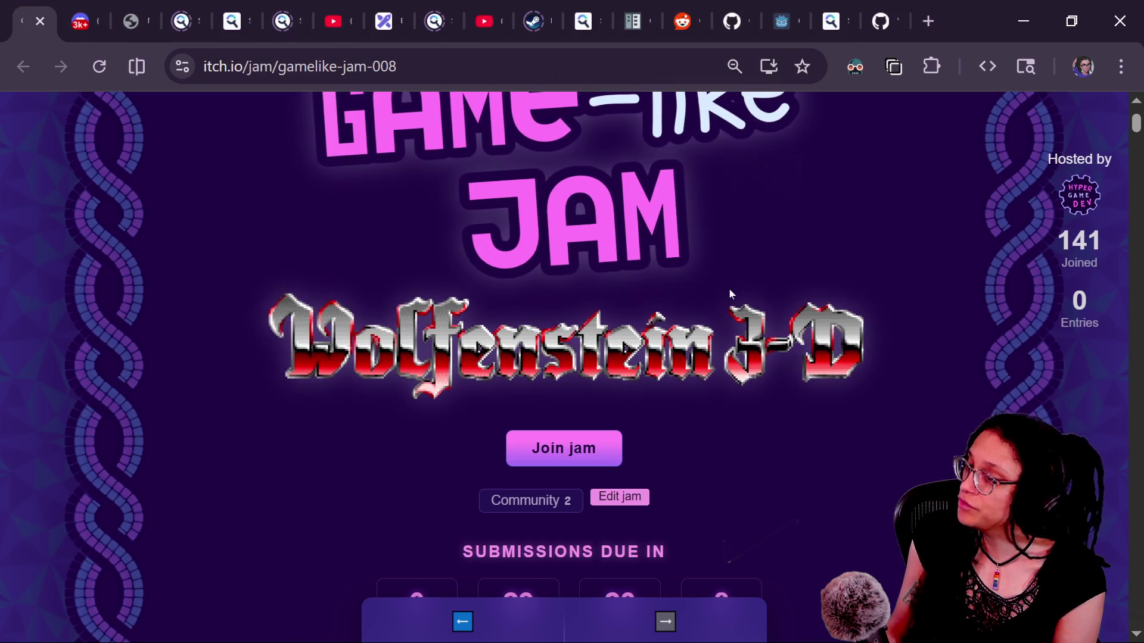
{"action": "scroll", "coordinate": [729, 292], "scroll_direction": "down", "scroll_amount": 10}
{"action": "scroll", "coordinate": [731, 293], "scroll_direction": "down", "scroll_amount": 10}
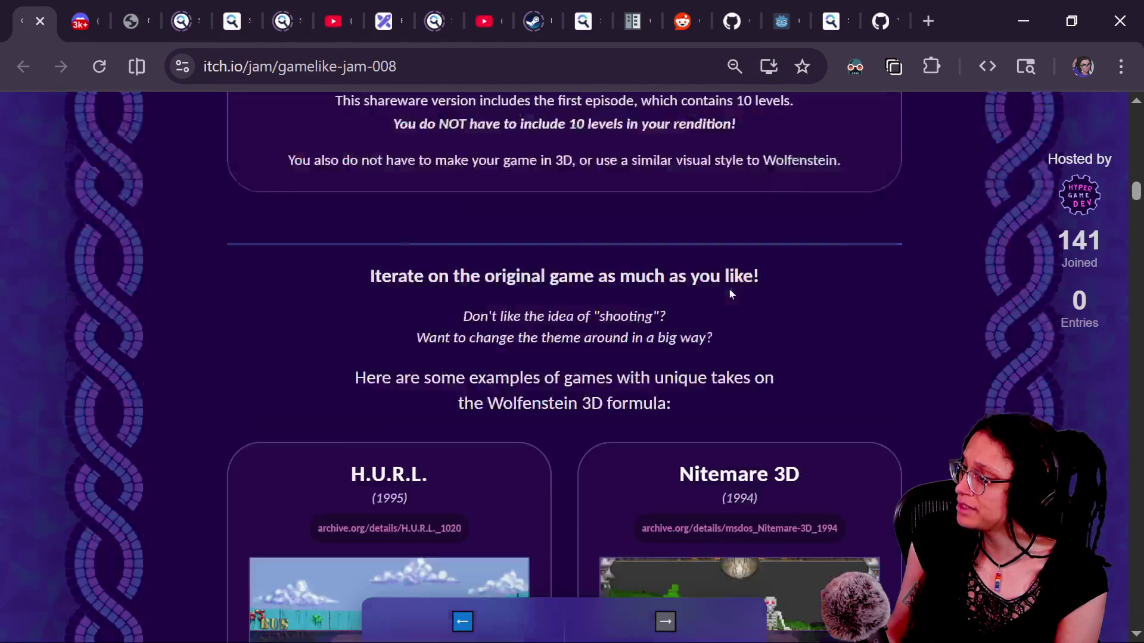
{"action": "left_click", "coordinate": [439, 336]}
{"action": "left_click", "coordinate": [535, 416]}
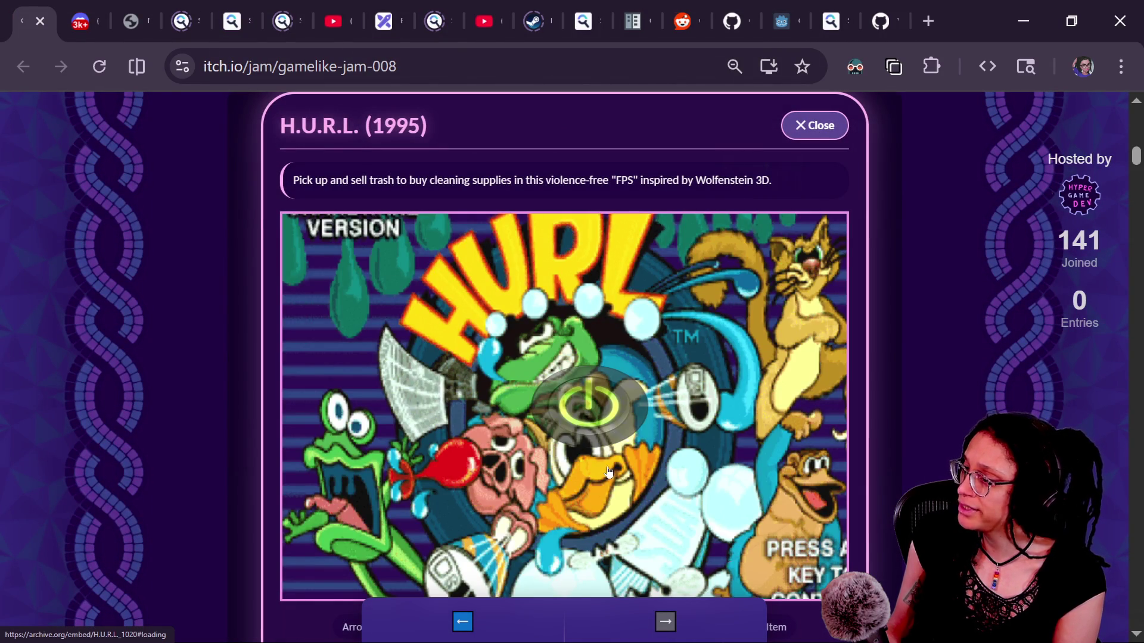
{"action": "left_click", "coordinate": [608, 471]}
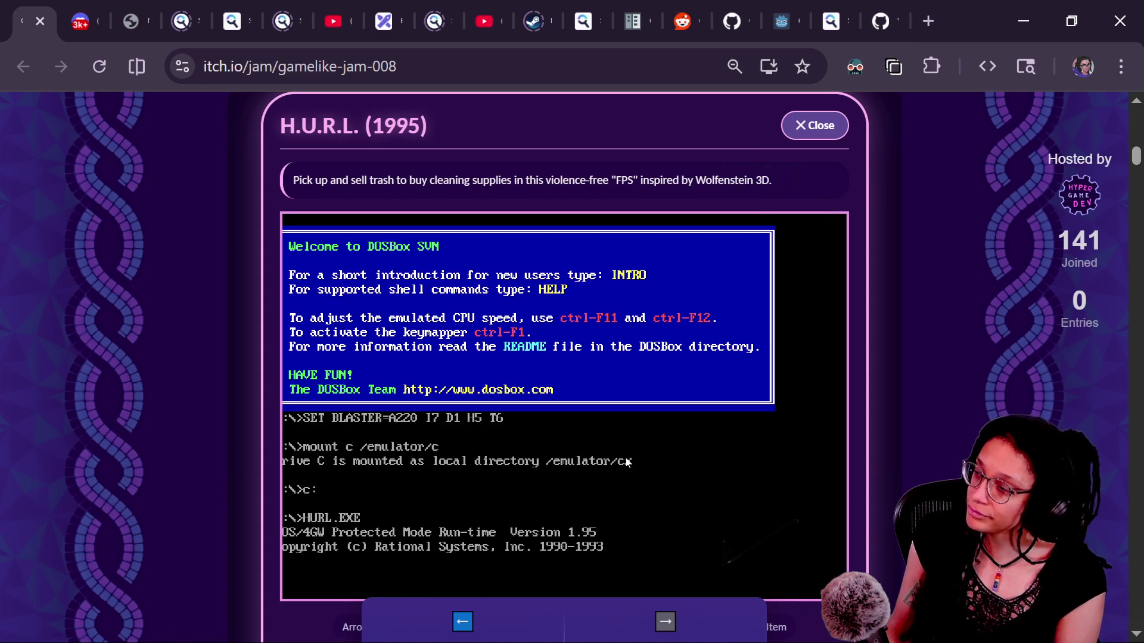
{"action": "left_click", "coordinate": [588, 445]}
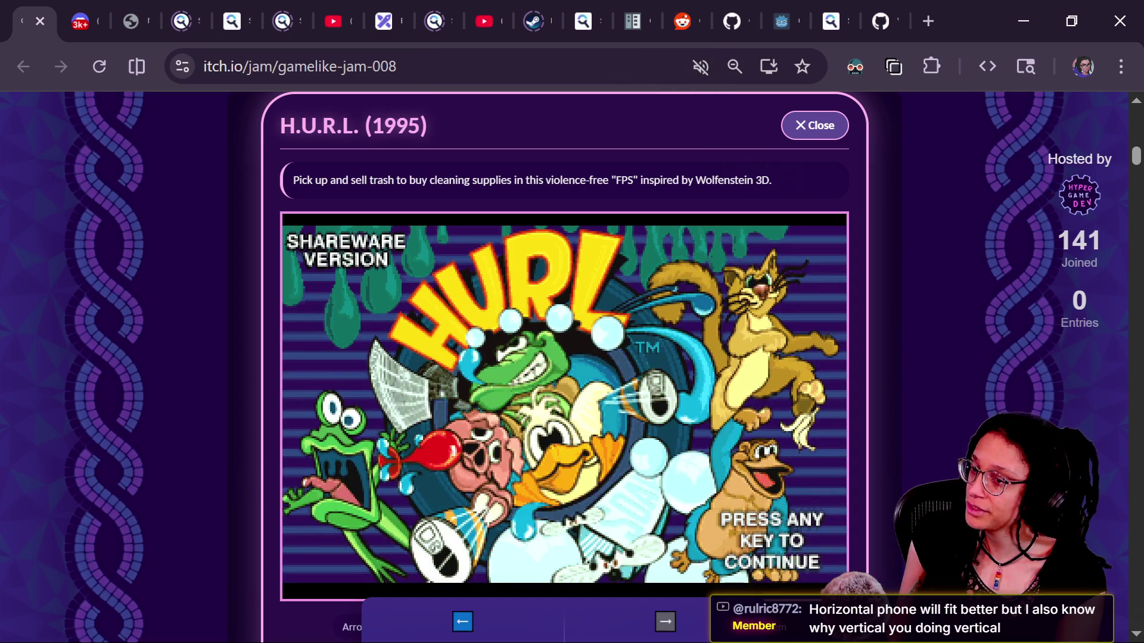
Step: Start a new H.U.R.L. game, turn toward the school bus and walk up to it, then close the game
{"action": "key", "text": "Return"}
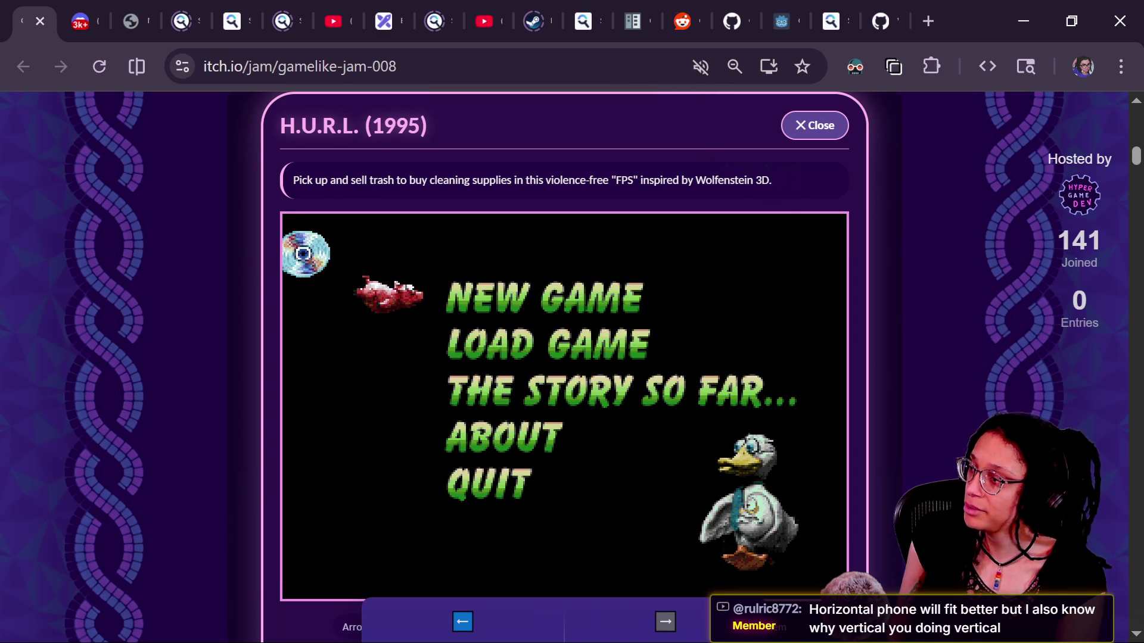
{"action": "key", "text": "Return"}
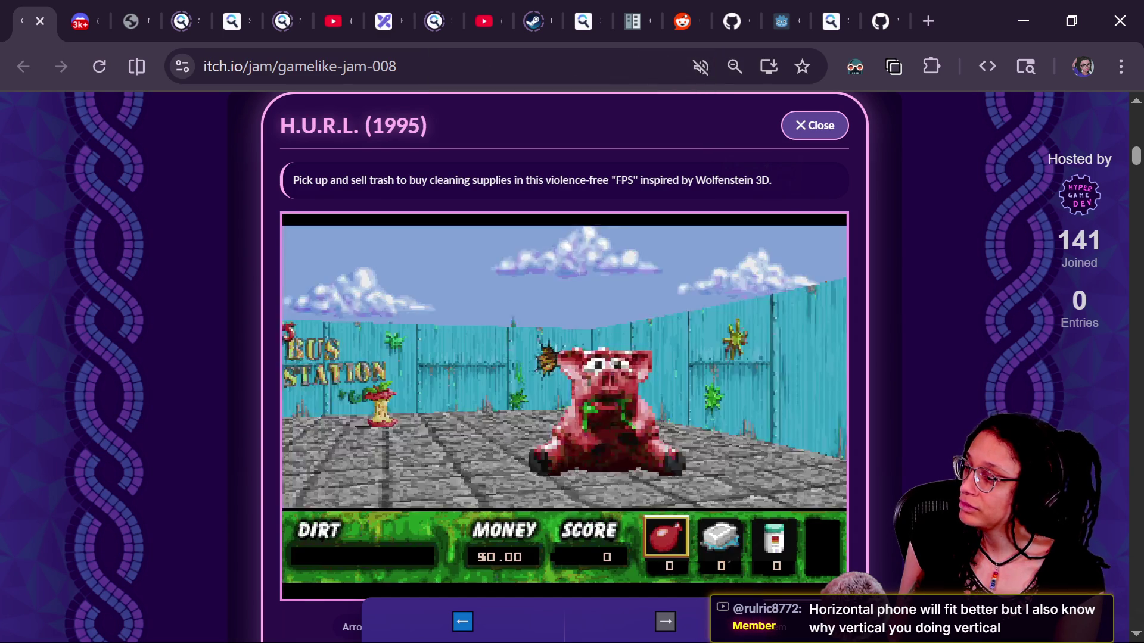
{"action": "key", "text": "Left"}
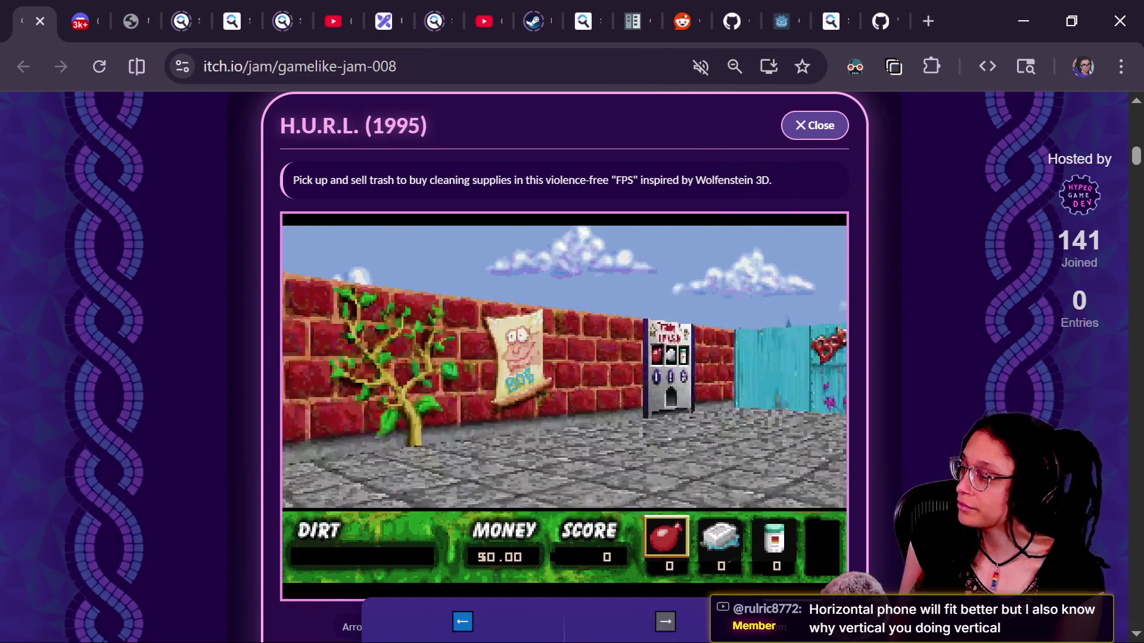
{"action": "key", "text": "Left"}
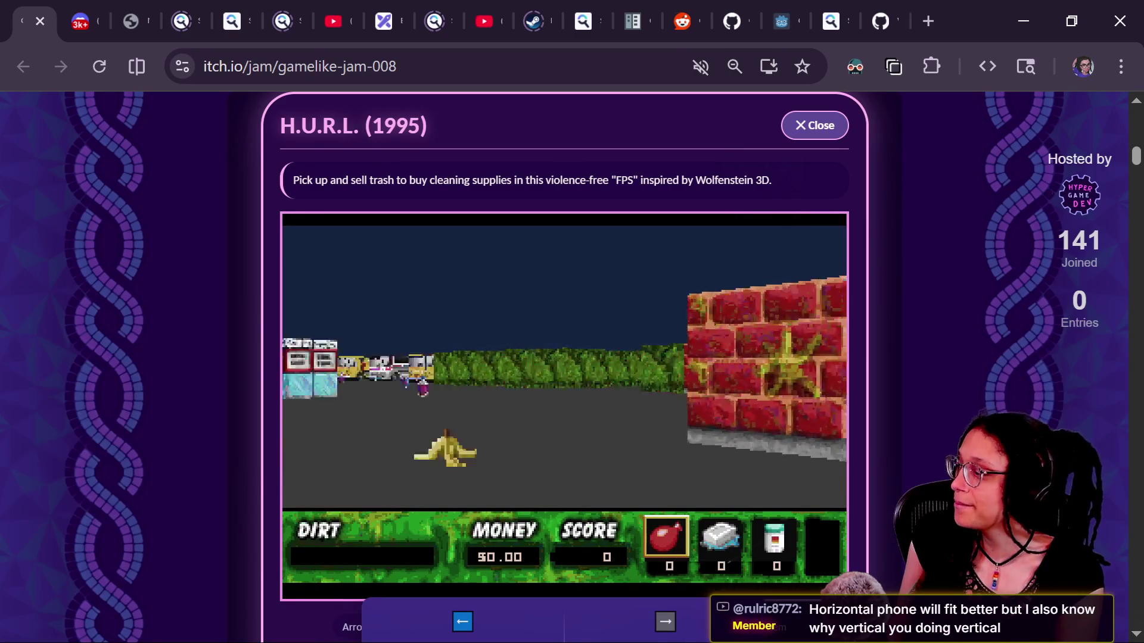
{"action": "key", "text": "Left"}
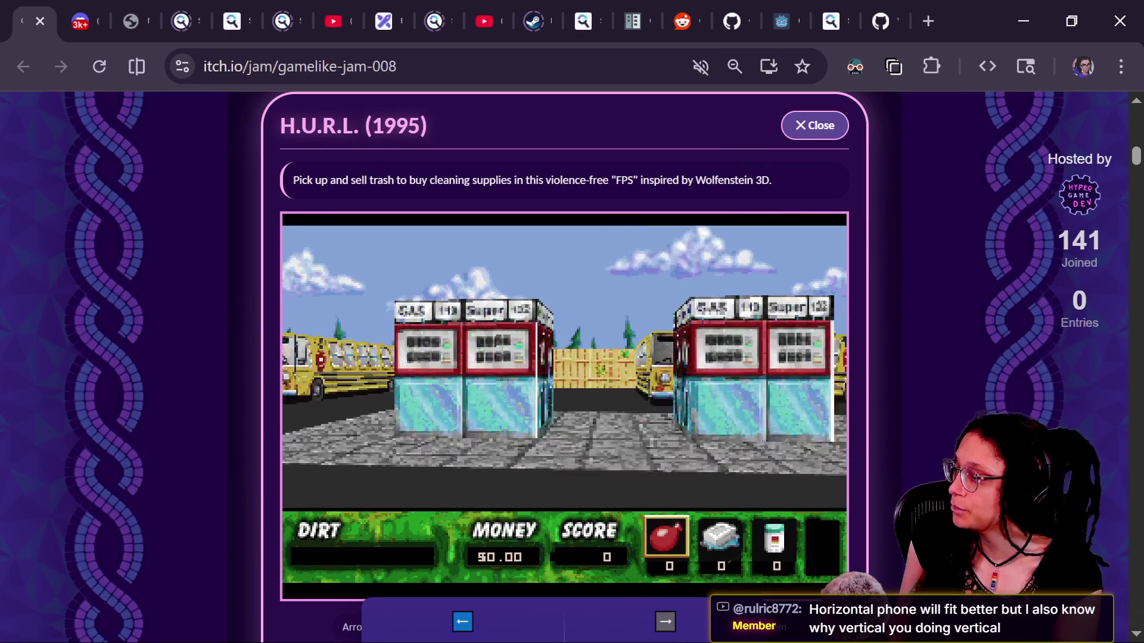
{"action": "key", "text": "Left"}
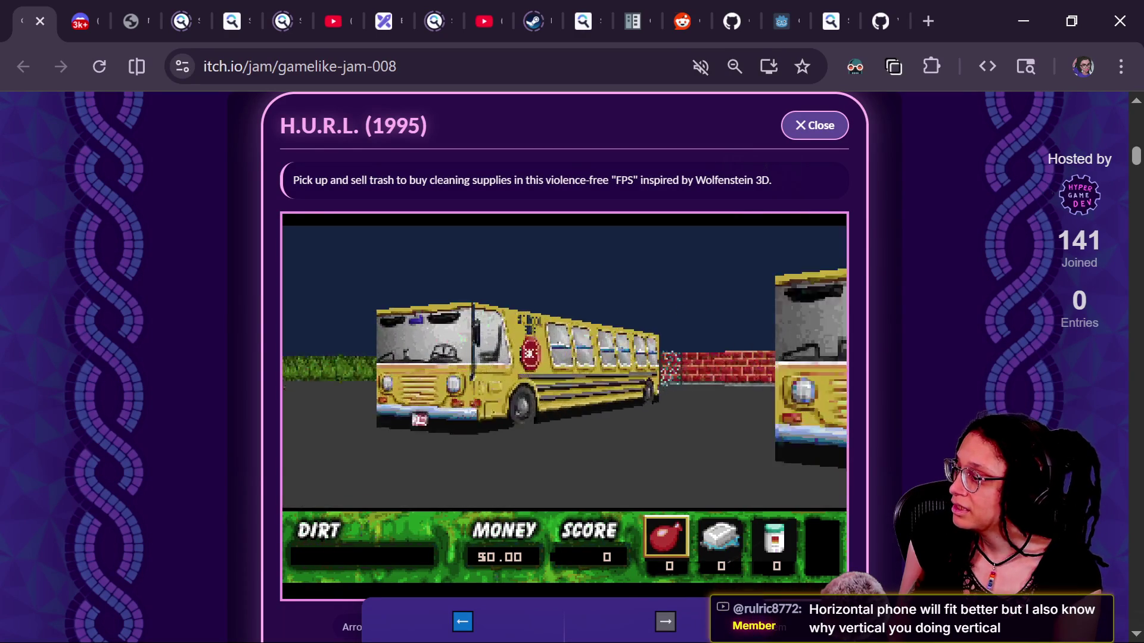
{"action": "key", "text": "Left"}
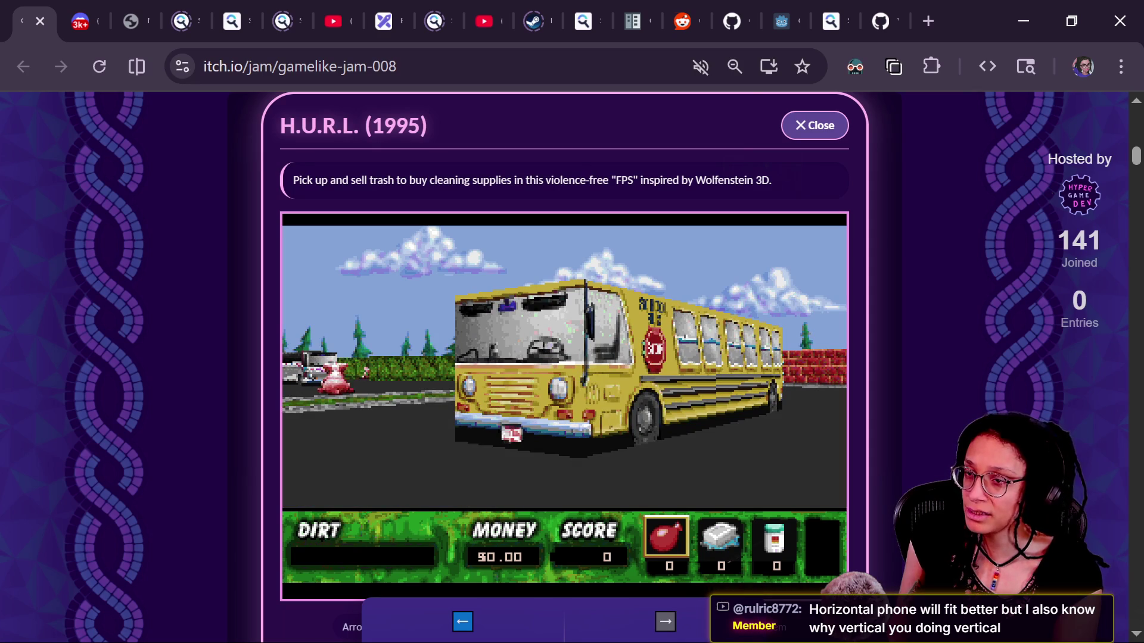
{"action": "key", "text": "Left"}
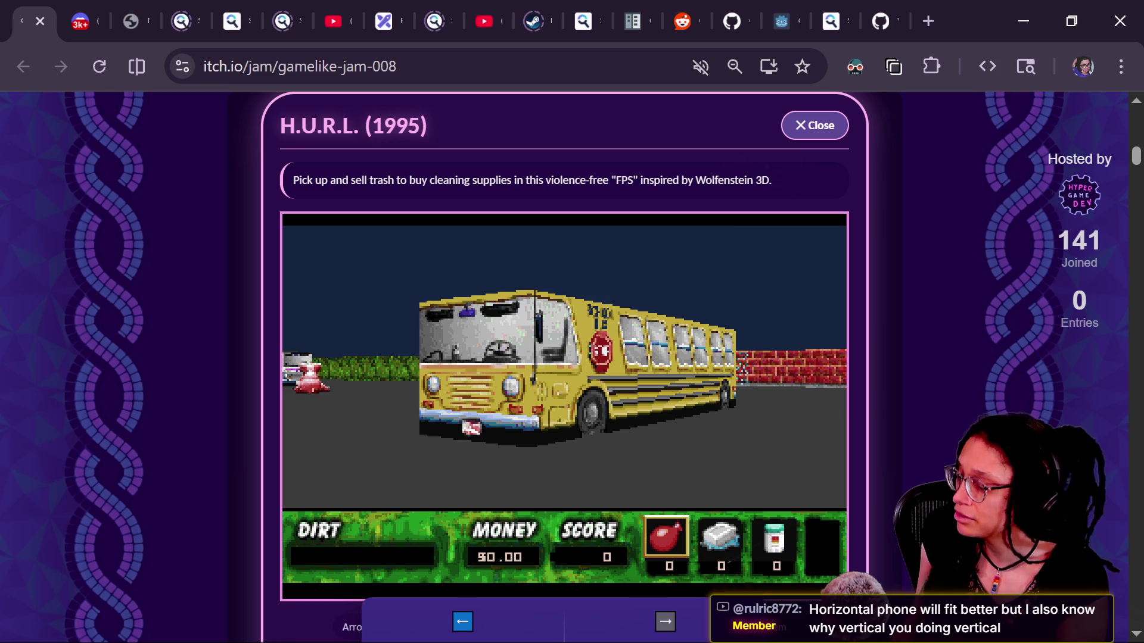
{"action": "key", "text": "Left"}
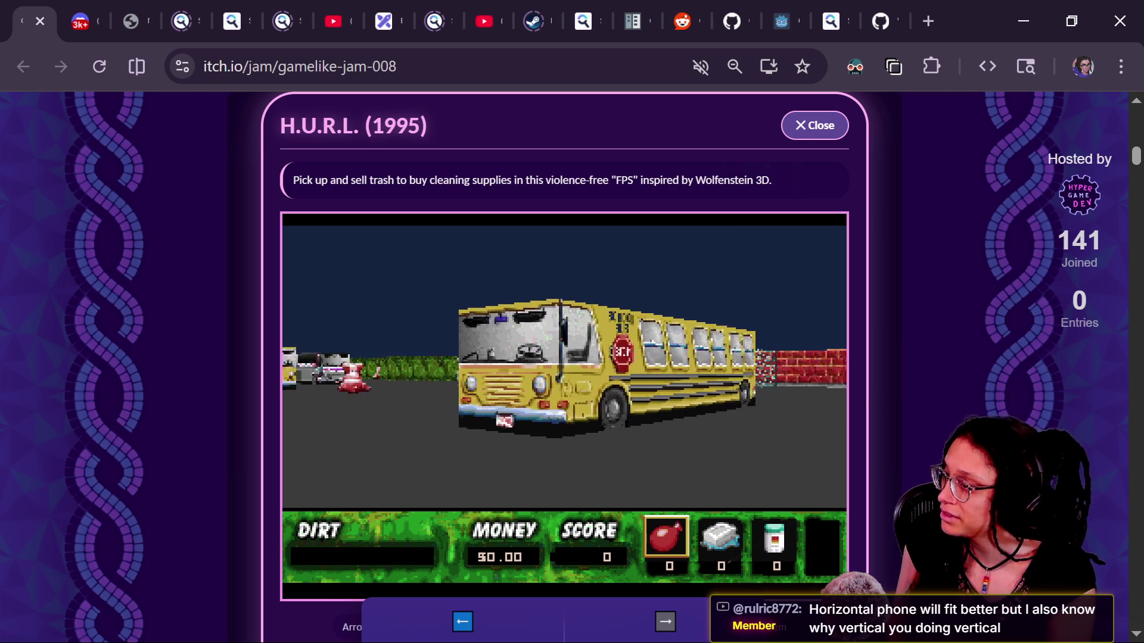
{"action": "key", "text": "Left"}
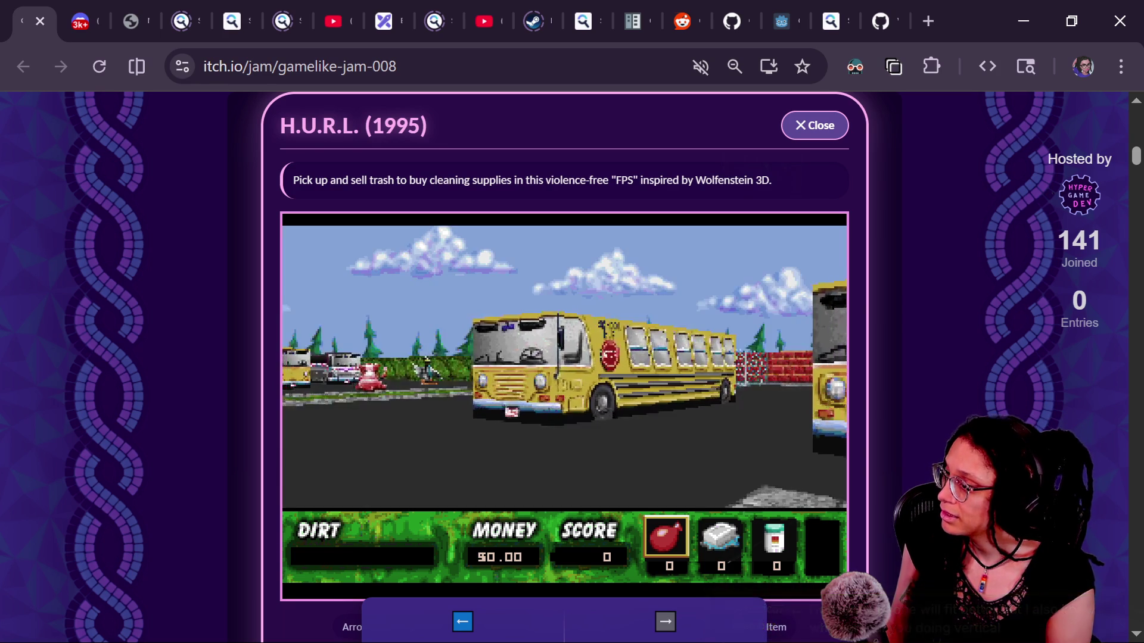
{"action": "key", "text": "Up"}
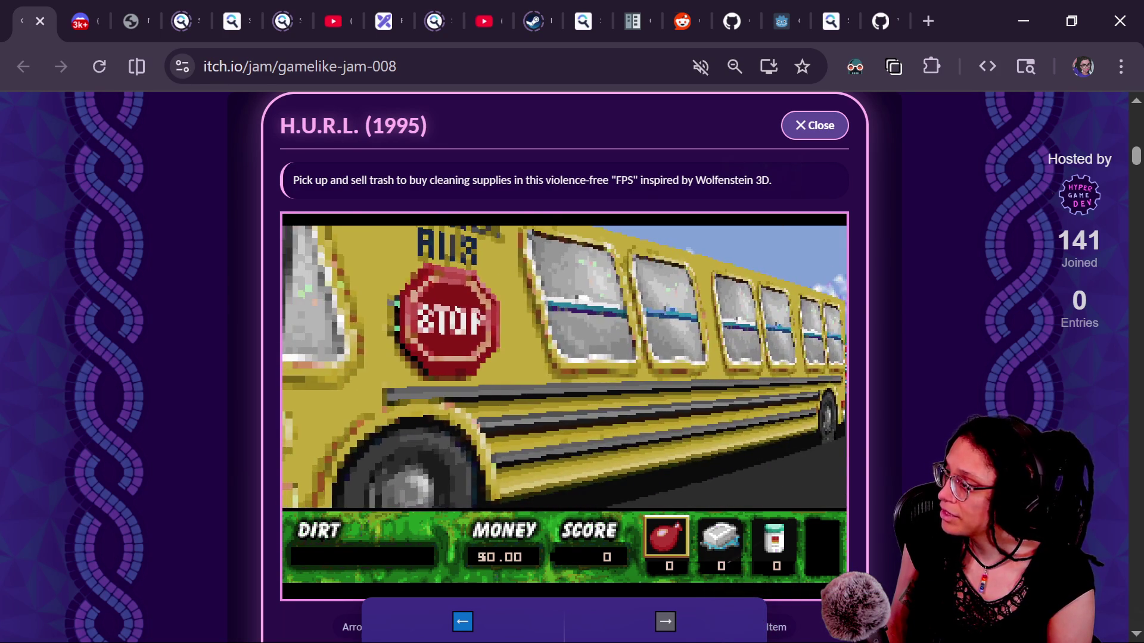
{"action": "key", "text": "Down"}
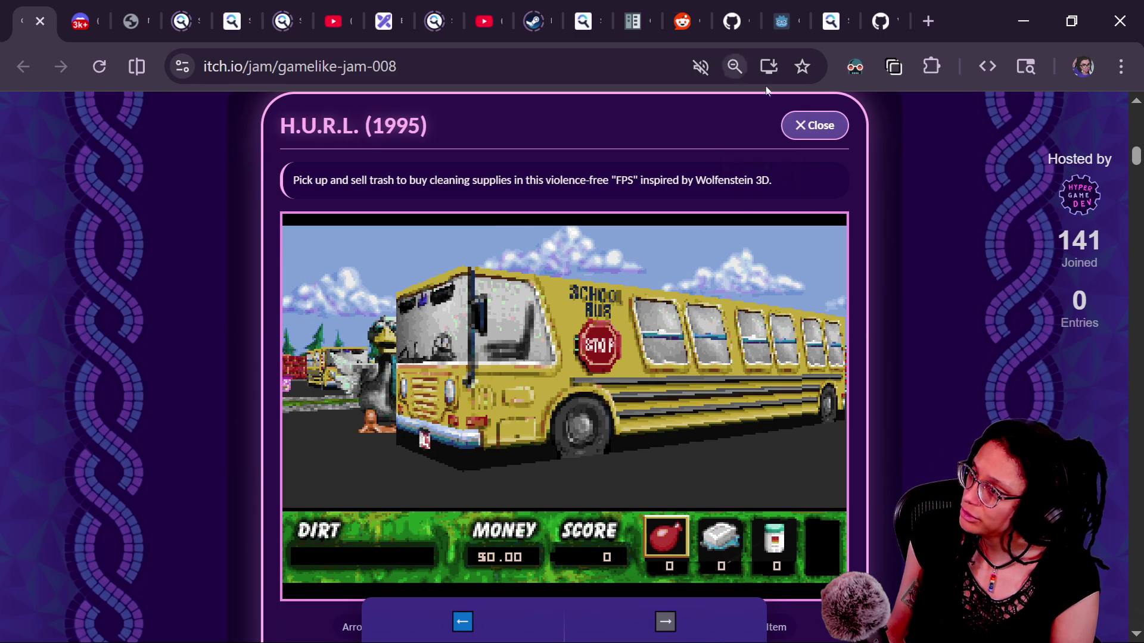
{"action": "left_click", "coordinate": [814, 125]}
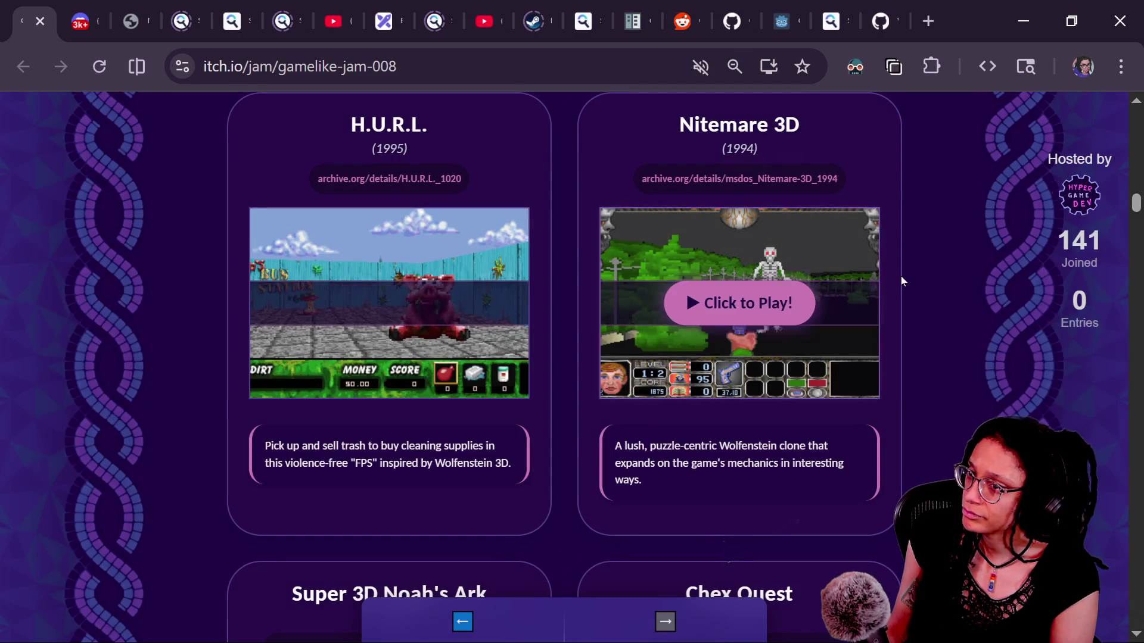
Step: Switch from Chrome back to the Godot editor window
{"action": "key", "text": "alt+Tab"}
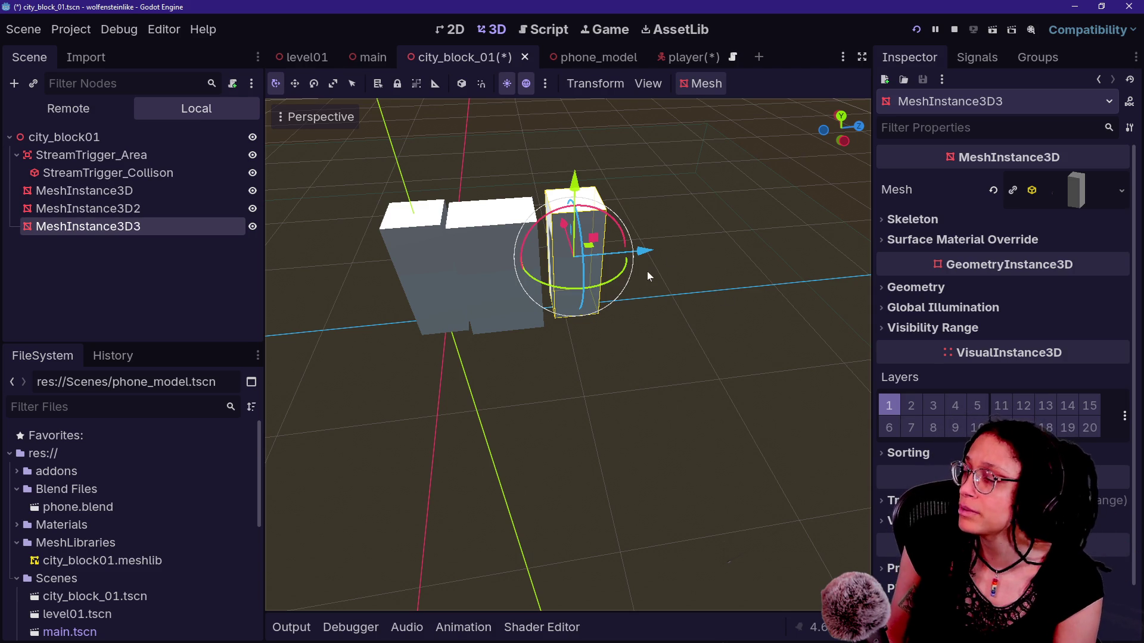
Step: Duplicate MeshInstance3D3 into MeshInstance3D4 and place it next to the row
{"action": "scroll", "coordinate": [647, 271], "scroll_direction": "up", "scroll_amount": 5}
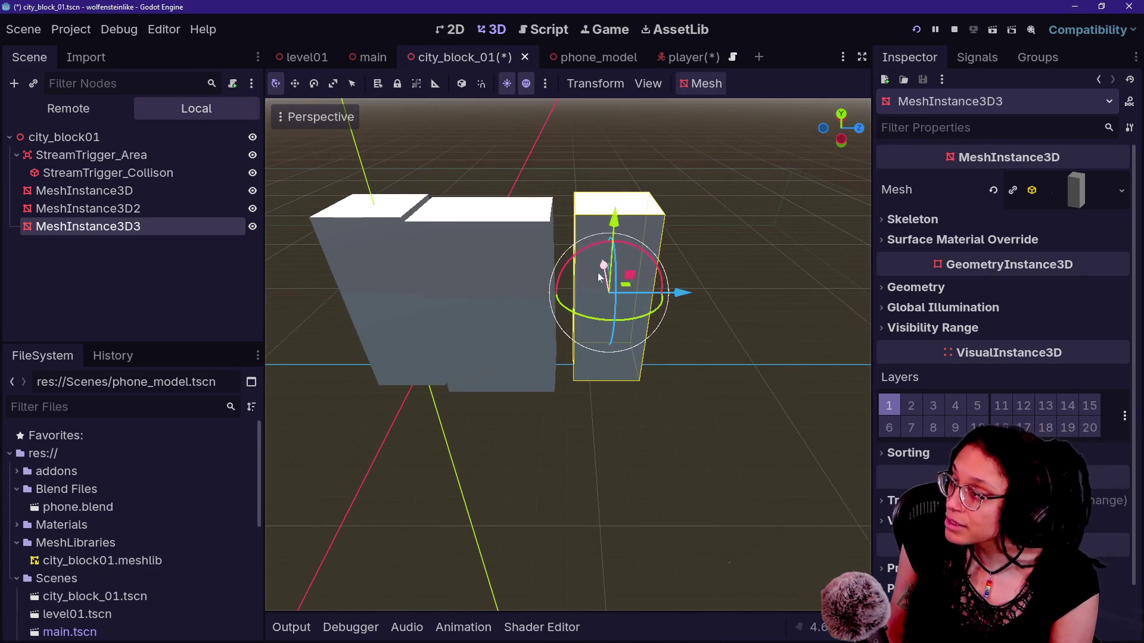
{"action": "left_click", "coordinate": [93, 245]}
{"action": "left_click", "coordinate": [89, 227]}
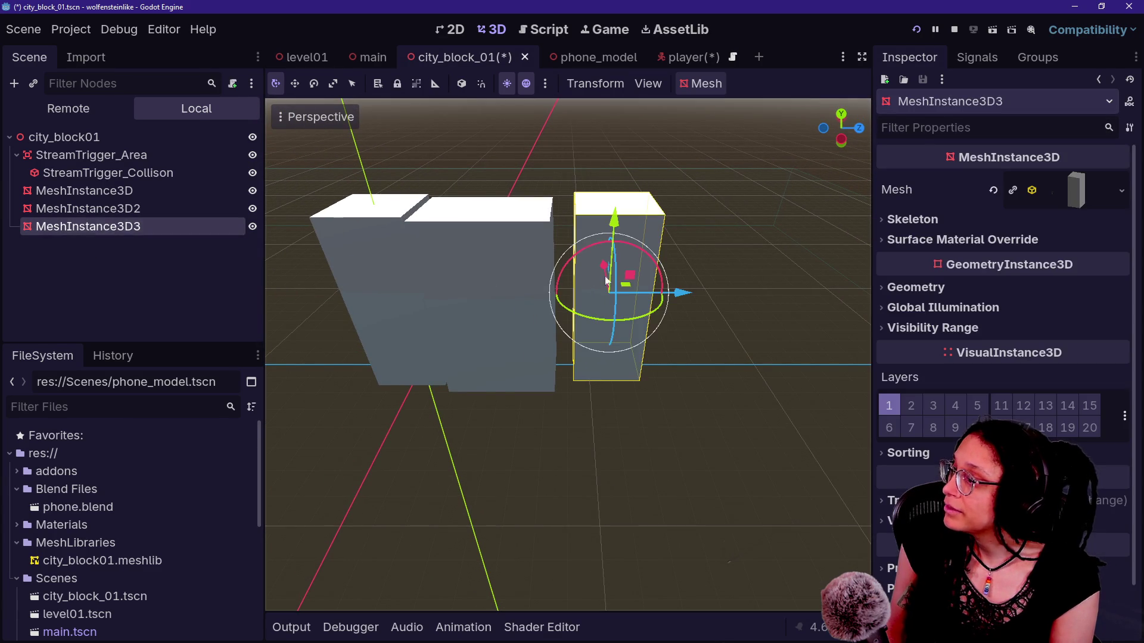
{"action": "key", "text": "ctrl+d"}
{"action": "left_click_drag", "start_coordinate": [683, 292], "coordinate": [825, 292]}
{"action": "left_click_drag", "start_coordinate": [781, 292], "coordinate": [758, 293]}
Step: Duplicate MeshInstance3D2 into MeshInstance3D5 and move it to the end of the row
{"action": "left_click", "coordinate": [149, 226]}
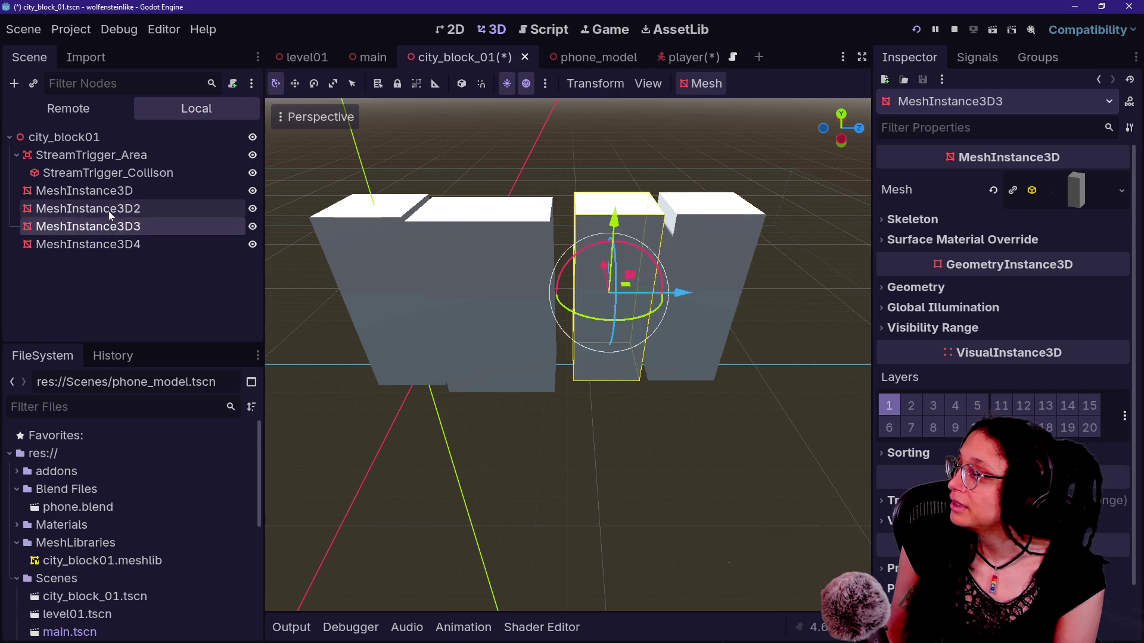
{"action": "left_click", "coordinate": [148, 208]}
{"action": "key", "text": "ctrl+d"}
{"action": "left_click_drag", "start_coordinate": [569, 302], "coordinate": [877, 316]}
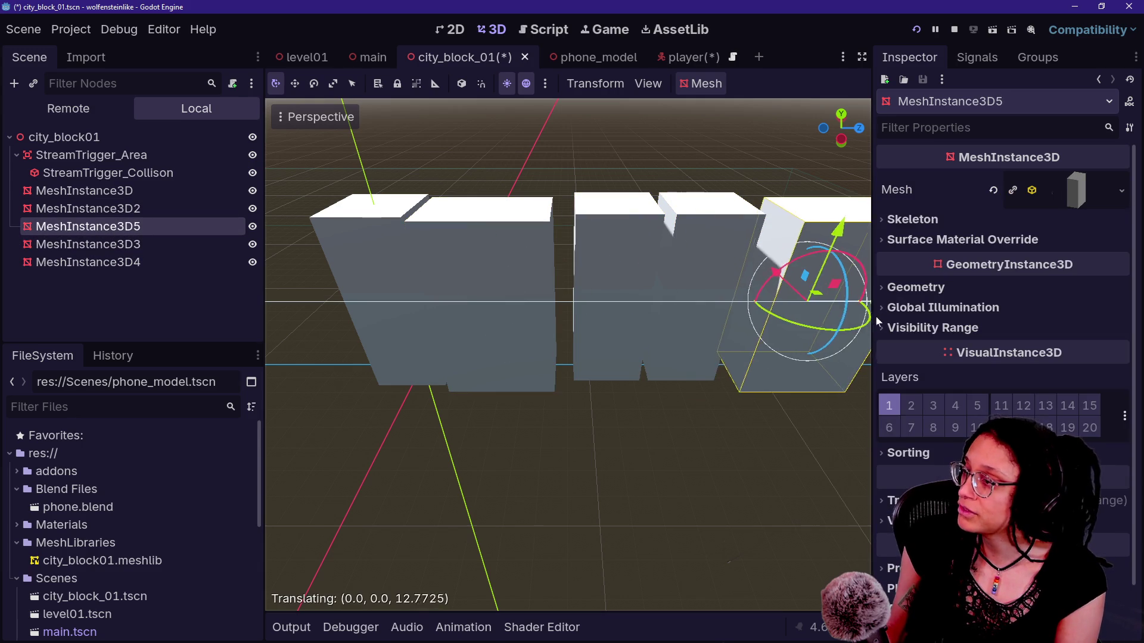
{"action": "mouse_move", "coordinate": [566, 357]}
{"action": "left_mouse_down"}
{"action": "mouse_move", "coordinate": [512, 369]}
{"action": "mouse_move", "coordinate": [476, 334]}
{"action": "mouse_move", "coordinate": [501, 315]}
{"action": "left_mouse_up"}
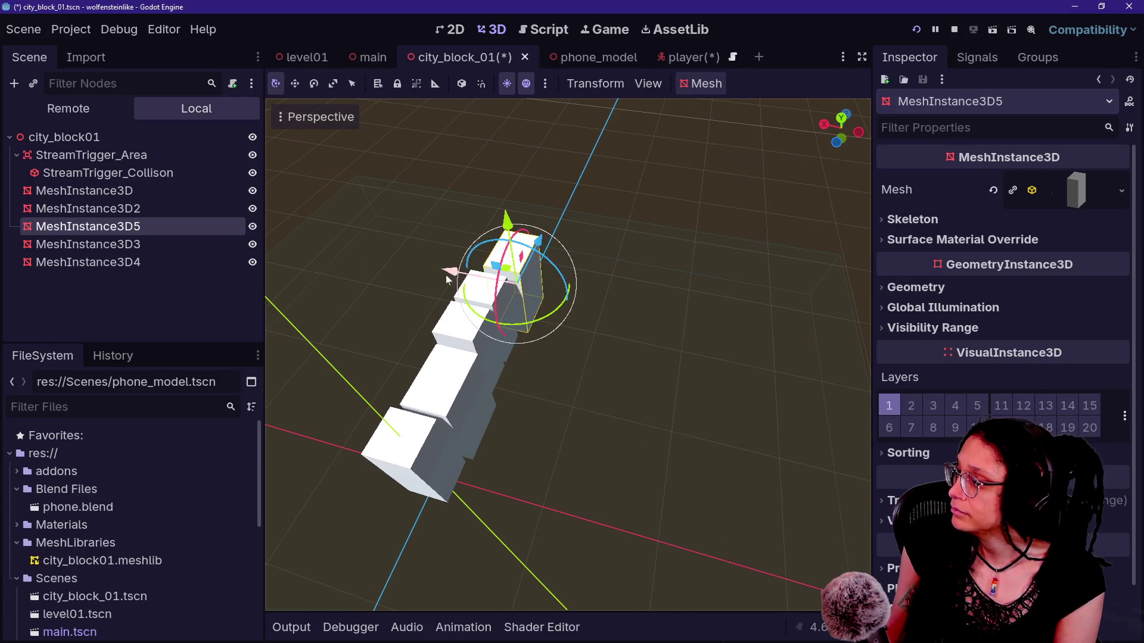
Step: Check the boxes one by one and centre the view on MeshInstance3D2
{"action": "left_click", "coordinate": [128, 244]}
{"action": "left_click", "coordinate": [148, 263]}
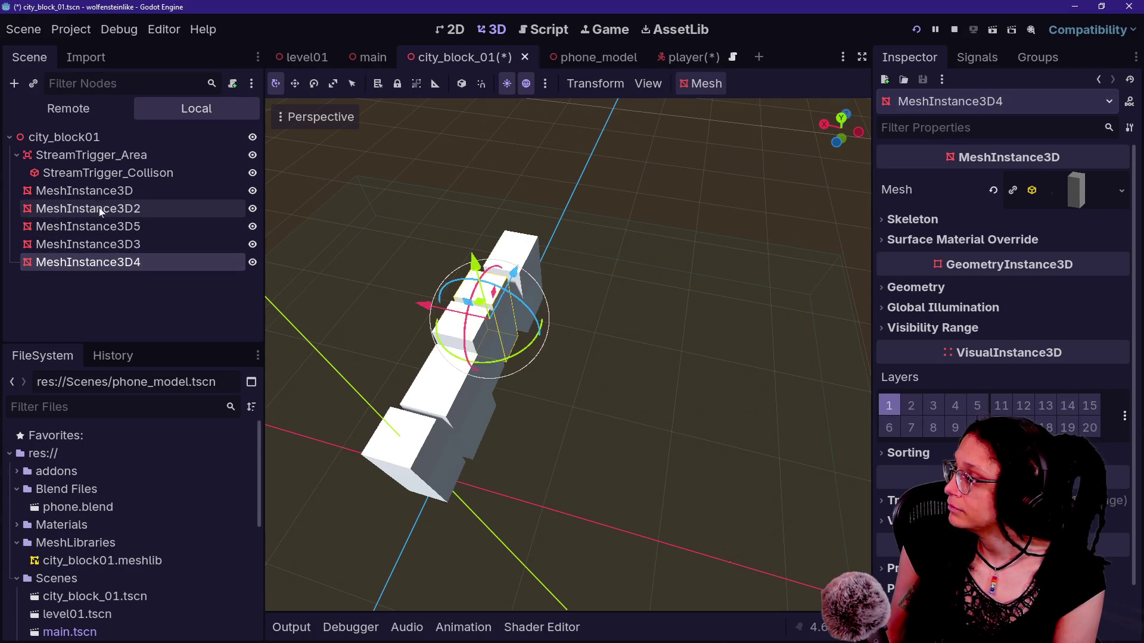
{"action": "left_click", "coordinate": [110, 191]}
{"action": "double_click", "coordinate": [120, 208]}
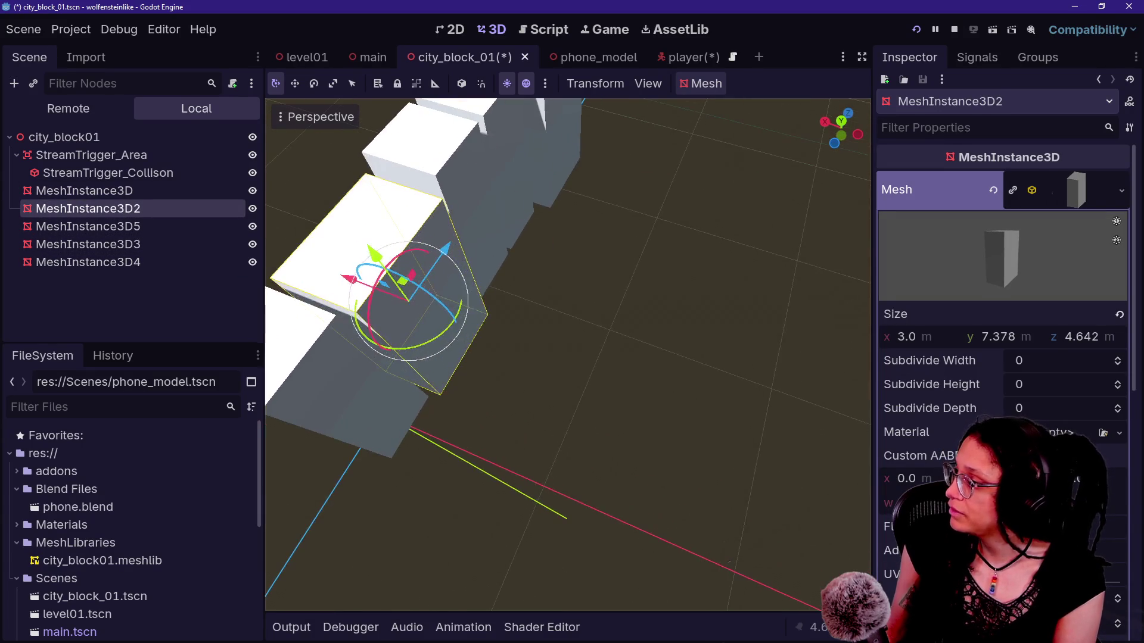
Step: Rename MeshInstance3D2 to Building02 and MeshInstance3D to Building01, then choose Save Branch as Scene for Building01
{"action": "left_click", "coordinate": [93, 210]}
{"action": "type", "text": "Building2"}
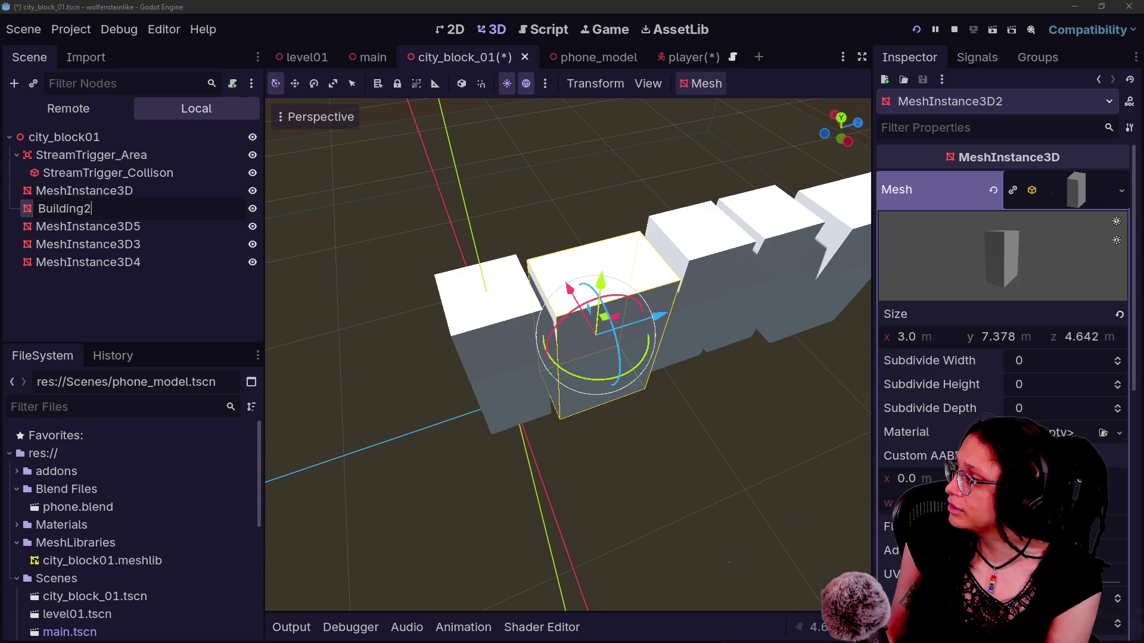
{"action": "type", "text": "02"}
{"action": "key", "text": "Return"}
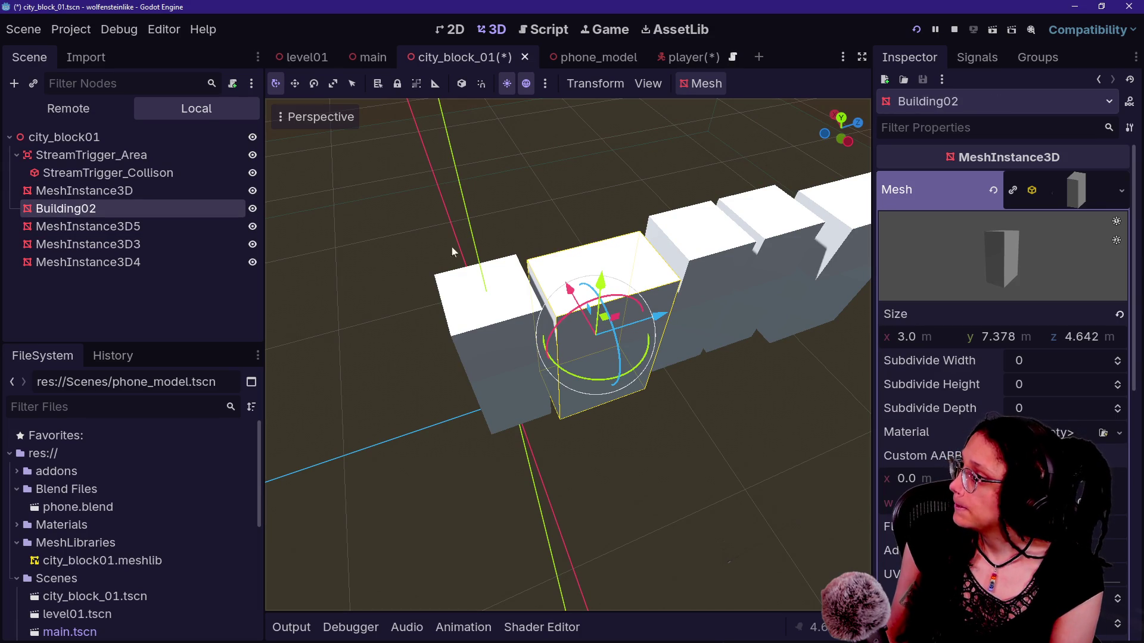
{"action": "double_click", "coordinate": [86, 191]}
{"action": "type", "text": "Bui"}
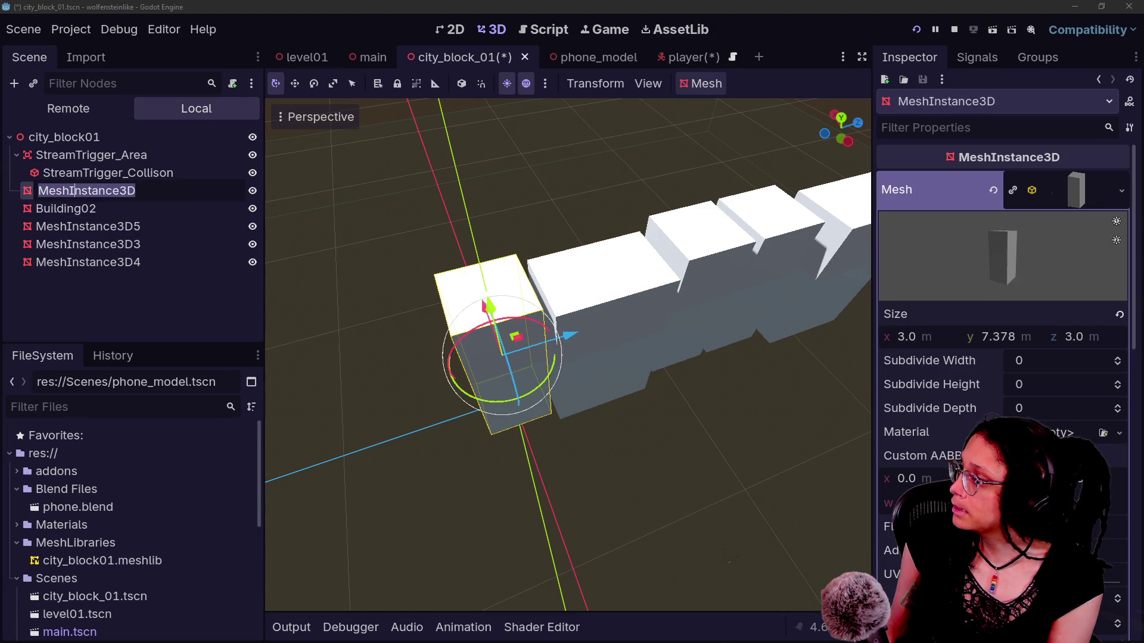
{"action": "key", "text": "Return"}
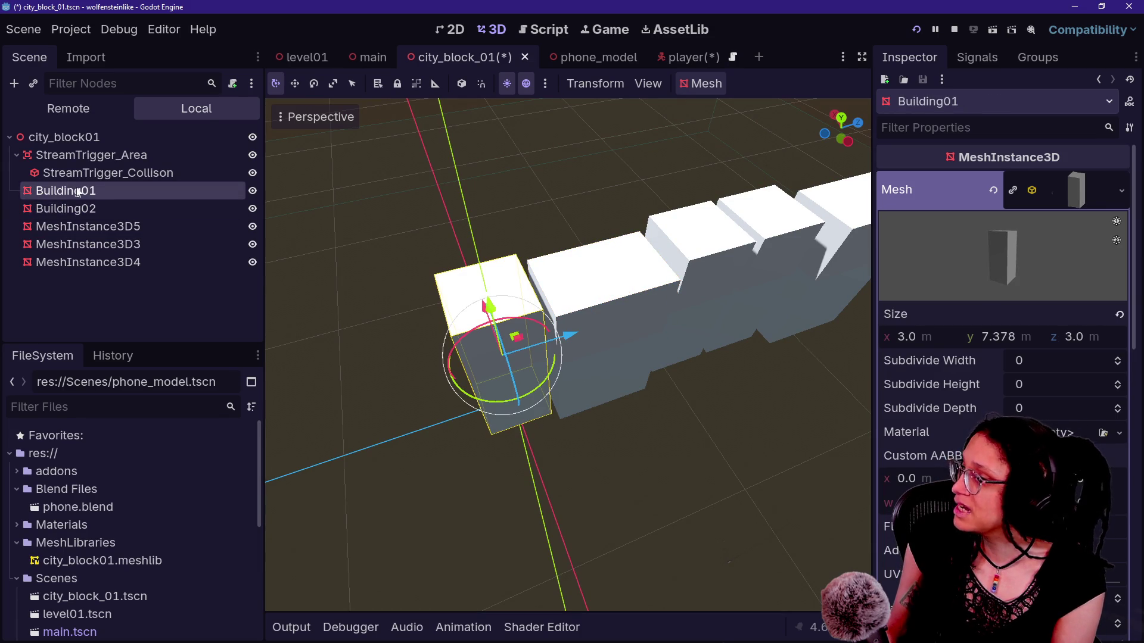
{"action": "right_click", "coordinate": [81, 192]}
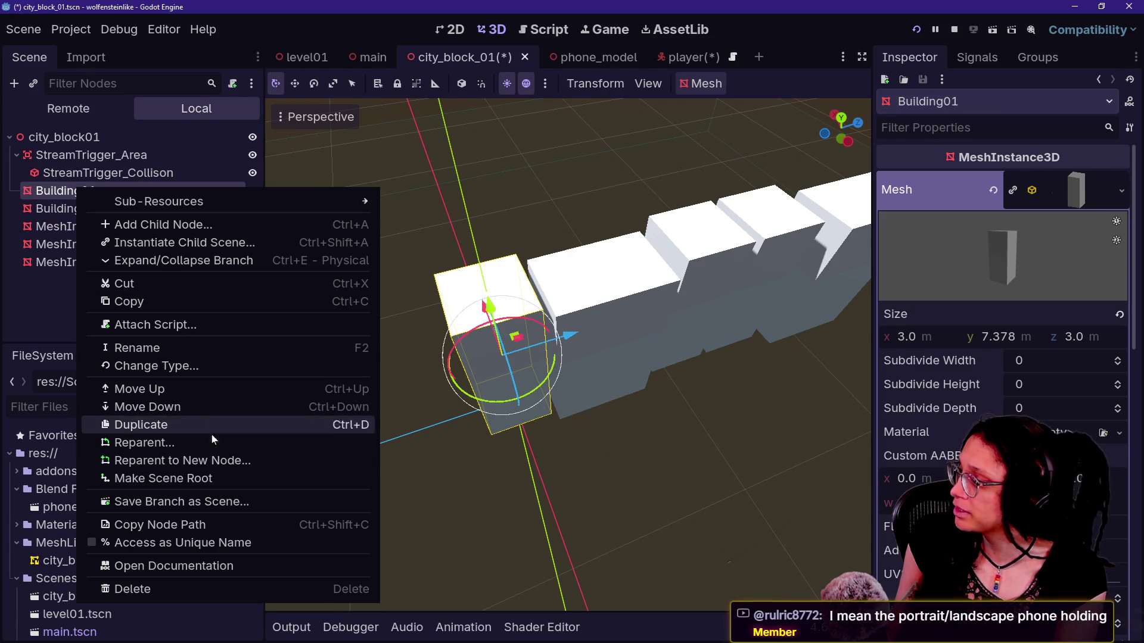
{"action": "left_click", "coordinate": [195, 508]}
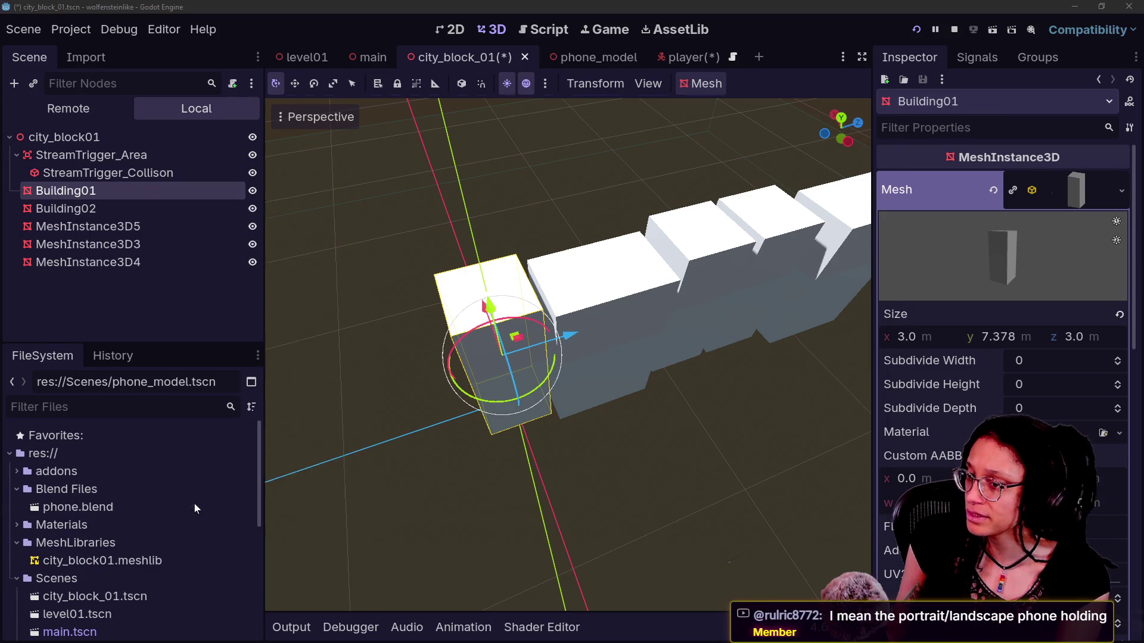
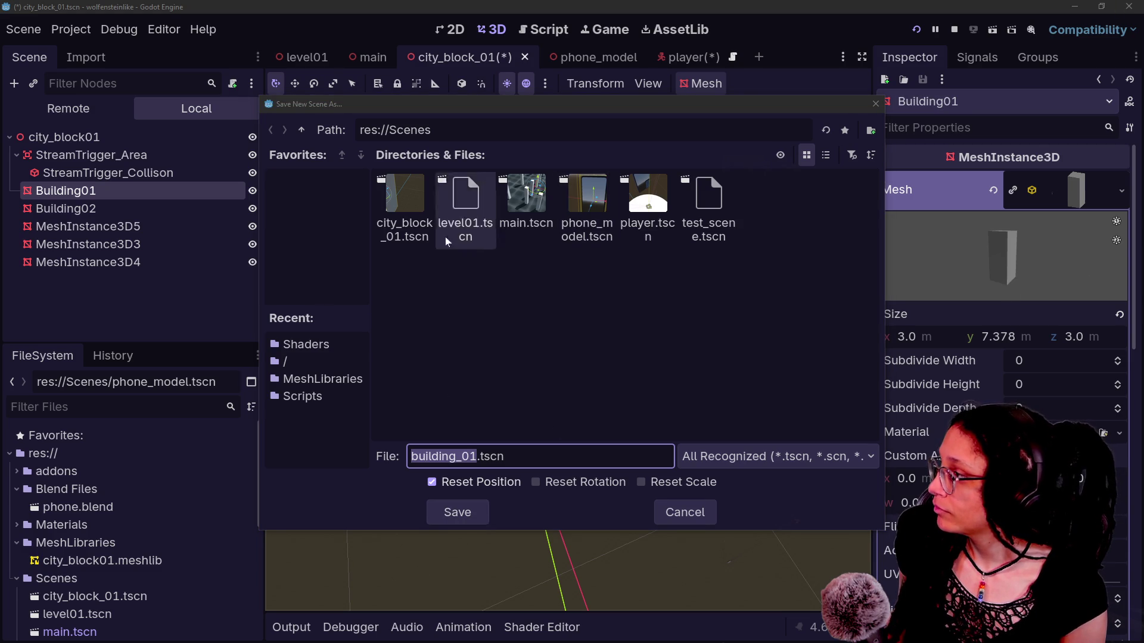
Step: Save Building01 and Building02 as their own scene files, including building_02.tscn
{"action": "left_click", "coordinate": [475, 517]}
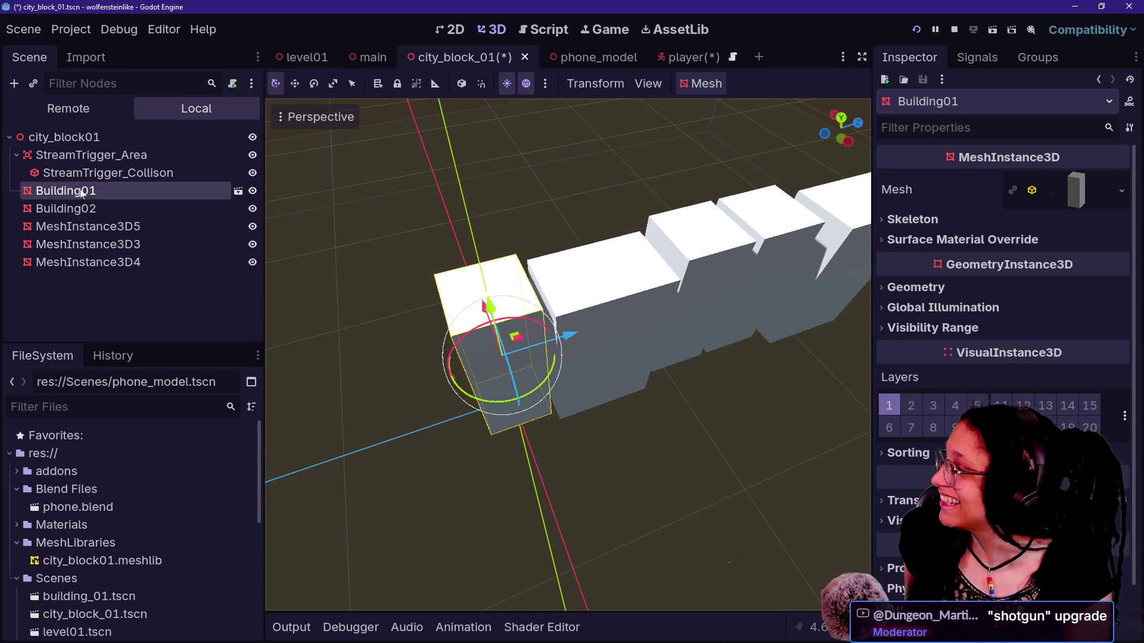
{"action": "right_click", "coordinate": [82, 209]}
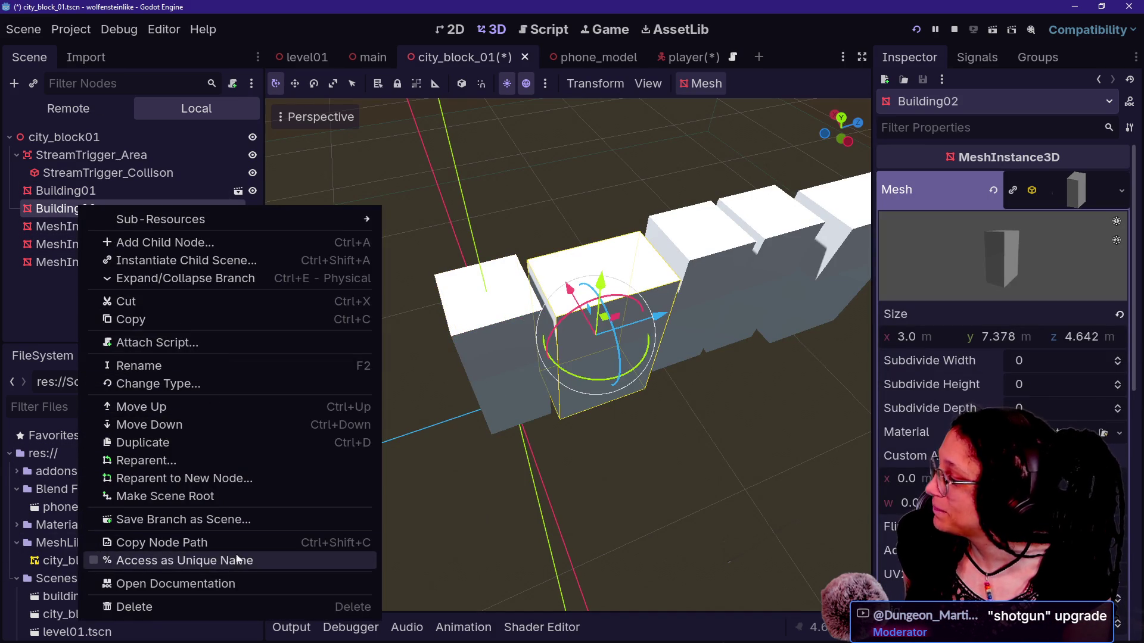
{"action": "left_click", "coordinate": [225, 520]}
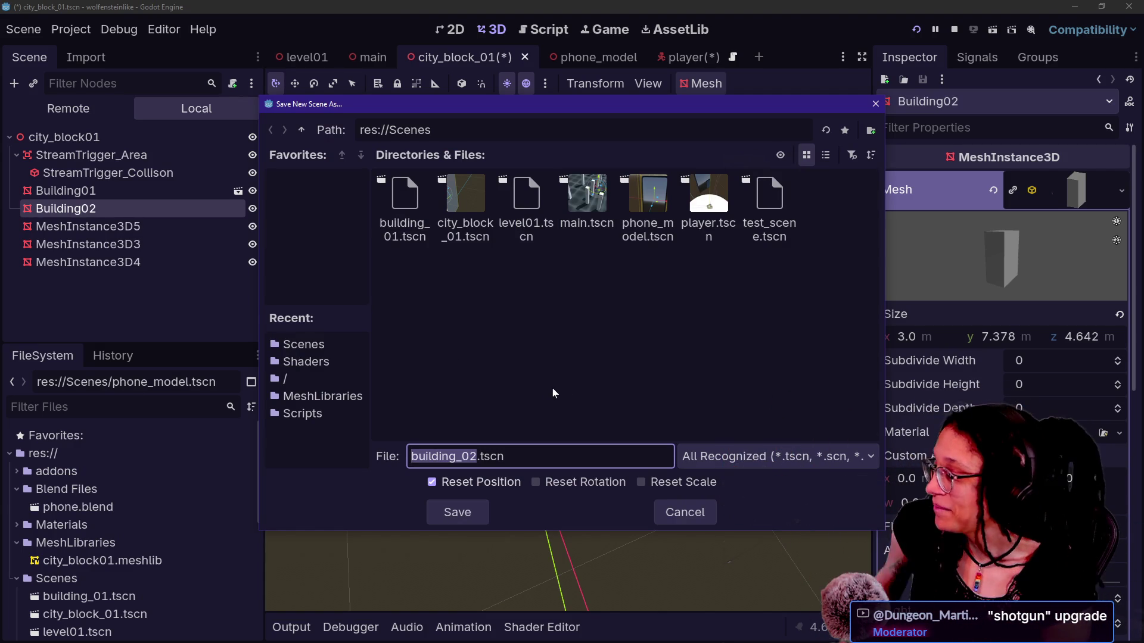
{"action": "key", "text": "Return"}
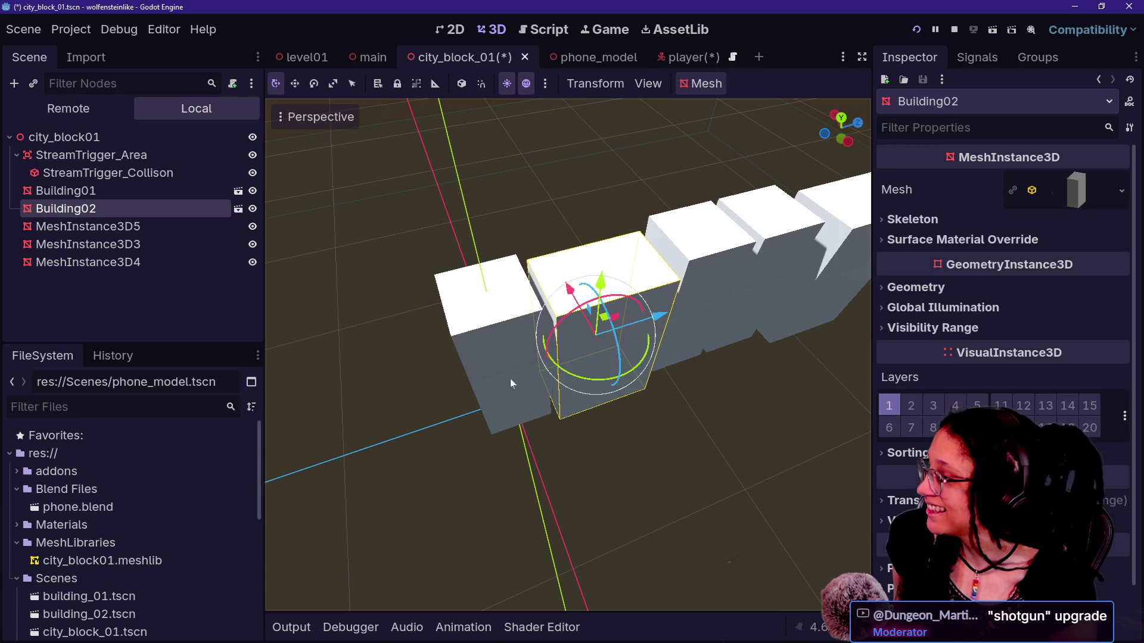
Step: Delete the three leftover MeshInstance3D nodes from city_block_01
{"action": "left_click", "coordinate": [71, 226]}
{"action": "left_click", "coordinate": [81, 262], "text": "shift"}
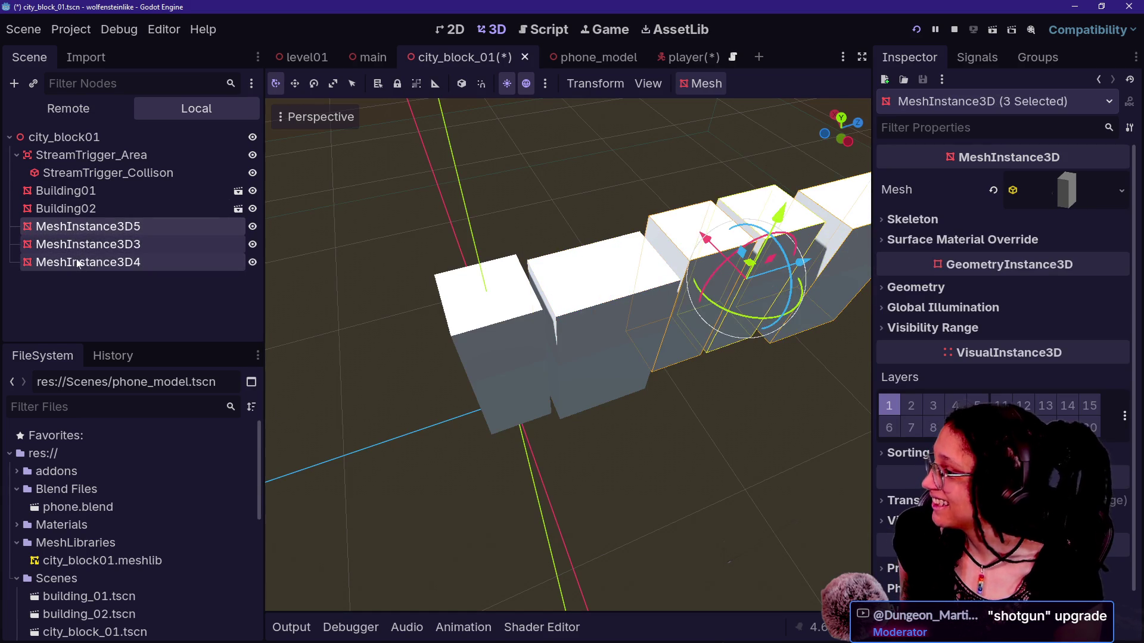
{"action": "key", "text": "Delete"}
{"action": "left_click", "coordinate": [80, 196]}
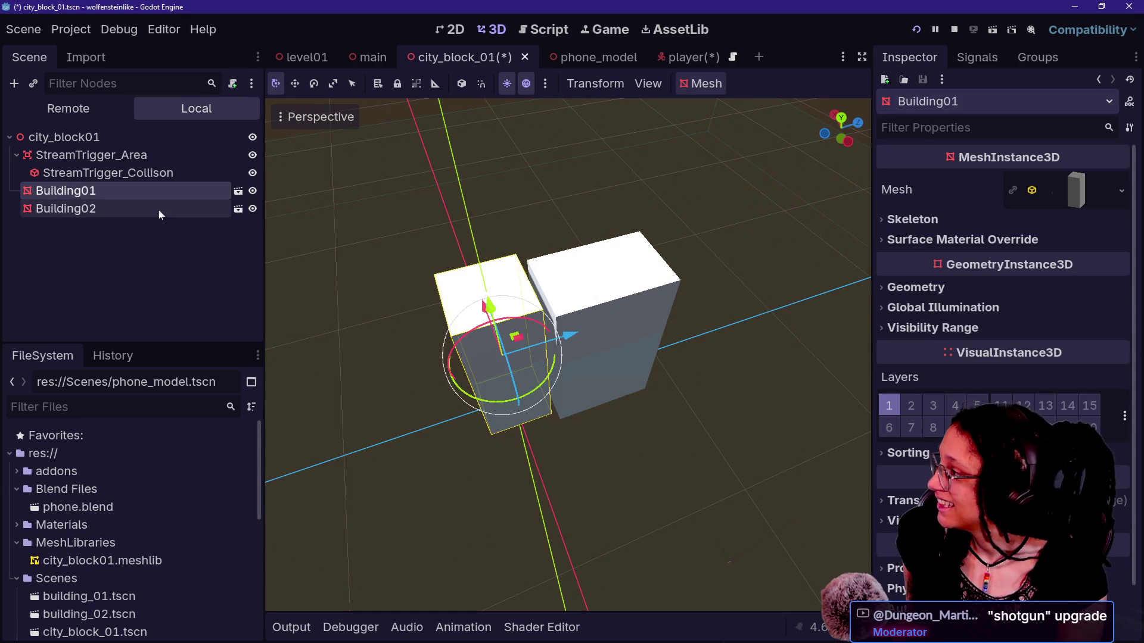
Step: Duplicate Building01 and Building02 as Building03 and Building04, moving each copy along the row
{"action": "key", "text": "ctrl+d"}
{"action": "left_click_drag", "start_coordinate": [569, 335], "coordinate": [733, 290]}
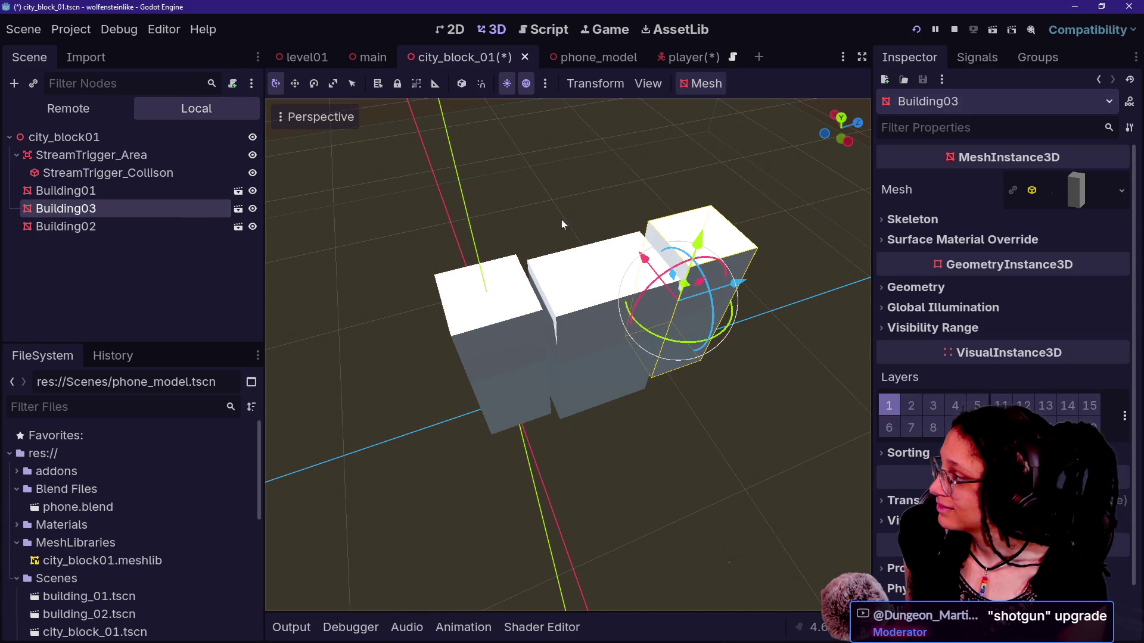
{"action": "left_click", "coordinate": [109, 226]}
{"action": "key", "text": "ctrl+d"}
{"action": "mouse_move", "coordinate": [615, 316]}
{"action": "left_mouse_down"}
{"action": "mouse_move", "coordinate": [823, 264]}
{"action": "mouse_move", "coordinate": [766, 283]}
{"action": "left_mouse_up"}
Step: Duplicate Building01 again as Building05 and Building06 at the end of the row
{"action": "scroll", "coordinate": [757, 326], "scroll_direction": "down", "scroll_amount": 3}
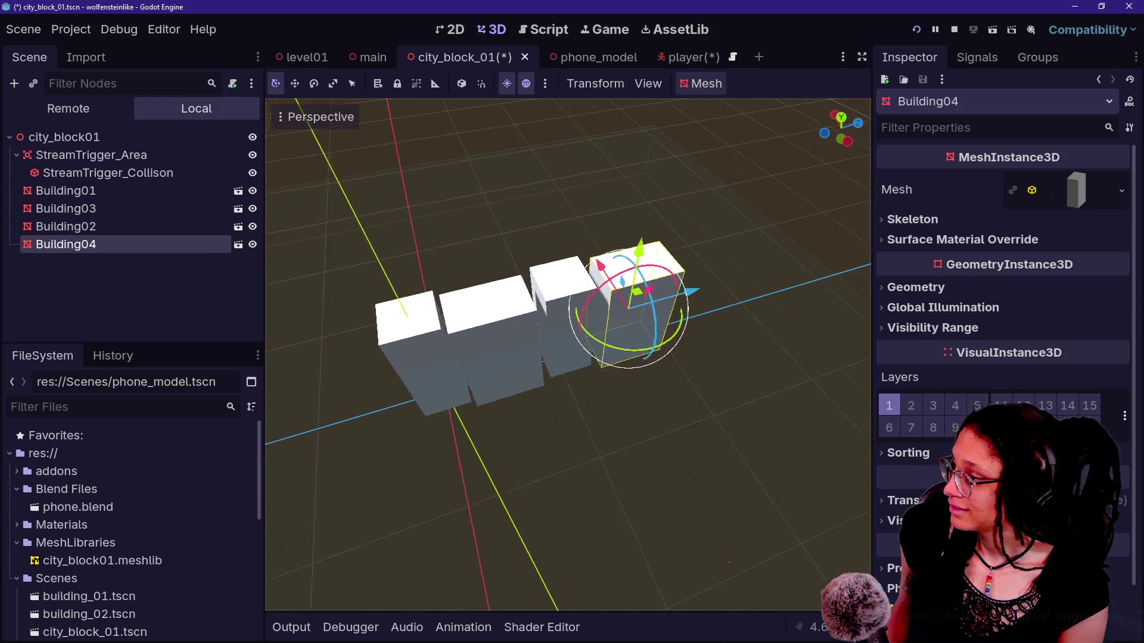
{"action": "left_click", "coordinate": [381, 357]}
{"action": "key", "text": "ctrl+d"}
{"action": "mouse_move", "coordinate": [502, 344]}
{"action": "left_mouse_down"}
{"action": "mouse_move", "coordinate": [741, 296]}
{"action": "mouse_move", "coordinate": [758, 267]}
{"action": "mouse_move", "coordinate": [782, 262]}
{"action": "left_mouse_up"}
{"action": "key", "text": "ctrl+d"}
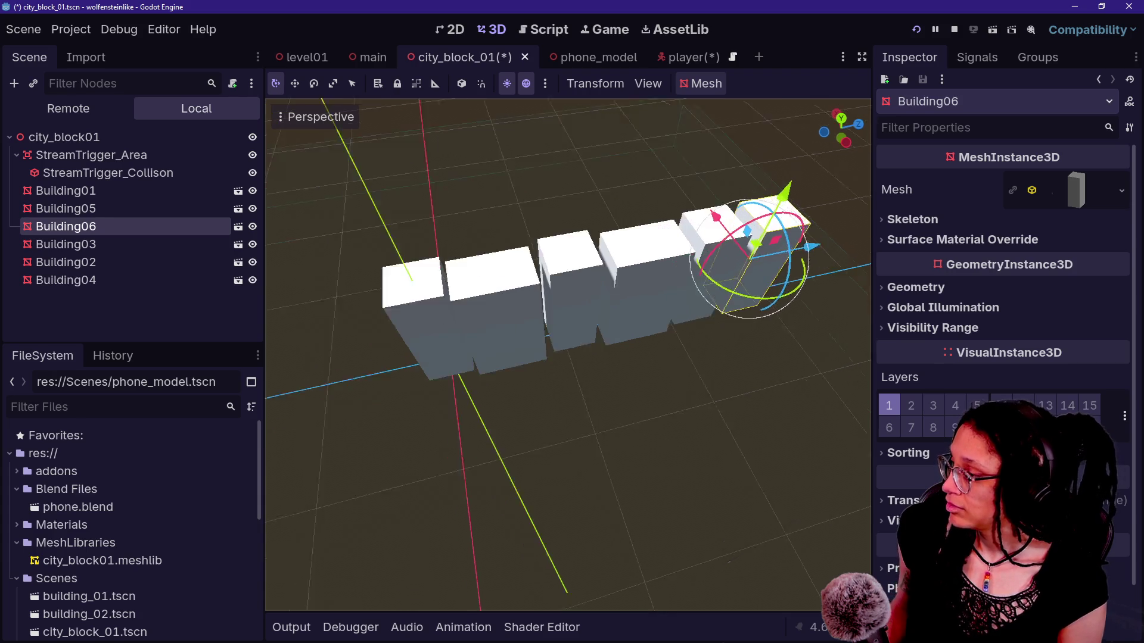
{"action": "left_click_drag", "start_coordinate": [687, 299], "coordinate": [686, 299]}
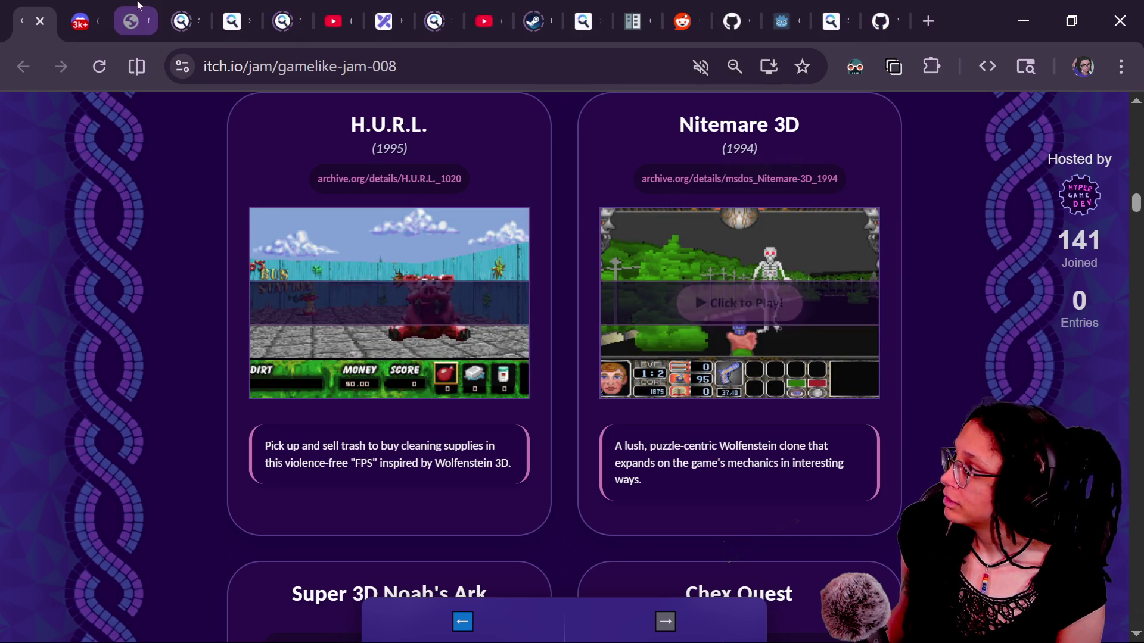
Step: From the jam page's Craftpix section, search the asset library for 'building'
{"action": "scroll", "coordinate": [633, 241], "scroll_direction": "down", "scroll_amount": 15}
{"action": "scroll", "coordinate": [633, 242], "scroll_direction": "down", "scroll_amount": 20}
{"action": "scroll", "coordinate": [633, 241], "scroll_direction": "down", "scroll_amount": 3}
{"action": "left_click", "coordinate": [633, 242]}
{"action": "type", "text": "building"}
{"action": "key", "text": "Return"}
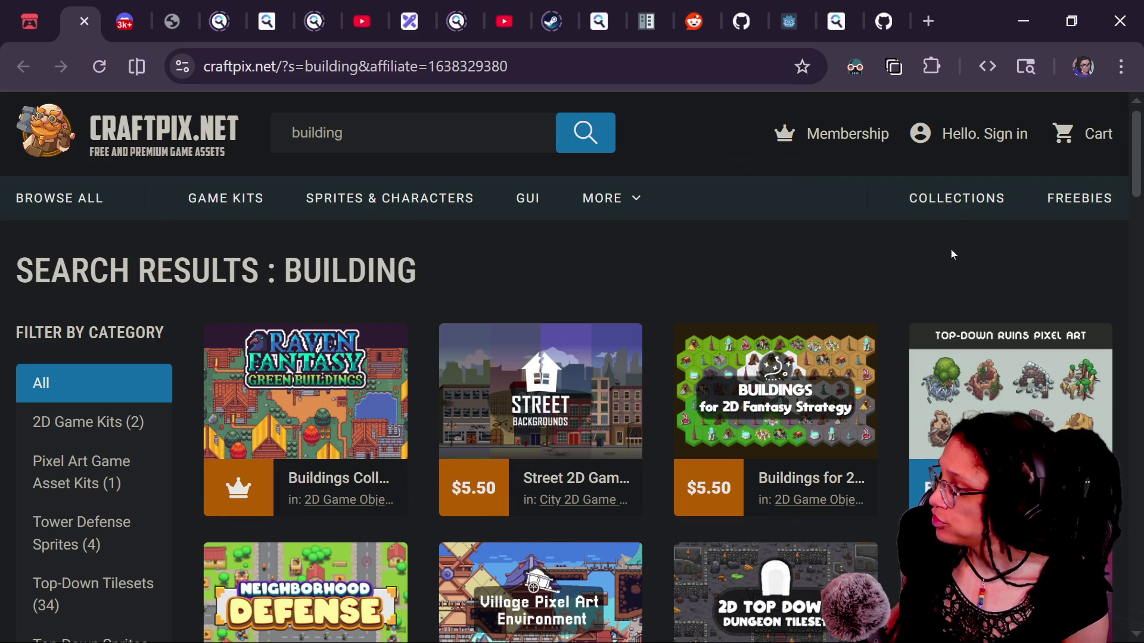
{"action": "scroll", "coordinate": [950, 250], "scroll_direction": "down", "scroll_amount": 2}
{"action": "left_click", "coordinate": [562, 321]}
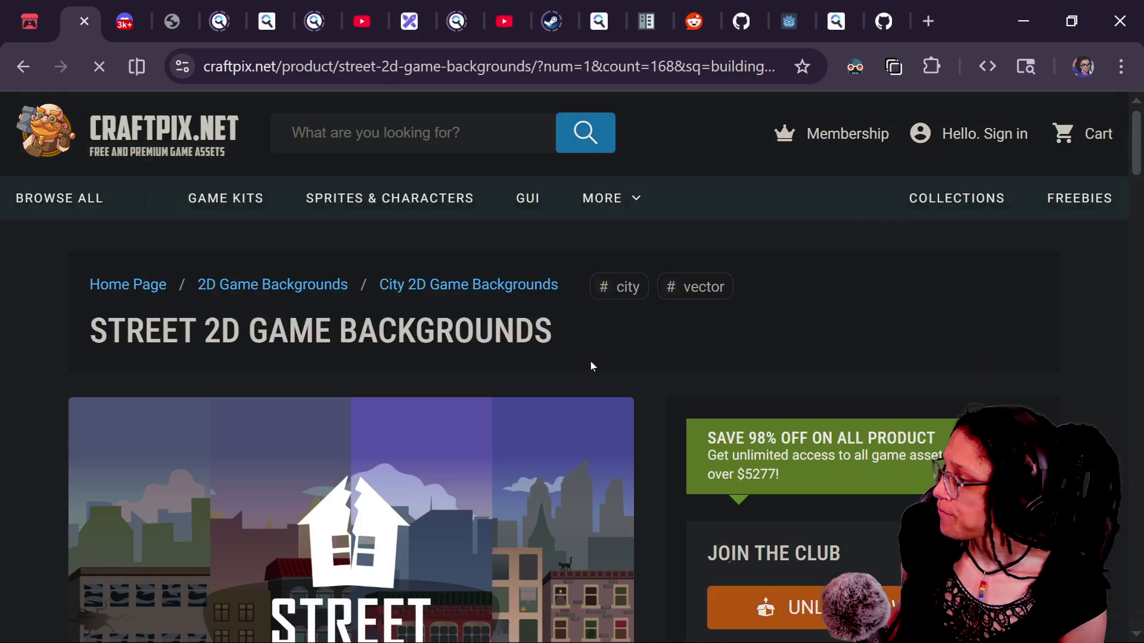
{"action": "scroll", "coordinate": [610, 366], "scroll_direction": "down", "scroll_amount": 11}
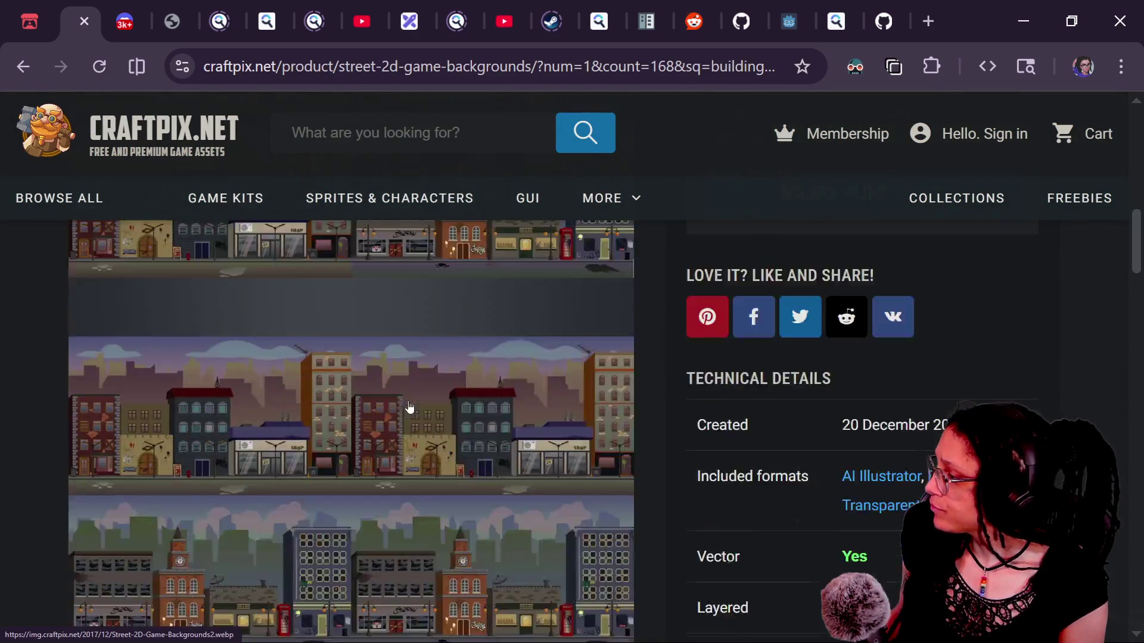
{"action": "mouse_move", "coordinate": [492, 471]}
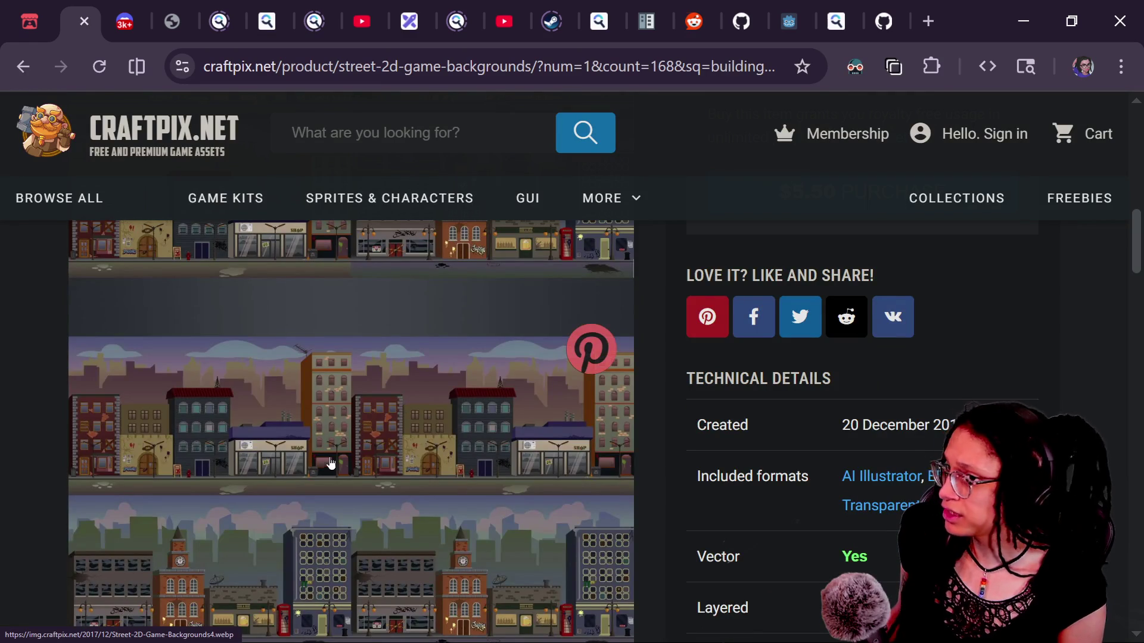
{"action": "scroll", "coordinate": [332, 466], "scroll_direction": "down", "scroll_amount": 8}
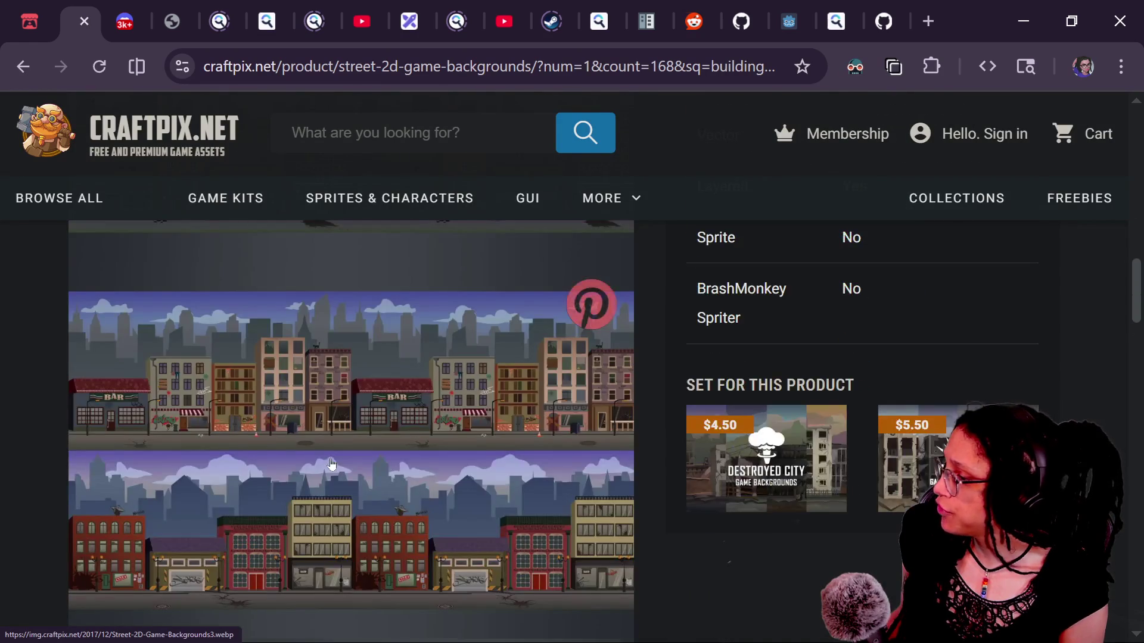
{"action": "scroll", "coordinate": [442, 465], "scroll_direction": "down", "scroll_amount": 1}
{"action": "scroll", "coordinate": [443, 465], "scroll_direction": "down", "scroll_amount": 4}
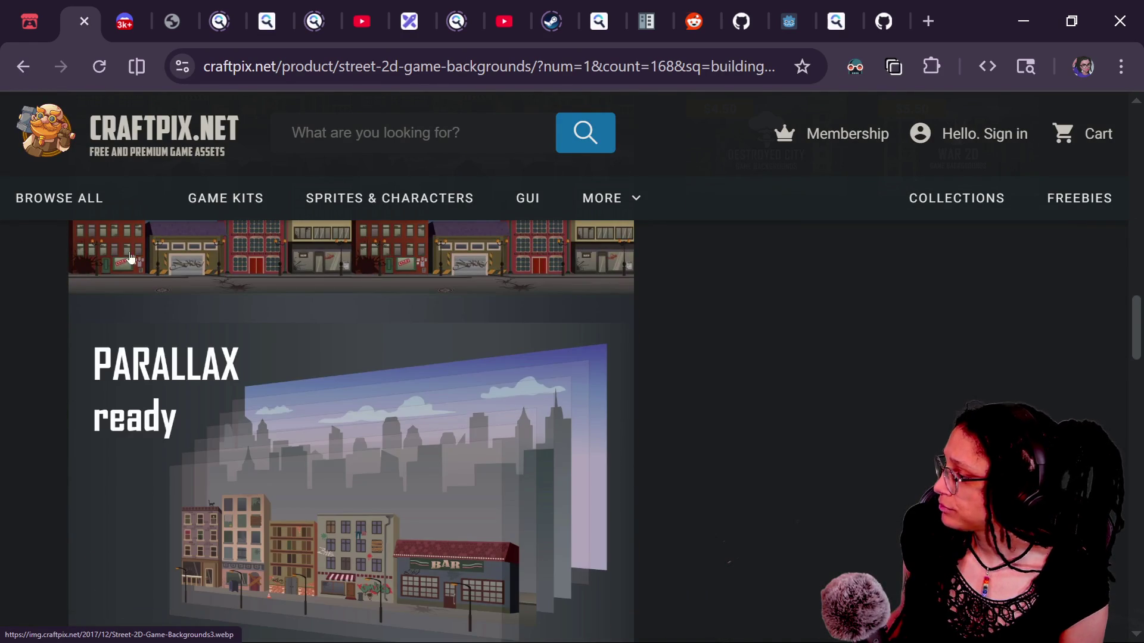
{"action": "left_click", "coordinate": [52, 6]}
{"action": "scroll", "coordinate": [798, 503], "scroll_direction": "down", "scroll_amount": 5}
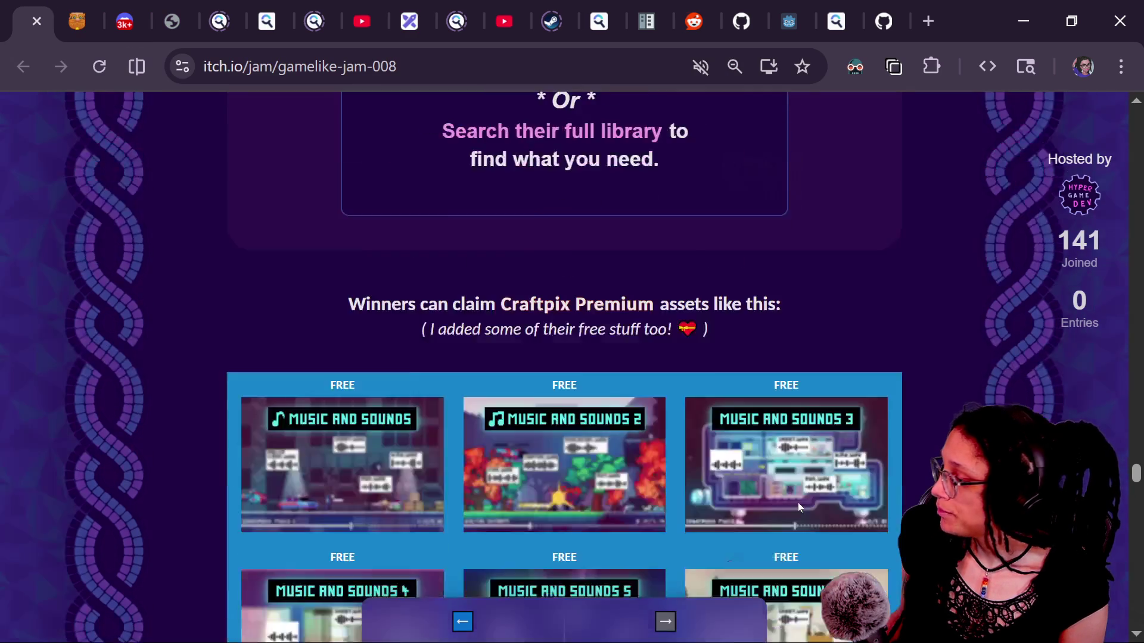
{"action": "scroll", "coordinate": [798, 502], "scroll_direction": "down", "scroll_amount": 3}
{"action": "left_click", "coordinate": [78, 21]}
{"action": "key", "text": "alt+Left"}
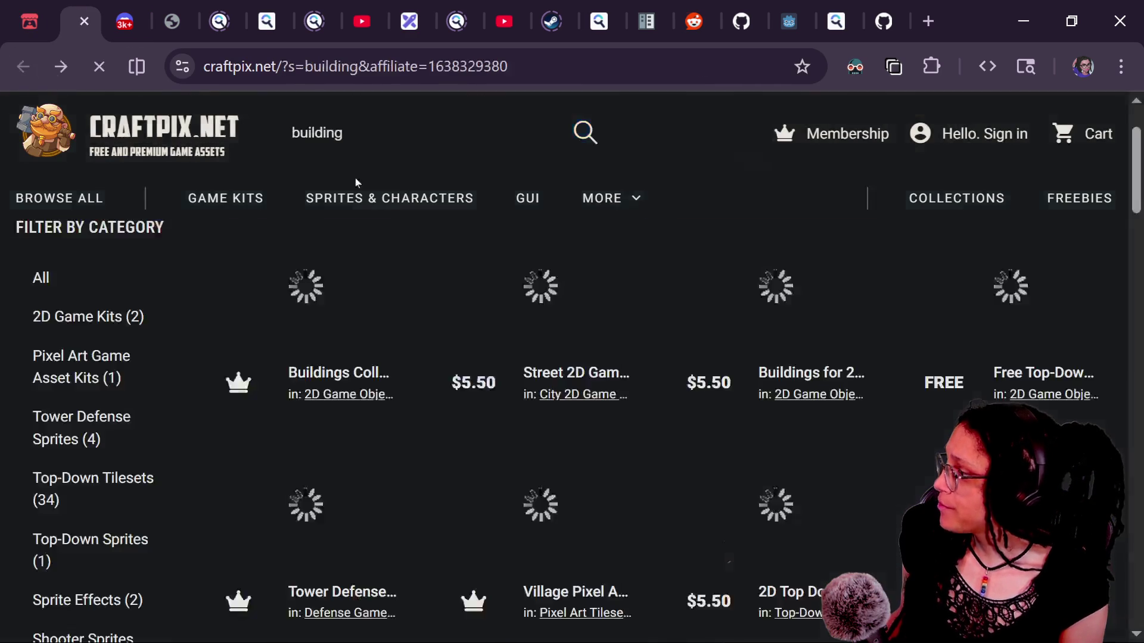
Step: Open the Street Backgrounds asset pack from the building results in a new tab
{"action": "scroll", "coordinate": [655, 298], "scroll_direction": "down", "scroll_amount": 3}
{"action": "scroll", "coordinate": [791, 238], "scroll_direction": "up", "scroll_amount": 5}
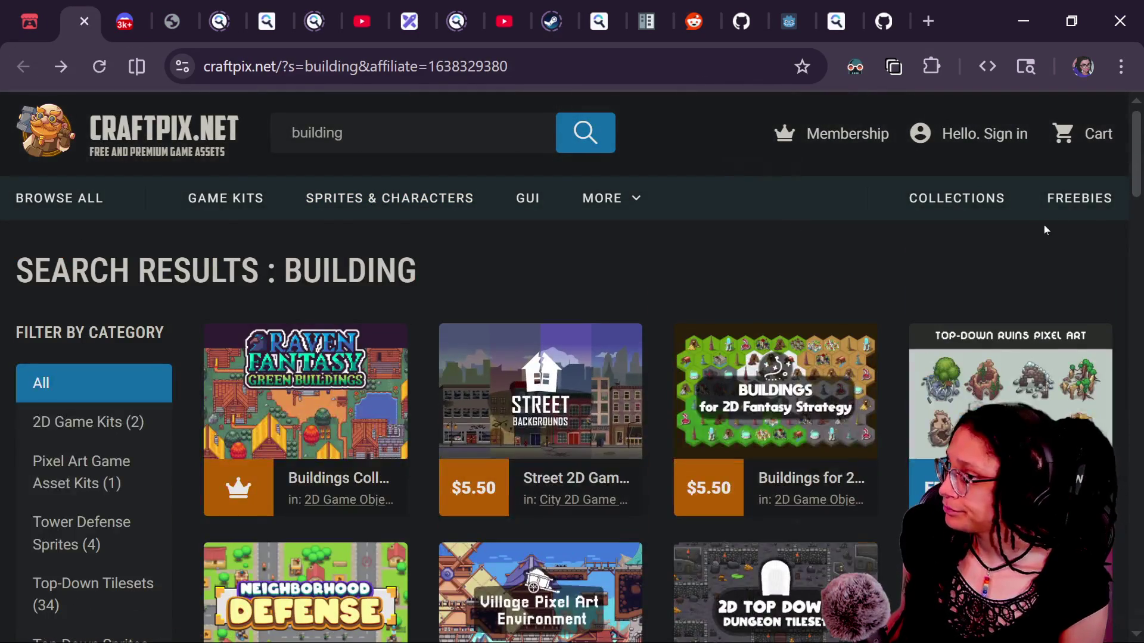
{"action": "scroll", "coordinate": [761, 317], "scroll_direction": "down", "scroll_amount": 5}
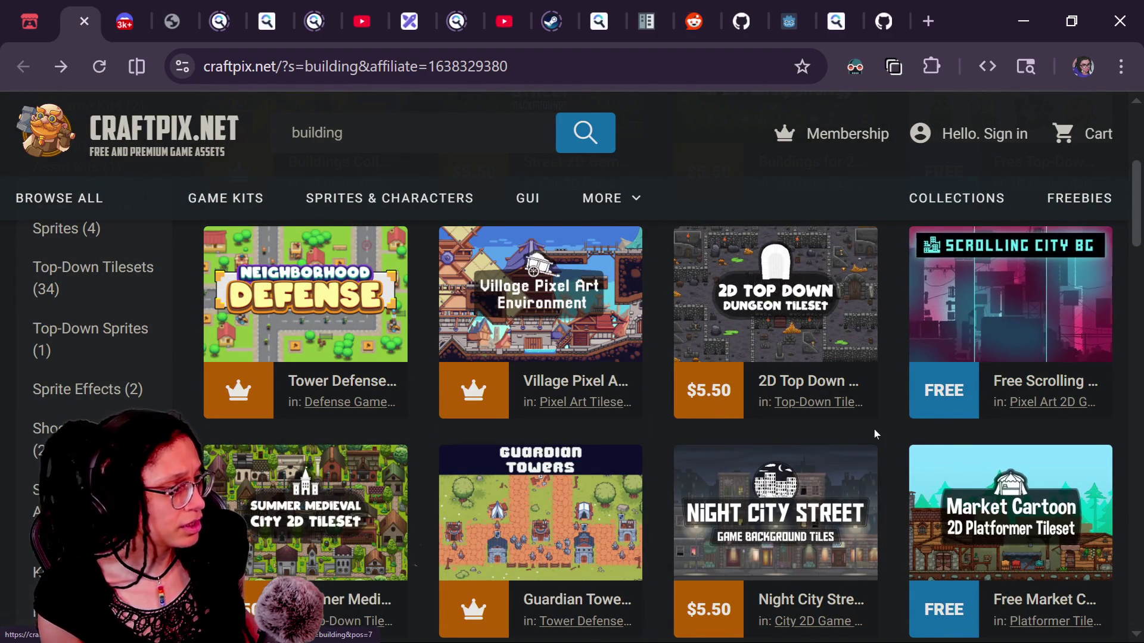
{"action": "scroll", "coordinate": [874, 429], "scroll_direction": "down", "scroll_amount": 20}
{"action": "scroll", "coordinate": [874, 429], "scroll_direction": "up", "scroll_amount": 15}
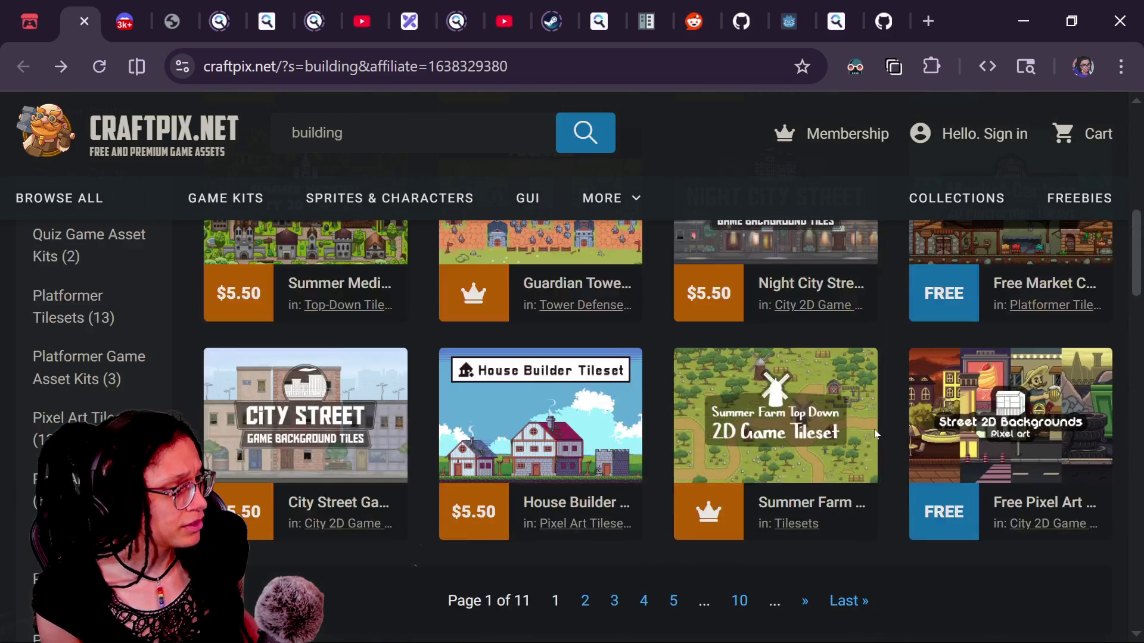
{"action": "left_click_drag", "start_coordinate": [1138, 290], "coordinate": [1139, 283]}
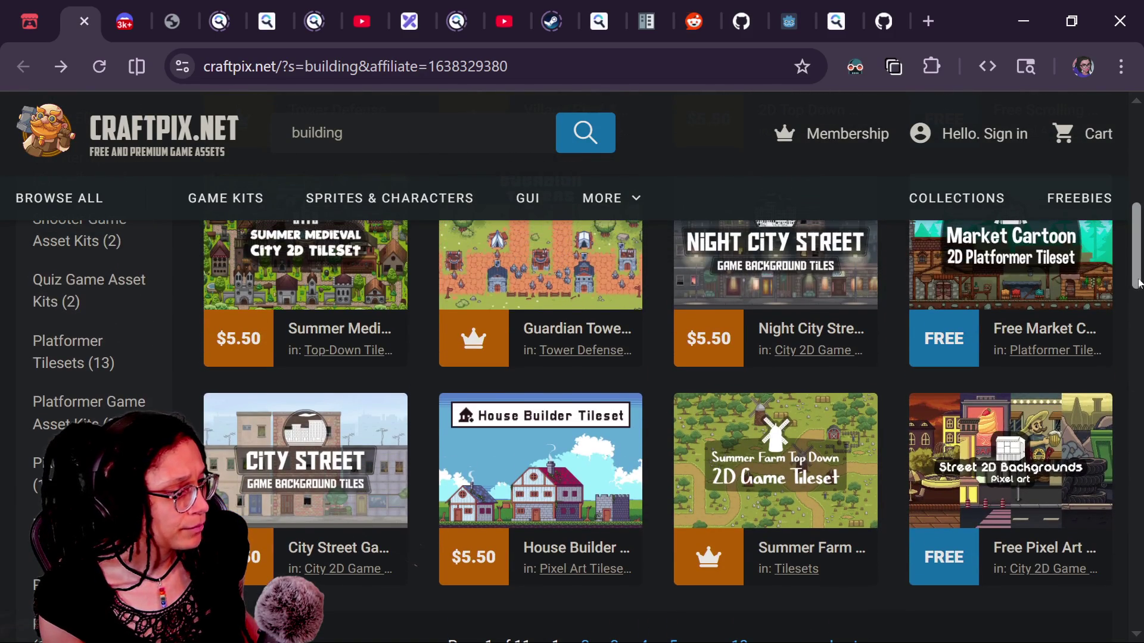
{"action": "right_click", "coordinate": [1011, 459]}
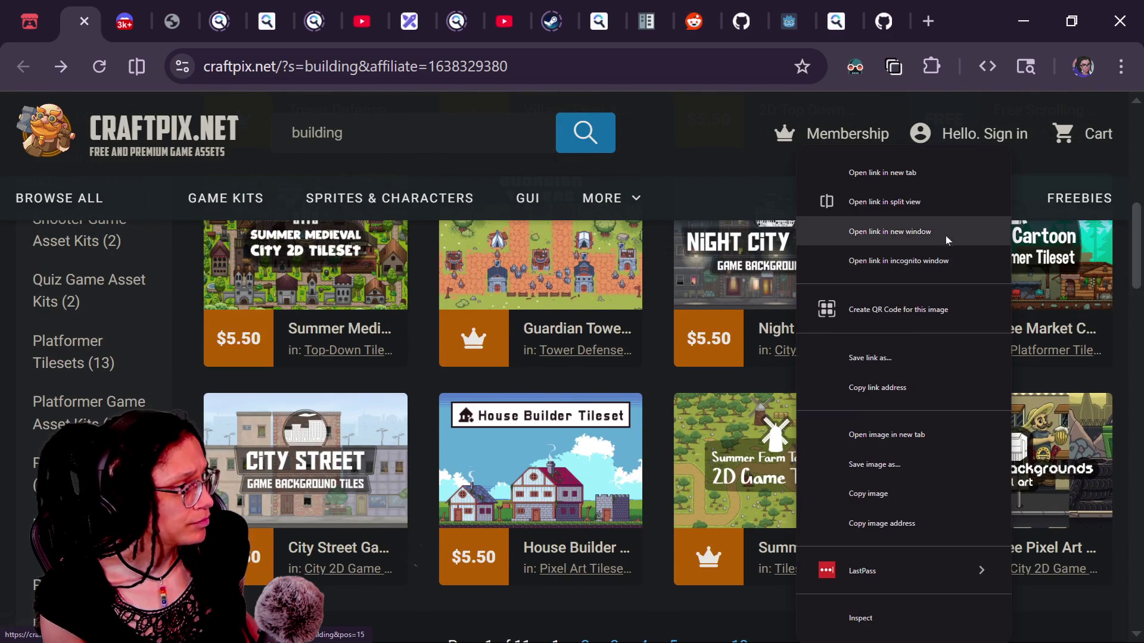
{"action": "left_click", "coordinate": [929, 173]}
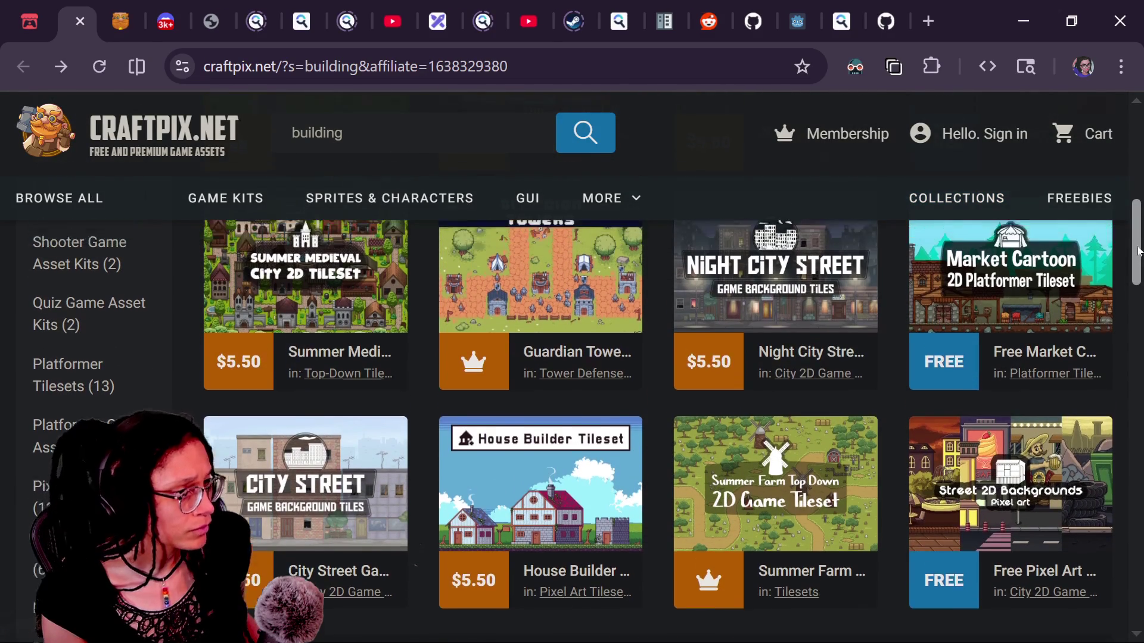
Step: Browse the building results onward through pages 4 and 5
{"action": "left_click_drag", "start_coordinate": [1134, 258], "coordinate": [1138, 242]}
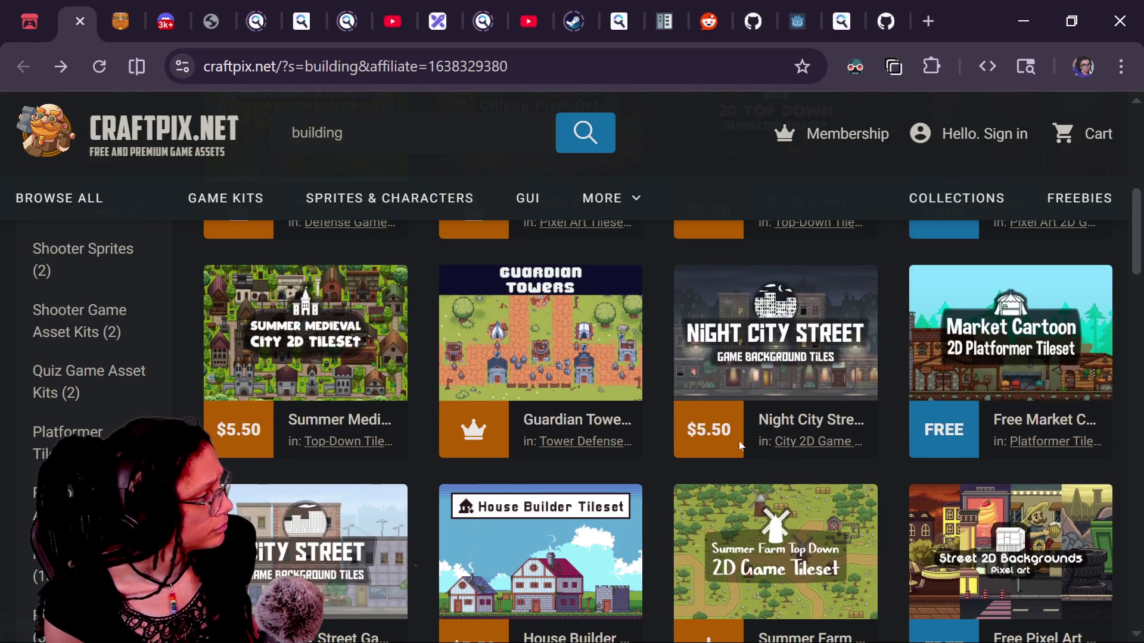
{"action": "scroll", "coordinate": [741, 445], "scroll_direction": "down", "scroll_amount": 3}
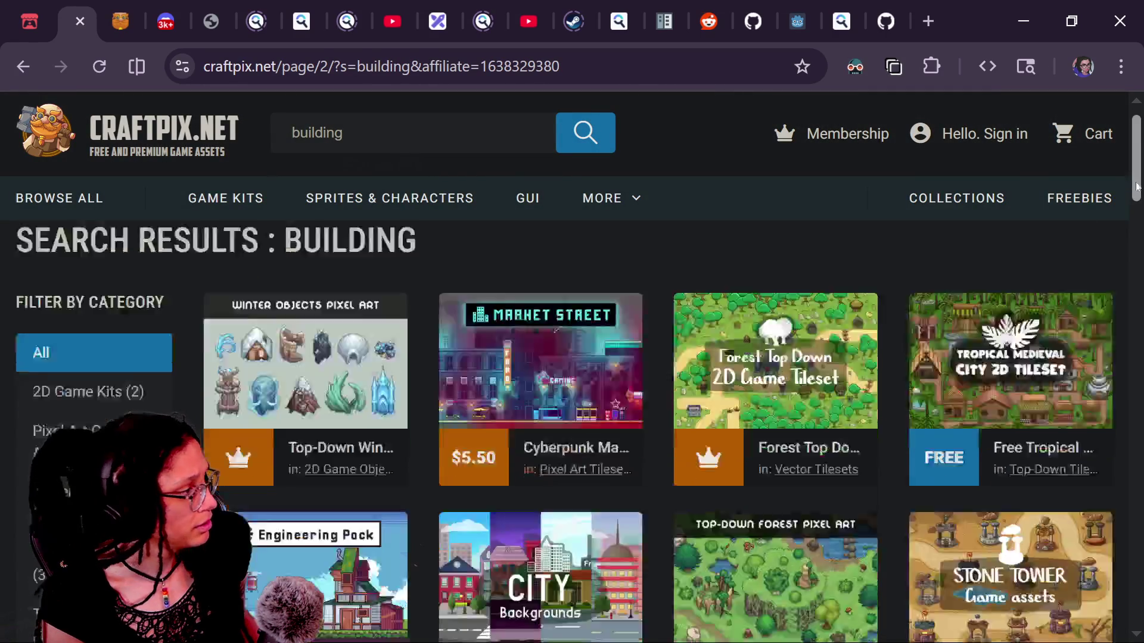
{"action": "left_click_drag", "start_coordinate": [1136, 176], "coordinate": [1136, 258]}
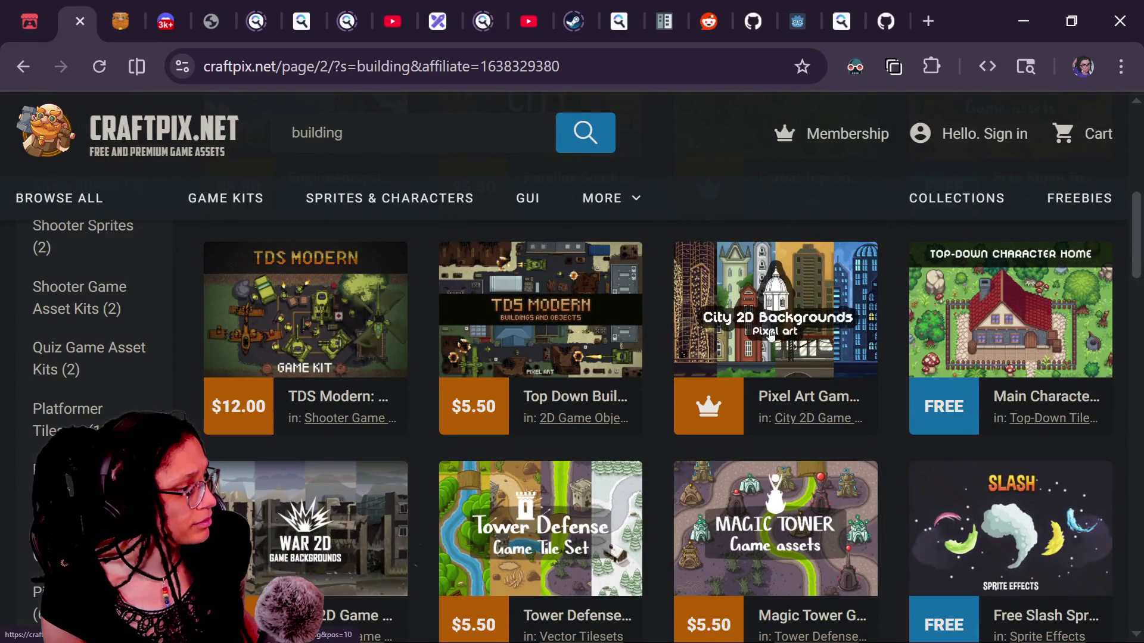
{"action": "scroll", "coordinate": [1133, 288], "scroll_direction": "down", "scroll_amount": 2}
{"action": "scroll", "coordinate": [1134, 288], "scroll_direction": "down", "scroll_amount": 2}
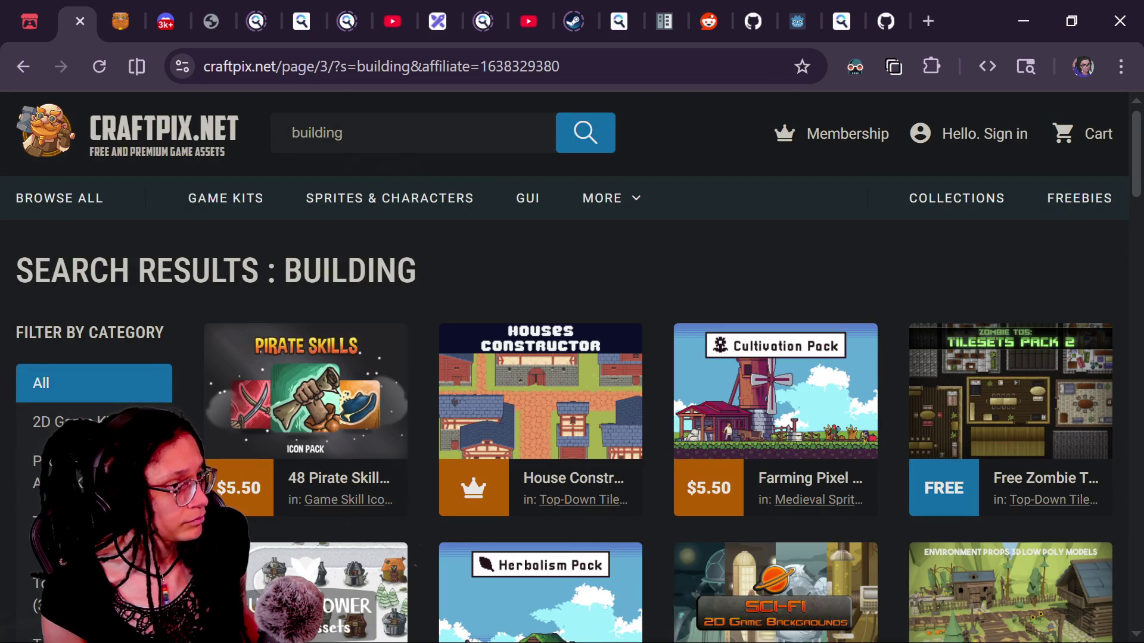
{"action": "left_click_drag", "start_coordinate": [1132, 180], "coordinate": [1130, 225]}
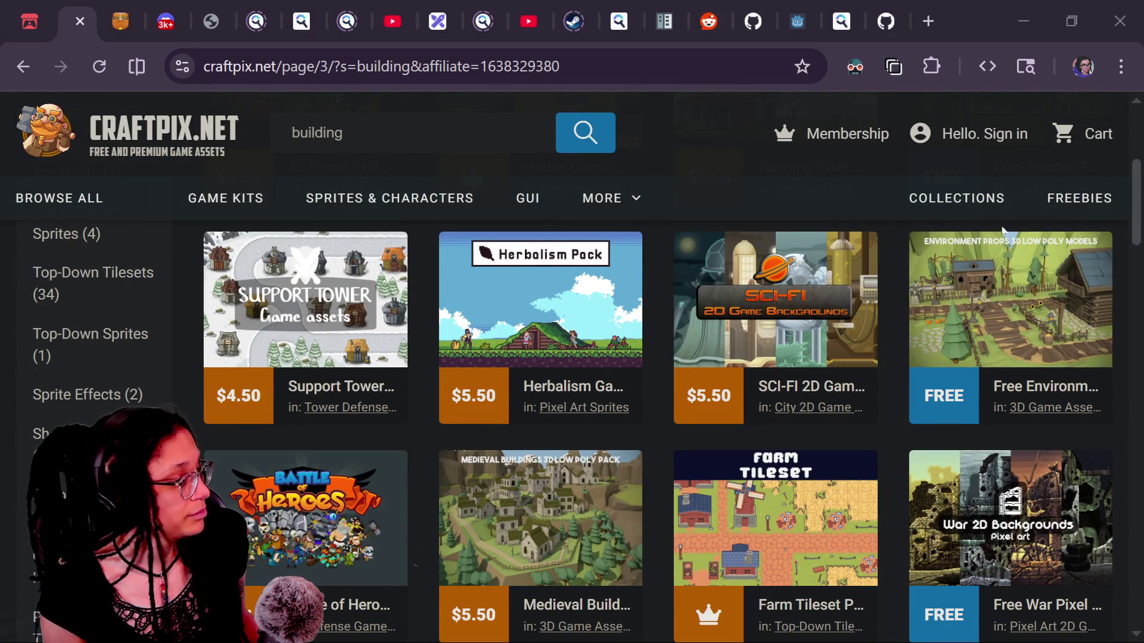
{"action": "left_click_drag", "start_coordinate": [1134, 212], "coordinate": [1134, 279]}
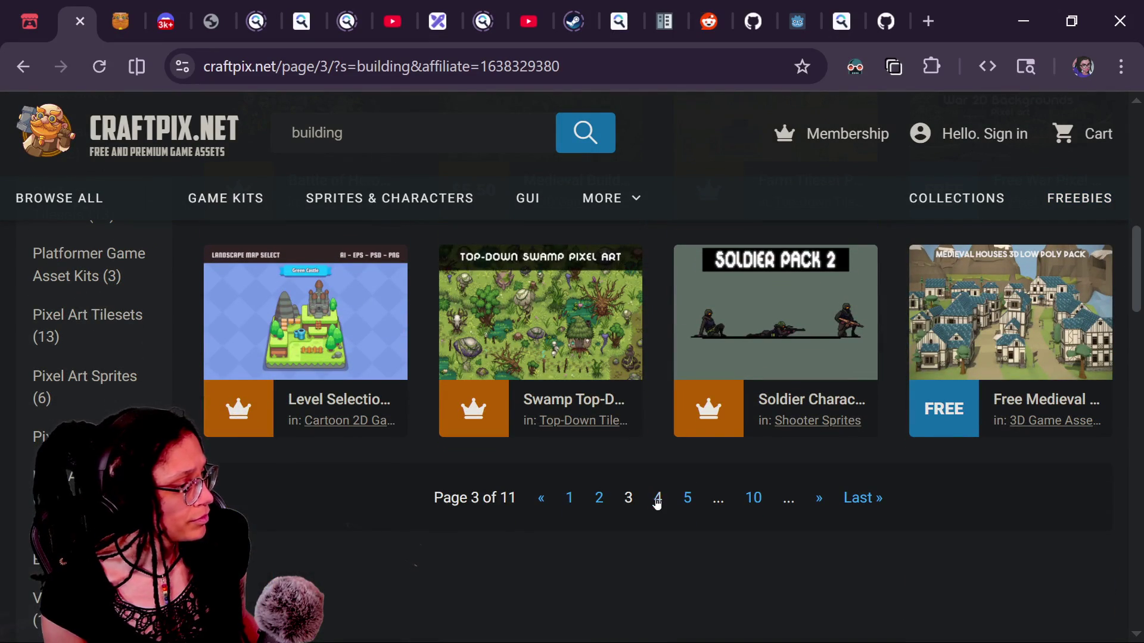
{"action": "scroll", "coordinate": [911, 441], "scroll_direction": "down", "scroll_amount": 2}
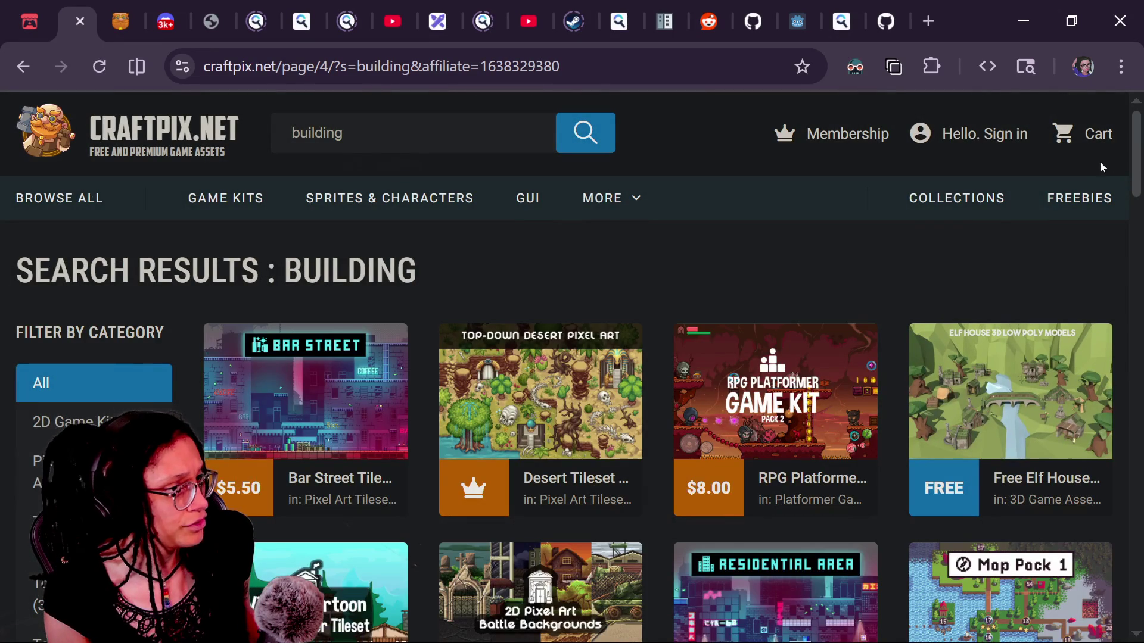
{"action": "left_click_drag", "start_coordinate": [1126, 159], "coordinate": [1129, 277]}
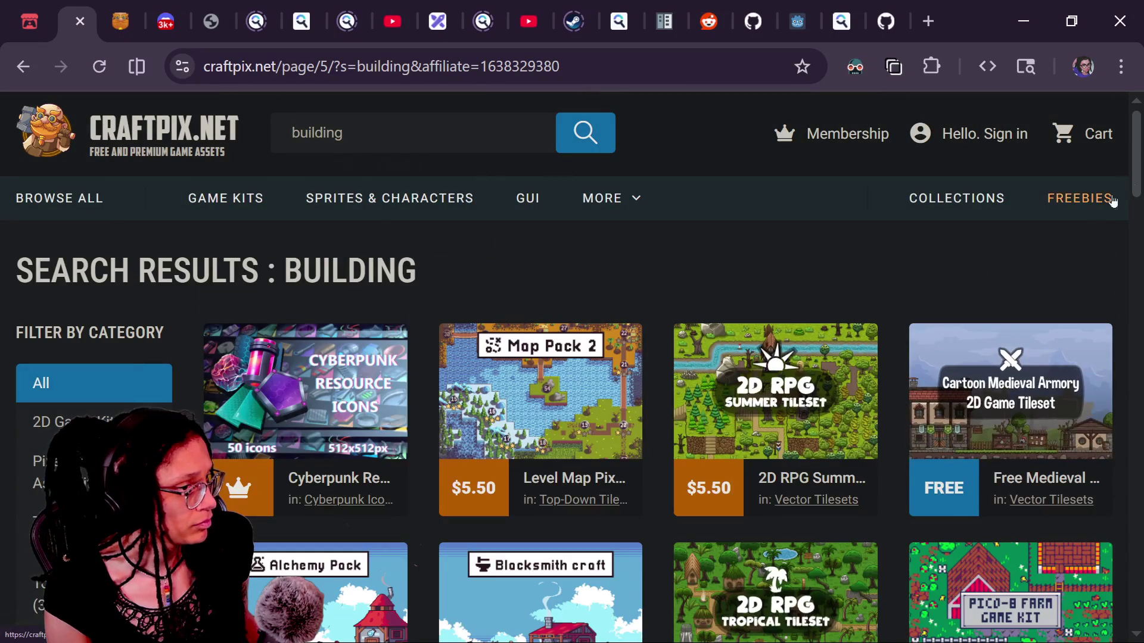
{"action": "left_click_drag", "start_coordinate": [1141, 171], "coordinate": [1120, 291]}
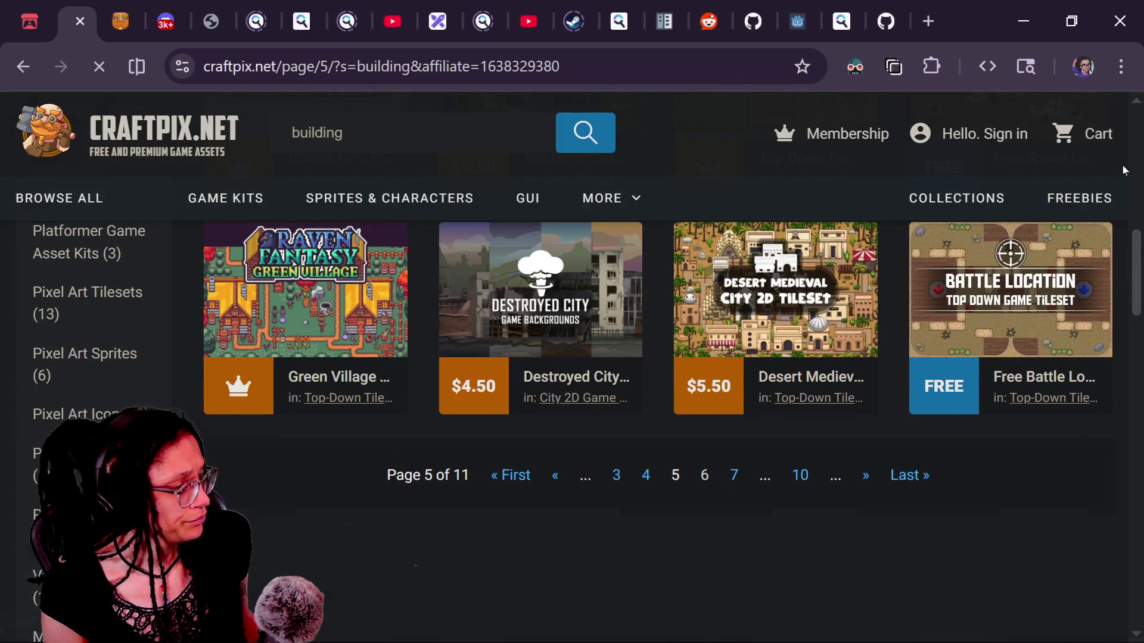
Step: Page through the building results on to page 8, scanning the asset packs
{"action": "left_click_drag", "start_coordinate": [1139, 162], "coordinate": [1112, 292]}
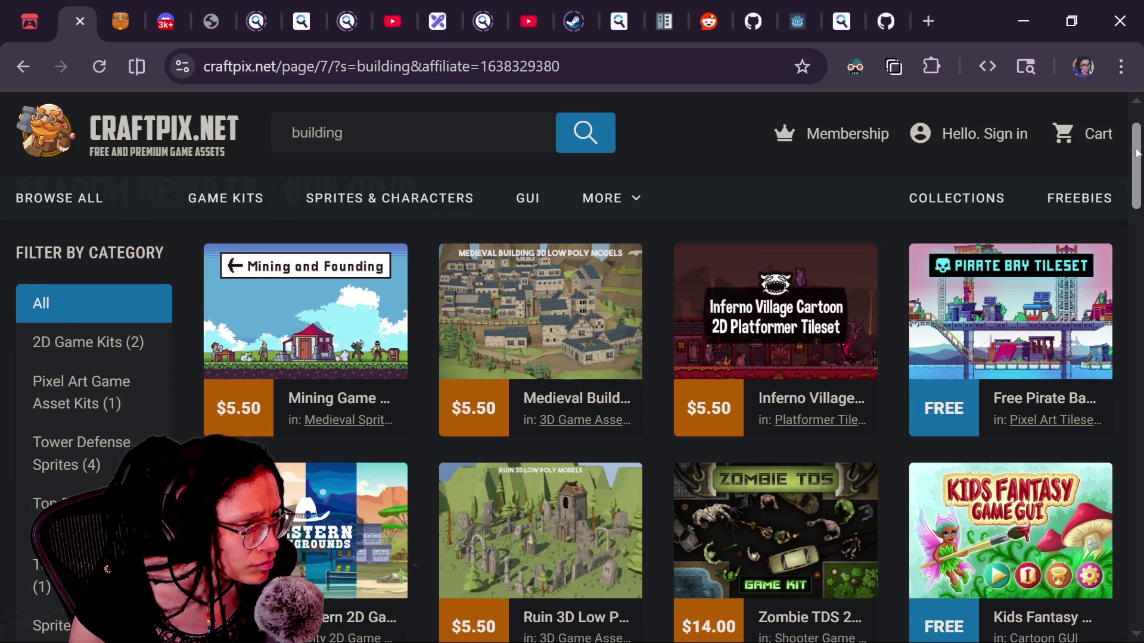
{"action": "left_click_drag", "start_coordinate": [1135, 156], "coordinate": [1110, 236]}
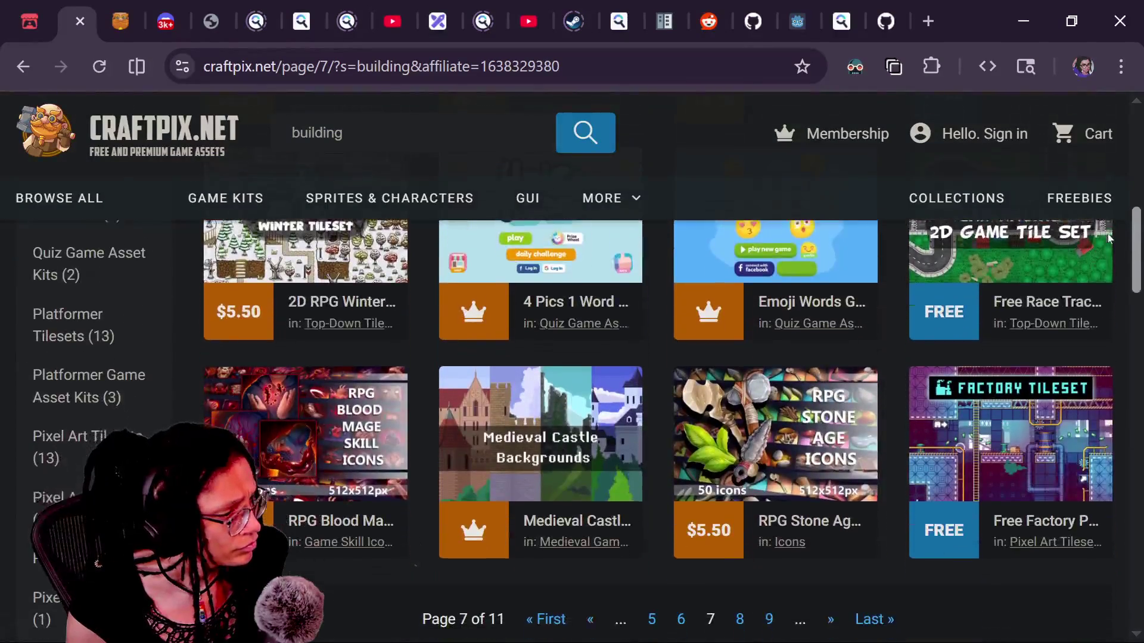
{"action": "scroll", "coordinate": [1109, 237], "scroll_direction": "down", "scroll_amount": 2}
{"action": "left_click", "coordinate": [740, 517]}
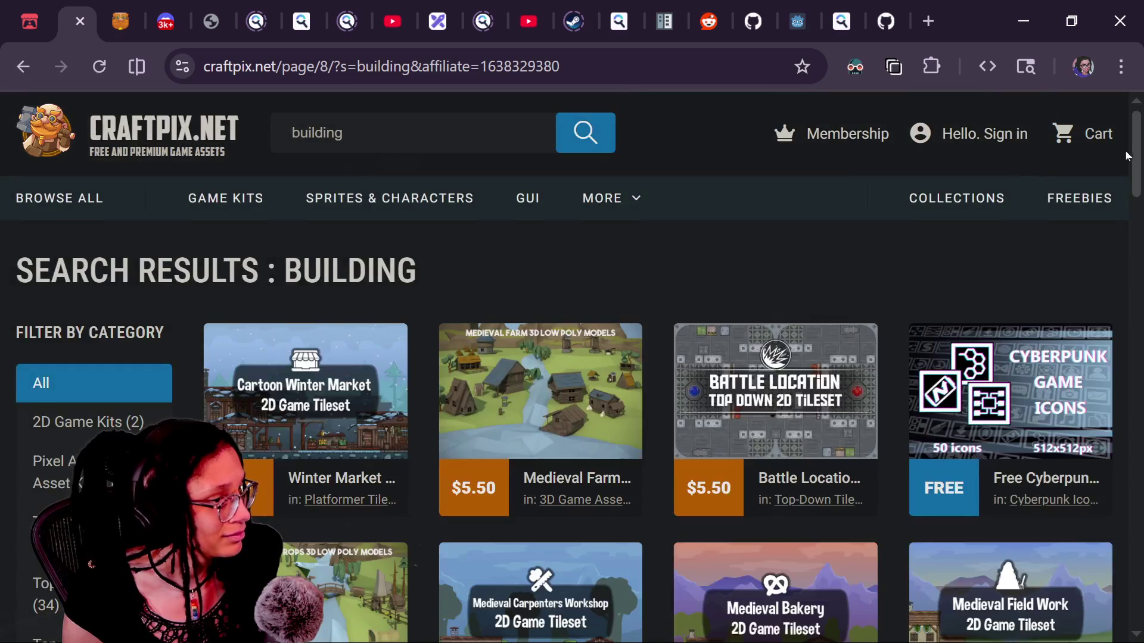
{"action": "mouse_move", "coordinate": [1127, 156]}
{"action": "left_mouse_down"}
{"action": "mouse_move", "coordinate": [1127, 252]}
{"action": "mouse_move", "coordinate": [1127, 220]}
{"action": "left_mouse_up"}
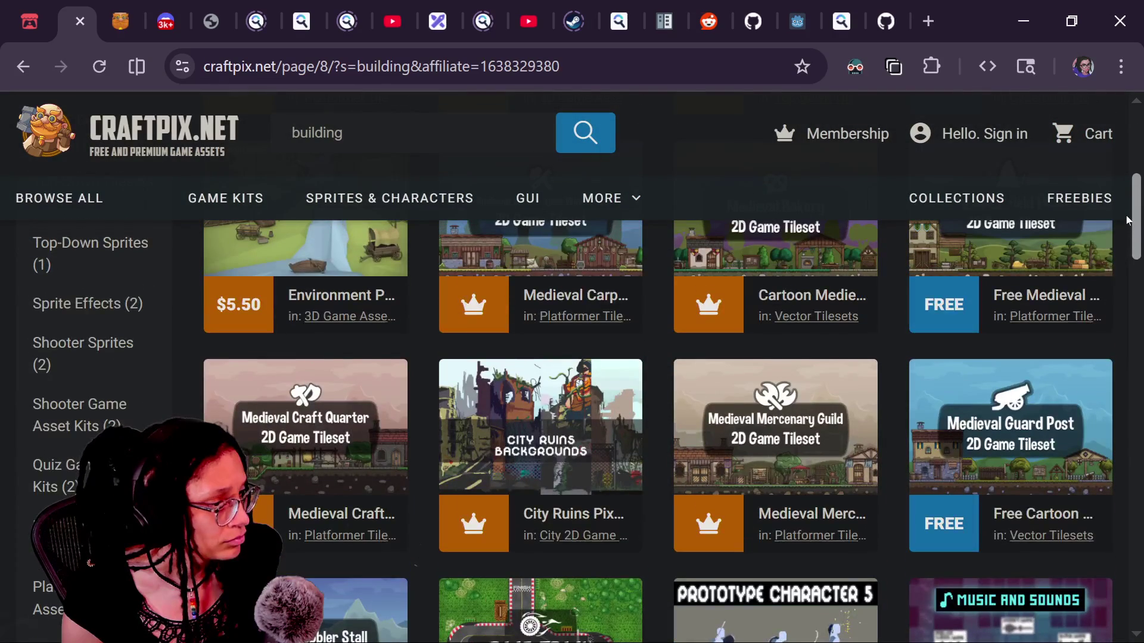
{"action": "scroll", "coordinate": [1126, 220], "scroll_direction": "up", "scroll_amount": 2}
{"action": "scroll", "coordinate": [850, 444], "scroll_direction": "down", "scroll_amount": 7}
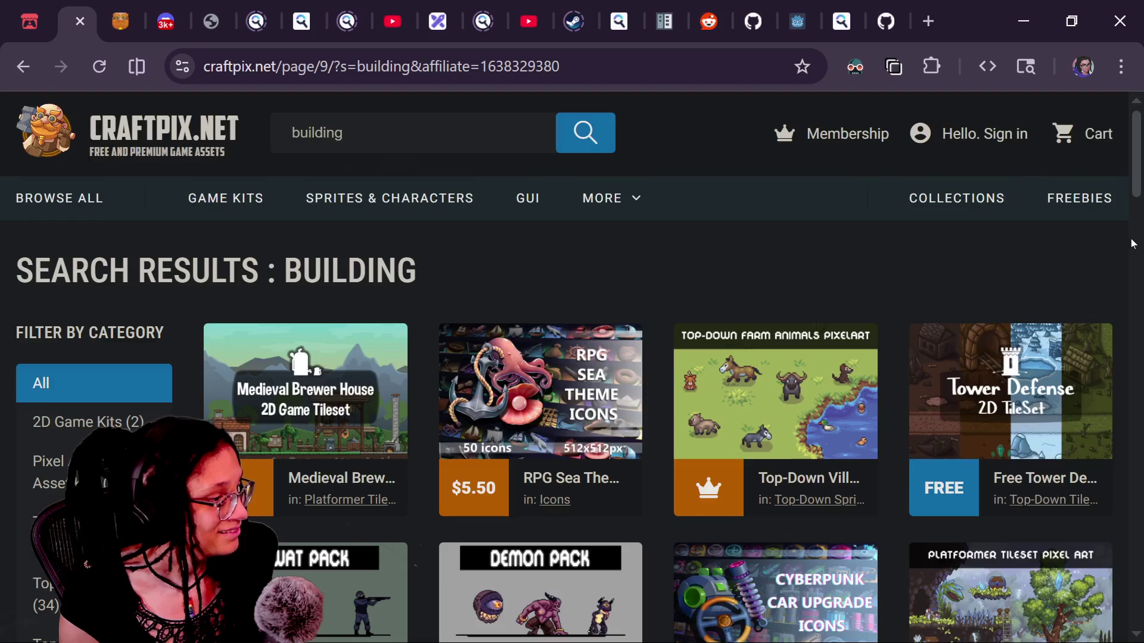
{"action": "scroll", "coordinate": [1133, 243], "scroll_direction": "down", "scroll_amount": 10}
{"action": "scroll", "coordinate": [1135, 189], "scroll_direction": "up", "scroll_amount": 6}
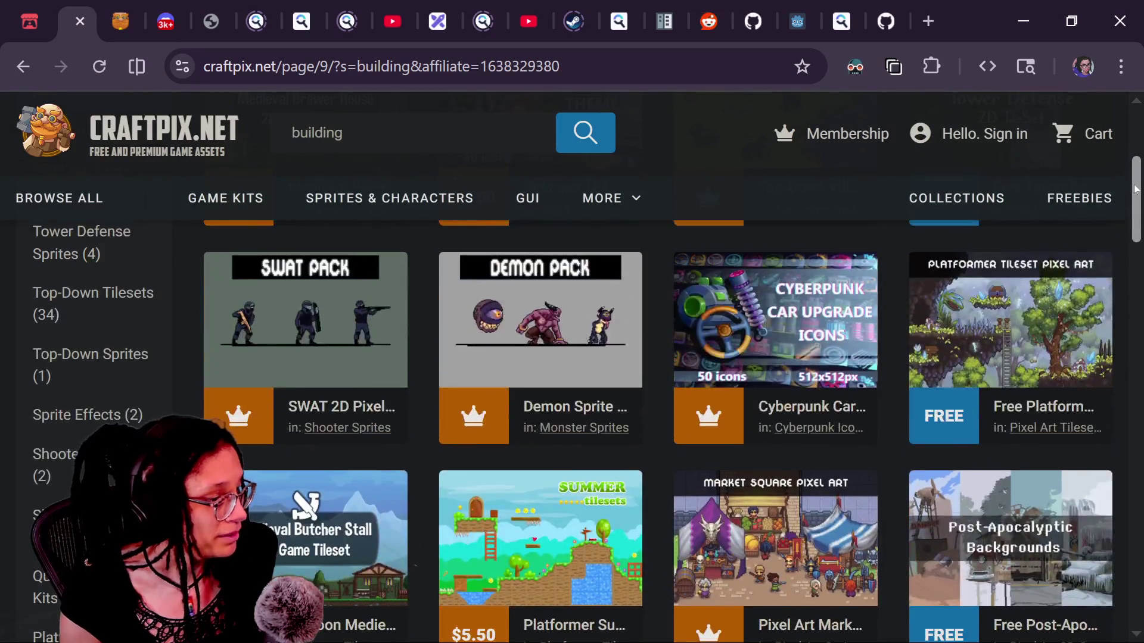
{"action": "scroll", "coordinate": [1134, 190], "scroll_direction": "up", "scroll_amount": 4}
{"action": "scroll", "coordinate": [1135, 196], "scroll_direction": "down", "scroll_amount": 5}
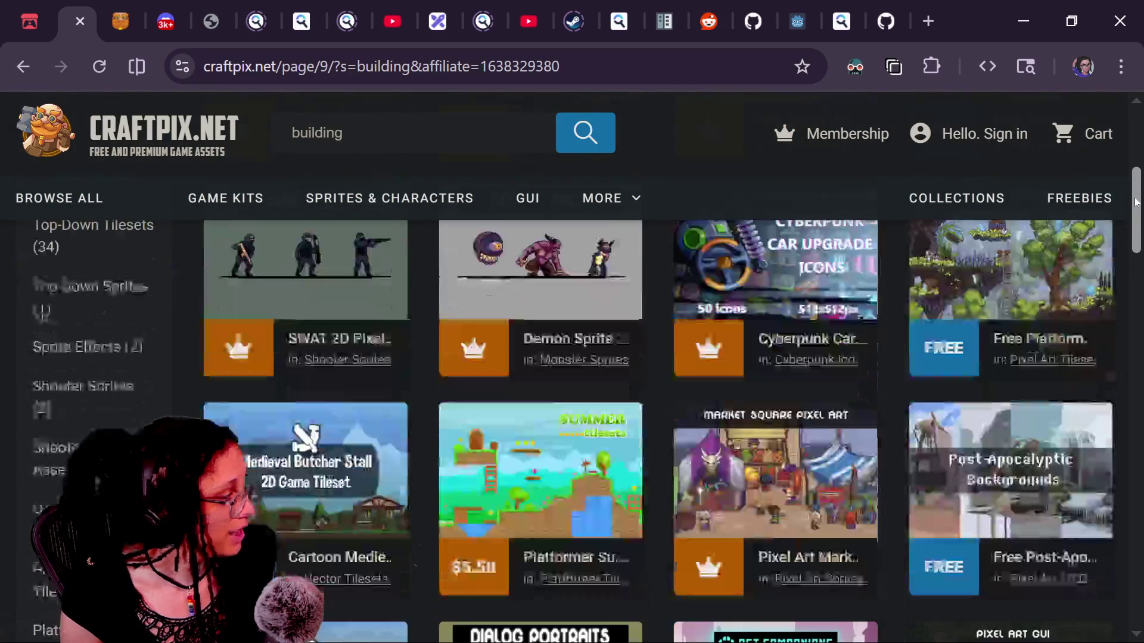
{"action": "left_click_drag", "start_coordinate": [1135, 202], "coordinate": [1133, 261]}
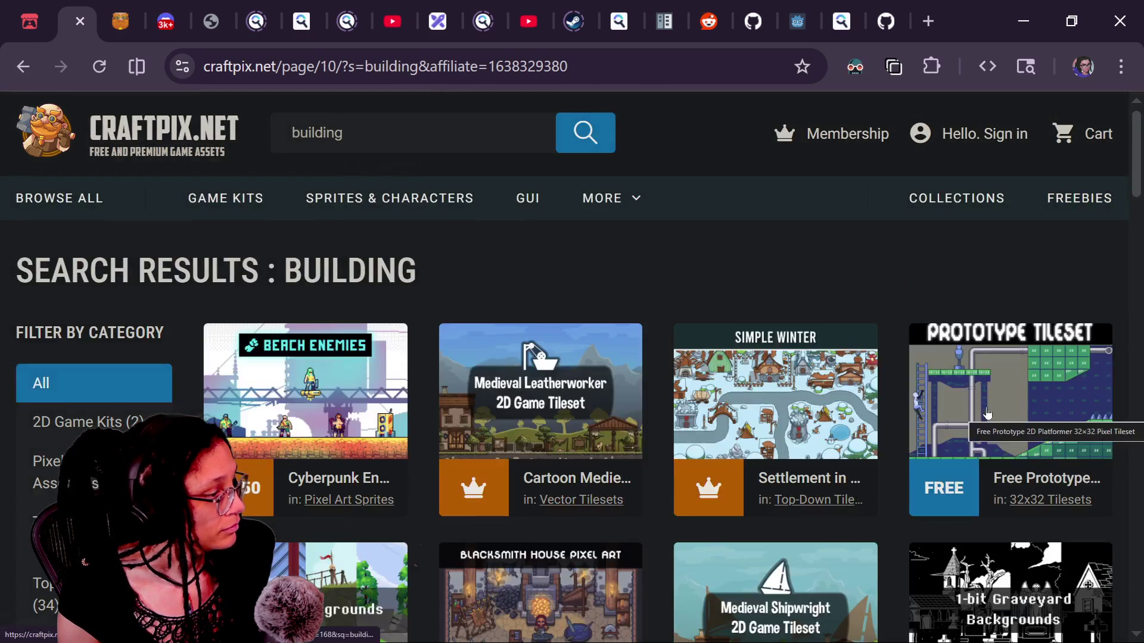
{"action": "scroll", "coordinate": [1136, 189], "scroll_direction": "down", "scroll_amount": 1}
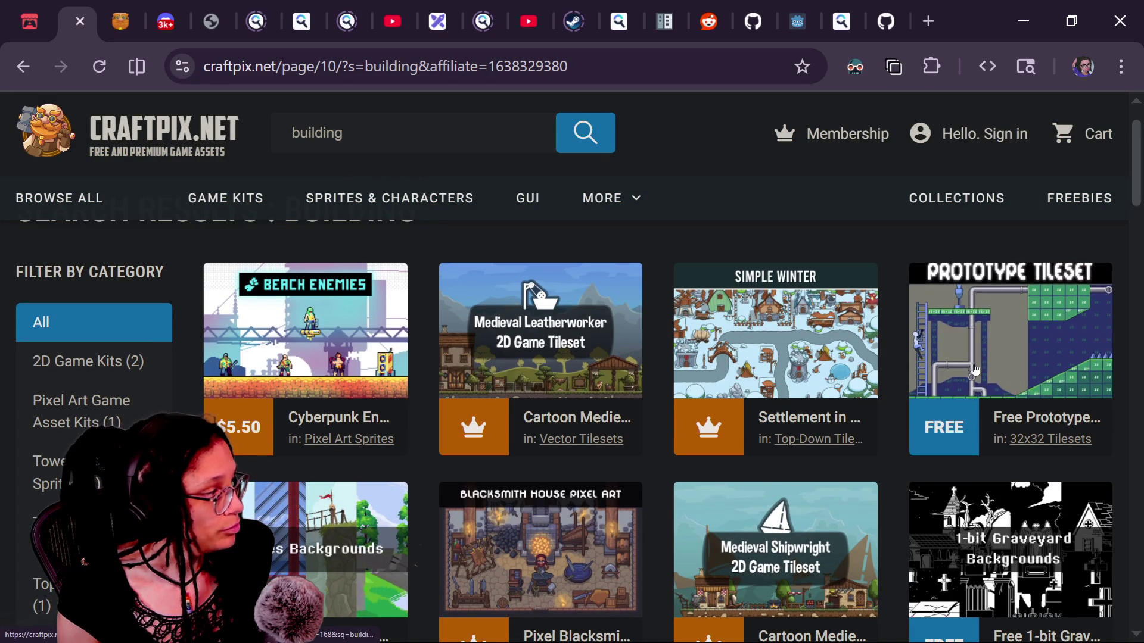
Step: Open the free Prototype Tileset in a background tab
{"action": "right_click", "coordinate": [1001, 370]}
{"action": "left_click", "coordinate": [880, 174]}
{"action": "scroll", "coordinate": [1128, 237], "scroll_direction": "down", "scroll_amount": 4}
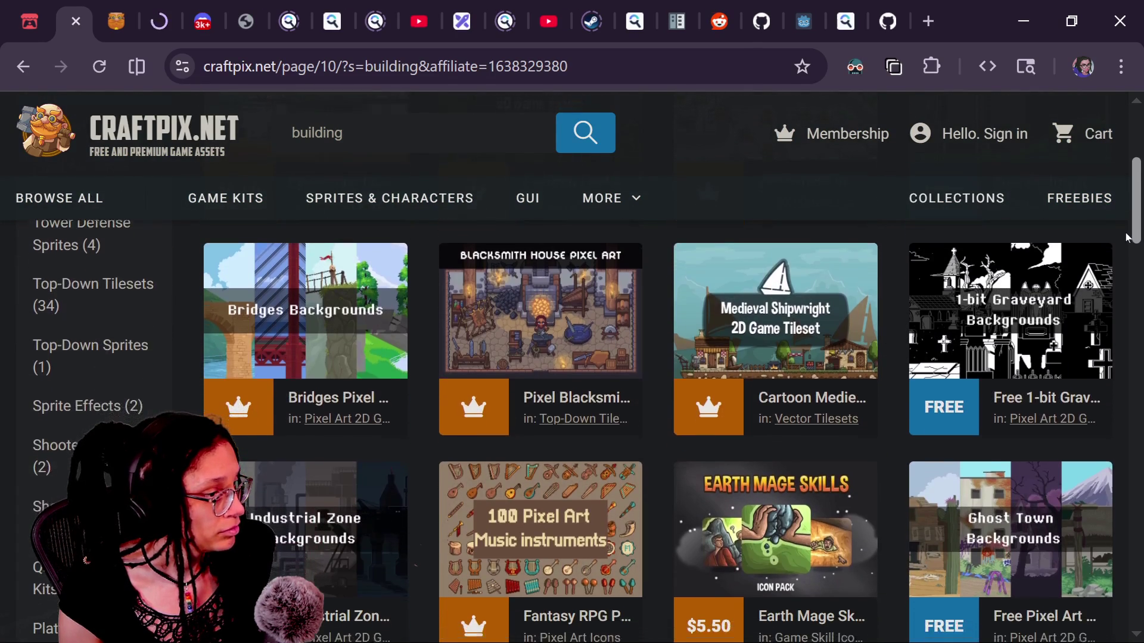
{"action": "mouse_move", "coordinate": [1127, 238]}
{"action": "left_mouse_down"}
{"action": "mouse_move", "coordinate": [1126, 323]}
{"action": "mouse_move", "coordinate": [1127, 308]}
{"action": "left_mouse_up"}
Step: Jump to the last results page, 11, then open a blank browser tab
{"action": "left_click_drag", "start_coordinate": [817, 495], "coordinate": [981, 477]}
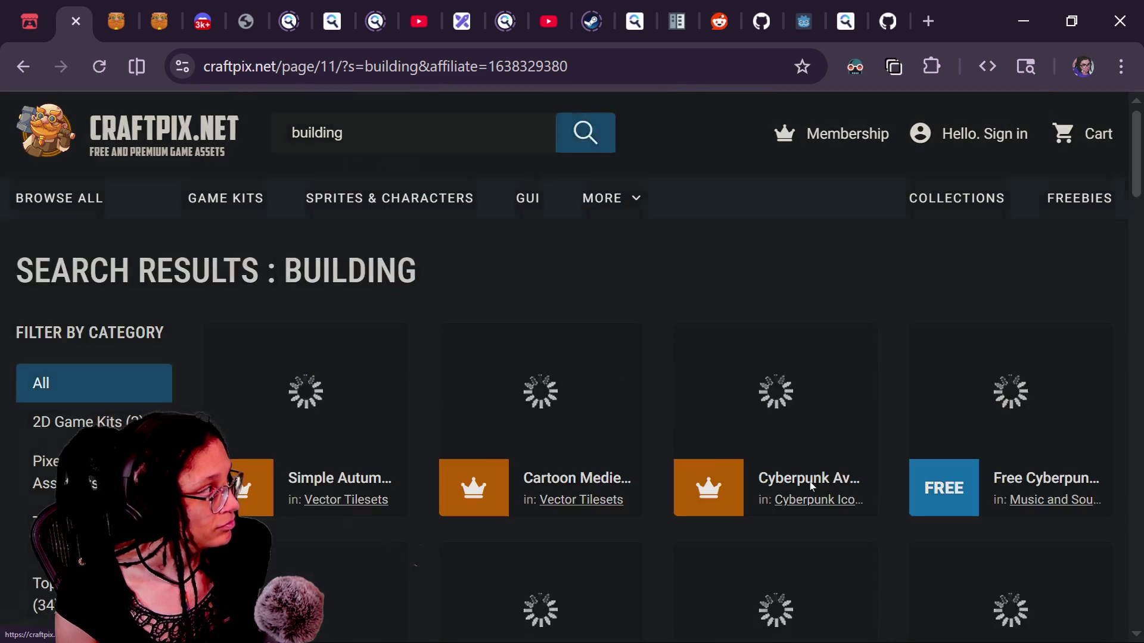
{"action": "left_click_drag", "start_coordinate": [1140, 161], "coordinate": [1130, 220]}
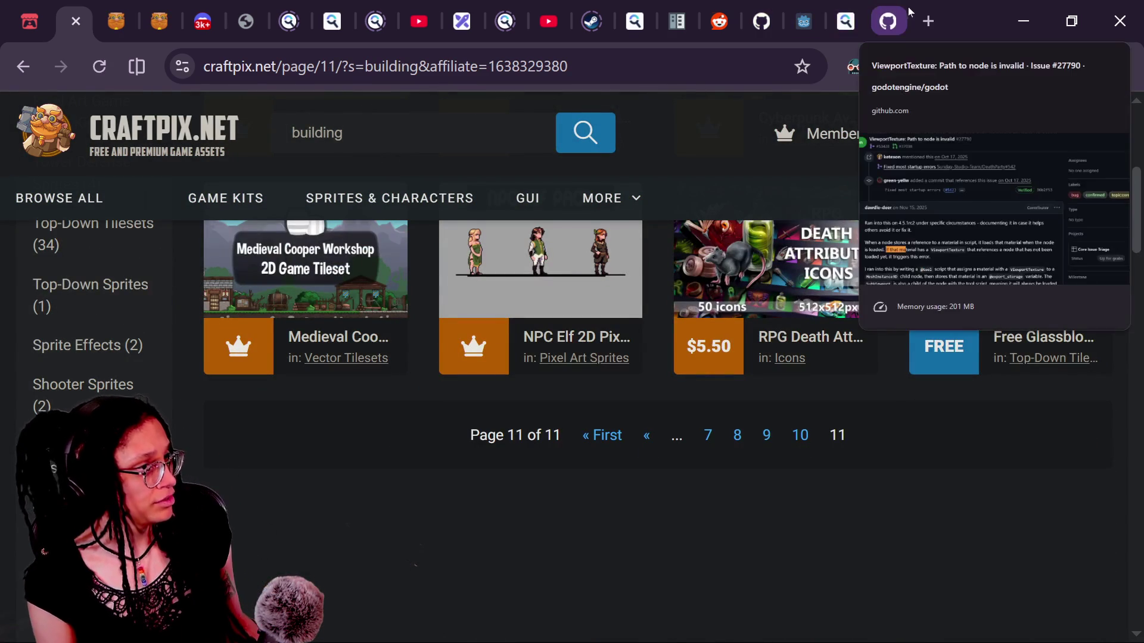
{"action": "left_click", "coordinate": [927, 24]}
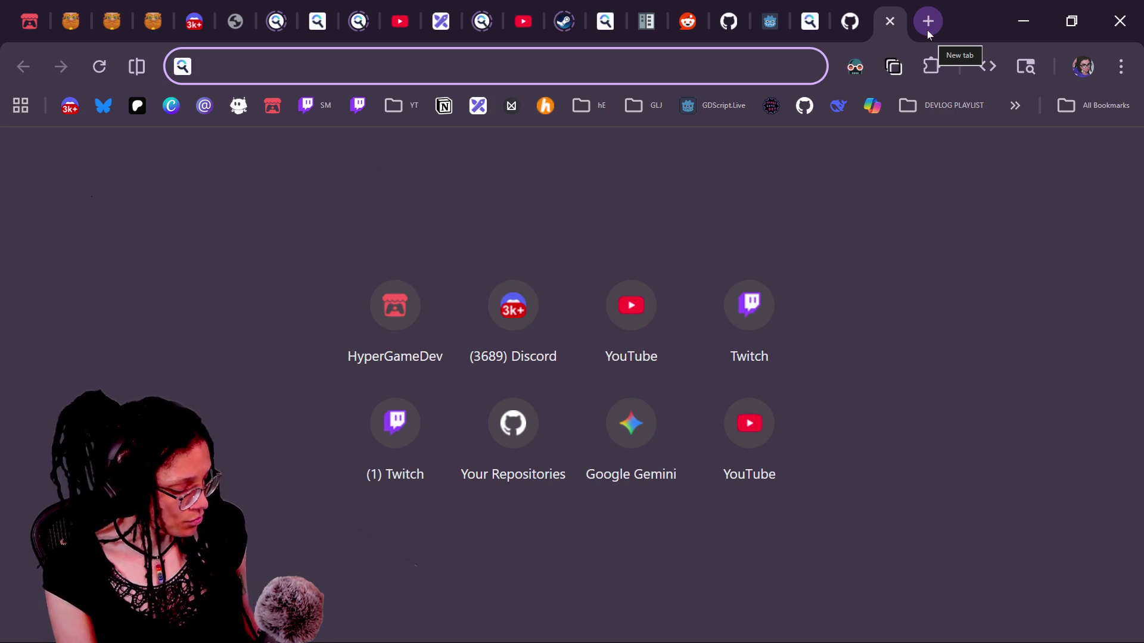
Step: Search Startpage for 'building site:wikimedia.org'
{"action": "type", "text": "b"}
{"action": "key", "text": "BackSpace"}
{"action": "key", "text": "BackSpace"}
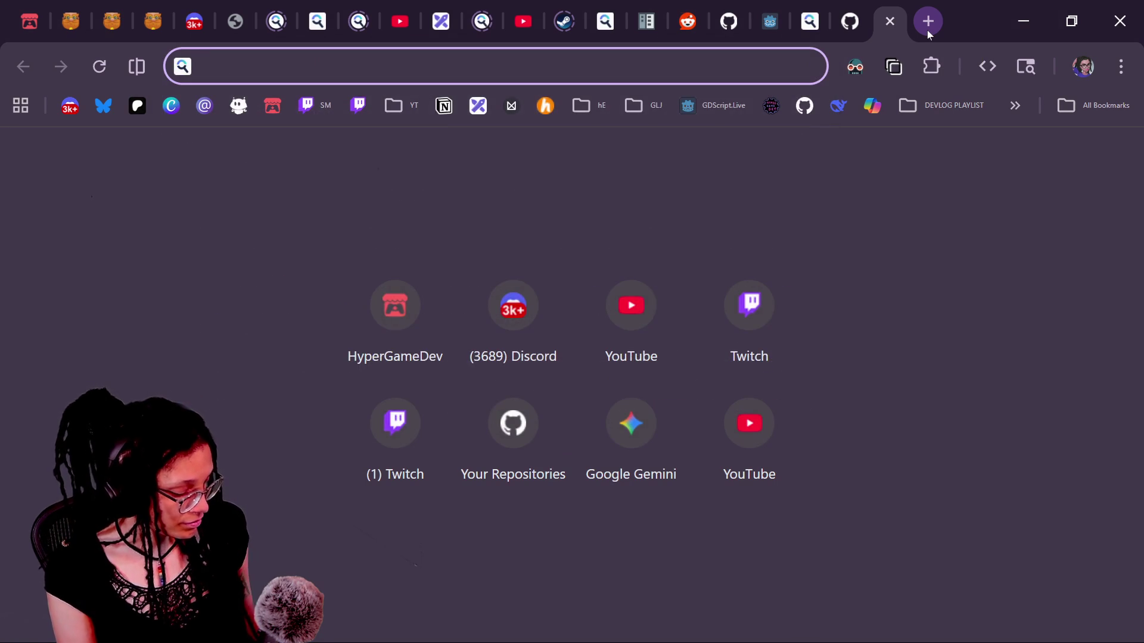
{"action": "type", "text": "building"}
{"action": "key", "text": "Return"}
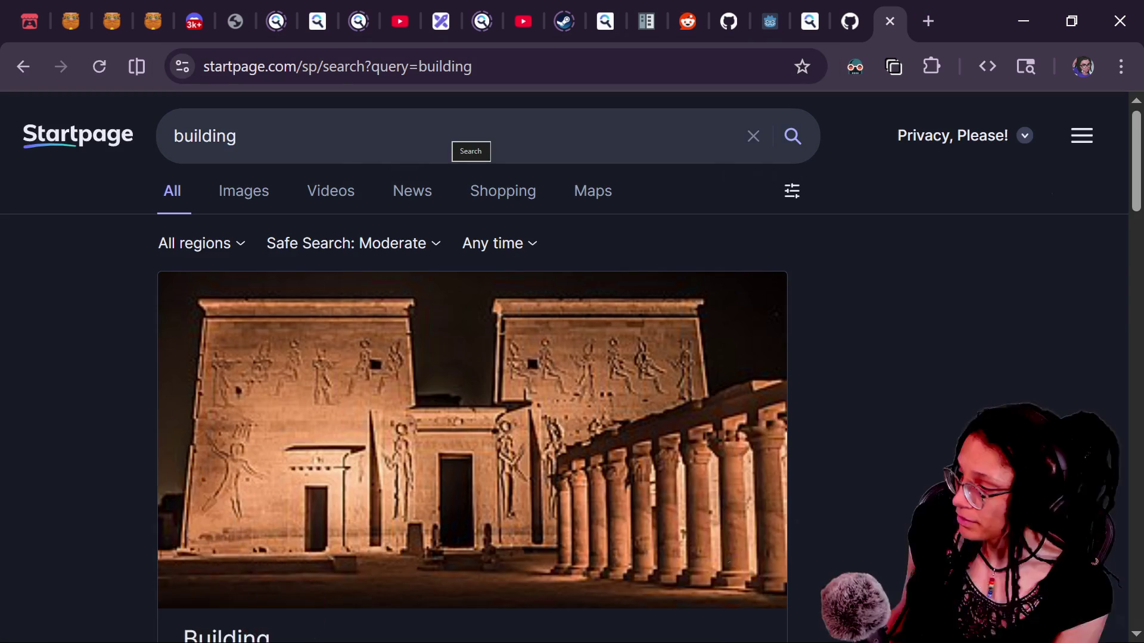
{"action": "left_click", "coordinate": [342, 137]}
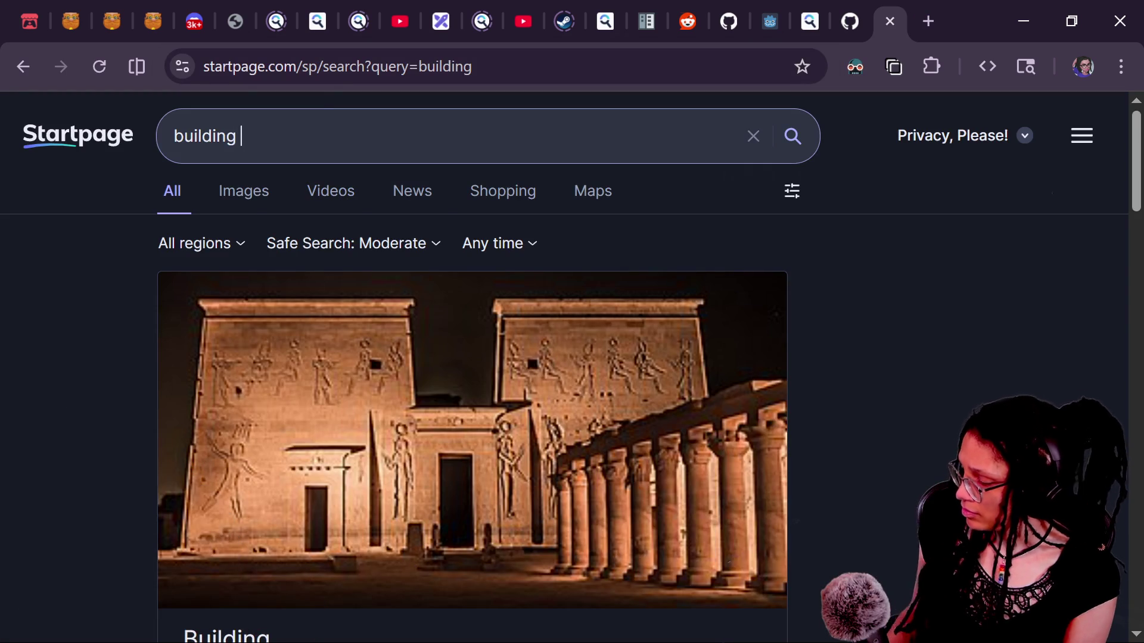
{"action": "type", "text": "site:wo"}
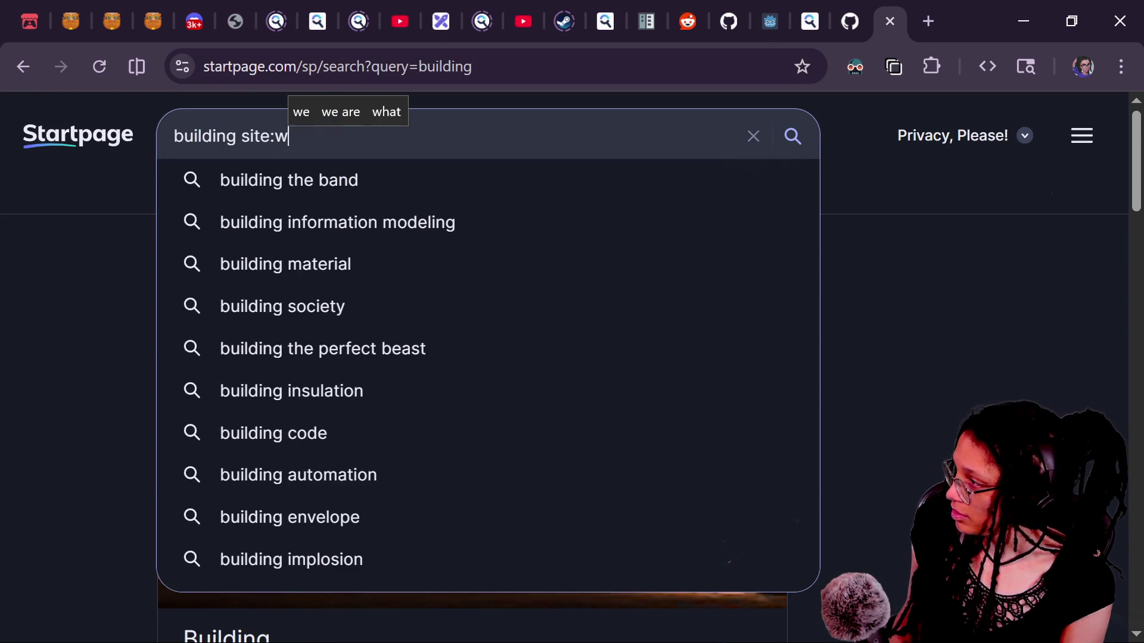
{"action": "key", "text": "BackSpace"}
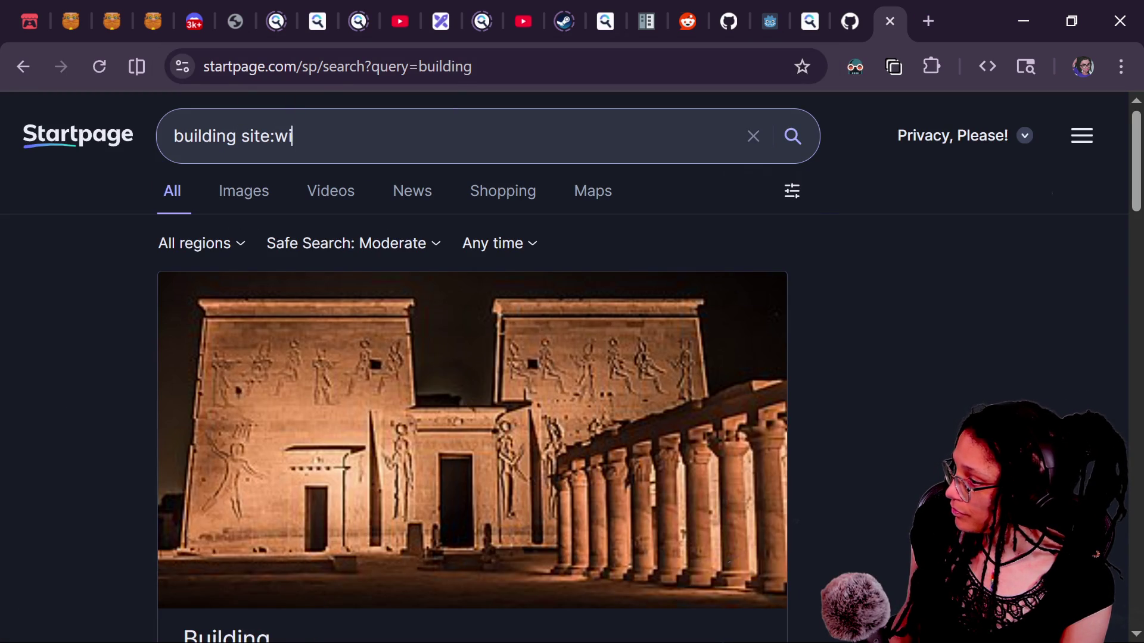
{"action": "type", "text": "kimedia.org"}
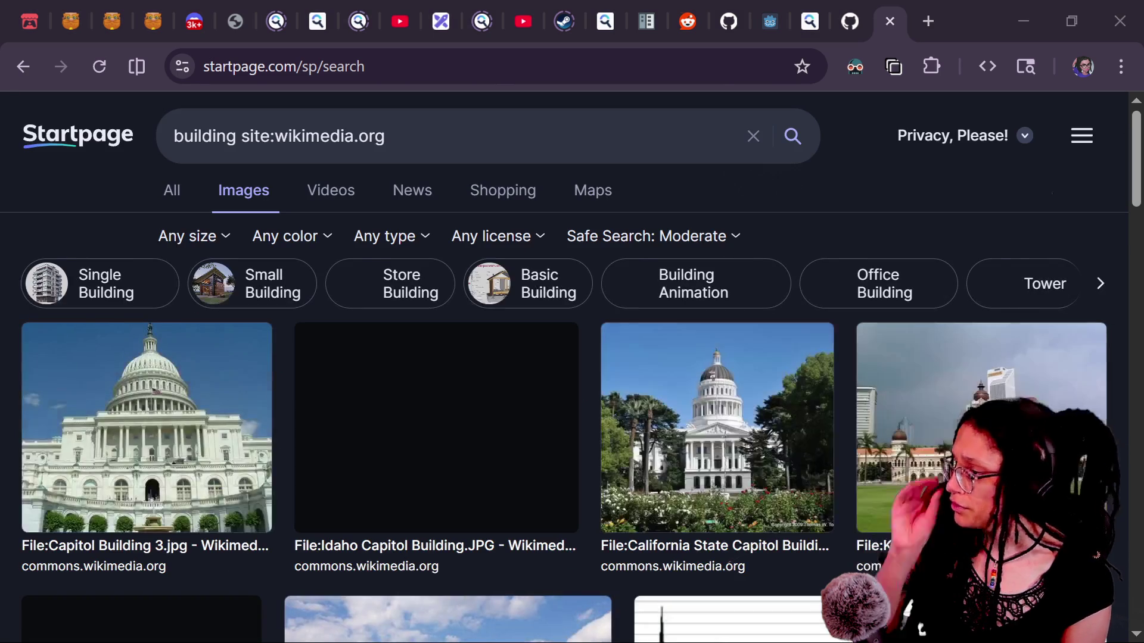
Step: Scroll through the image results to the end of the list
{"action": "scroll", "coordinate": [673, 299], "scroll_direction": "down", "scroll_amount": 6}
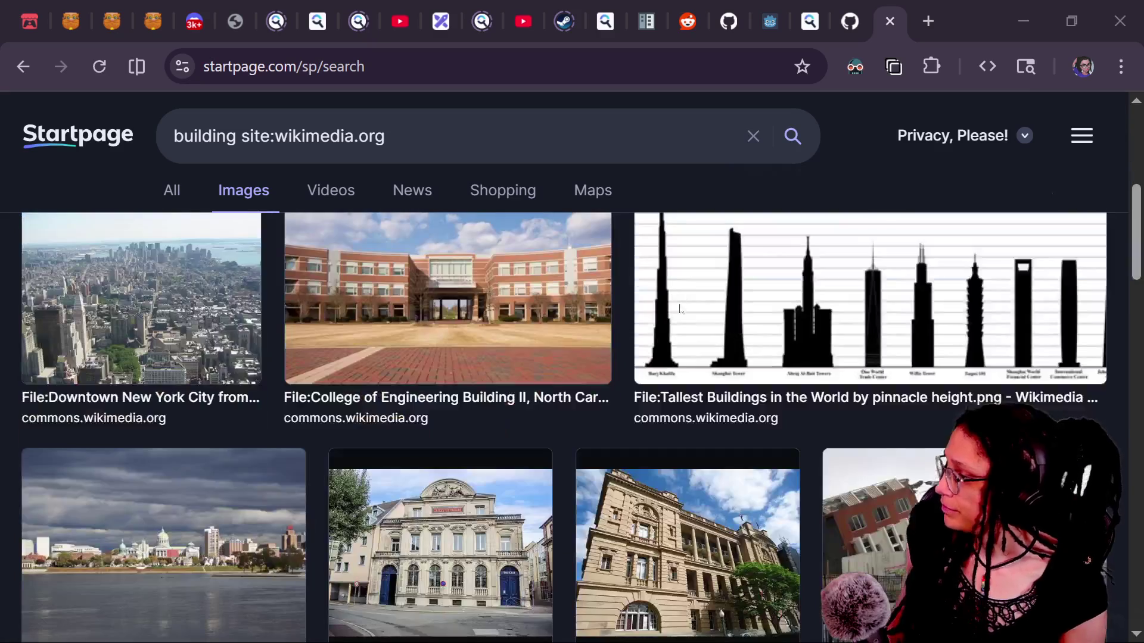
{"action": "scroll", "coordinate": [680, 313], "scroll_direction": "down", "scroll_amount": 9}
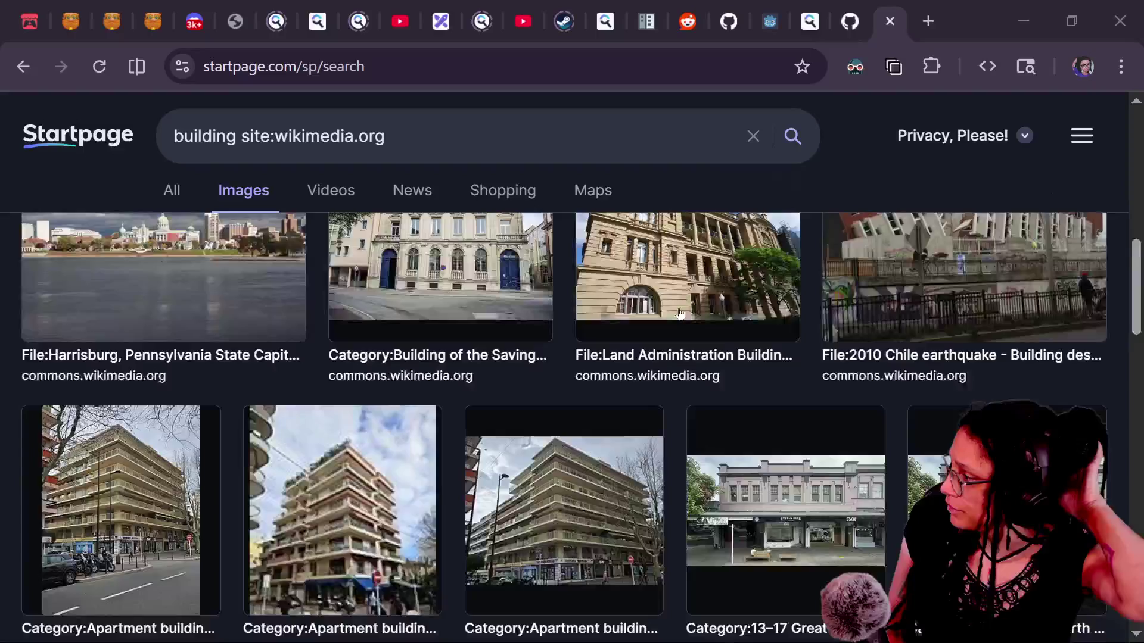
{"action": "scroll", "coordinate": [679, 313], "scroll_direction": "down", "scroll_amount": 3}
{"action": "scroll", "coordinate": [680, 313], "scroll_direction": "down", "scroll_amount": 3}
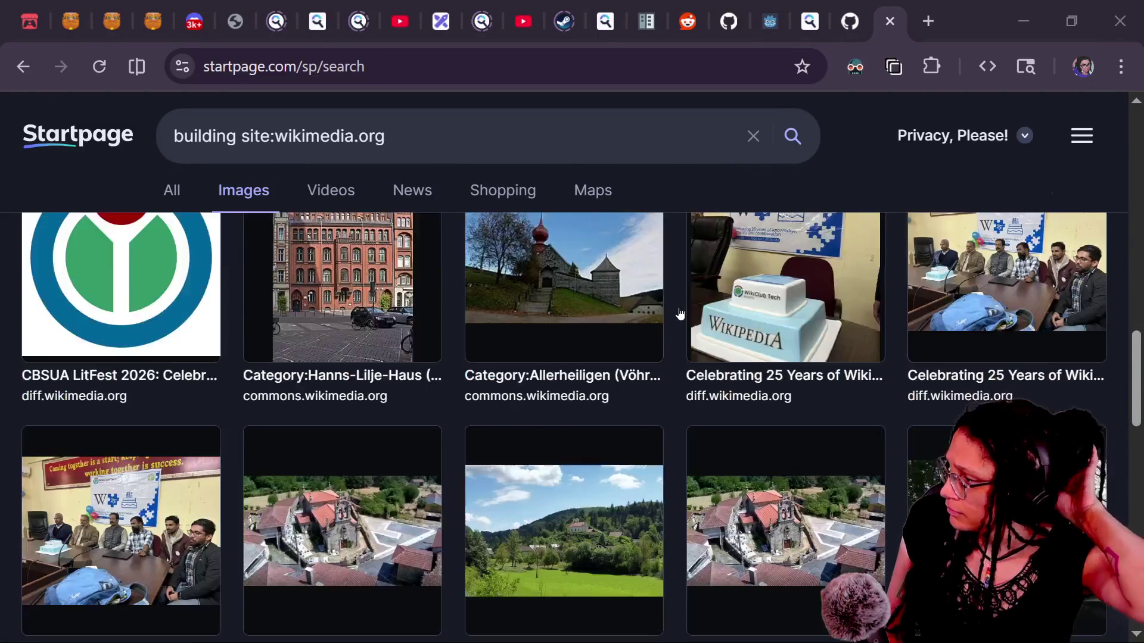
{"action": "scroll", "coordinate": [726, 365], "scroll_direction": "down", "scroll_amount": 6}
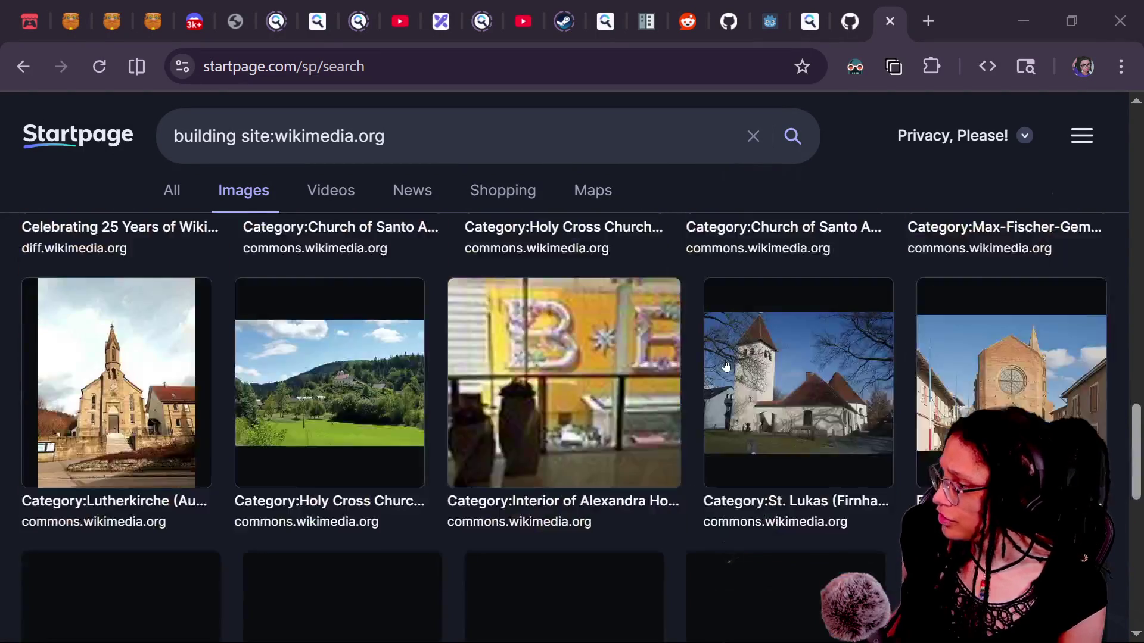
{"action": "scroll", "coordinate": [892, 406], "scroll_direction": "down", "scroll_amount": 3}
{"action": "scroll", "coordinate": [891, 405], "scroll_direction": "down", "scroll_amount": 5}
{"action": "scroll", "coordinate": [680, 423], "scroll_direction": "up", "scroll_amount": 8}
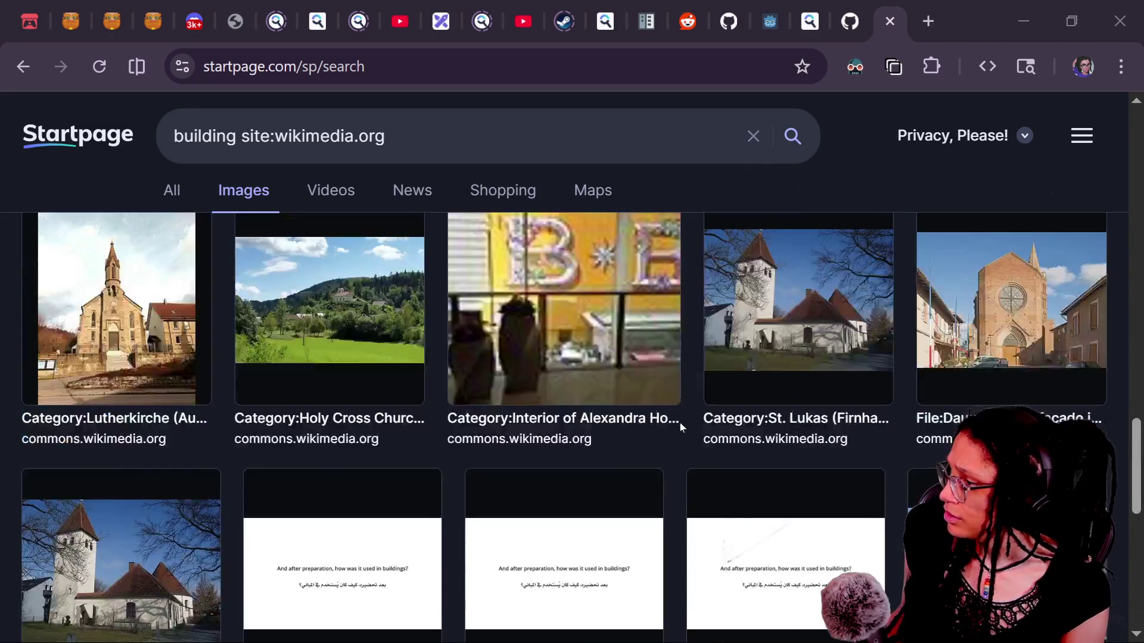
{"action": "scroll", "coordinate": [680, 423], "scroll_direction": "up", "scroll_amount": 15}
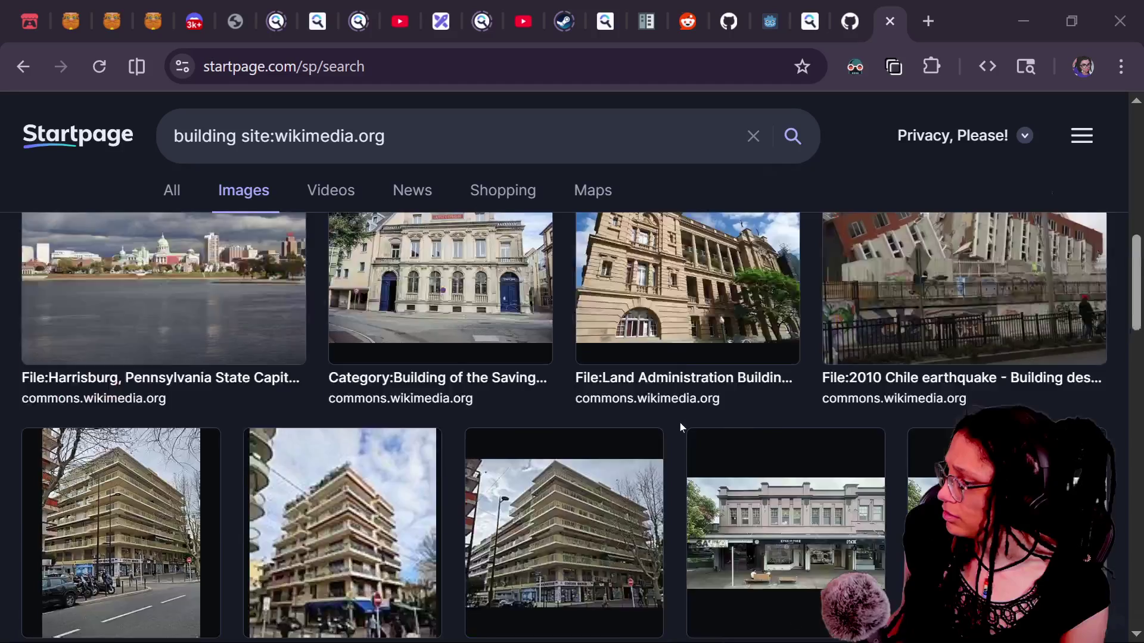
{"action": "scroll", "coordinate": [681, 423], "scroll_direction": "up", "scroll_amount": 3}
{"action": "scroll", "coordinate": [680, 425], "scroll_direction": "up", "scroll_amount": 6}
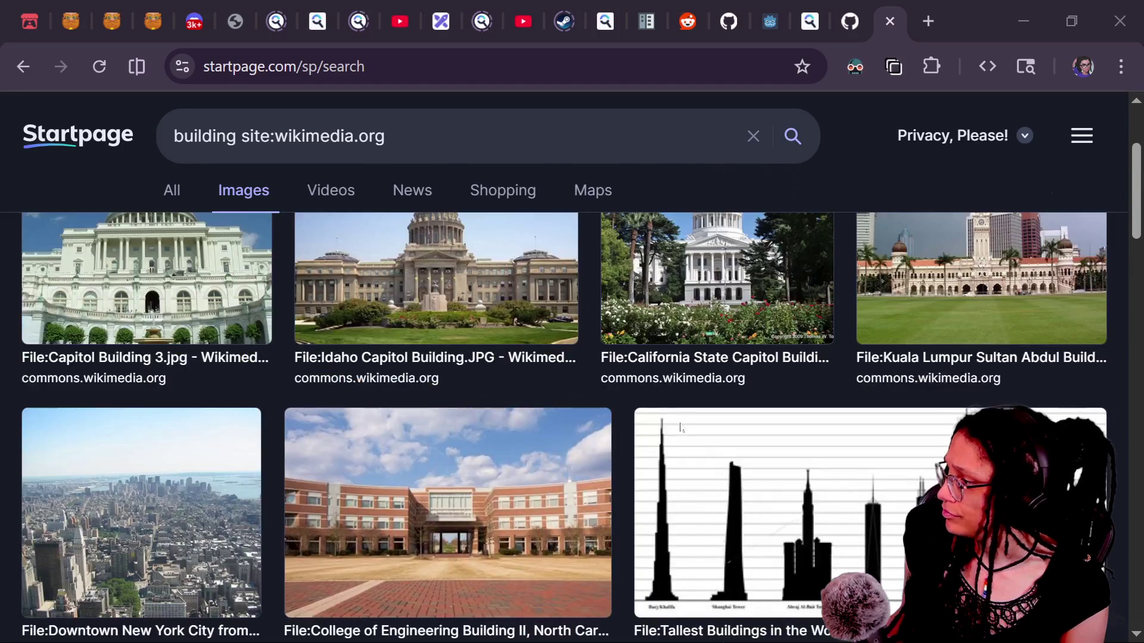
{"action": "scroll", "coordinate": [681, 427], "scroll_direction": "down", "scroll_amount": 6}
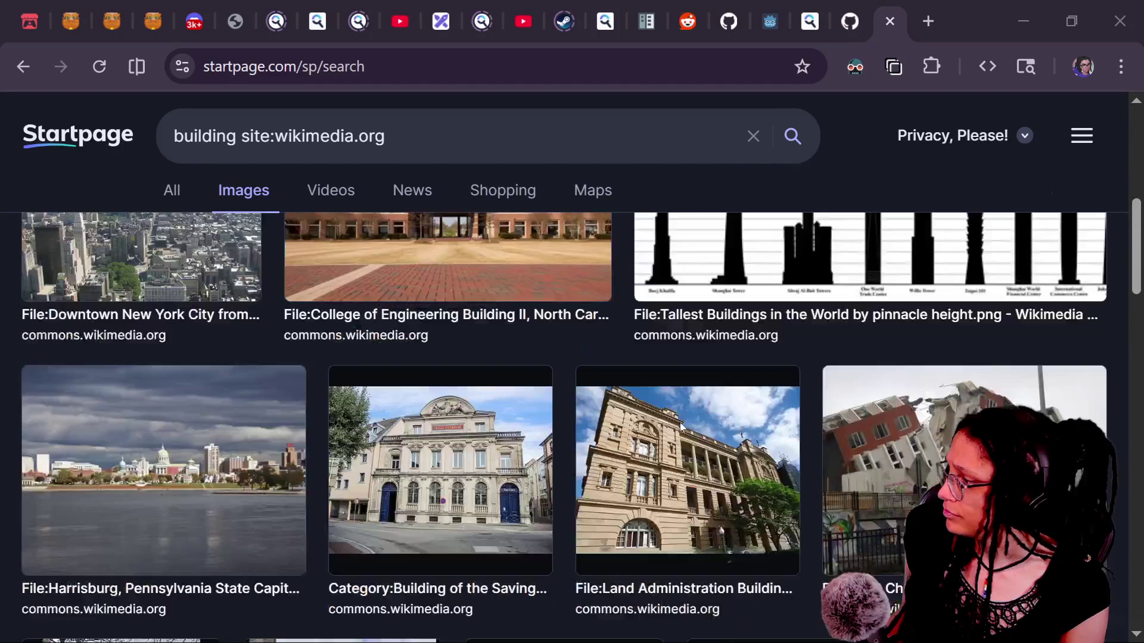
{"action": "scroll", "coordinate": [470, 446], "scroll_direction": "up", "scroll_amount": 2}
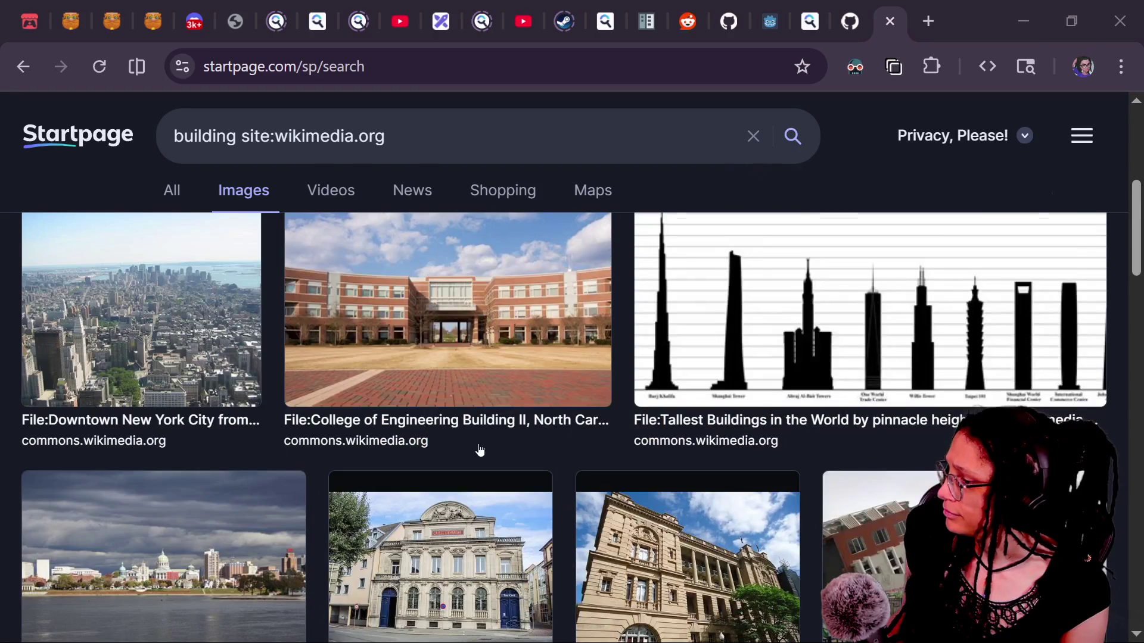
{"action": "scroll", "coordinate": [480, 450], "scroll_direction": "down", "scroll_amount": 8}
{"action": "scroll", "coordinate": [480, 450], "scroll_direction": "down", "scroll_amount": 3}
{"action": "scroll", "coordinate": [480, 450], "scroll_direction": "down", "scroll_amount": 8}
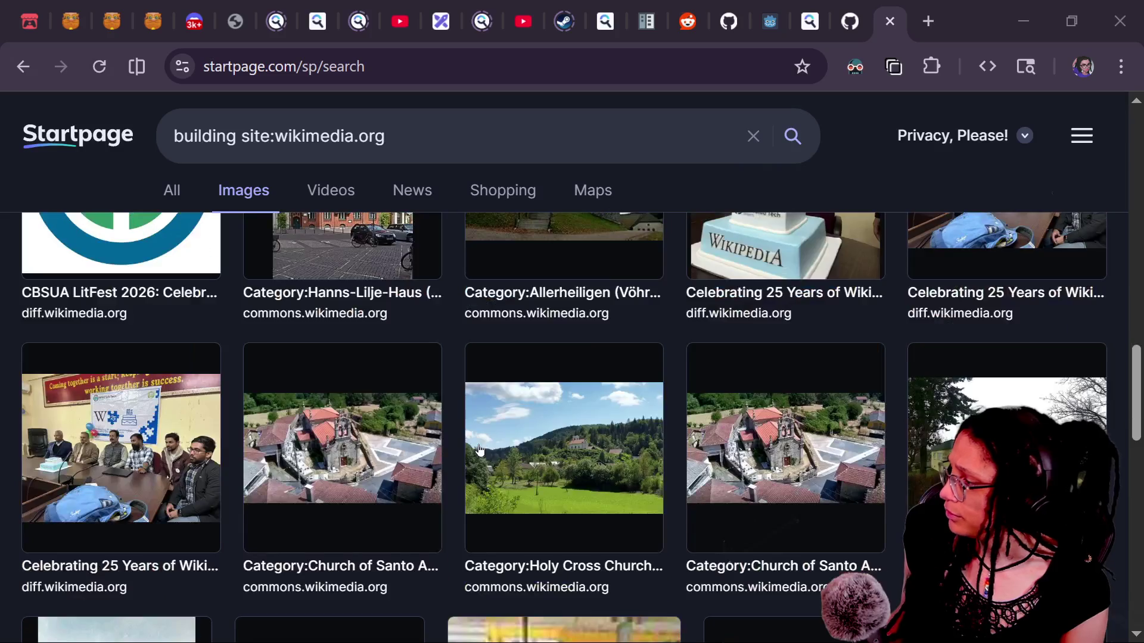
{"action": "scroll", "coordinate": [480, 450], "scroll_direction": "down", "scroll_amount": 2}
{"action": "scroll", "coordinate": [480, 450], "scroll_direction": "down", "scroll_amount": 5}
Step: Select and copy the search query, then open a new tab
{"action": "key", "text": "ctrl+a"}
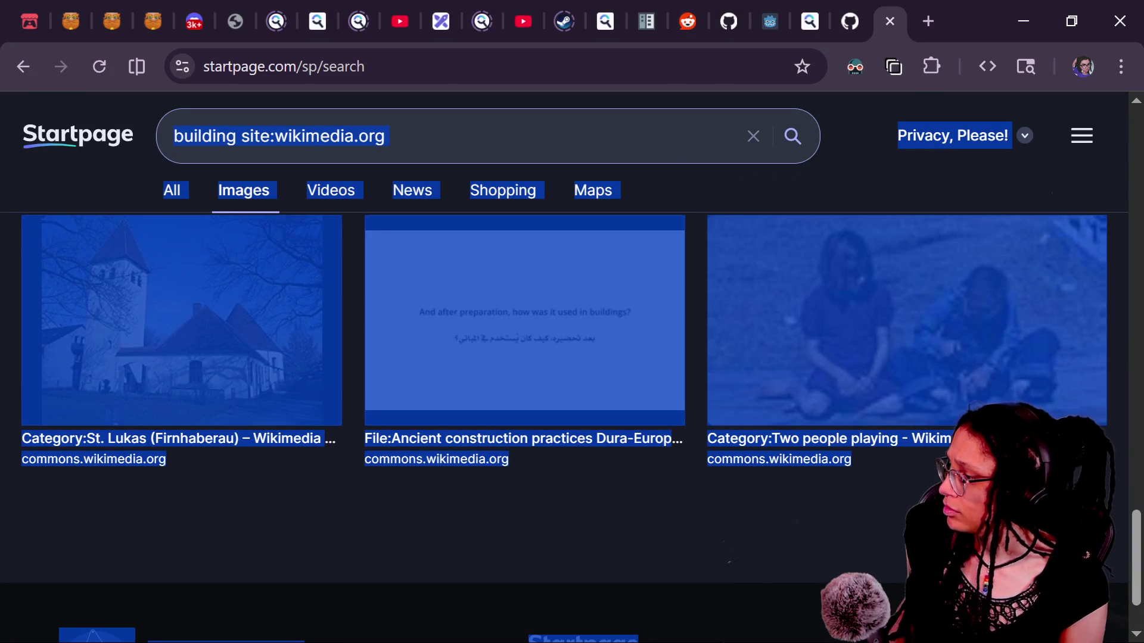
{"action": "left_click", "coordinate": [536, 136]}
{"action": "key", "text": "ctrl+a"}
{"action": "key", "text": "BackSpace"}
{"action": "left_click", "coordinate": [923, 24]}
Step: Go to google.com and search for 'building site:wikimedia.org'
{"action": "type", "text": "gooogle"}
{"action": "key", "text": "BackSpace"}
{"action": "key", "text": "BackSpace"}
{"action": "key", "text": "BackSpace"}
{"action": "type", "text": "gle."}
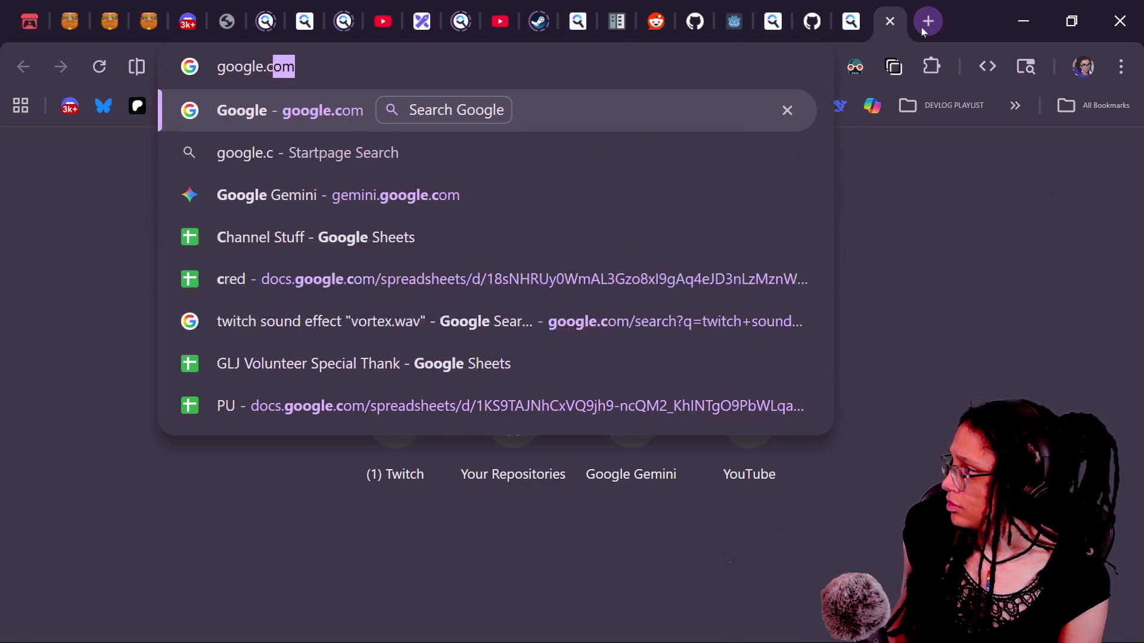
{"action": "key", "text": "Return"}
{"action": "type", "text": "building site:wikimedia.org"}
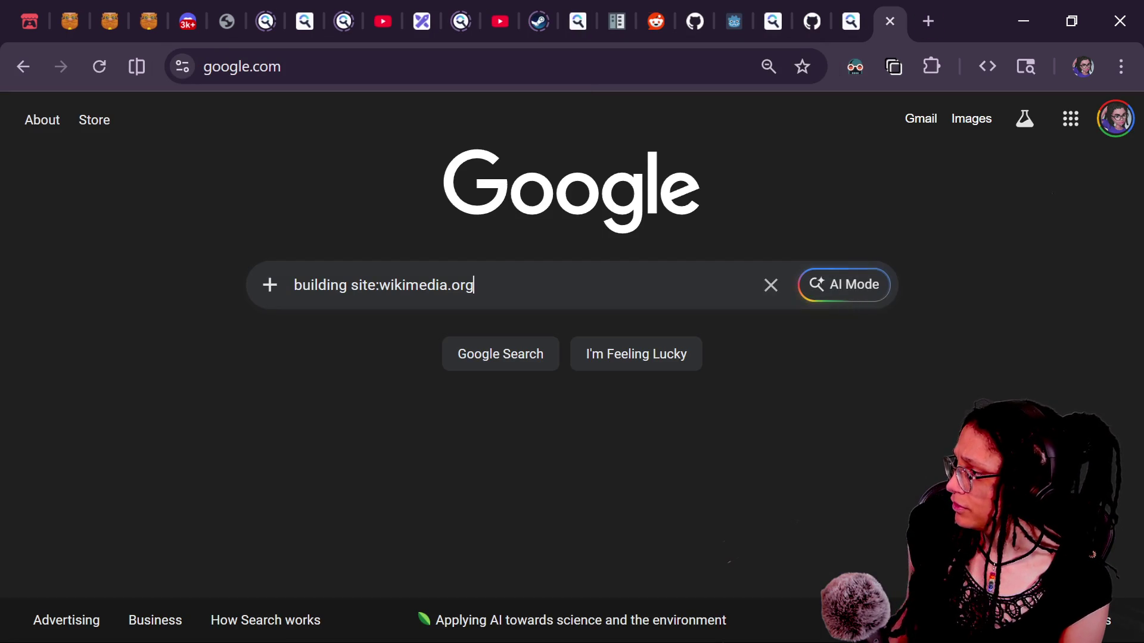
{"action": "key", "text": "Return"}
Step: In image results, open the Manhattan and Plymouth Buildings photo's Wikimedia Commons page
{"action": "left_click", "coordinate": [170, 201]}
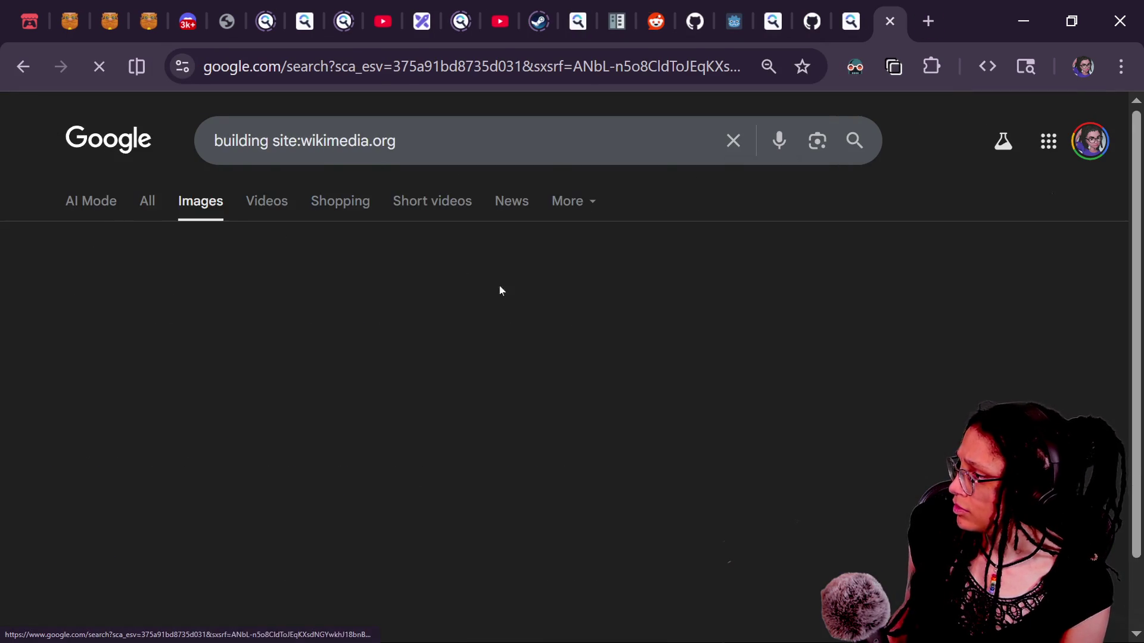
{"action": "scroll", "coordinate": [655, 369], "scroll_direction": "down", "scroll_amount": 8}
{"action": "scroll", "coordinate": [554, 410], "scroll_direction": "up", "scroll_amount": 4}
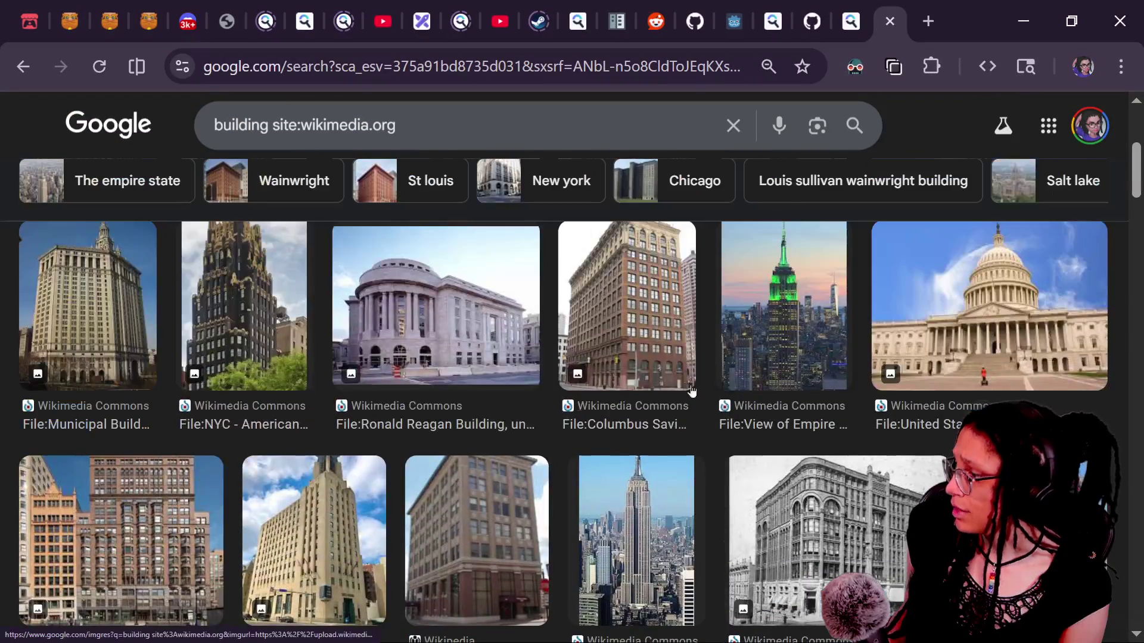
{"action": "scroll", "coordinate": [554, 406], "scroll_direction": "up", "scroll_amount": 4}
{"action": "mouse_move", "coordinate": [1137, 162]}
{"action": "left_mouse_down"}
{"action": "mouse_move", "coordinate": [1138, 136]}
{"action": "mouse_move", "coordinate": [1138, 171]}
{"action": "left_mouse_up"}
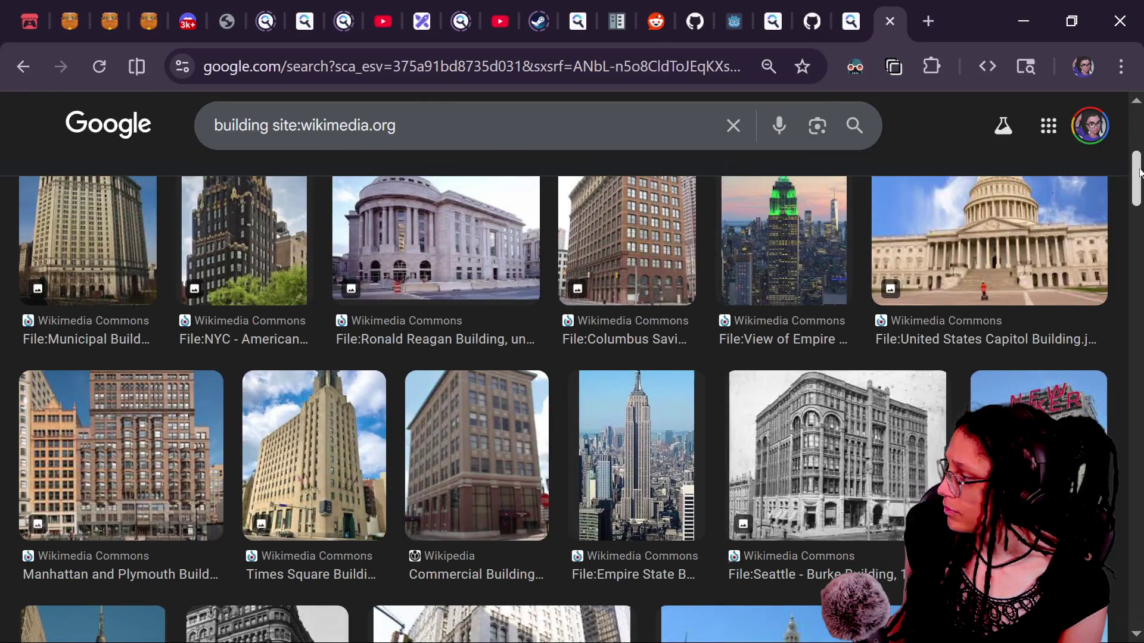
{"action": "left_click", "coordinate": [119, 453]}
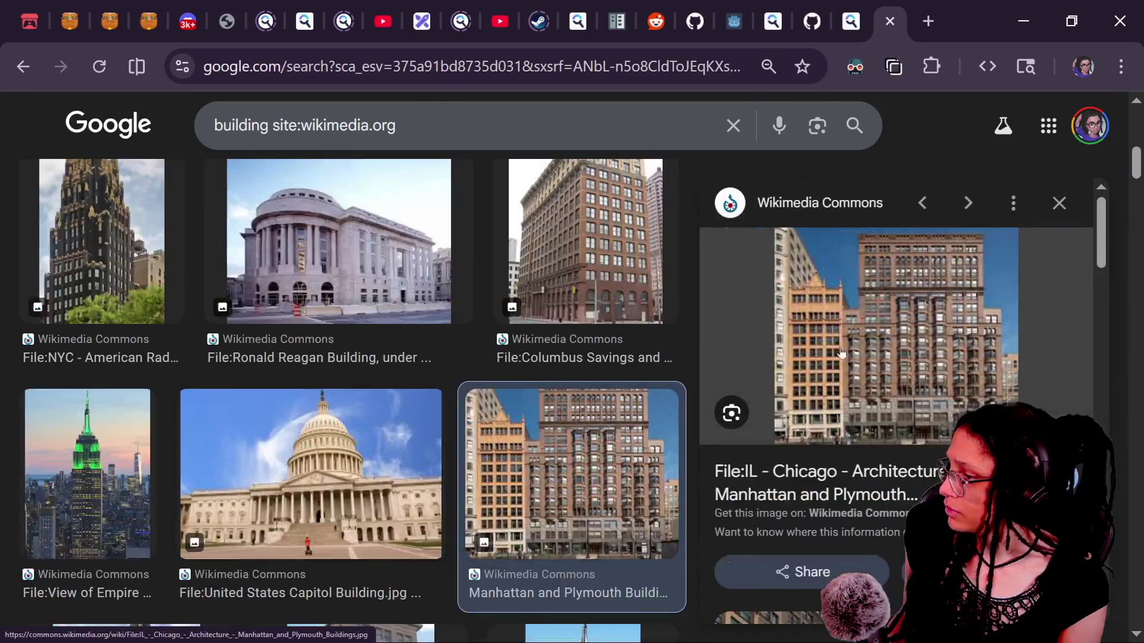
{"action": "left_click", "coordinate": [894, 345]}
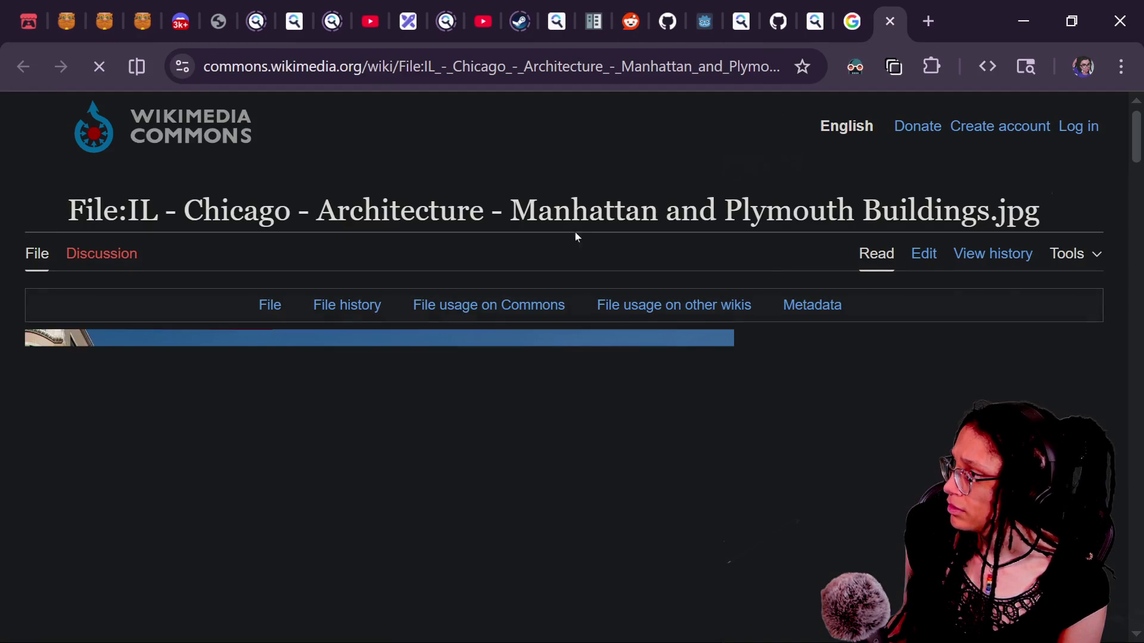
Step: Read the Manhattan and Plymouth Buildings photo's licensing and view the full-size original
{"action": "scroll", "coordinate": [487, 373], "scroll_direction": "down", "scroll_amount": 10}
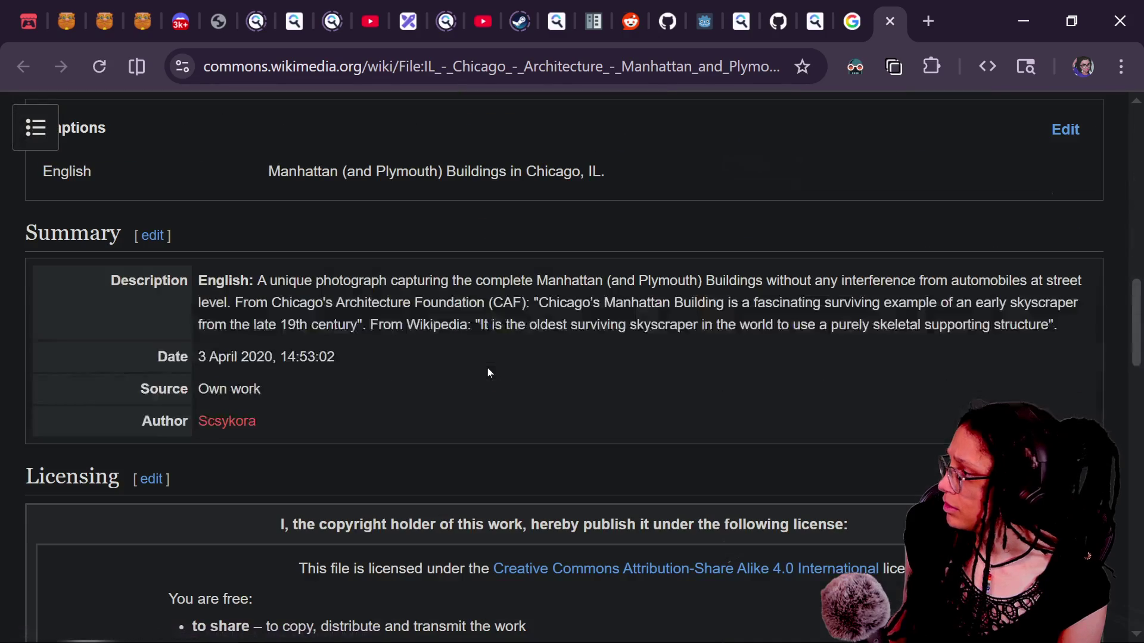
{"action": "scroll", "coordinate": [266, 350], "scroll_direction": "down", "scroll_amount": 3}
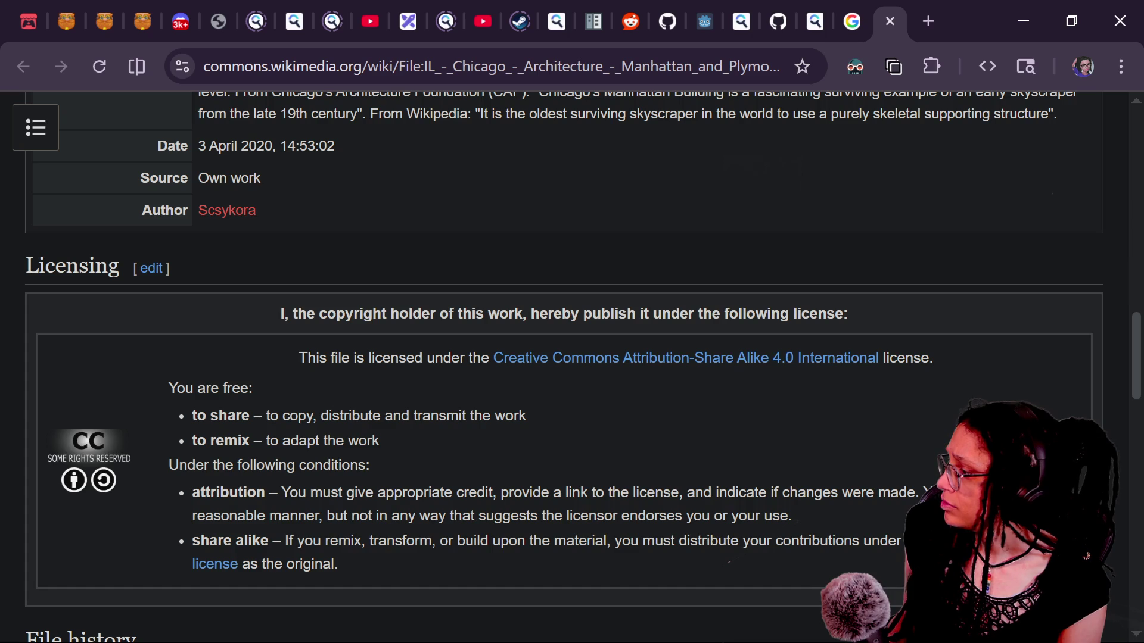
{"action": "mouse_move", "coordinate": [327, 480]}
{"action": "left_mouse_down"}
{"action": "mouse_move", "coordinate": [419, 540]}
{"action": "mouse_move", "coordinate": [531, 562]}
{"action": "left_mouse_up"}
{"action": "scroll", "coordinate": [531, 562], "scroll_direction": "up", "scroll_amount": 10}
{"action": "scroll", "coordinate": [531, 560], "scroll_direction": "up", "scroll_amount": 5}
{"action": "left_click", "coordinate": [670, 305]}
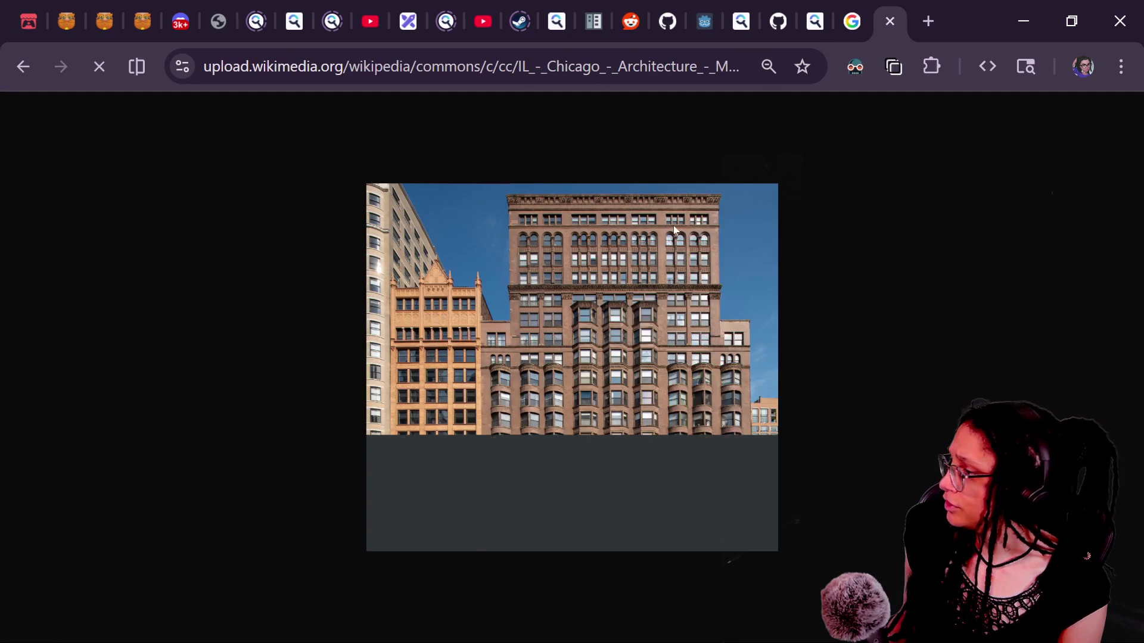
{"action": "right_click", "coordinate": [697, 233]}
{"action": "left_click", "coordinate": [860, 30]}
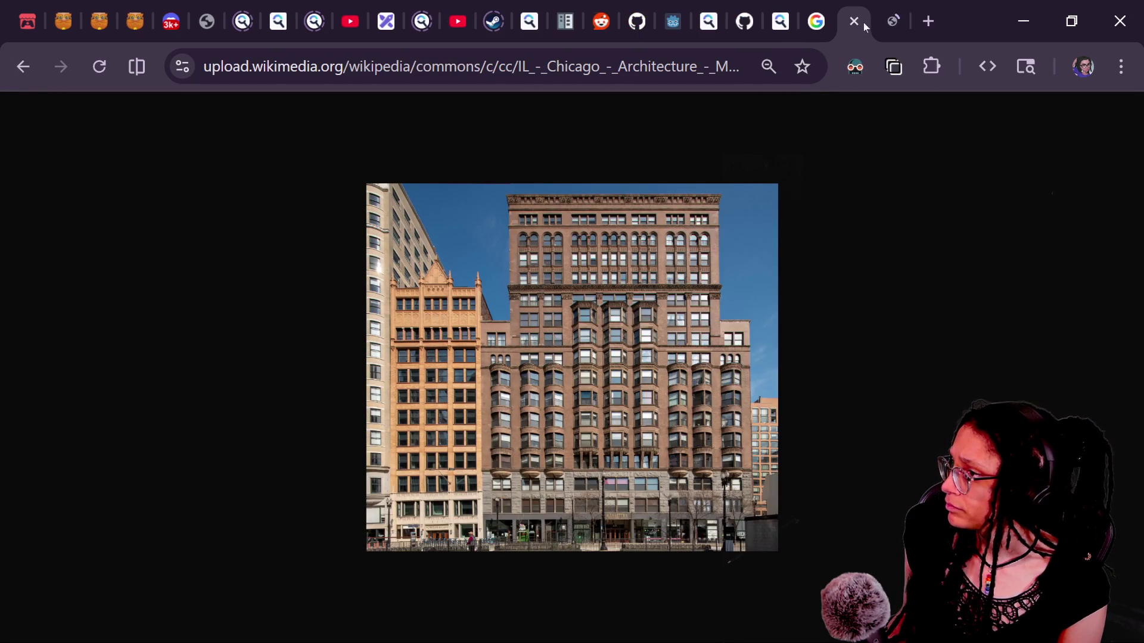
Step: Back in Google Images, open the American National Insurance building photo's Commons page
{"action": "left_click", "coordinate": [858, 23]}
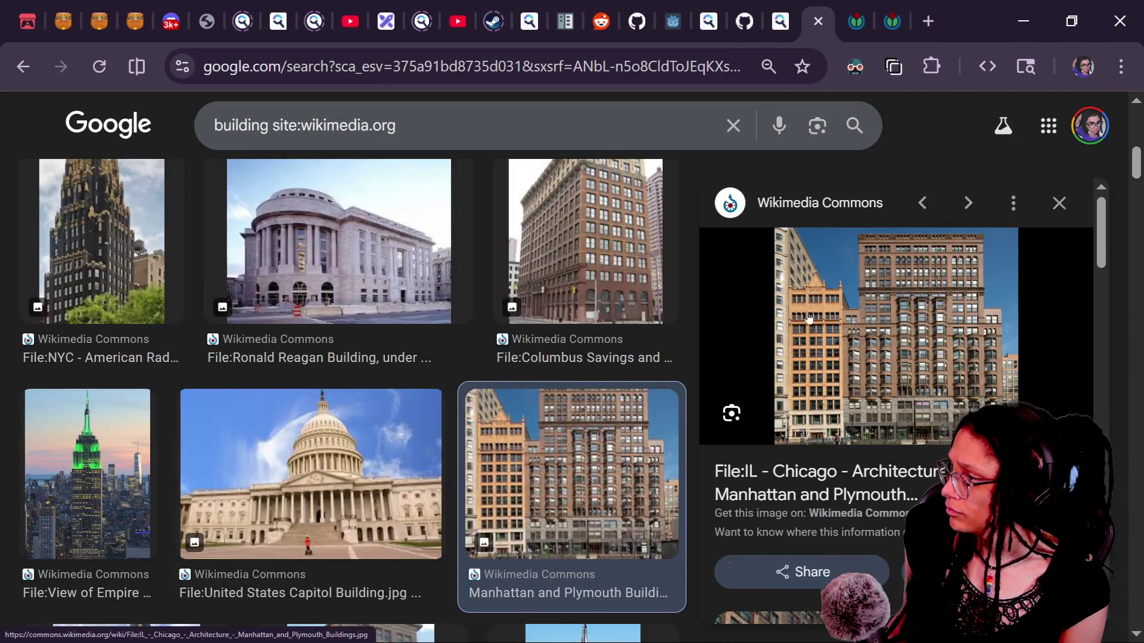
{"action": "scroll", "coordinate": [439, 383], "scroll_direction": "down", "scroll_amount": 3}
{"action": "scroll", "coordinate": [440, 383], "scroll_direction": "down", "scroll_amount": 6}
{"action": "right_click", "coordinate": [439, 381]}
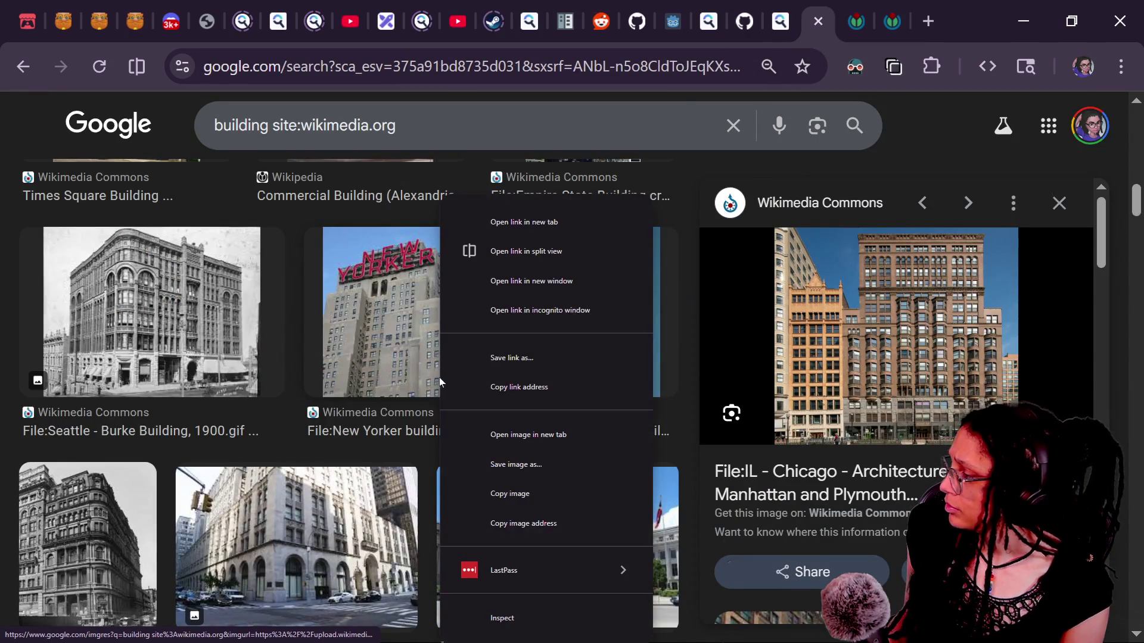
{"action": "left_click", "coordinate": [259, 250]}
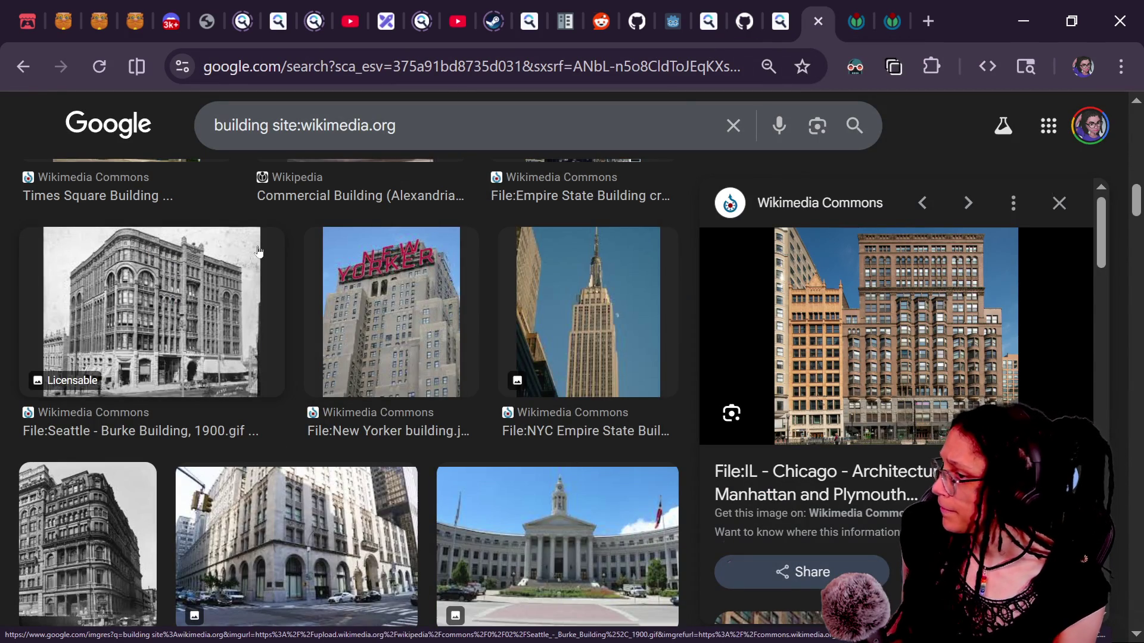
{"action": "left_click_drag", "start_coordinate": [1127, 212], "coordinate": [1126, 257]}
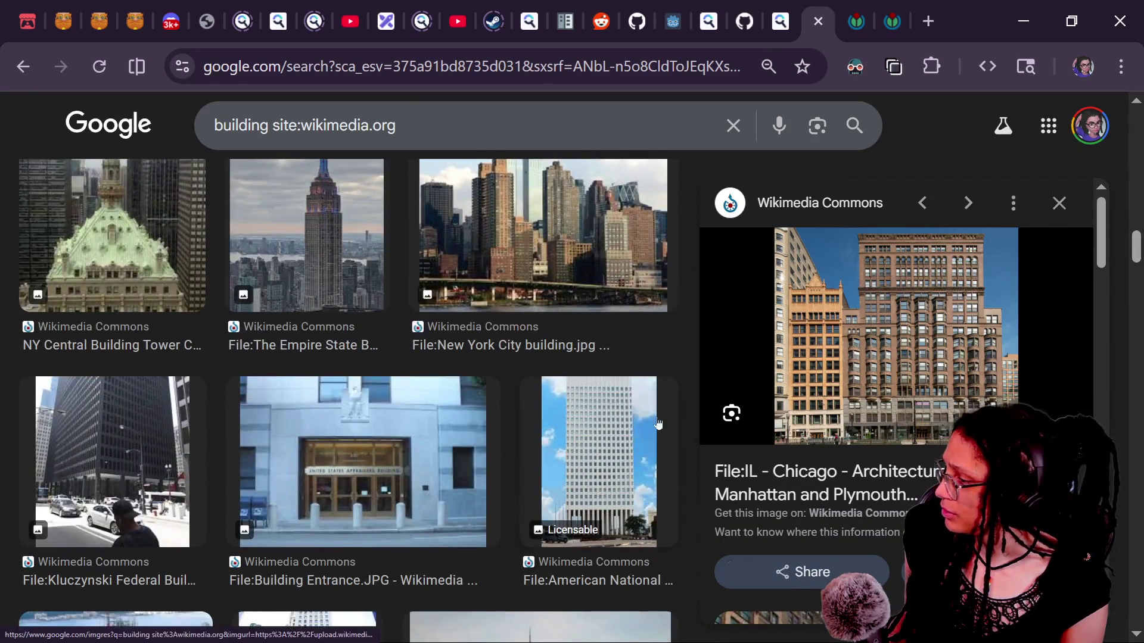
{"action": "left_click", "coordinate": [633, 443]}
{"action": "left_click", "coordinate": [956, 340]}
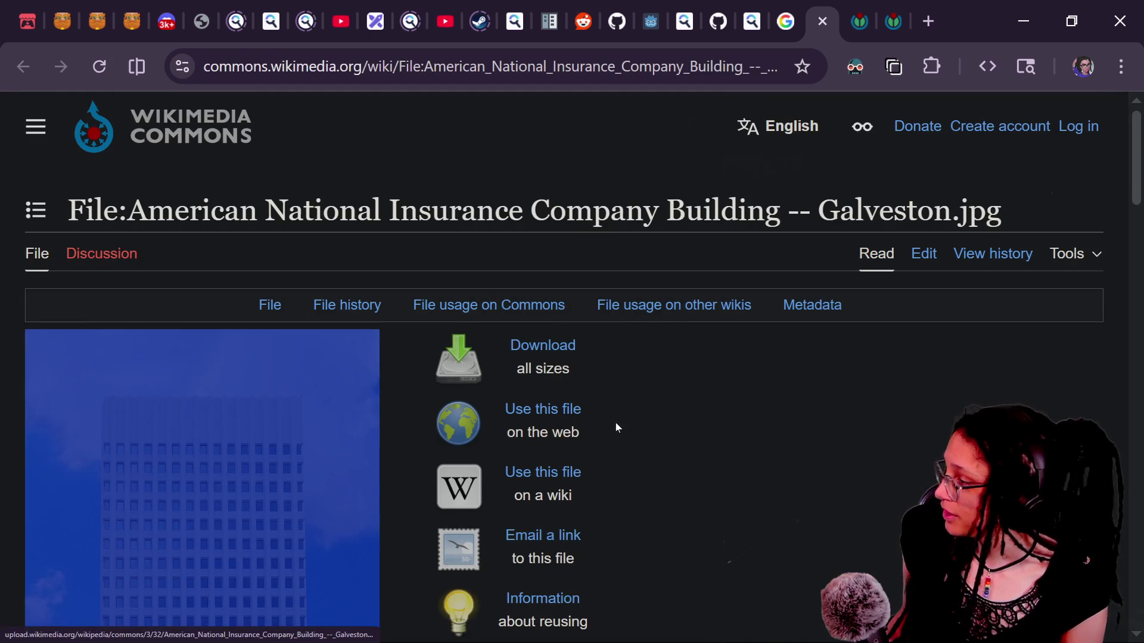
Step: Scroll down the Wikimedia building results with the American National Insurance Company Building preview open
{"action": "scroll", "coordinate": [1107, 156], "scroll_direction": "down", "scroll_amount": 14}
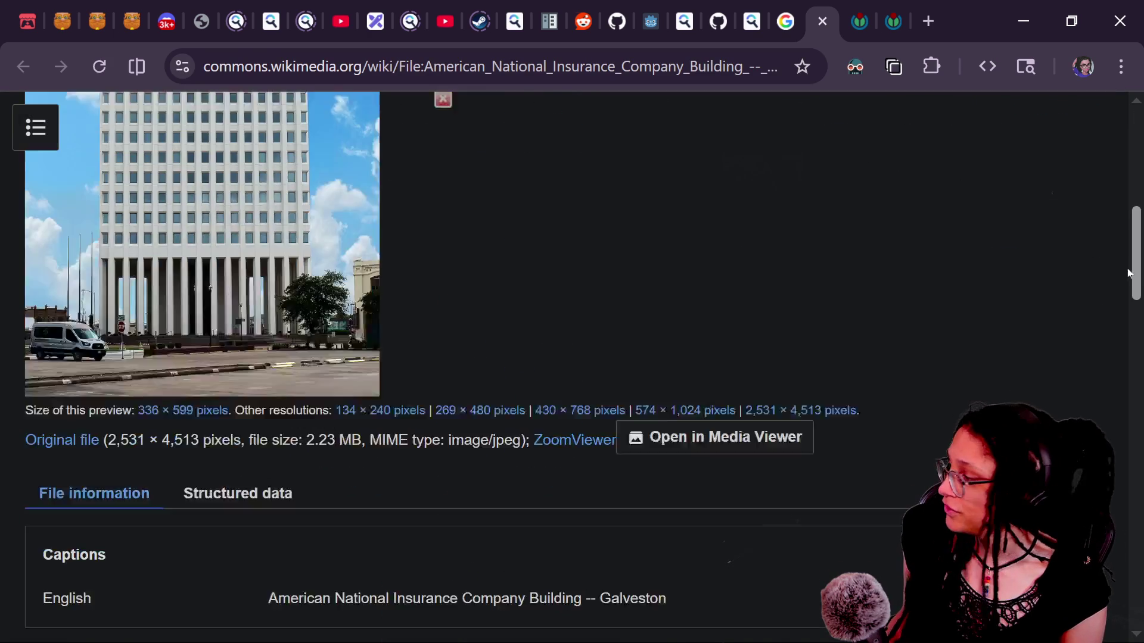
{"action": "scroll", "coordinate": [1124, 323], "scroll_direction": "down", "scroll_amount": 6}
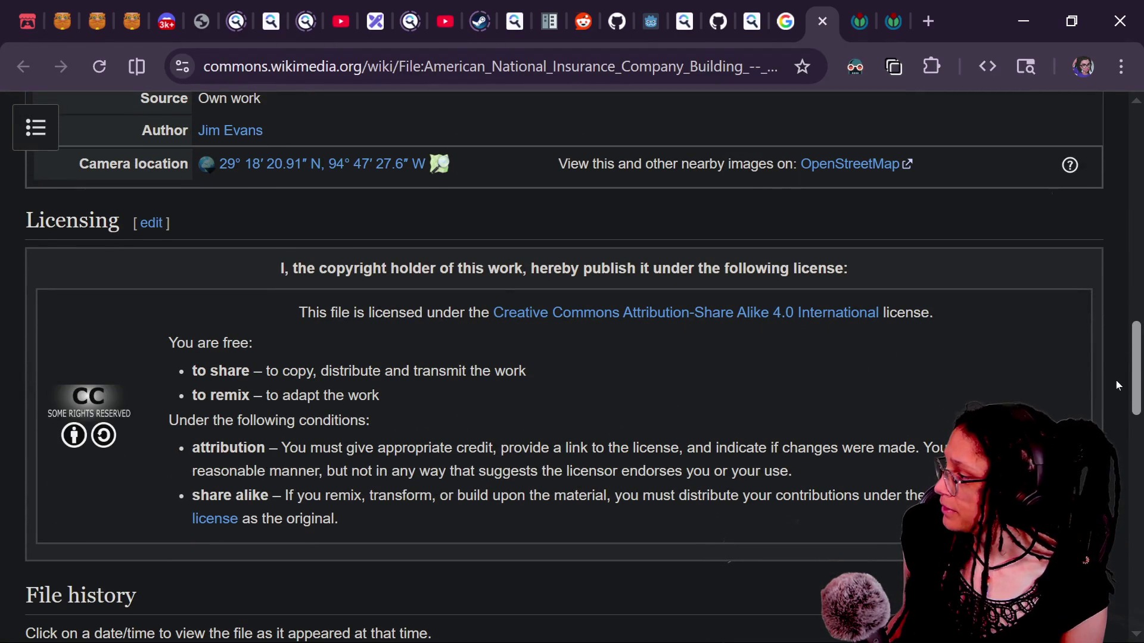
{"action": "scroll", "coordinate": [1118, 384], "scroll_direction": "down", "scroll_amount": 1}
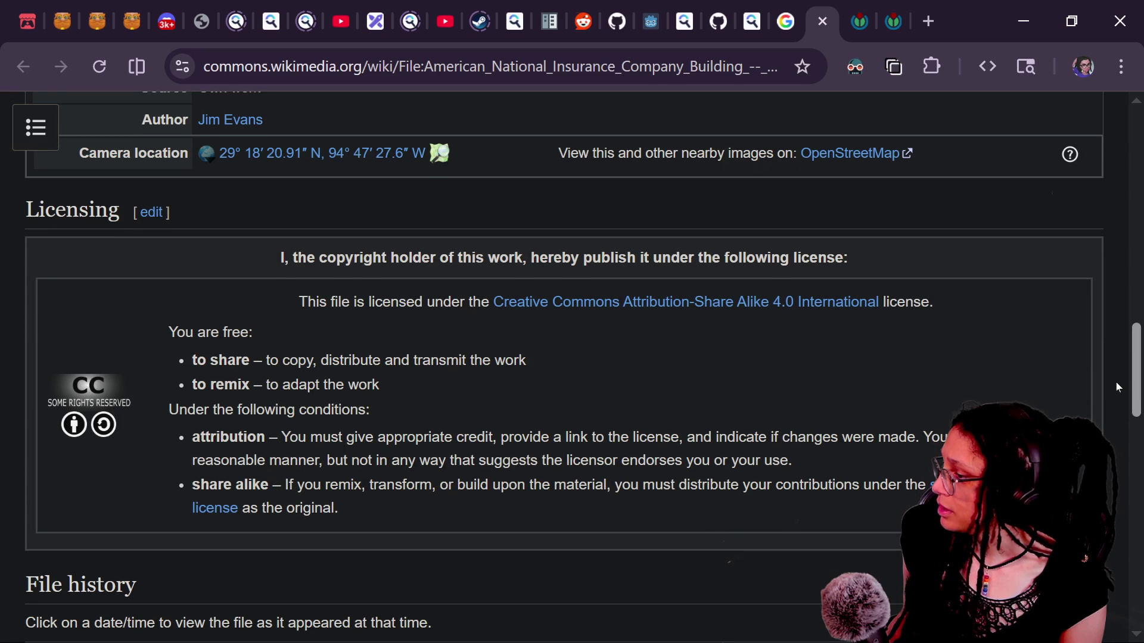
{"action": "left_click_drag", "start_coordinate": [454, 438], "coordinate": [715, 439]}
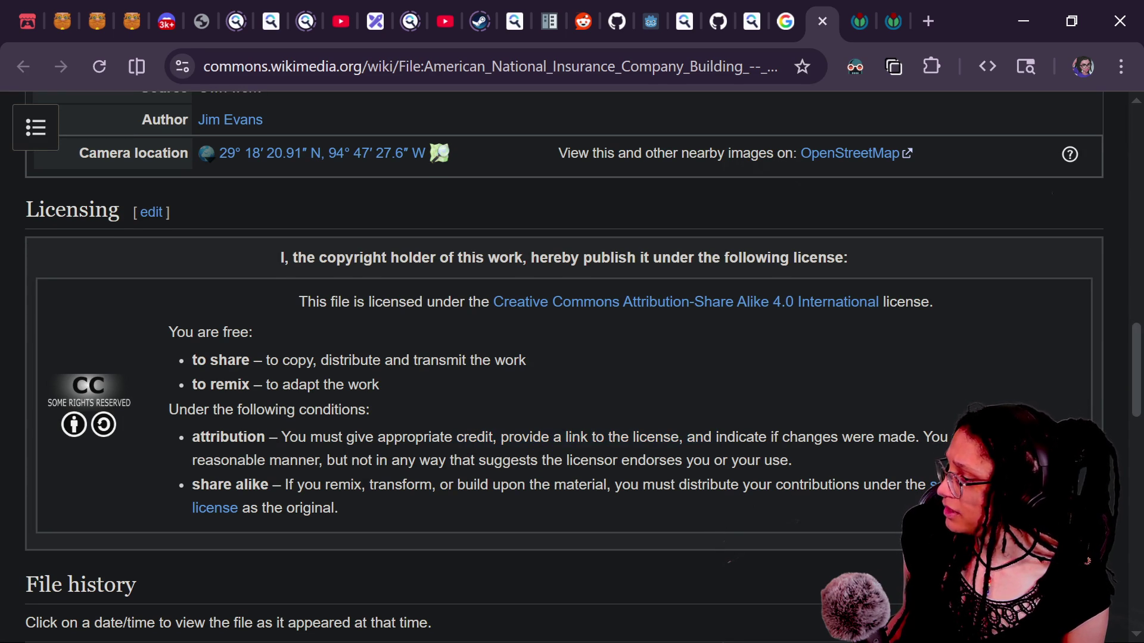
{"action": "left_click_drag", "start_coordinate": [553, 438], "coordinate": [838, 439]}
{"action": "left_click", "coordinate": [838, 439]}
{"action": "scroll", "coordinate": [838, 439], "scroll_direction": "down", "scroll_amount": 3}
{"action": "mouse_move", "coordinate": [632, 354]}
{"action": "left_mouse_down"}
{"action": "mouse_move", "coordinate": [728, 354]}
{"action": "mouse_move", "coordinate": [659, 421]}
{"action": "left_mouse_up"}
{"action": "left_click", "coordinate": [659, 421]}
{"action": "scroll", "coordinate": [659, 420], "scroll_direction": "down", "scroll_amount": 2}
{"action": "scroll", "coordinate": [659, 420], "scroll_direction": "down", "scroll_amount": 3}
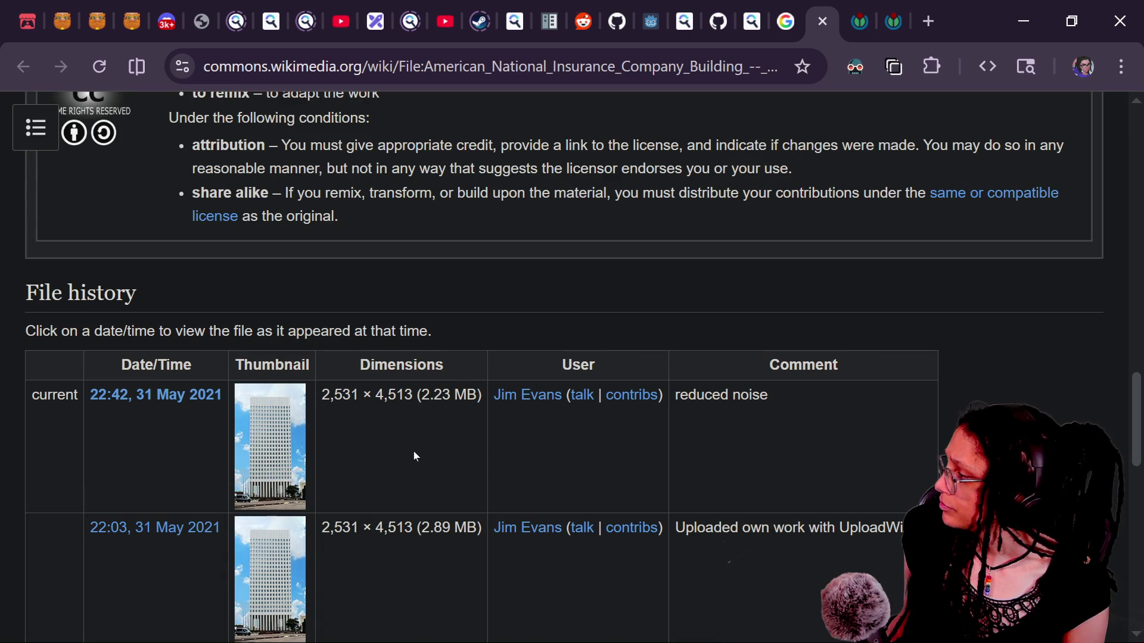
{"action": "scroll", "coordinate": [416, 457], "scroll_direction": "down", "scroll_amount": 5}
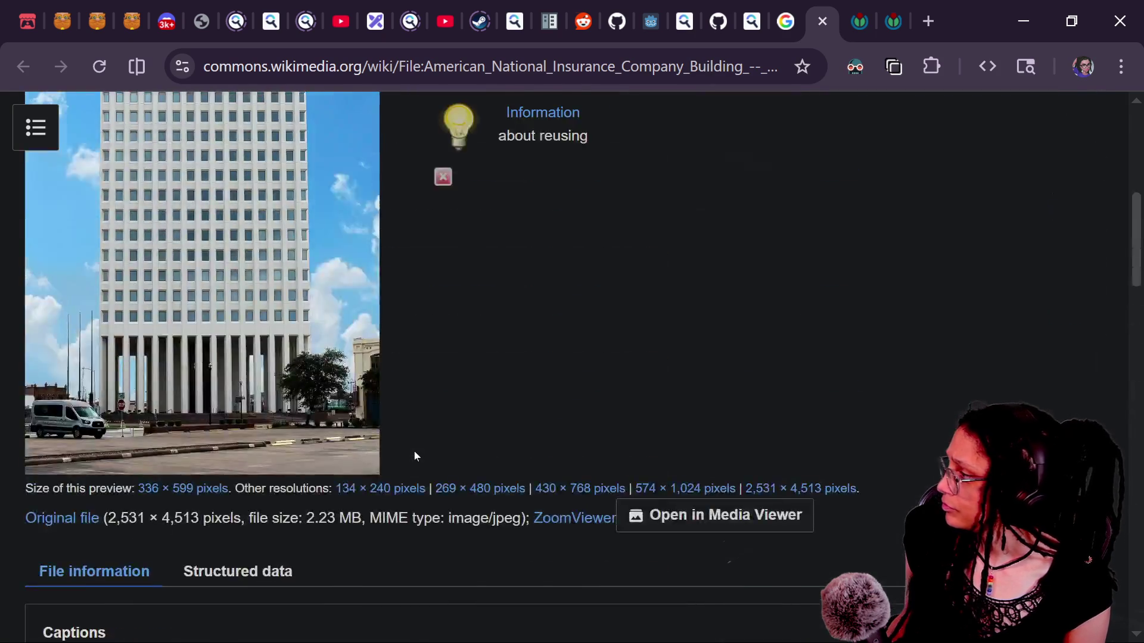
{"action": "scroll", "coordinate": [415, 457], "scroll_direction": "up", "scroll_amount": 2}
Step: View the previewed photo's full-size original, then keep scrolling the building results
{"action": "left_click", "coordinate": [269, 371]}
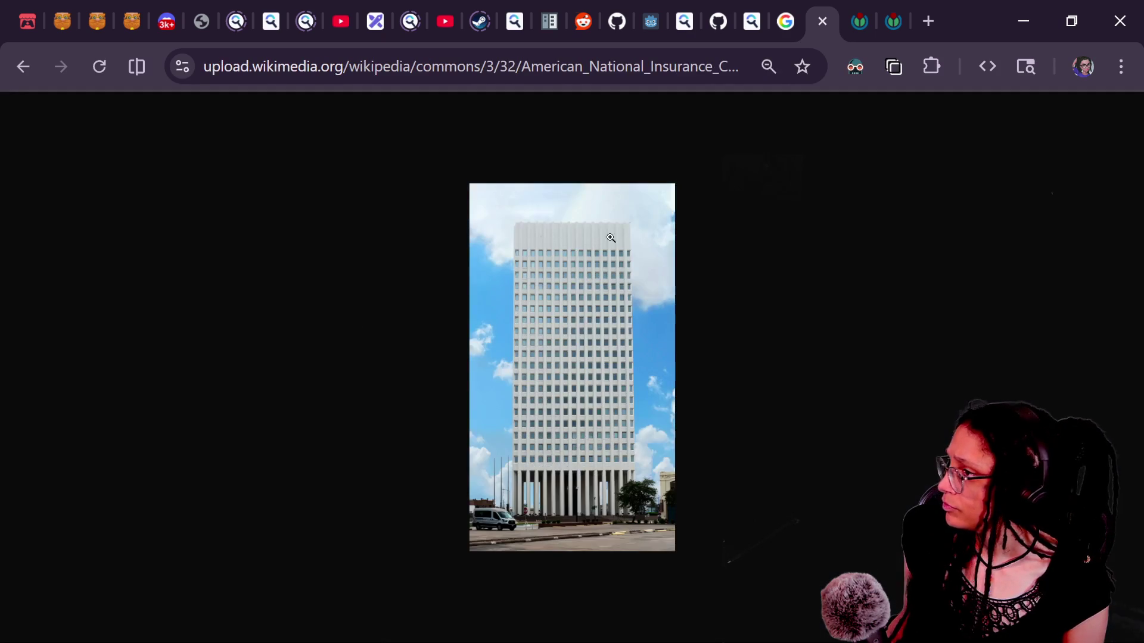
{"action": "left_click", "coordinate": [822, 21]}
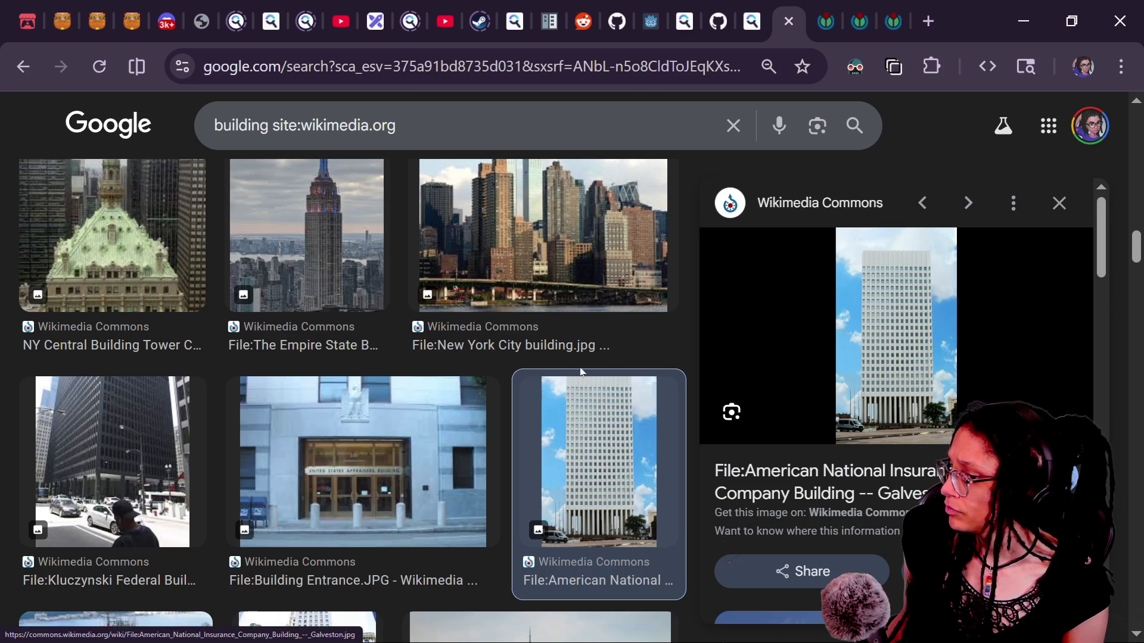
{"action": "scroll", "coordinate": [581, 374], "scroll_direction": "down", "scroll_amount": 3}
{"action": "scroll", "coordinate": [581, 373], "scroll_direction": "down", "scroll_amount": 5}
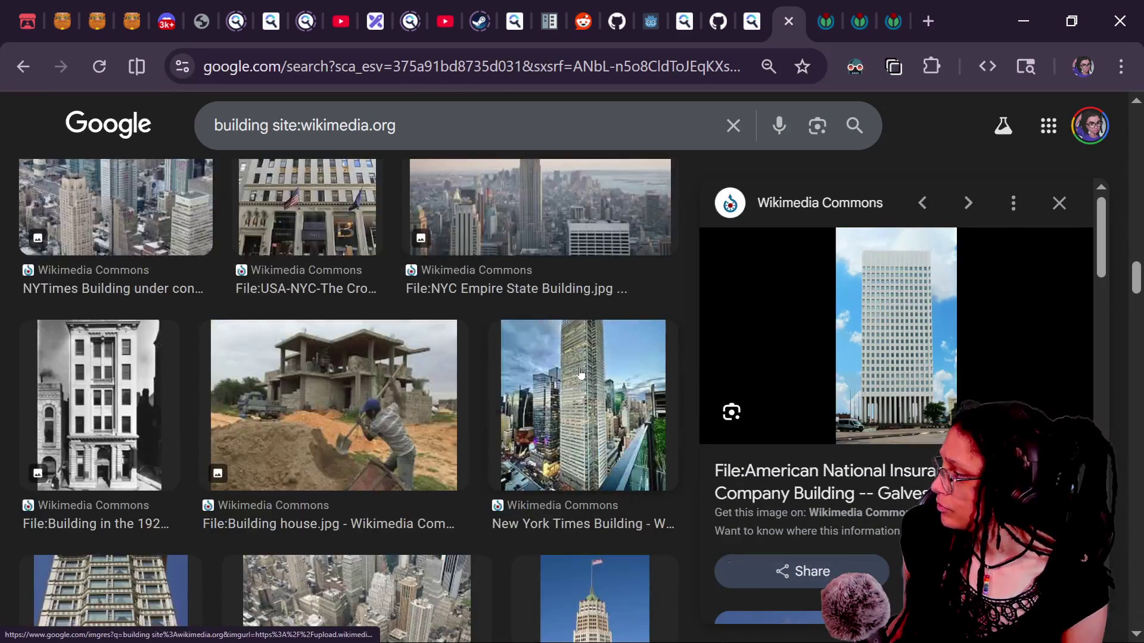
{"action": "scroll", "coordinate": [152, 447], "scroll_direction": "down", "scroll_amount": 2}
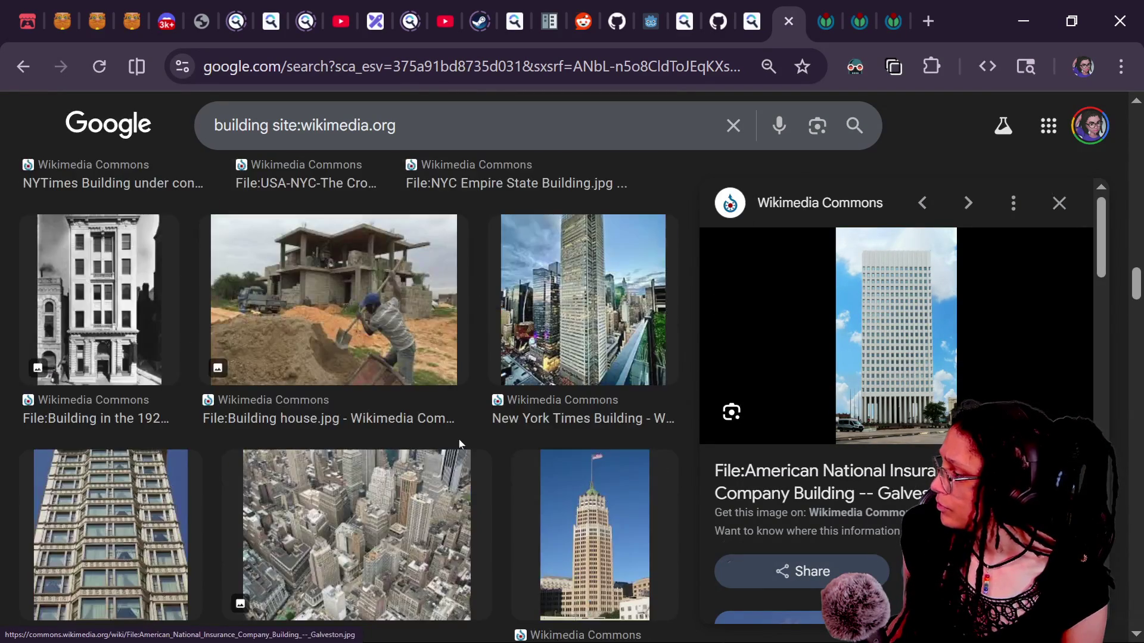
Step: Scroll well down the building results and preview the Louisiana State Capitol Building photo
{"action": "scroll", "coordinate": [459, 439], "scroll_direction": "down", "scroll_amount": 8}
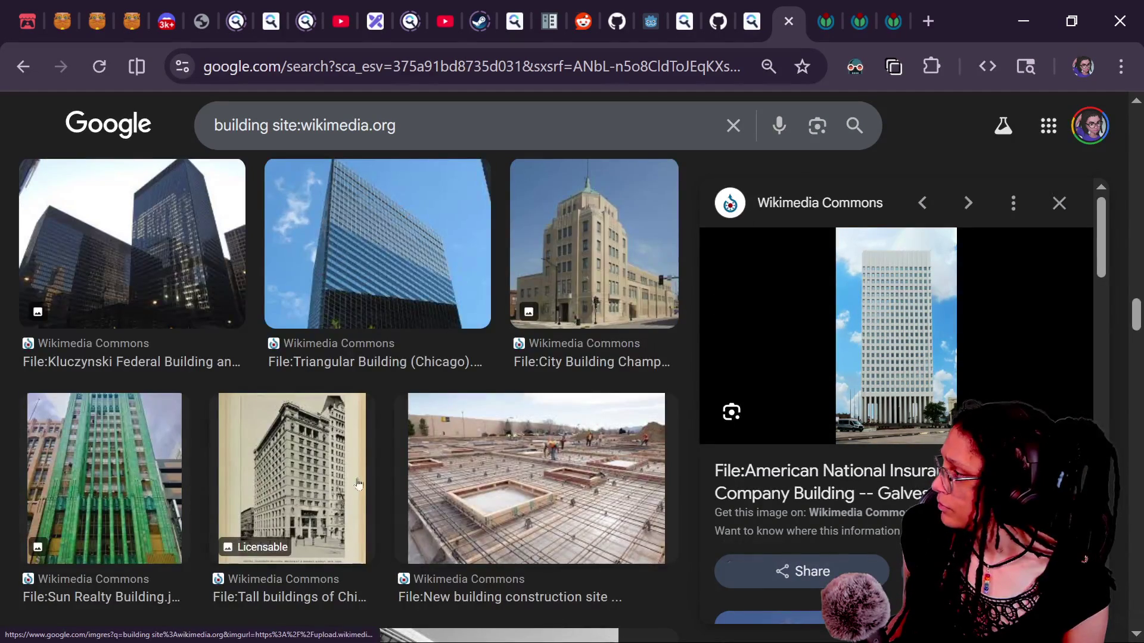
{"action": "scroll", "coordinate": [512, 441], "scroll_direction": "down", "scroll_amount": 16}
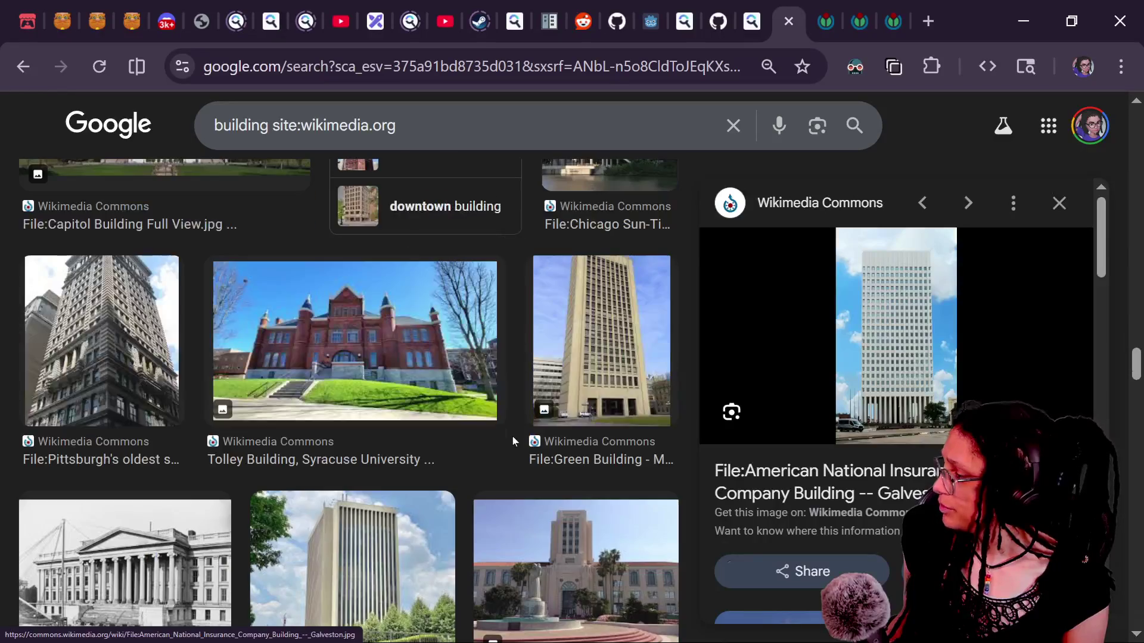
{"action": "scroll", "coordinate": [513, 438], "scroll_direction": "down", "scroll_amount": 9}
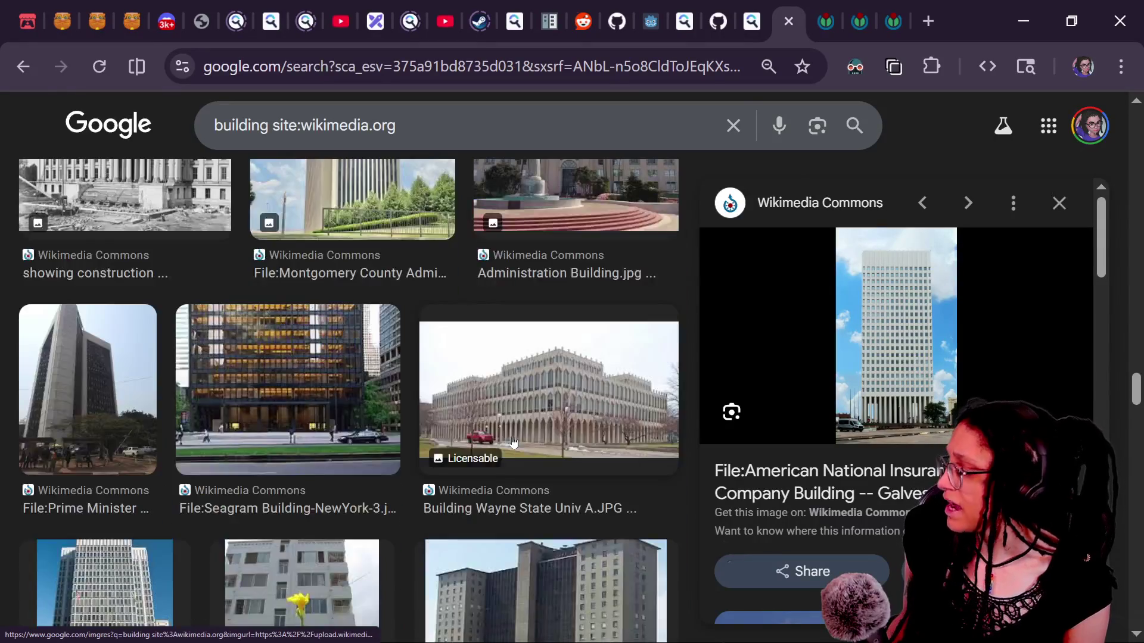
{"action": "scroll", "coordinate": [512, 441], "scroll_direction": "down", "scroll_amount": 4}
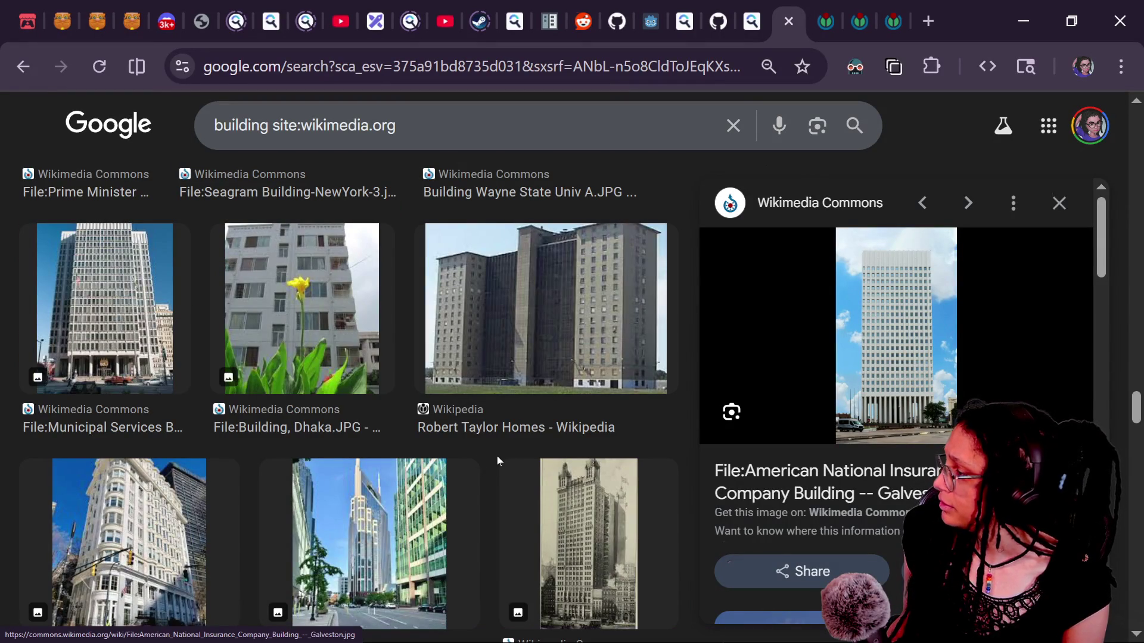
{"action": "scroll", "coordinate": [497, 456], "scroll_direction": "down", "scroll_amount": 10}
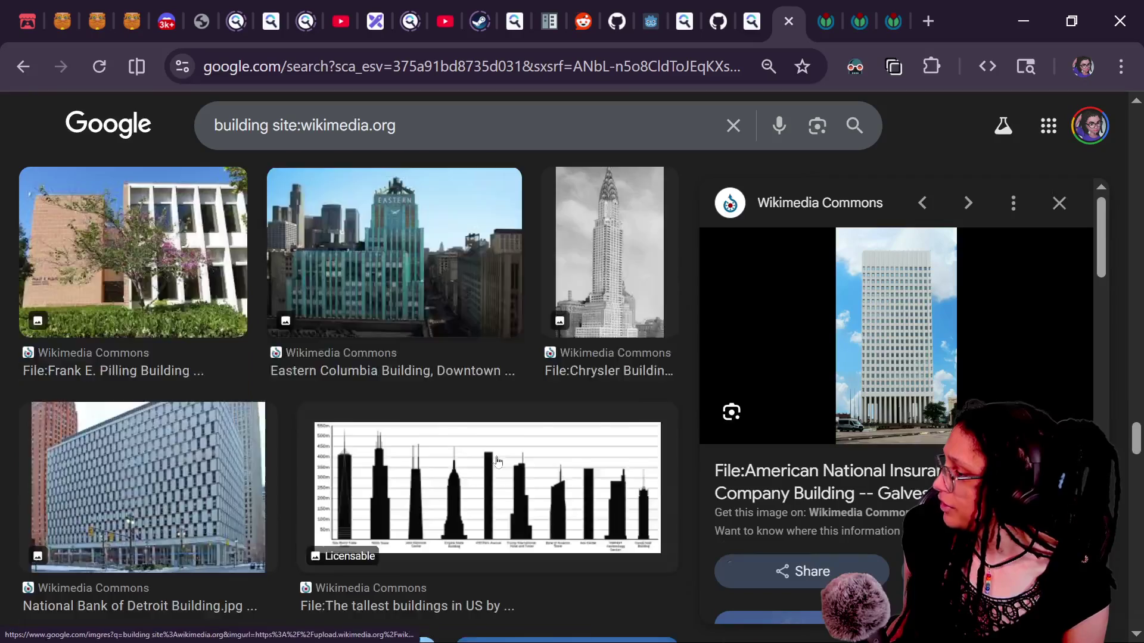
{"action": "scroll", "coordinate": [497, 460], "scroll_direction": "down", "scroll_amount": 3}
{"action": "scroll", "coordinate": [498, 462], "scroll_direction": "down", "scroll_amount": 10}
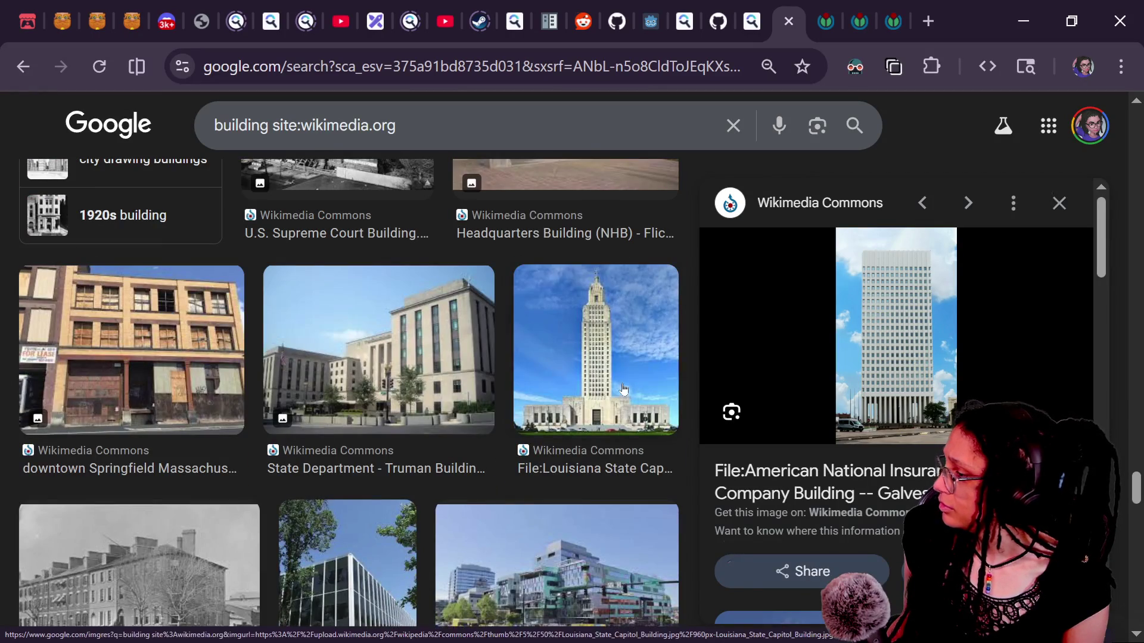
{"action": "left_click", "coordinate": [623, 389]}
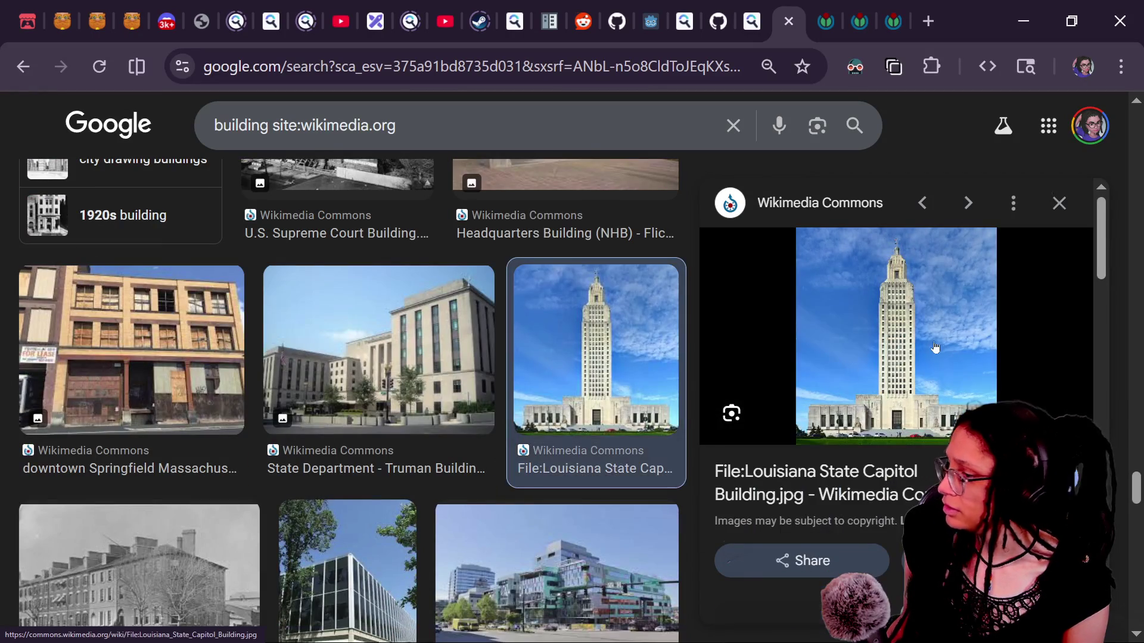
Step: Open the Louisiana State Capitol photo's Wikimedia Commons page in a new tab, then return to Google
{"action": "left_click", "coordinate": [910, 374]}
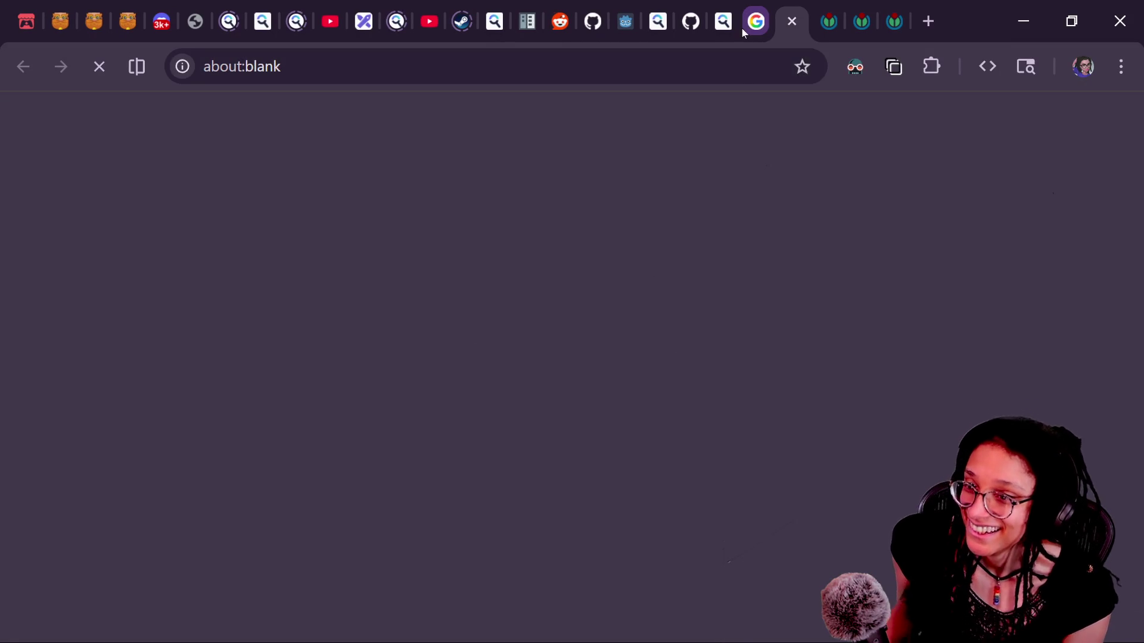
{"action": "left_click", "coordinate": [764, 13]}
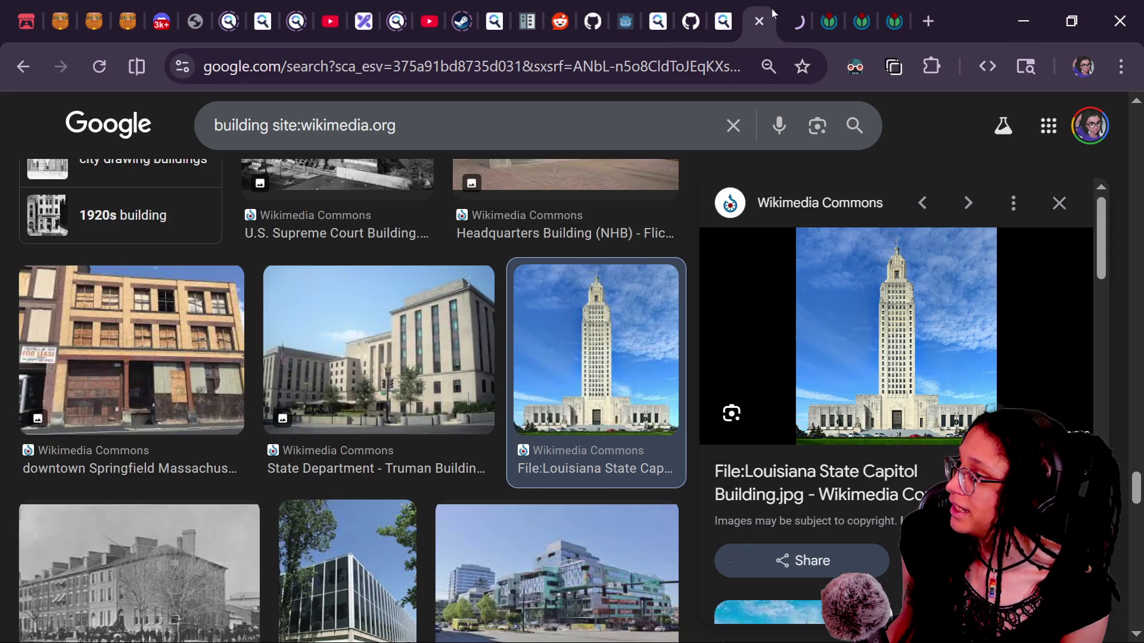
{"action": "left_click", "coordinate": [795, 21]}
{"action": "left_click", "coordinate": [757, 22]}
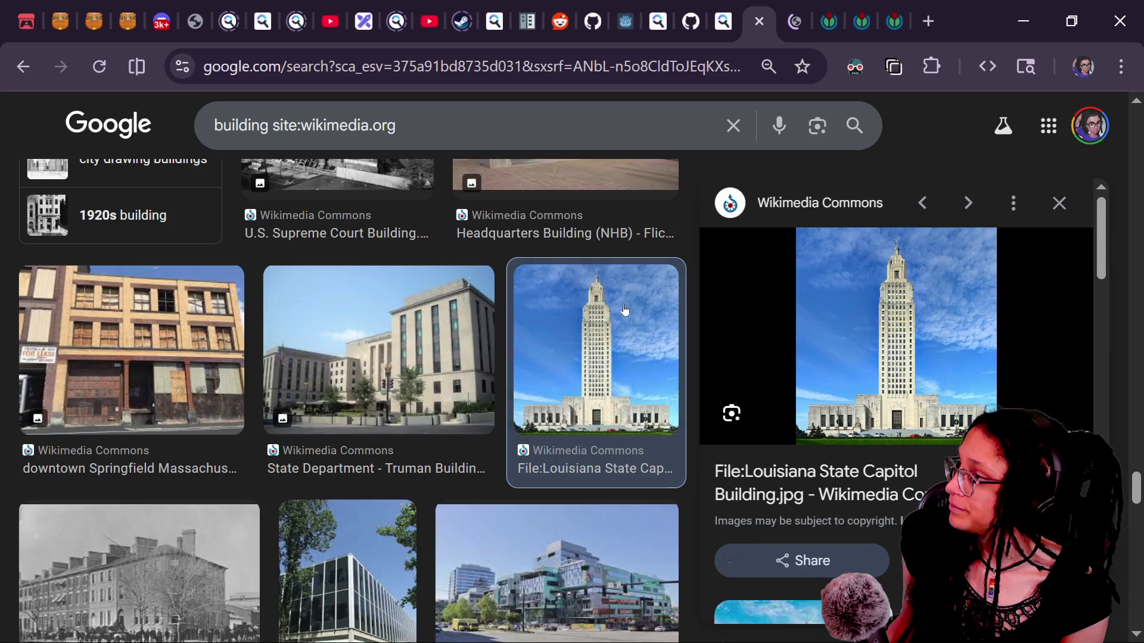
Step: Scroll further through the Wikimedia building results, past Denver capitol.jpg
{"action": "scroll", "coordinate": [566, 459], "scroll_direction": "down", "scroll_amount": 14}
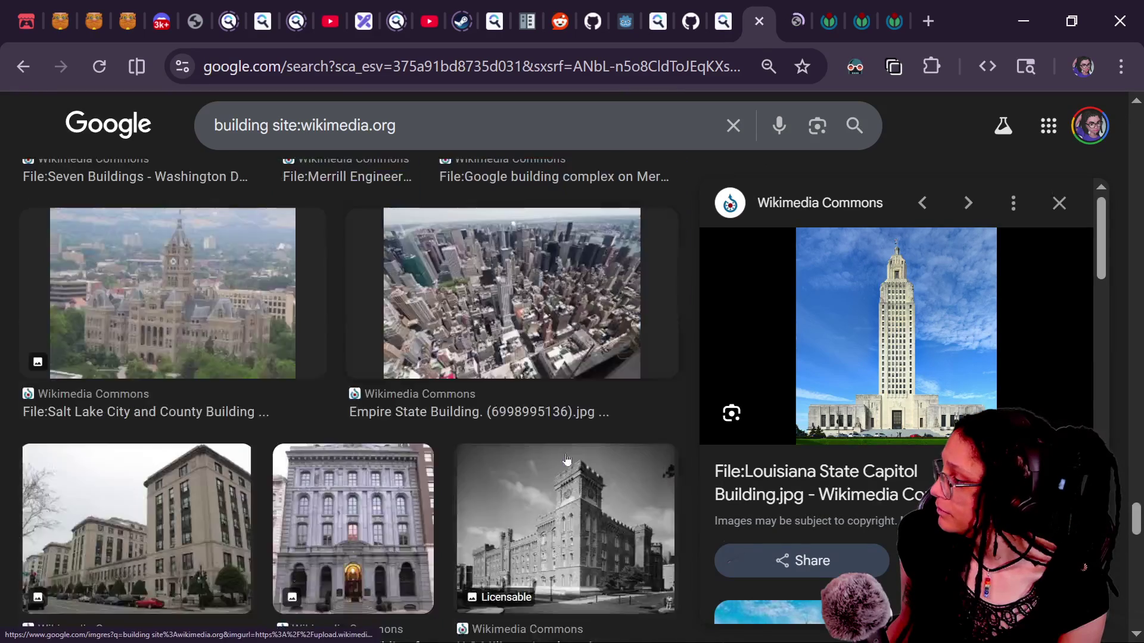
{"action": "scroll", "coordinate": [566, 459], "scroll_direction": "down", "scroll_amount": 14}
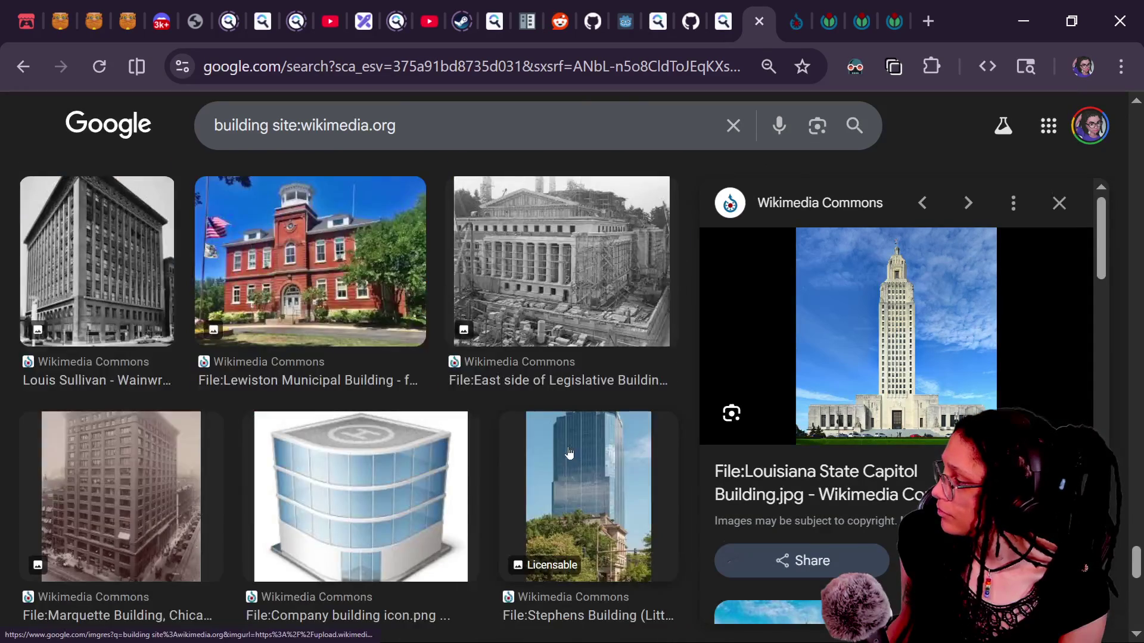
{"action": "scroll", "coordinate": [569, 453], "scroll_direction": "down", "scroll_amount": 3}
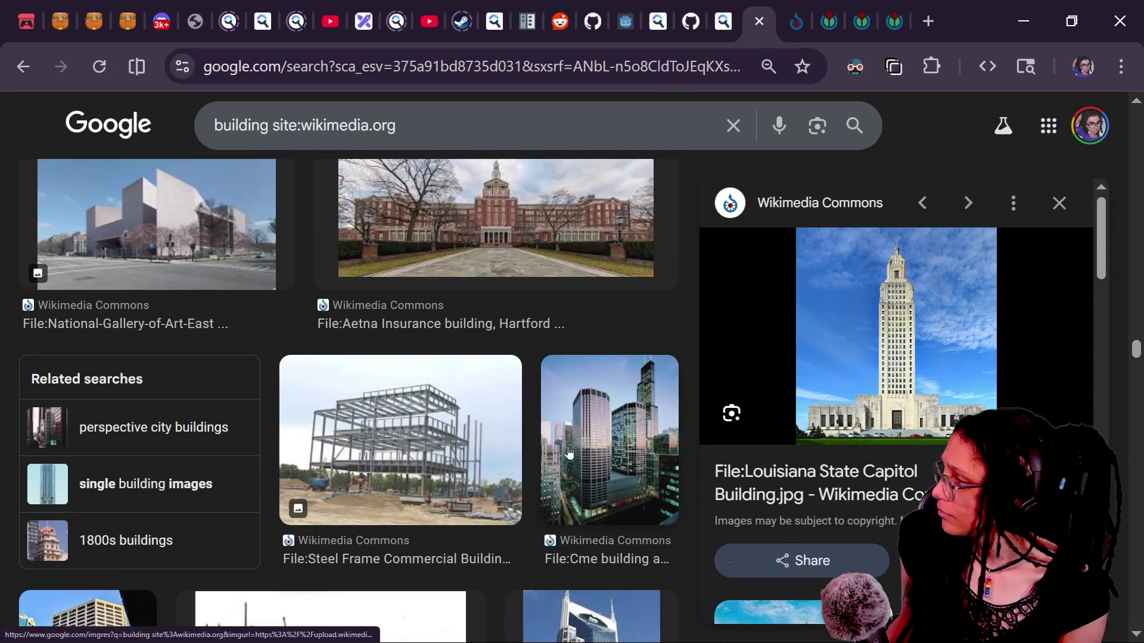
{"action": "scroll", "coordinate": [569, 453], "scroll_direction": "down", "scroll_amount": 9}
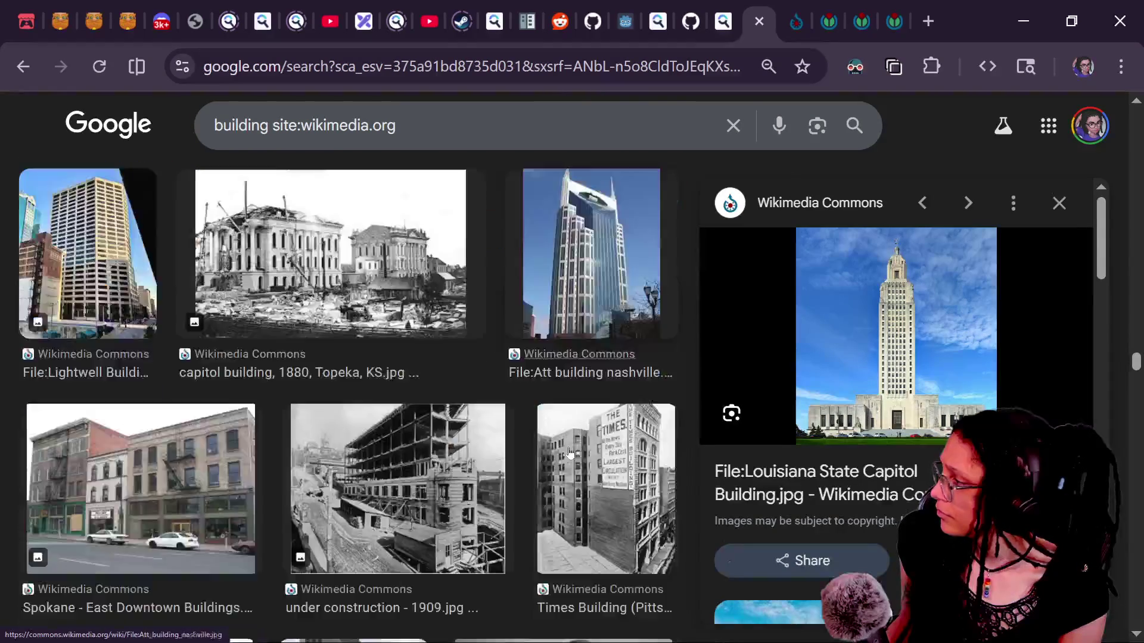
{"action": "scroll", "coordinate": [568, 452], "scroll_direction": "down", "scroll_amount": 12}
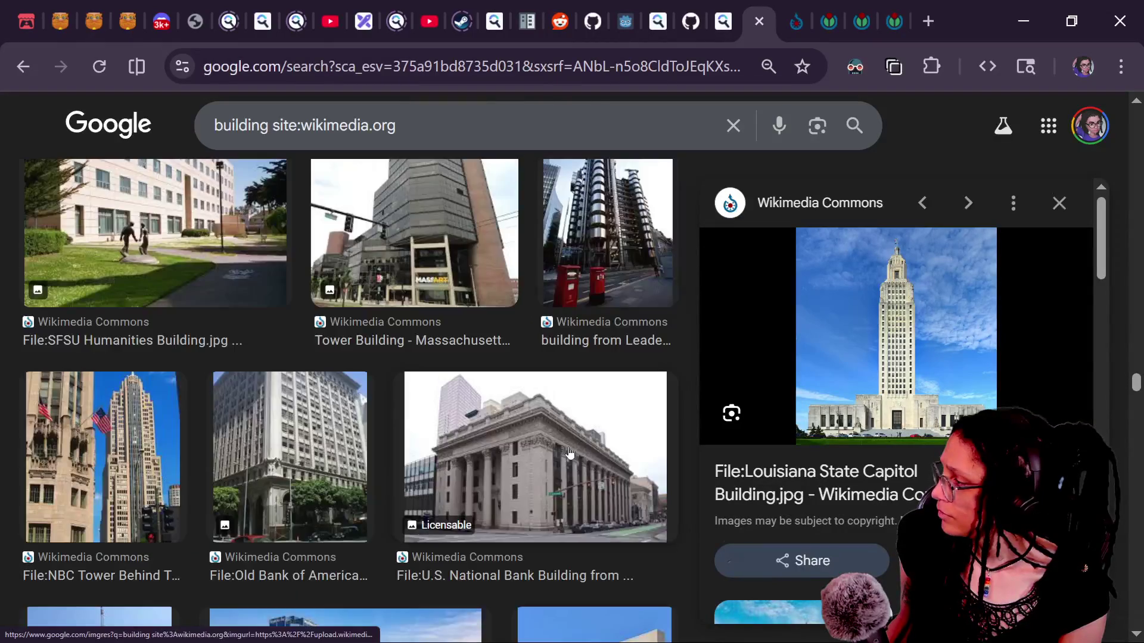
{"action": "scroll", "coordinate": [568, 453], "scroll_direction": "down", "scroll_amount": 10}
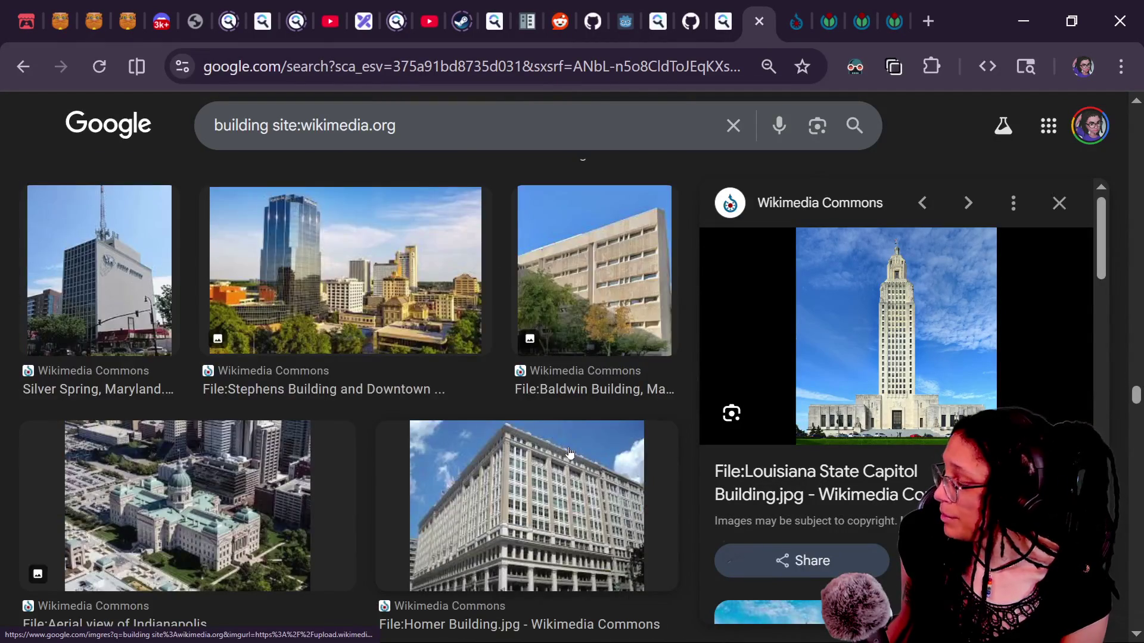
{"action": "scroll", "coordinate": [555, 402], "scroll_direction": "down", "scroll_amount": 4}
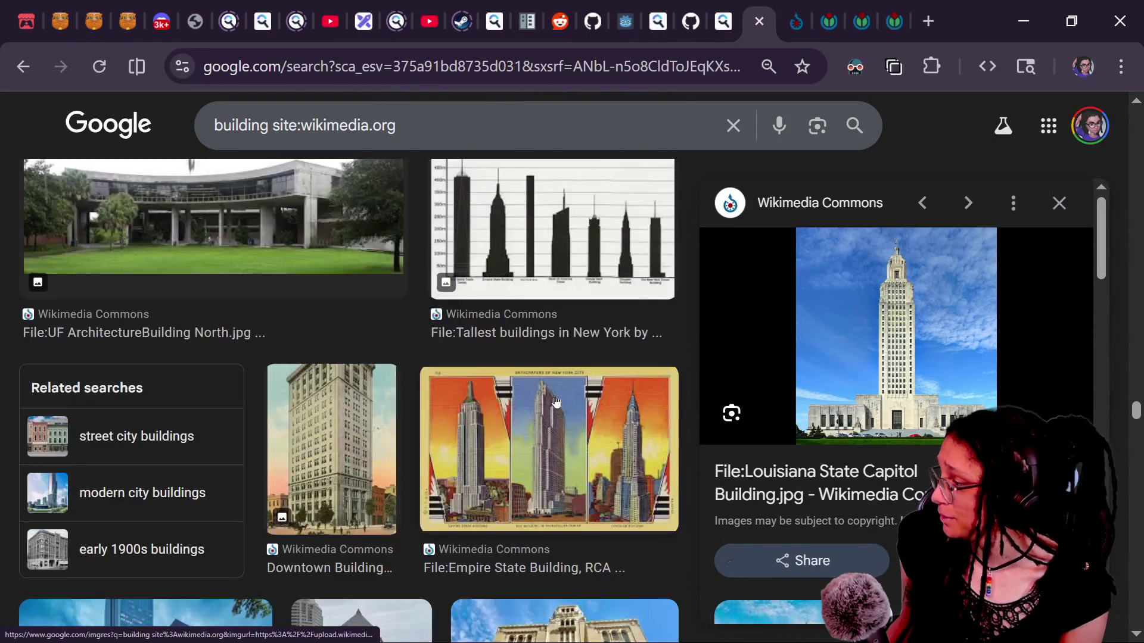
{"action": "scroll", "coordinate": [556, 402], "scroll_direction": "down", "scroll_amount": 4}
{"action": "scroll", "coordinate": [556, 402], "scroll_direction": "down", "scroll_amount": 2}
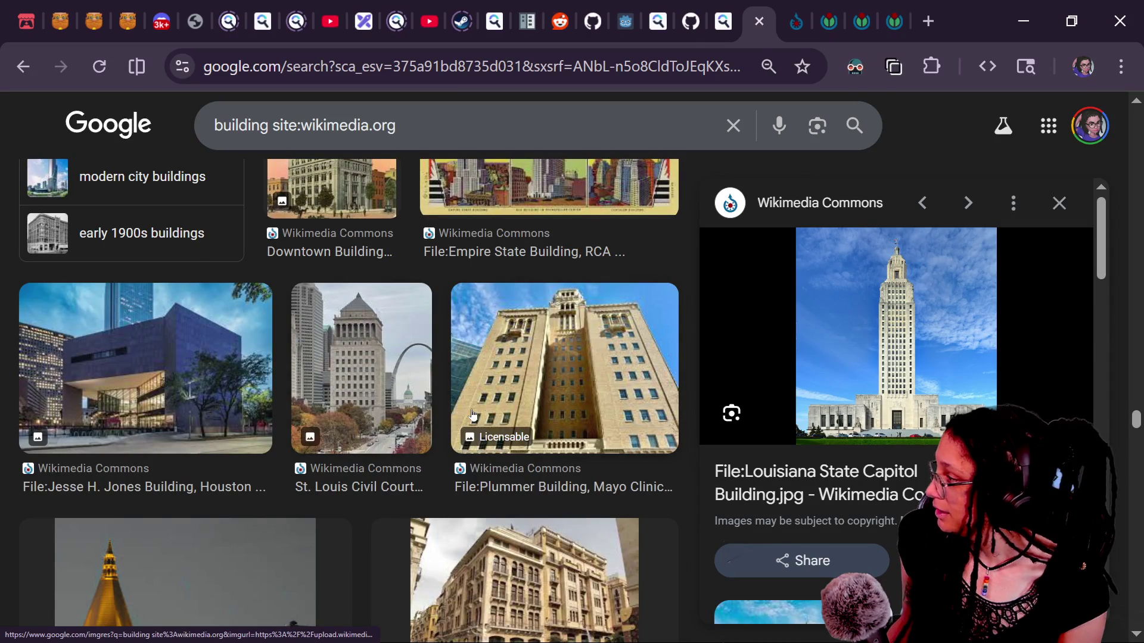
{"action": "scroll", "coordinate": [473, 412], "scroll_direction": "down", "scroll_amount": 8}
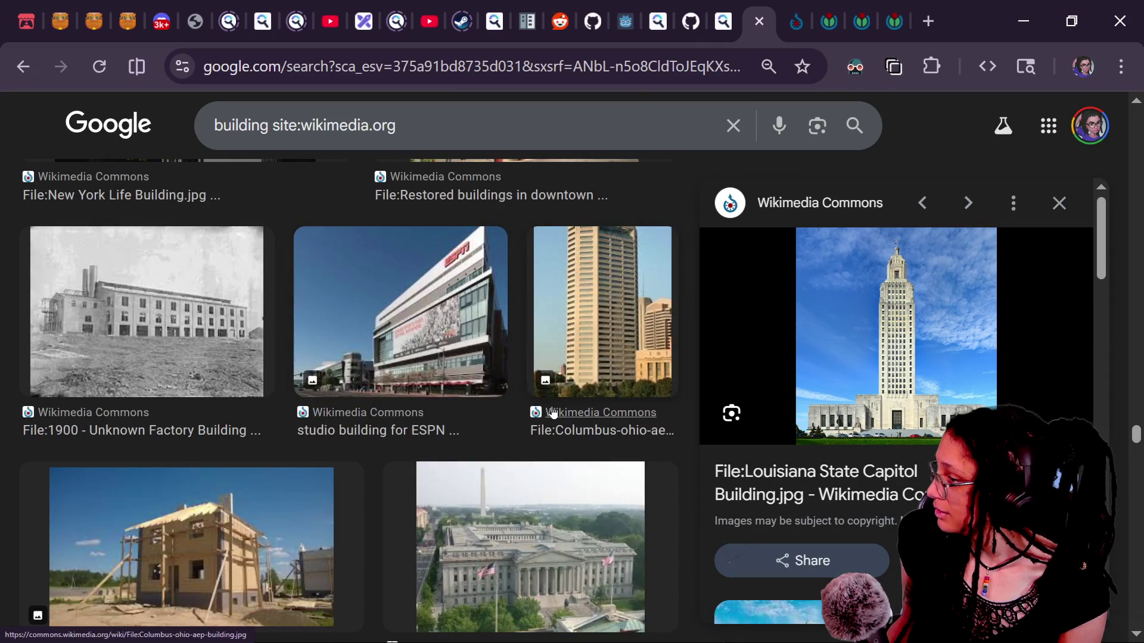
{"action": "scroll", "coordinate": [554, 411], "scroll_direction": "down", "scroll_amount": 10}
{"action": "scroll", "coordinate": [553, 411], "scroll_direction": "down", "scroll_amount": 10}
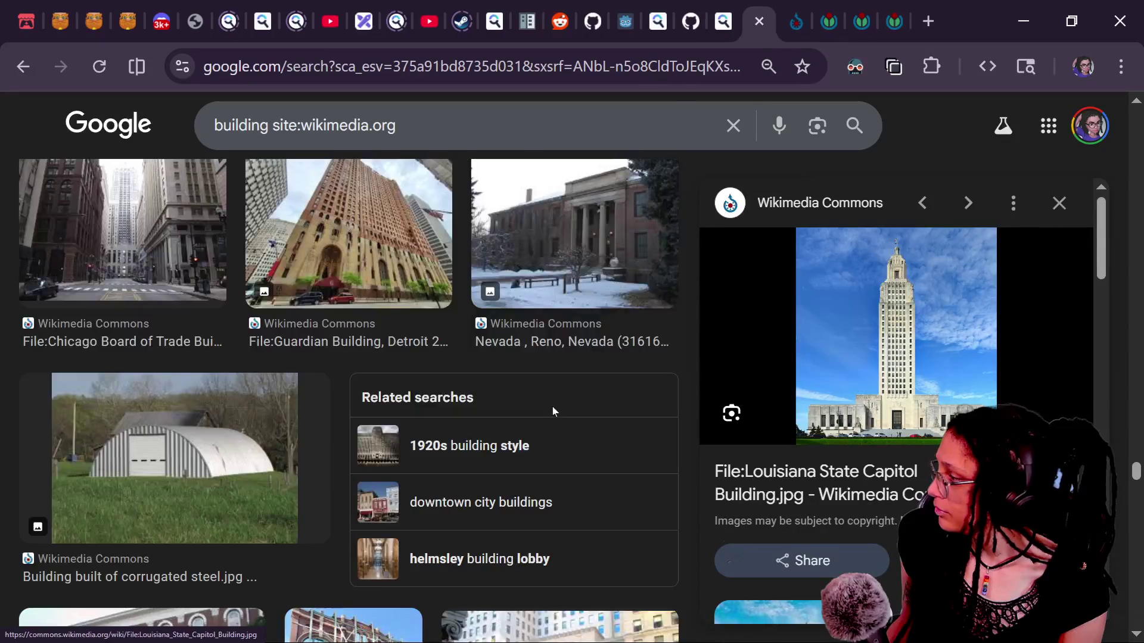
{"action": "scroll", "coordinate": [553, 411], "scroll_direction": "down", "scroll_amount": 12}
{"action": "scroll", "coordinate": [553, 411], "scroll_direction": "down", "scroll_amount": 11}
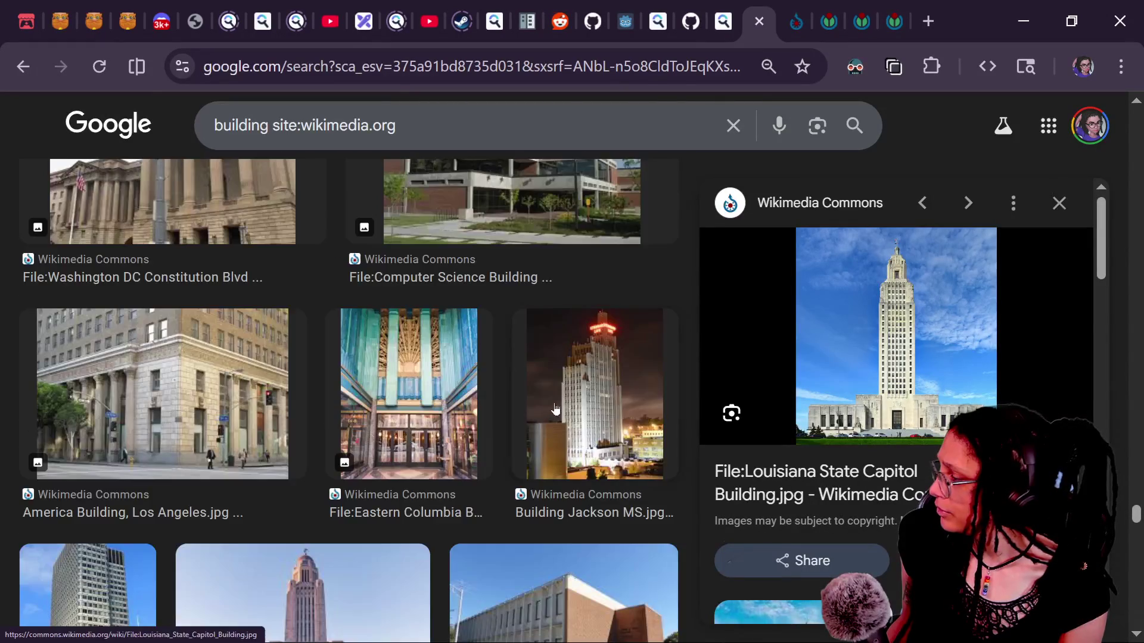
{"action": "scroll", "coordinate": [553, 411], "scroll_direction": "down", "scroll_amount": 5}
{"action": "scroll", "coordinate": [556, 408], "scroll_direction": "down", "scroll_amount": 9}
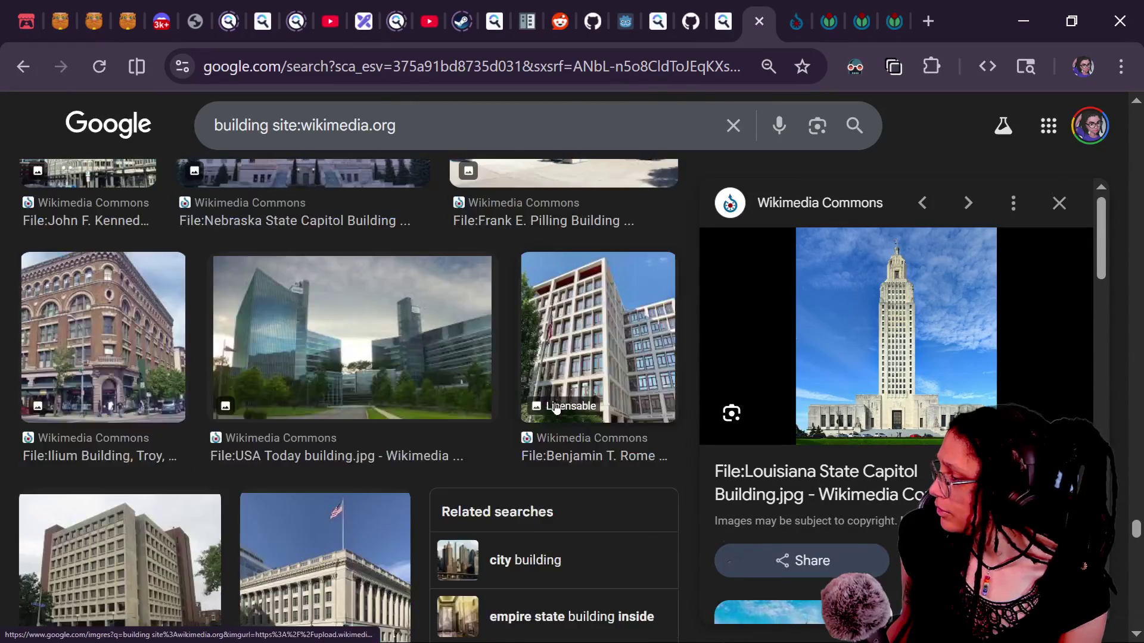
{"action": "scroll", "coordinate": [556, 408], "scroll_direction": "down", "scroll_amount": 7}
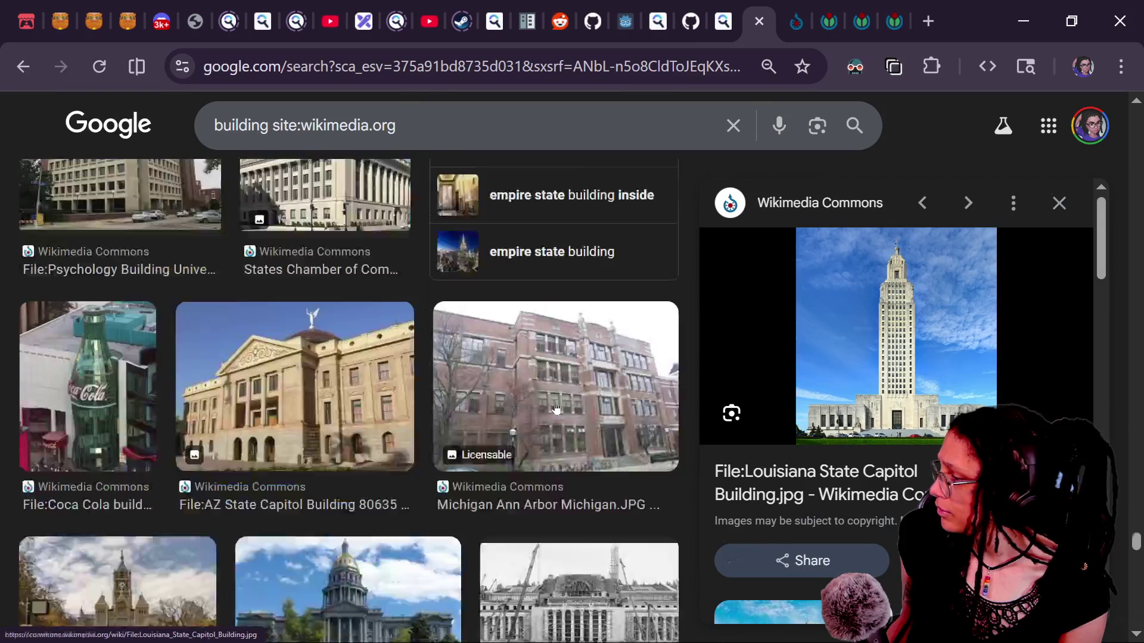
{"action": "scroll", "coordinate": [556, 409], "scroll_direction": "down", "scroll_amount": 3}
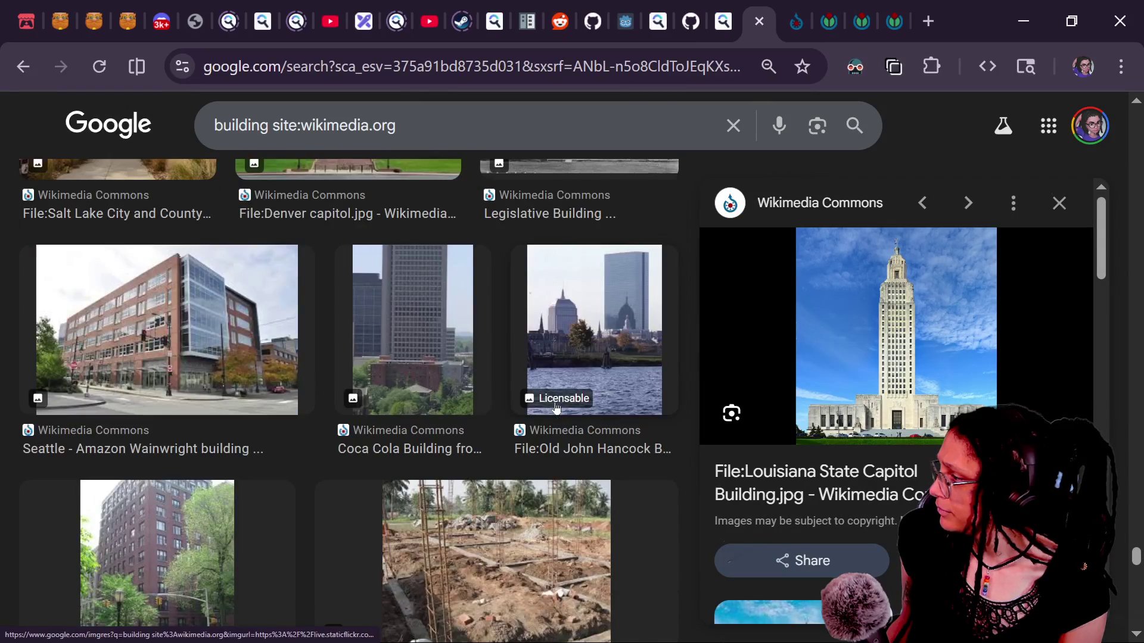
{"action": "scroll", "coordinate": [556, 409], "scroll_direction": "down", "scroll_amount": 1}
{"action": "left_click", "coordinate": [409, 295]}
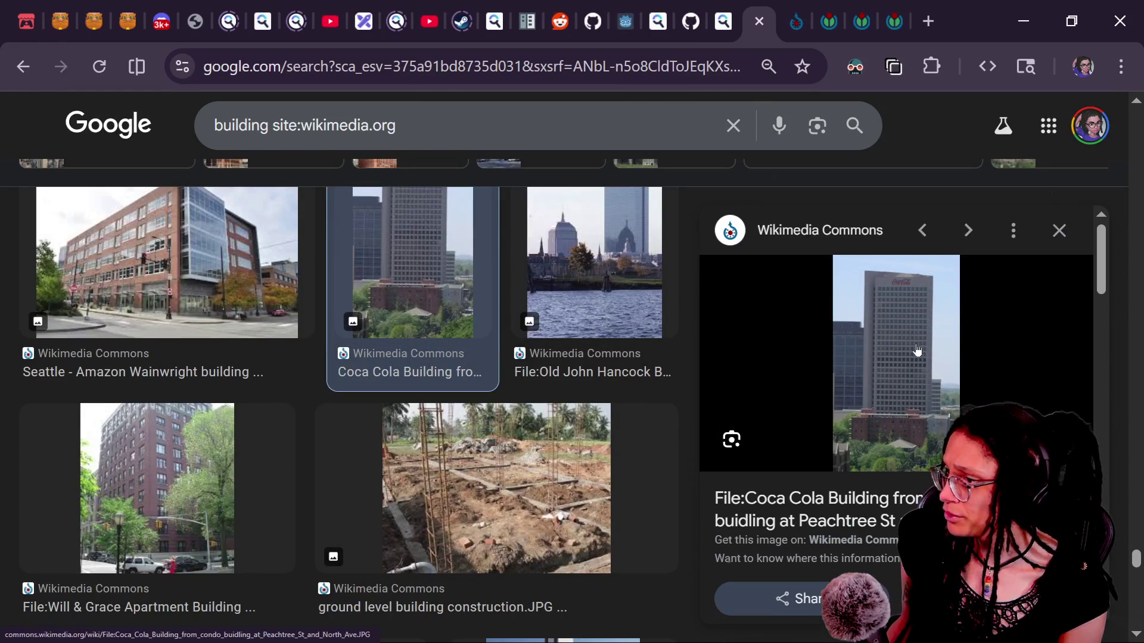
{"action": "left_click", "coordinate": [943, 334]}
{"action": "left_click", "coordinate": [728, 22]}
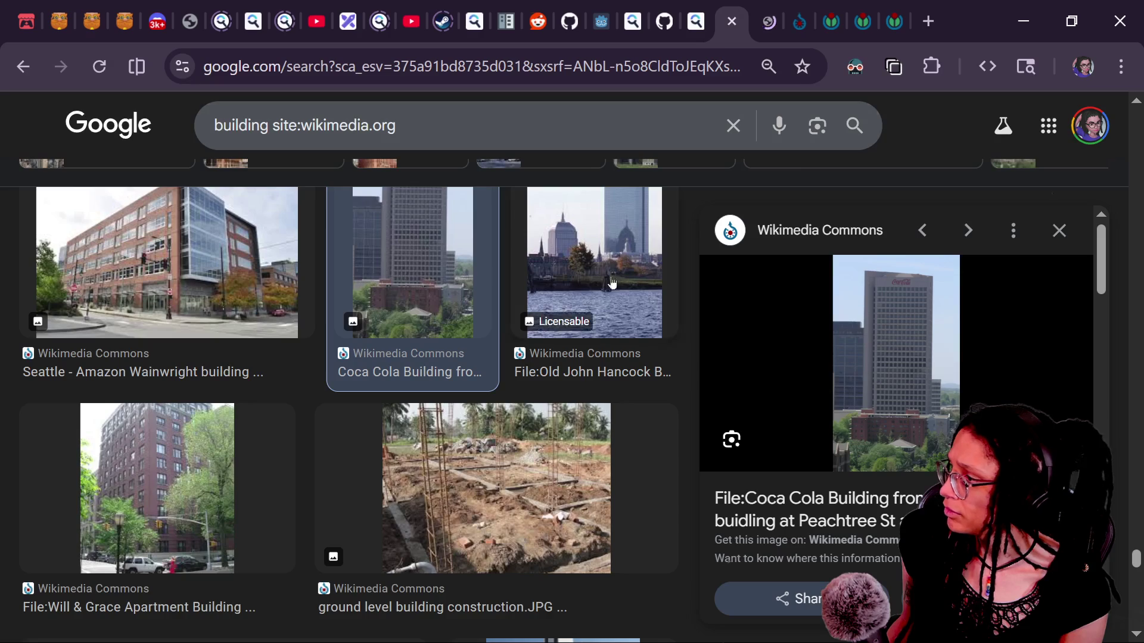
{"action": "scroll", "coordinate": [429, 375], "scroll_direction": "up", "scroll_amount": 3}
{"action": "scroll", "coordinate": [429, 376], "scroll_direction": "down", "scroll_amount": 10}
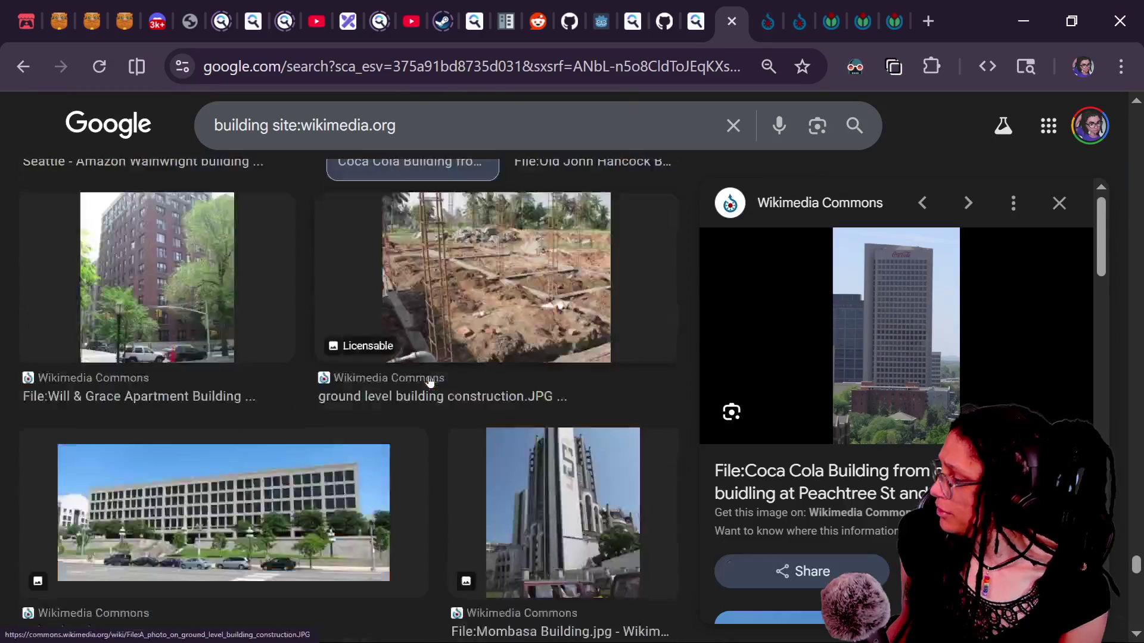
{"action": "scroll", "coordinate": [429, 377], "scroll_direction": "down", "scroll_amount": 5}
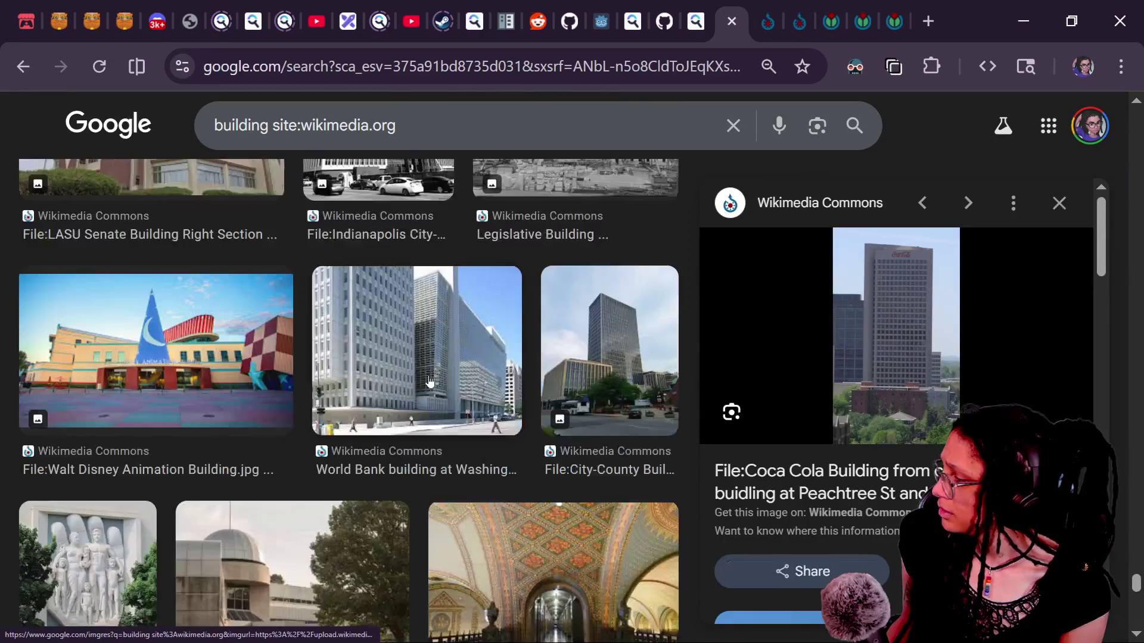
{"action": "scroll", "coordinate": [429, 380], "scroll_direction": "down", "scroll_amount": 10}
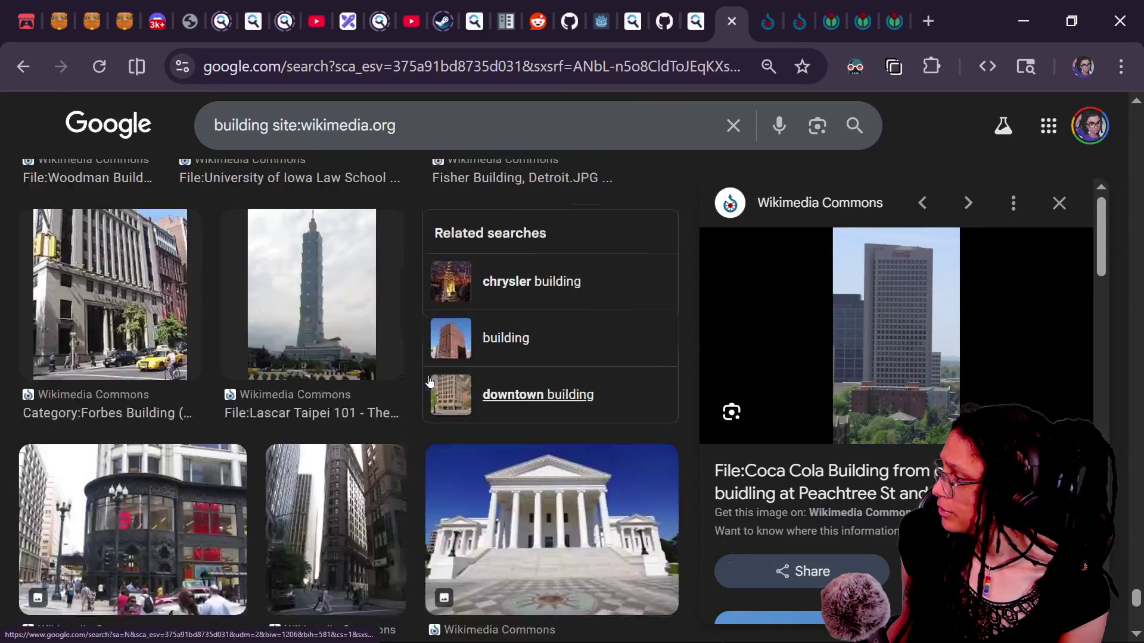
{"action": "scroll", "coordinate": [429, 380], "scroll_direction": "down", "scroll_amount": 10}
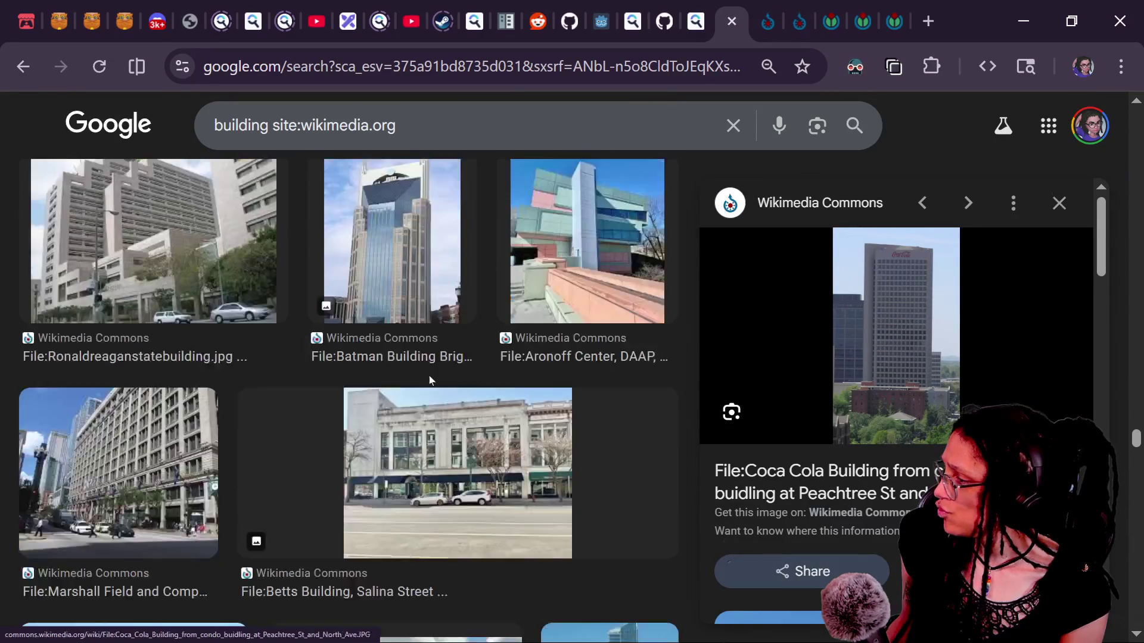
{"action": "scroll", "coordinate": [429, 380], "scroll_direction": "down", "scroll_amount": 3}
{"action": "scroll", "coordinate": [429, 380], "scroll_direction": "down", "scroll_amount": 5}
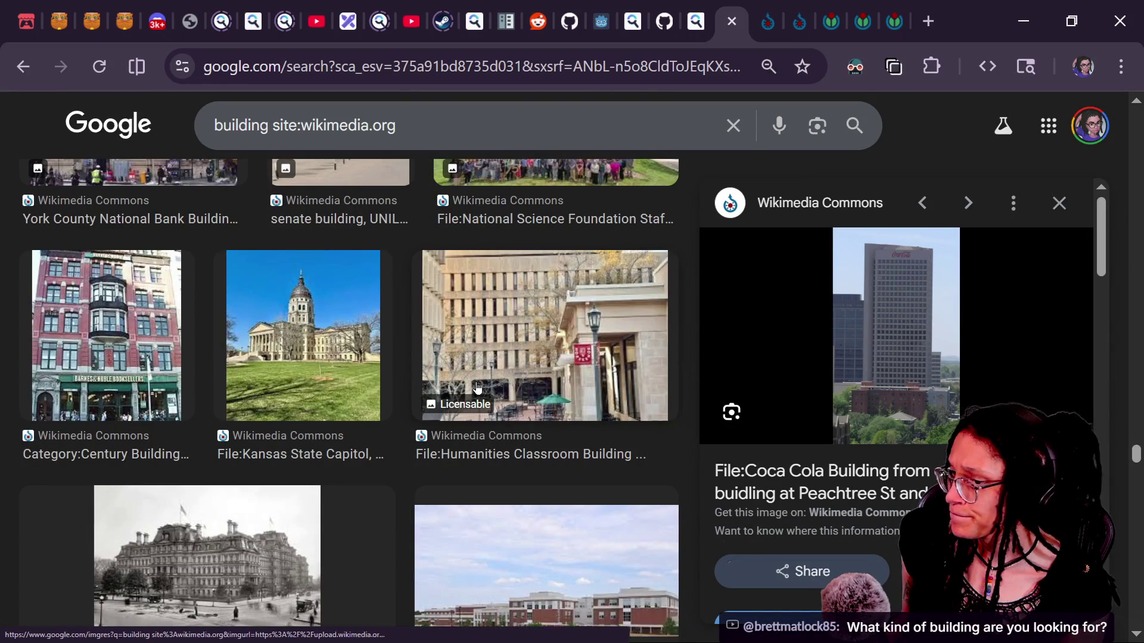
{"action": "scroll", "coordinate": [478, 388], "scroll_direction": "down", "scroll_amount": 2}
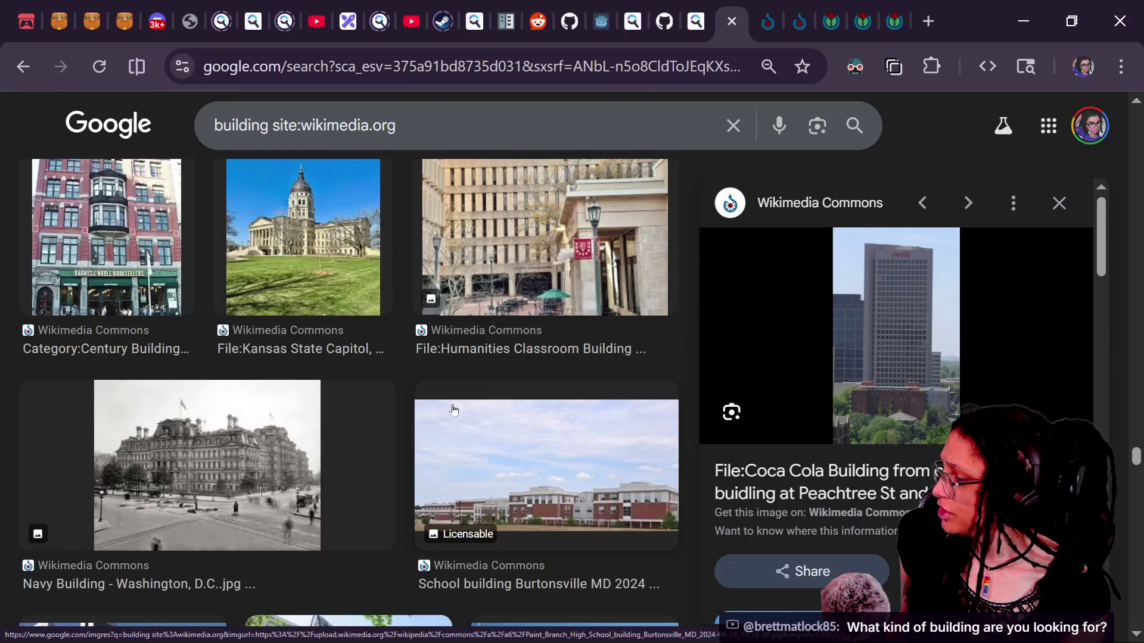
{"action": "scroll", "coordinate": [452, 408], "scroll_direction": "down", "scroll_amount": 3}
{"action": "scroll", "coordinate": [453, 409], "scroll_direction": "down", "scroll_amount": 5}
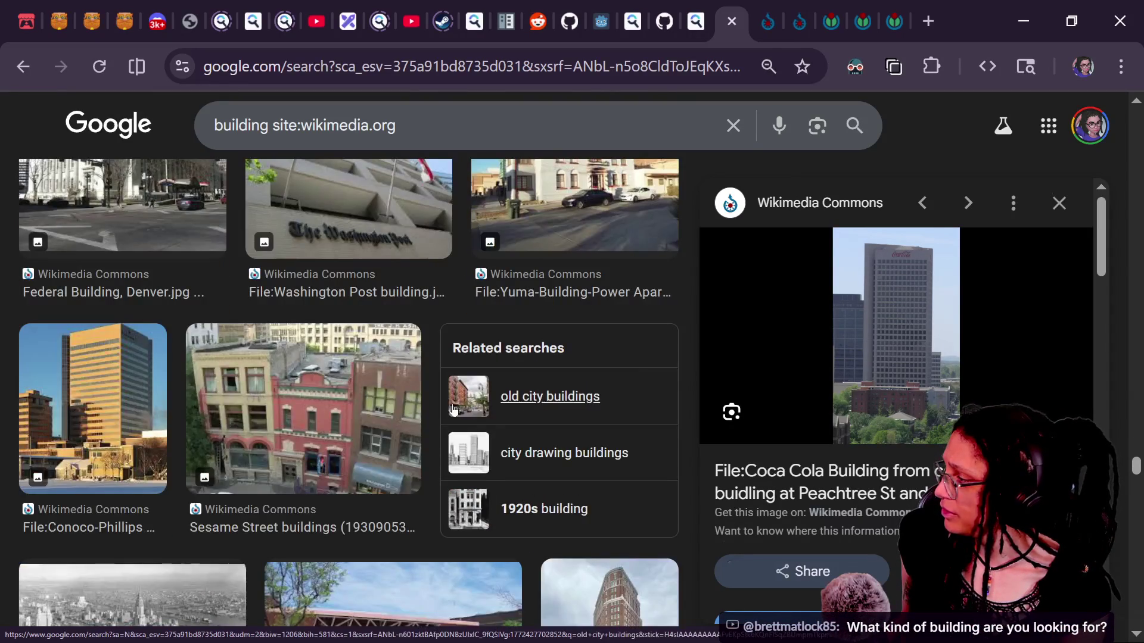
{"action": "scroll", "coordinate": [452, 409], "scroll_direction": "down", "scroll_amount": 2}
{"action": "scroll", "coordinate": [452, 409], "scroll_direction": "down", "scroll_amount": 12}
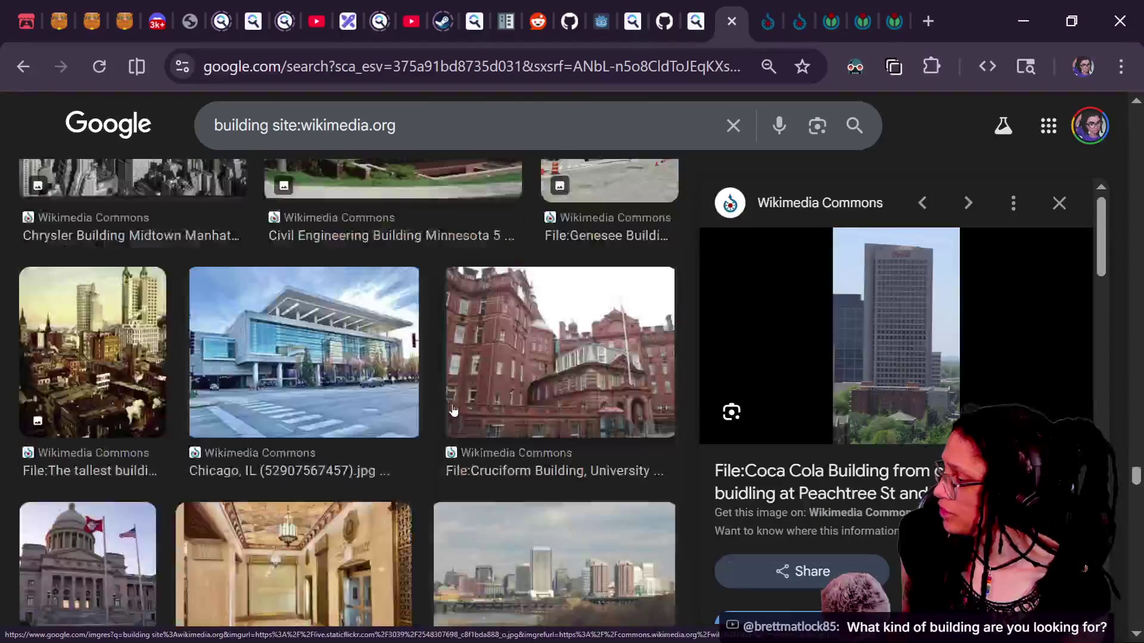
{"action": "scroll", "coordinate": [452, 410], "scroll_direction": "down", "scroll_amount": 9}
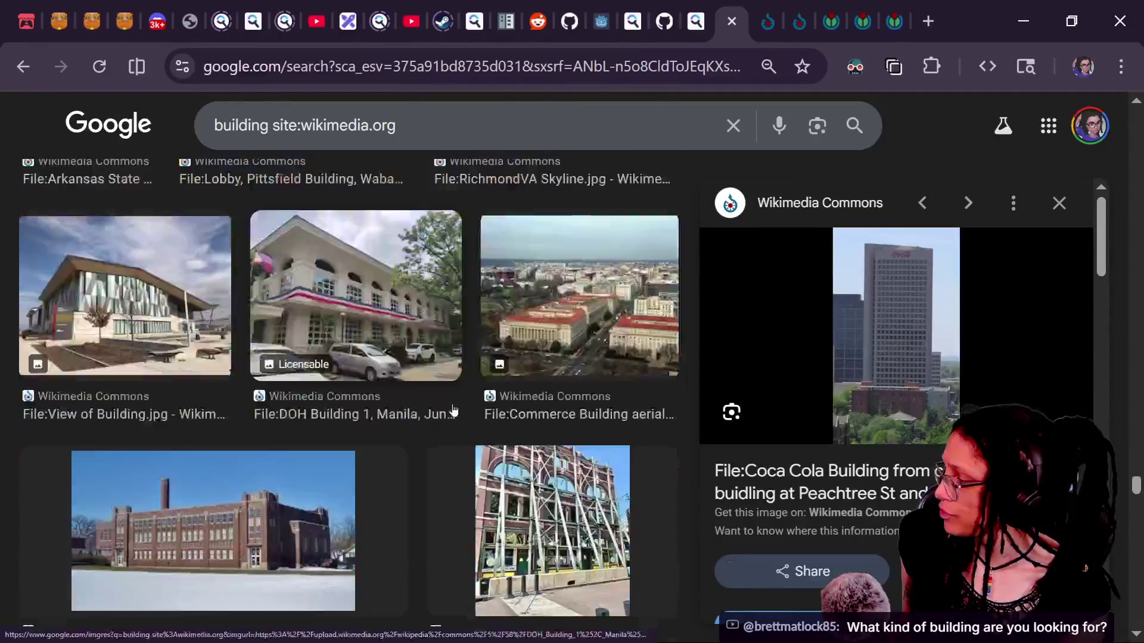
{"action": "scroll", "coordinate": [453, 410], "scroll_direction": "down", "scroll_amount": 4}
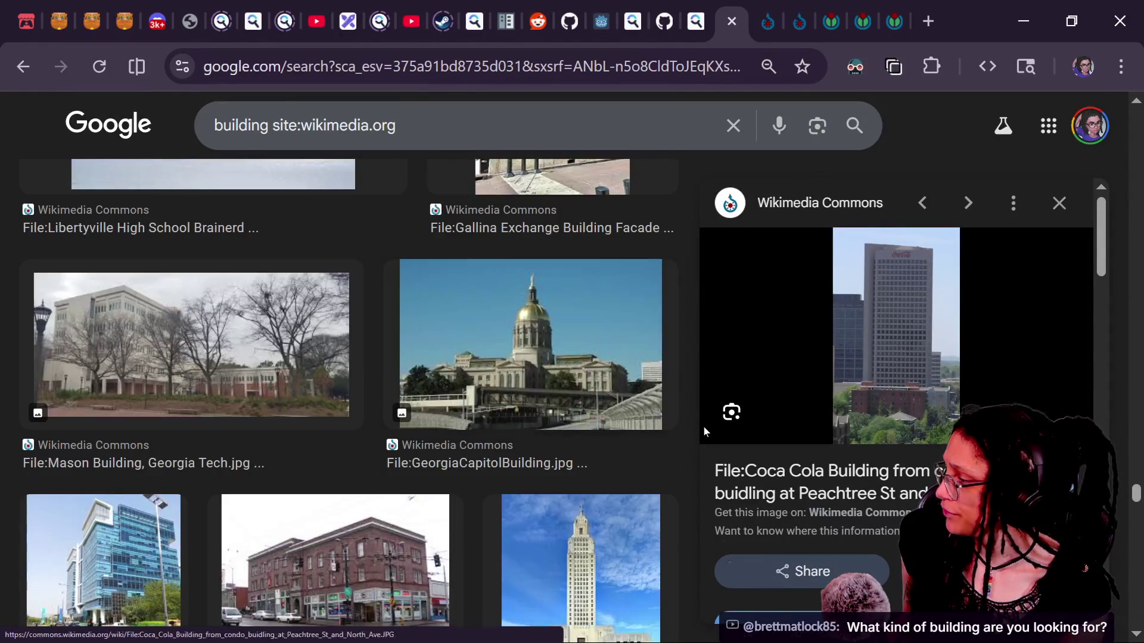
{"action": "scroll", "coordinate": [536, 468], "scroll_direction": "down", "scroll_amount": 2}
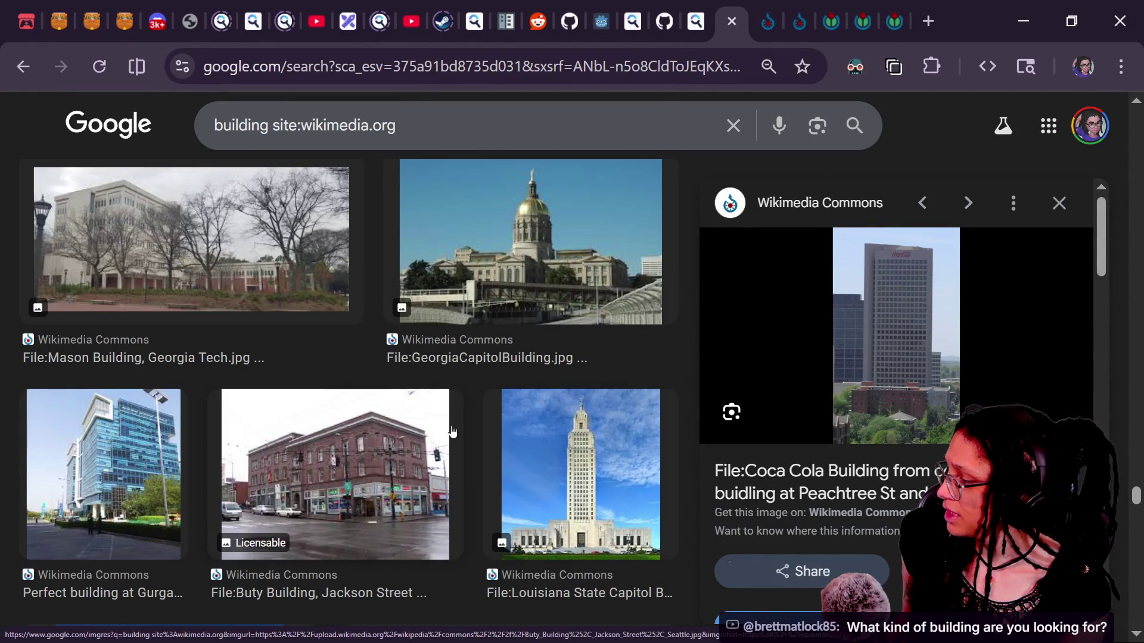
{"action": "scroll", "coordinate": [452, 430], "scroll_direction": "down", "scroll_amount": 3}
{"action": "scroll", "coordinate": [452, 430], "scroll_direction": "down", "scroll_amount": 10}
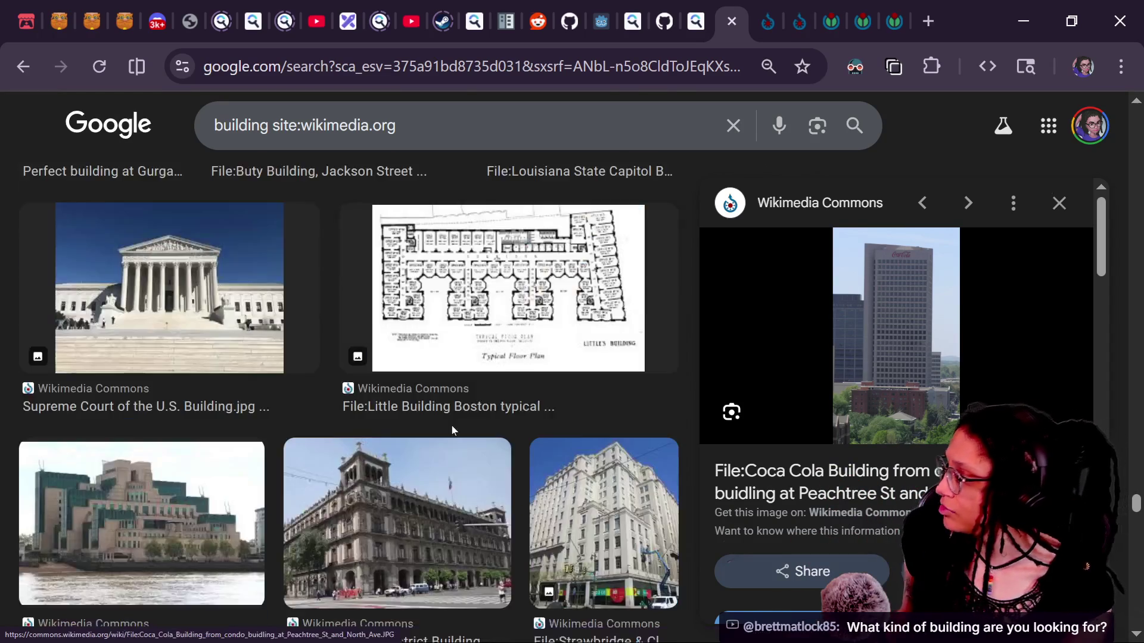
{"action": "scroll", "coordinate": [453, 431], "scroll_direction": "down", "scroll_amount": 7}
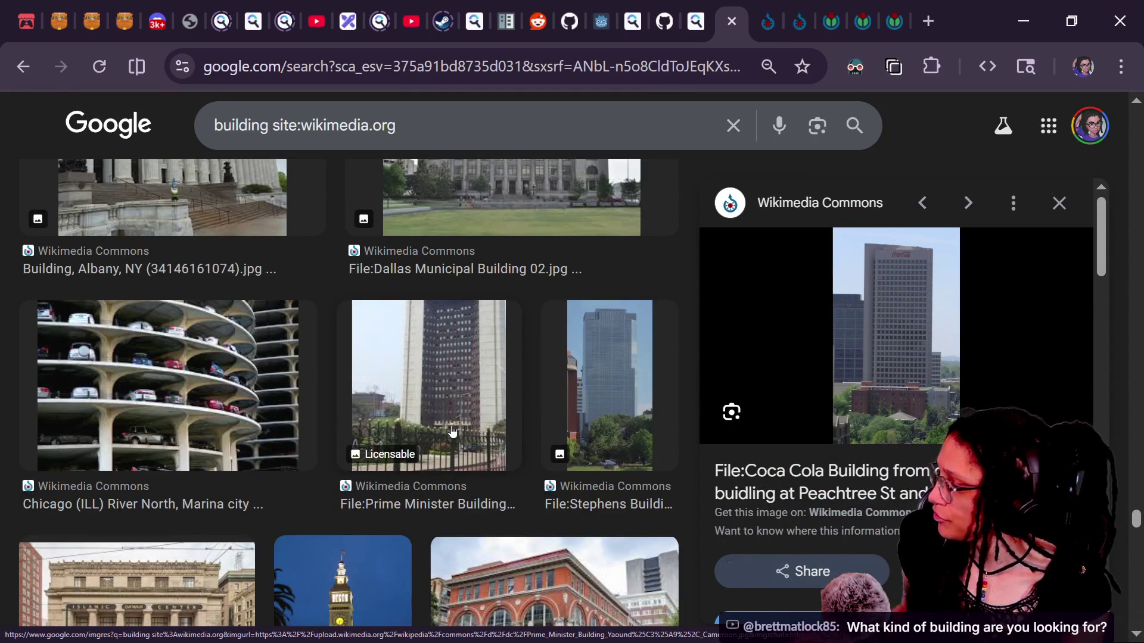
{"action": "scroll", "coordinate": [452, 431], "scroll_direction": "down", "scroll_amount": 3}
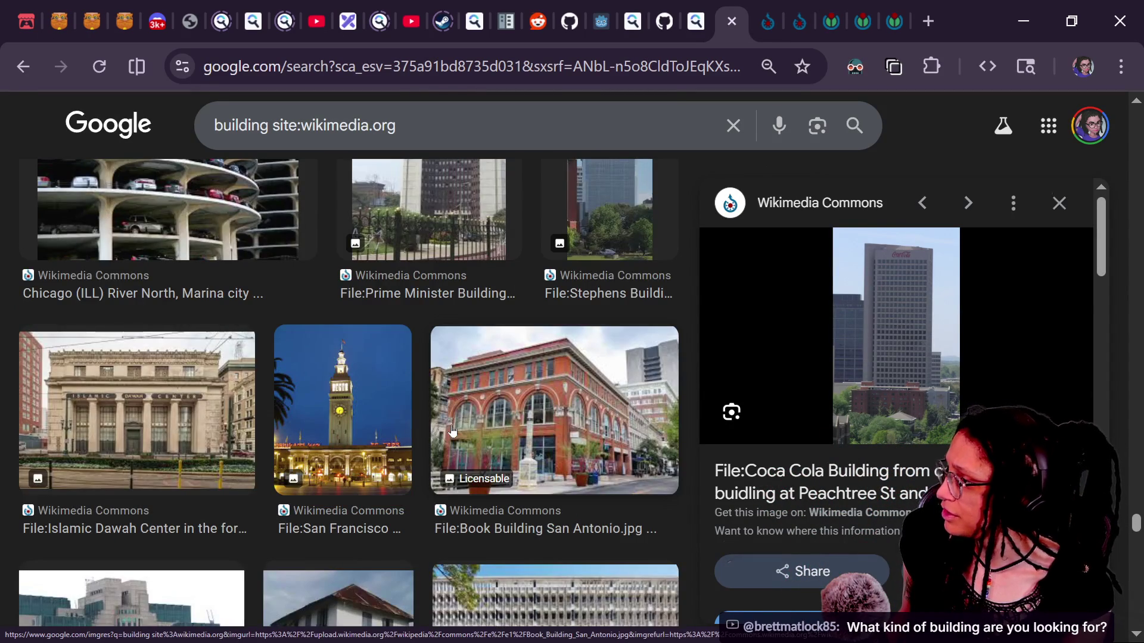
{"action": "scroll", "coordinate": [453, 431], "scroll_direction": "down", "scroll_amount": 2}
{"action": "scroll", "coordinate": [362, 485], "scroll_direction": "down", "scroll_amount": 2}
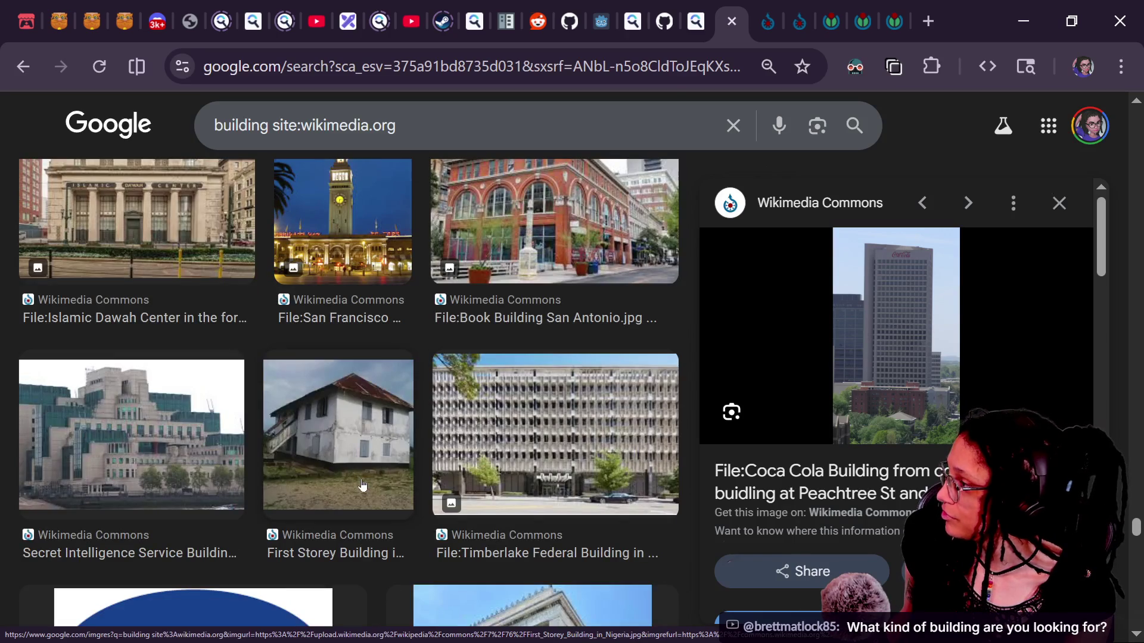
{"action": "scroll", "coordinate": [362, 486], "scroll_direction": "down", "scroll_amount": 3}
{"action": "scroll", "coordinate": [361, 486], "scroll_direction": "up", "scroll_amount": 2}
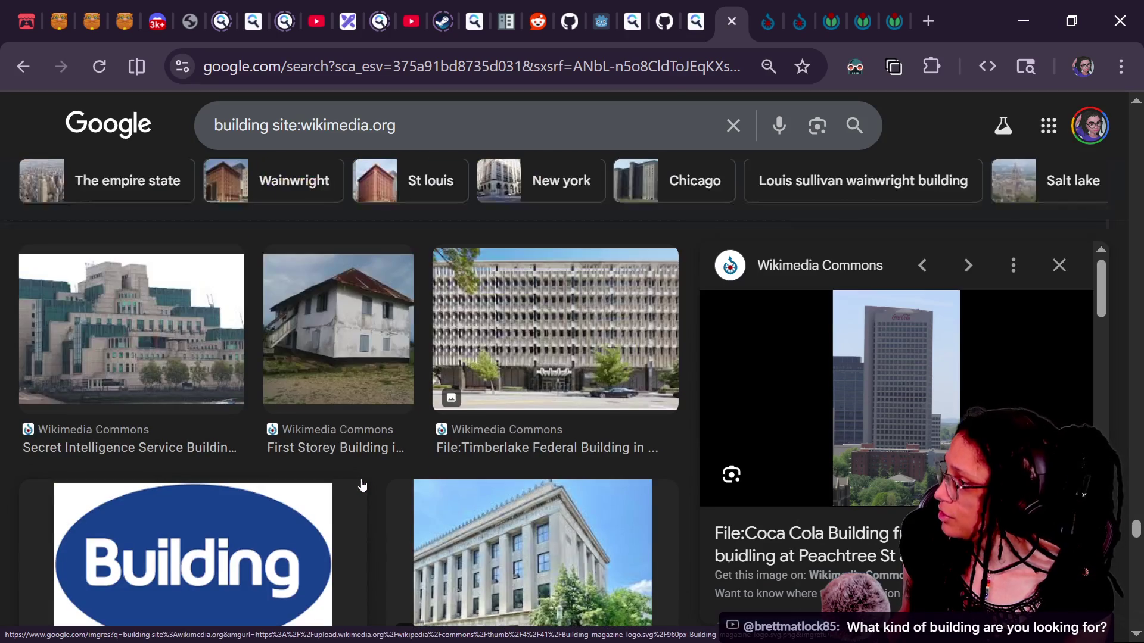
{"action": "left_click", "coordinate": [554, 333]}
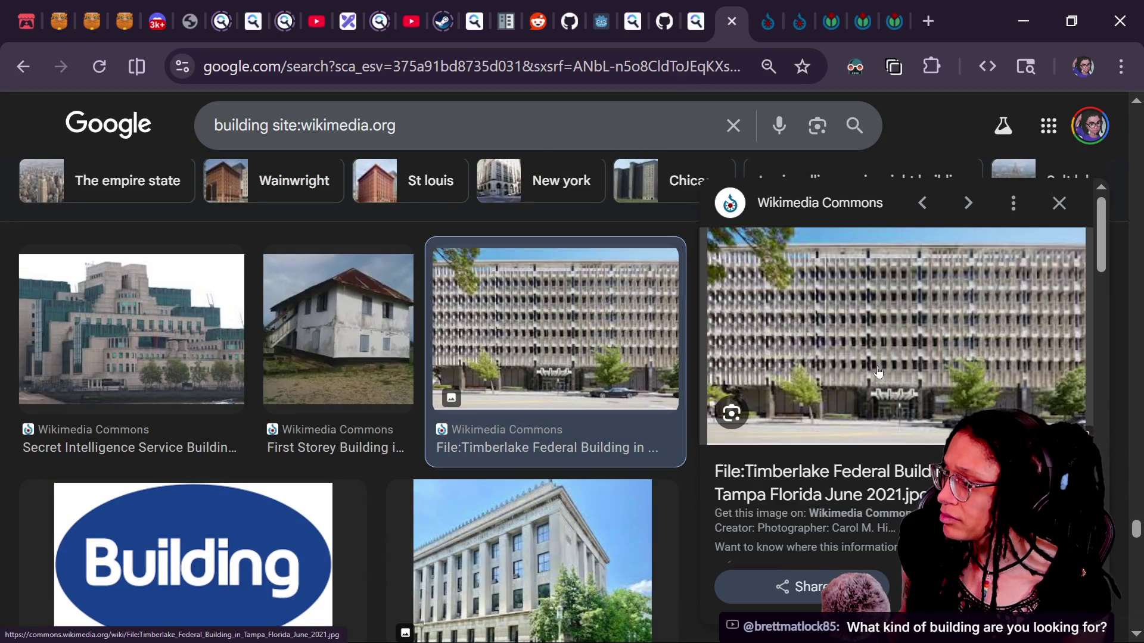
Step: Open the Timberlake and Kyle Building photos' Commons pages in new tabs, staying on the results
{"action": "left_click", "coordinate": [871, 326]}
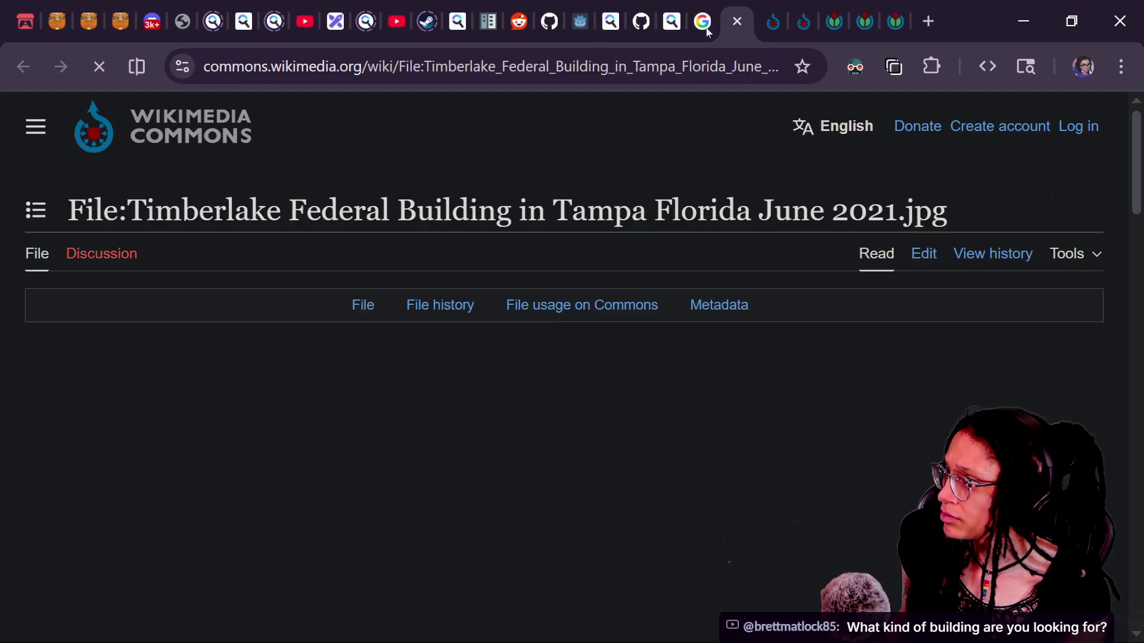
{"action": "key", "text": "ctrl+shift+Tab"}
{"action": "scroll", "coordinate": [455, 425], "scroll_direction": "down", "scroll_amount": 7}
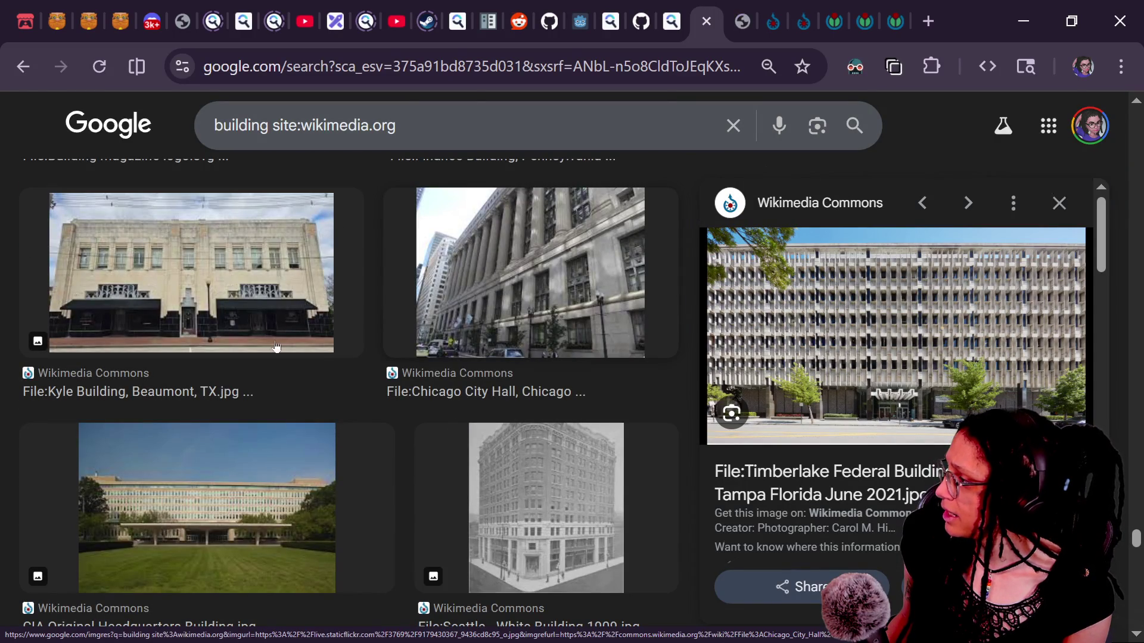
{"action": "left_click", "coordinate": [262, 283]}
{"action": "scroll", "coordinate": [357, 283], "scroll_direction": "down", "scroll_amount": 3}
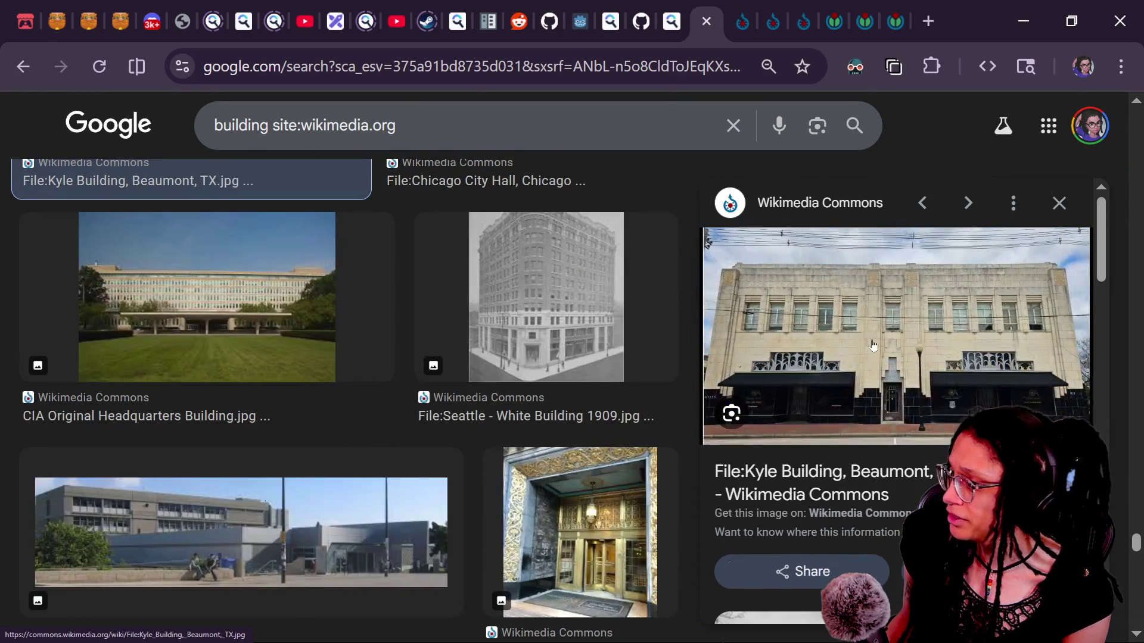
{"action": "left_click", "coordinate": [888, 329]}
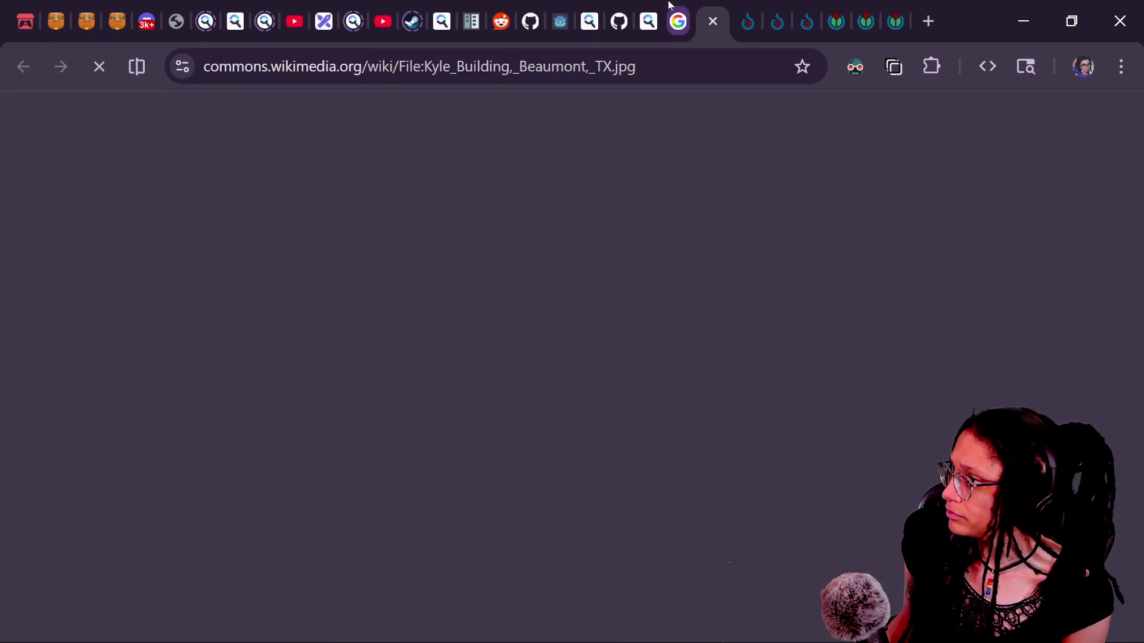
{"action": "key", "text": "ctrl+shift+Tab"}
Step: Scroll further down the Wikimedia building results
{"action": "scroll", "coordinate": [474, 323], "scroll_direction": "down", "scroll_amount": 3}
{"action": "scroll", "coordinate": [474, 321], "scroll_direction": "down", "scroll_amount": 3}
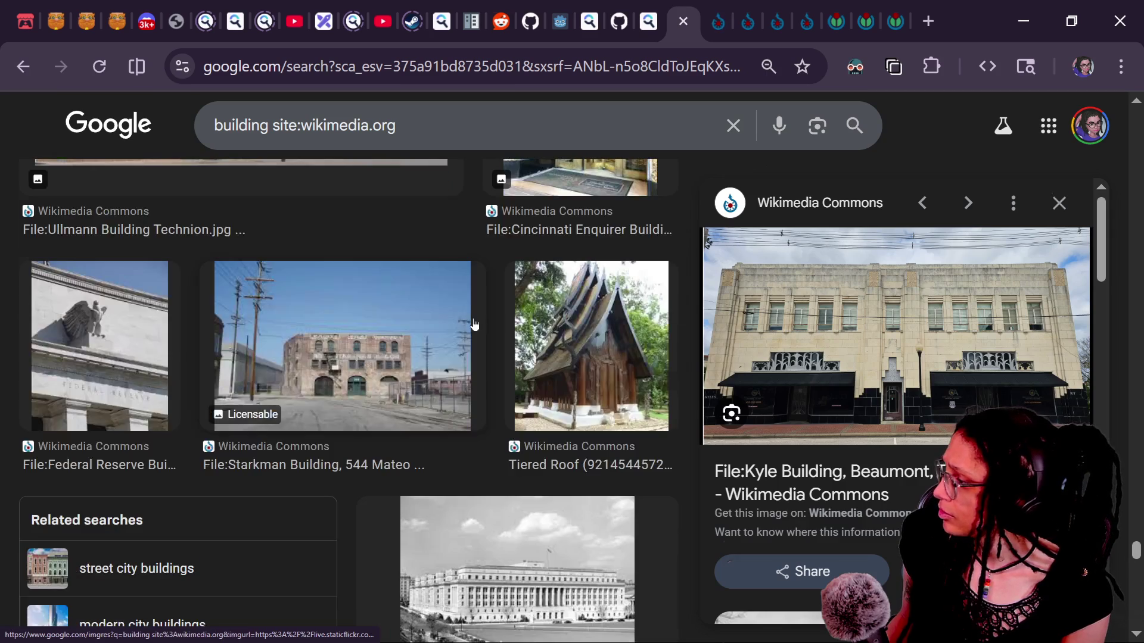
{"action": "scroll", "coordinate": [474, 323], "scroll_direction": "down", "scroll_amount": 5}
{"action": "scroll", "coordinate": [475, 323], "scroll_direction": "down", "scroll_amount": 5}
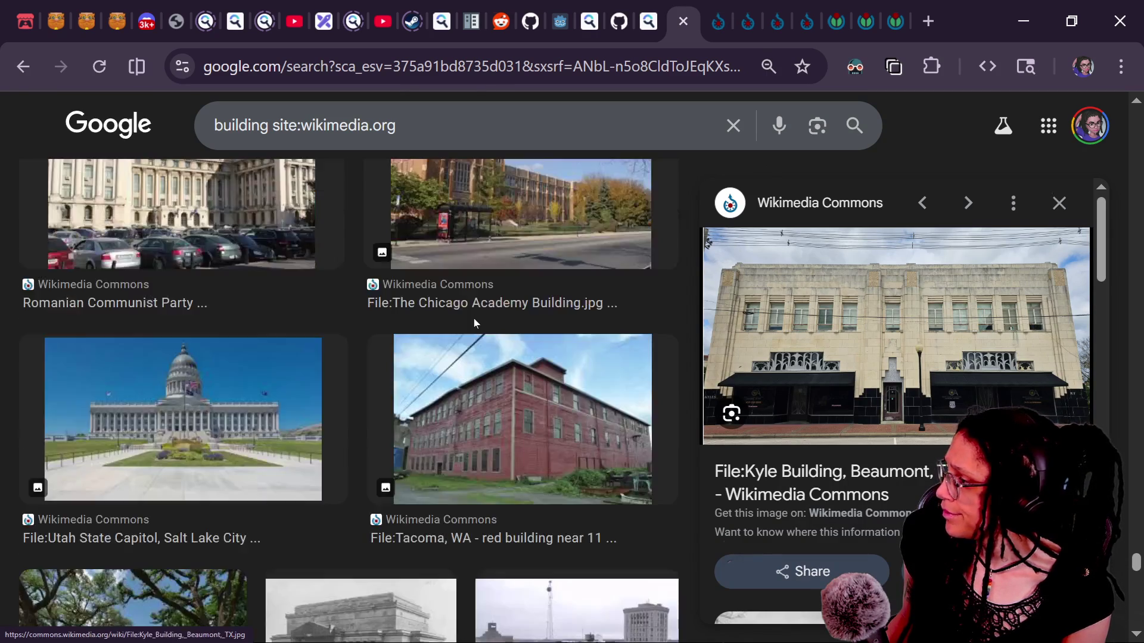
{"action": "scroll", "coordinate": [475, 323], "scroll_direction": "down", "scroll_amount": 5}
{"action": "scroll", "coordinate": [475, 322], "scroll_direction": "down", "scroll_amount": 10}
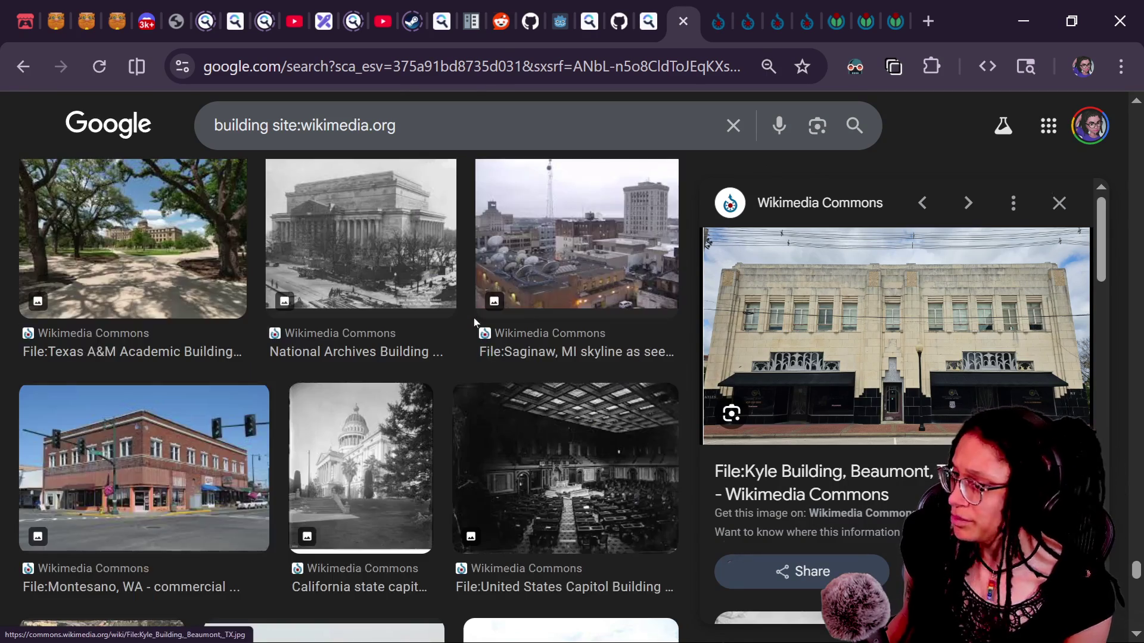
{"action": "scroll", "coordinate": [296, 424], "scroll_direction": "down", "scroll_amount": 8}
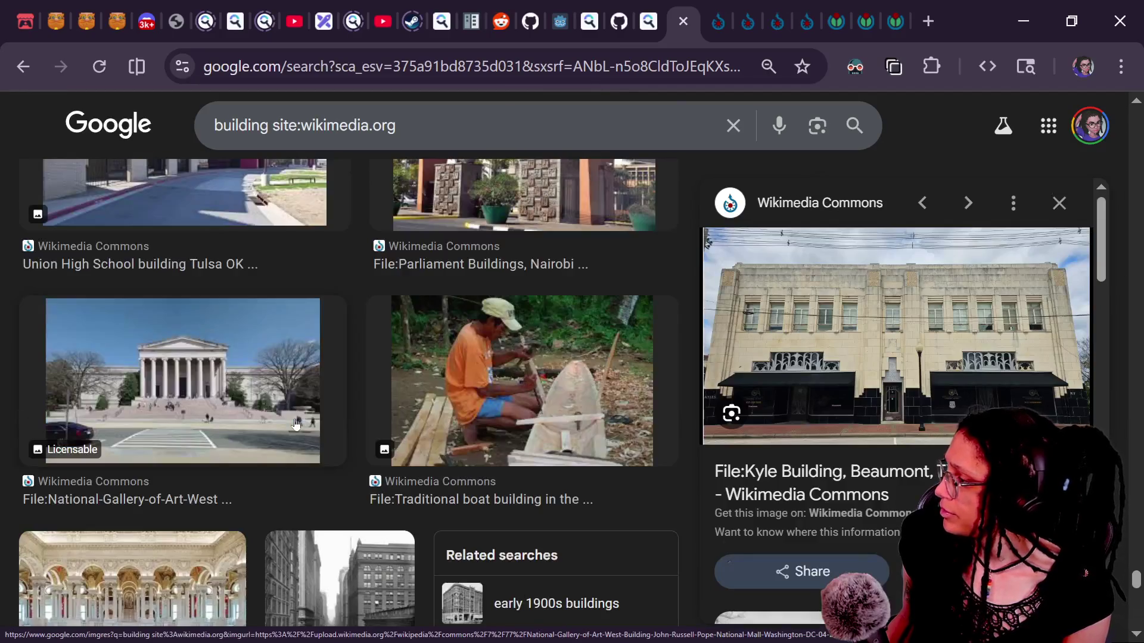
{"action": "scroll", "coordinate": [296, 424], "scroll_direction": "down", "scroll_amount": 4}
{"action": "scroll", "coordinate": [296, 424], "scroll_direction": "down", "scroll_amount": 8}
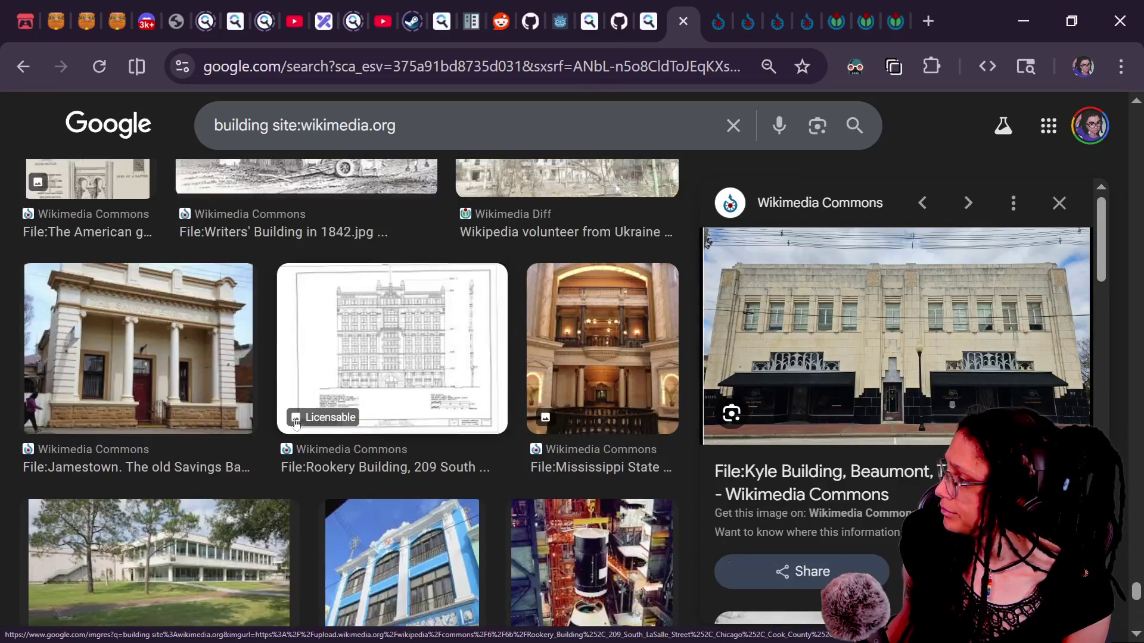
{"action": "scroll", "coordinate": [295, 424], "scroll_direction": "down", "scroll_amount": 4}
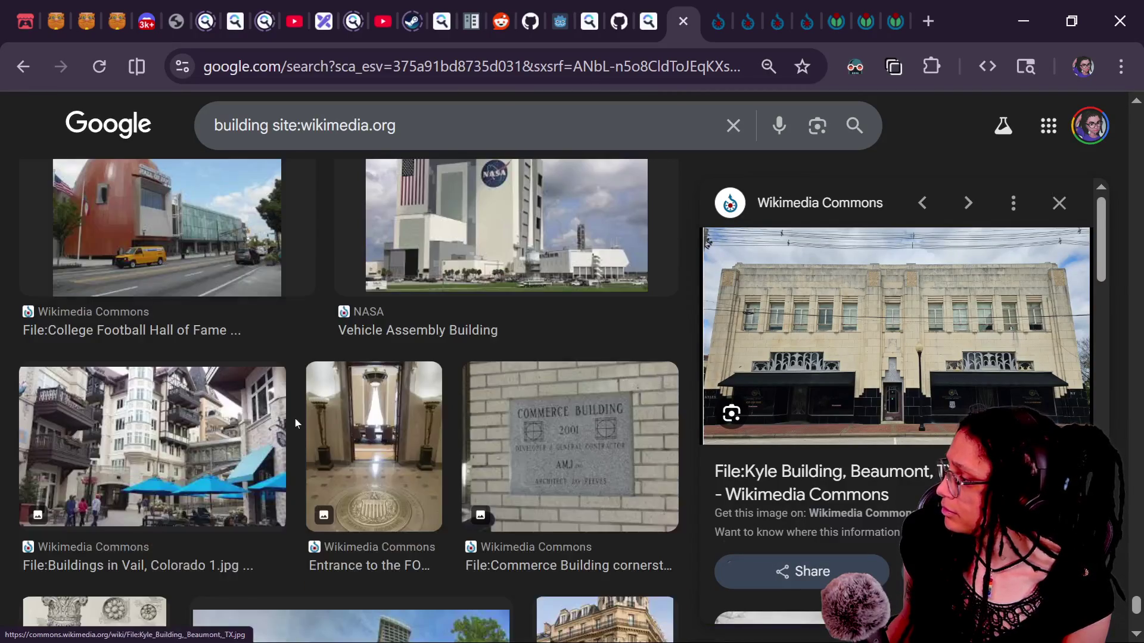
{"action": "scroll", "coordinate": [295, 424], "scroll_direction": "down", "scroll_amount": 6}
{"action": "scroll", "coordinate": [295, 424], "scroll_direction": "up", "scroll_amount": 4}
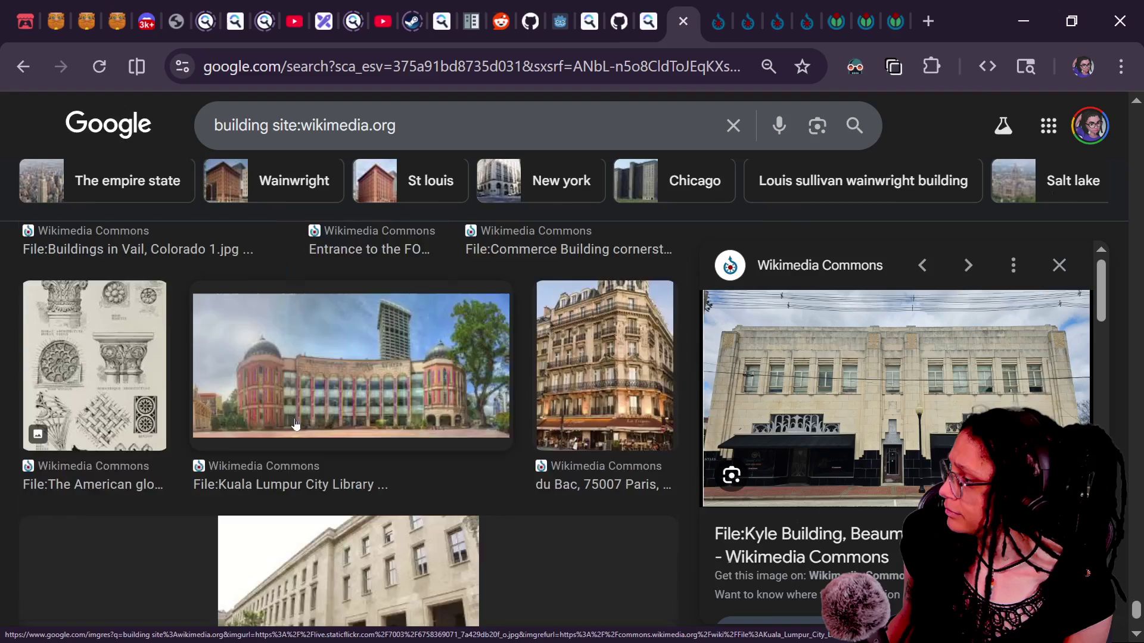
{"action": "scroll", "coordinate": [547, 498], "scroll_direction": "down", "scroll_amount": 2}
{"action": "scroll", "coordinate": [547, 498], "scroll_direction": "down", "scroll_amount": 3}
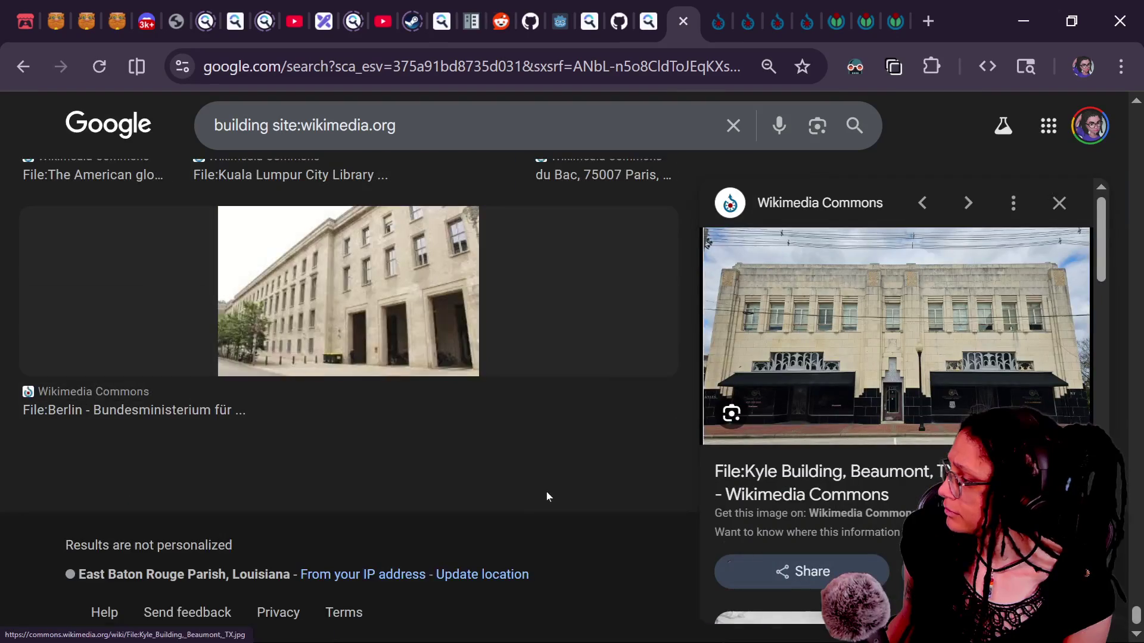
{"action": "scroll", "coordinate": [588, 390], "scroll_direction": "up", "scroll_amount": 5}
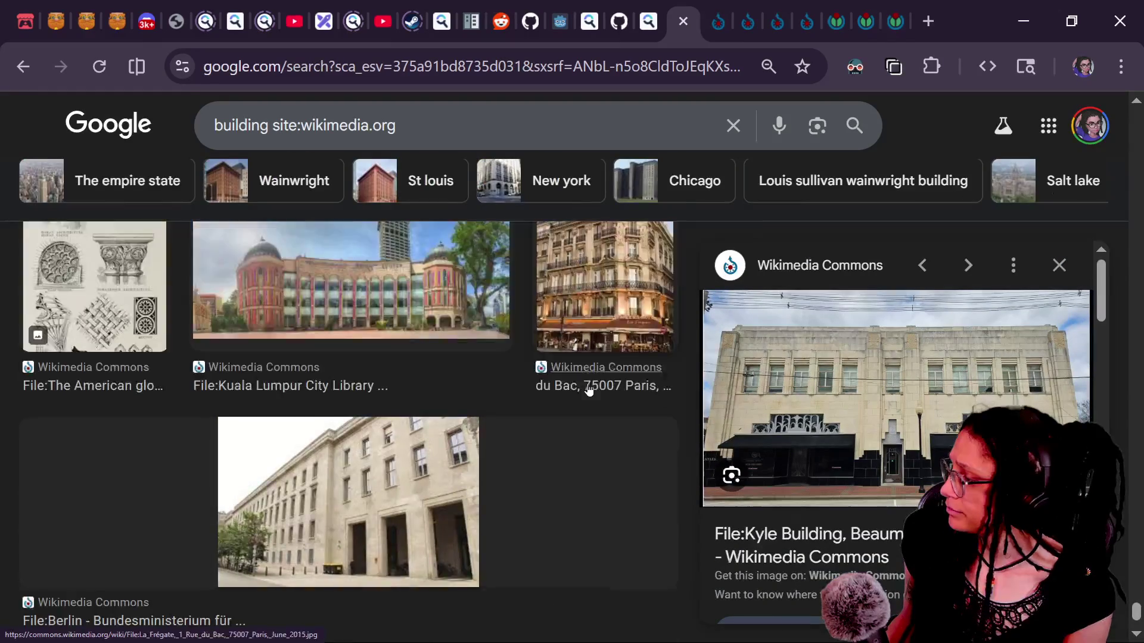
Step: Open one more Commons page in a new tab, review the Kyle Building page, then show the Chicago image
{"action": "middle_click", "coordinate": [896, 333]}
{"action": "left_click", "coordinate": [728, 13]}
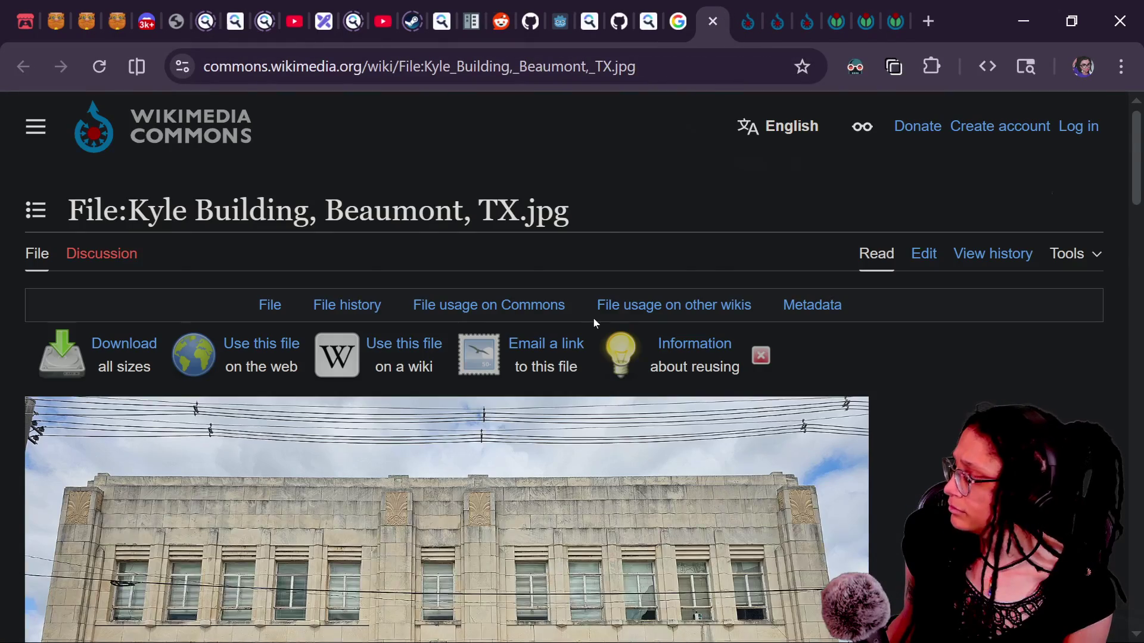
{"action": "scroll", "coordinate": [593, 319], "scroll_direction": "down", "scroll_amount": 7}
{"action": "scroll", "coordinate": [676, 236], "scroll_direction": "up", "scroll_amount": 4}
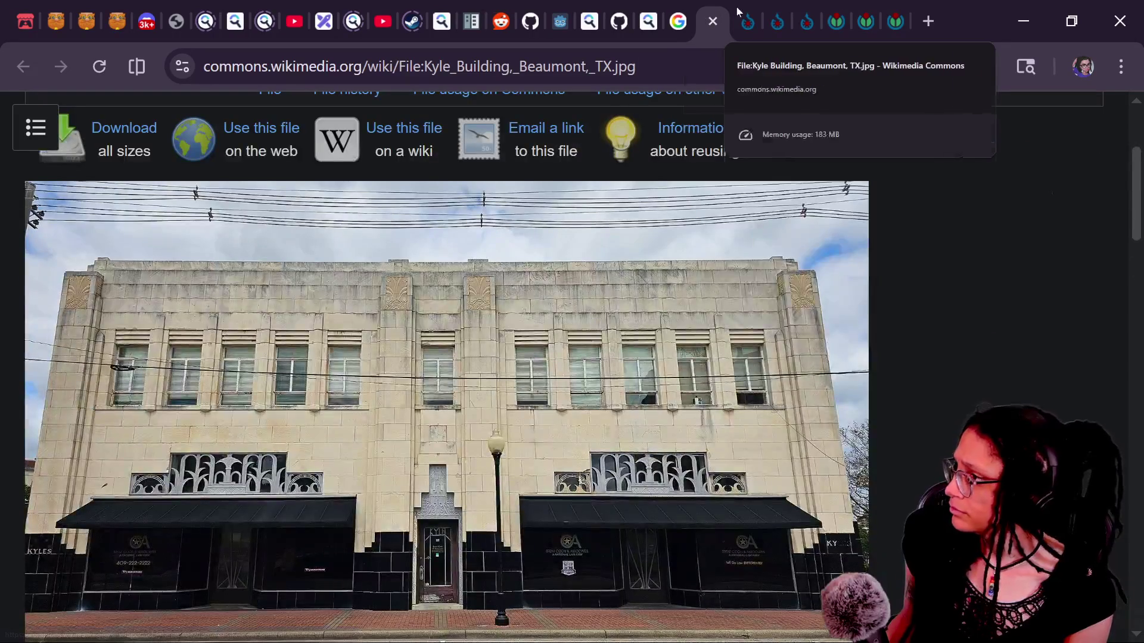
{"action": "scroll", "coordinate": [637, 133], "scroll_direction": "up", "scroll_amount": 4}
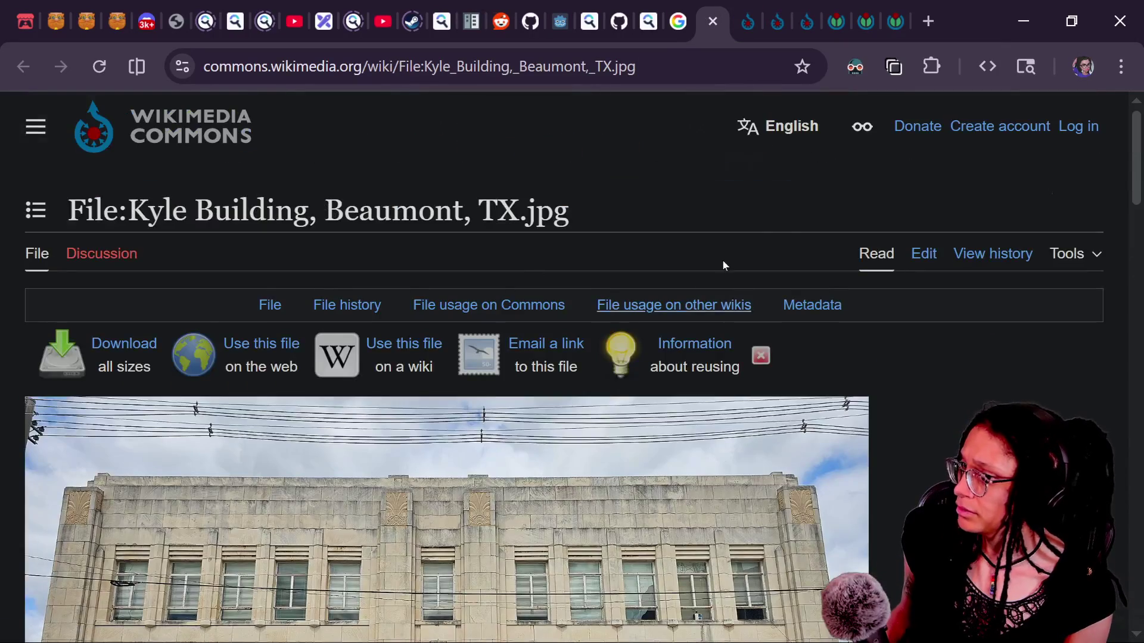
{"action": "left_click", "coordinate": [904, 13]}
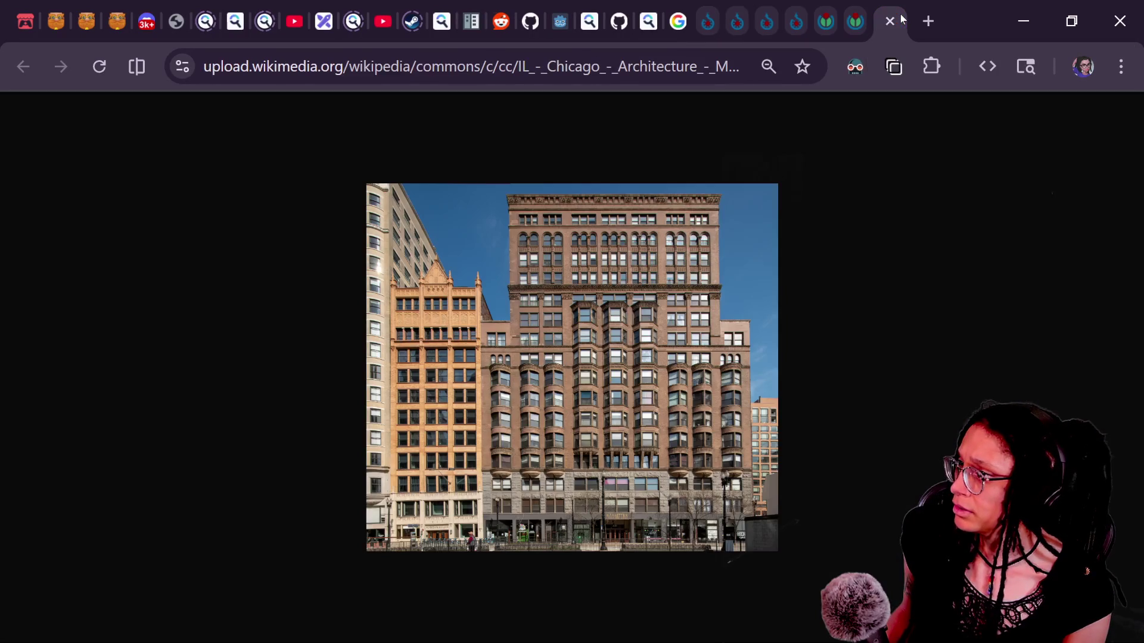
{"action": "right_click", "coordinate": [864, 31]}
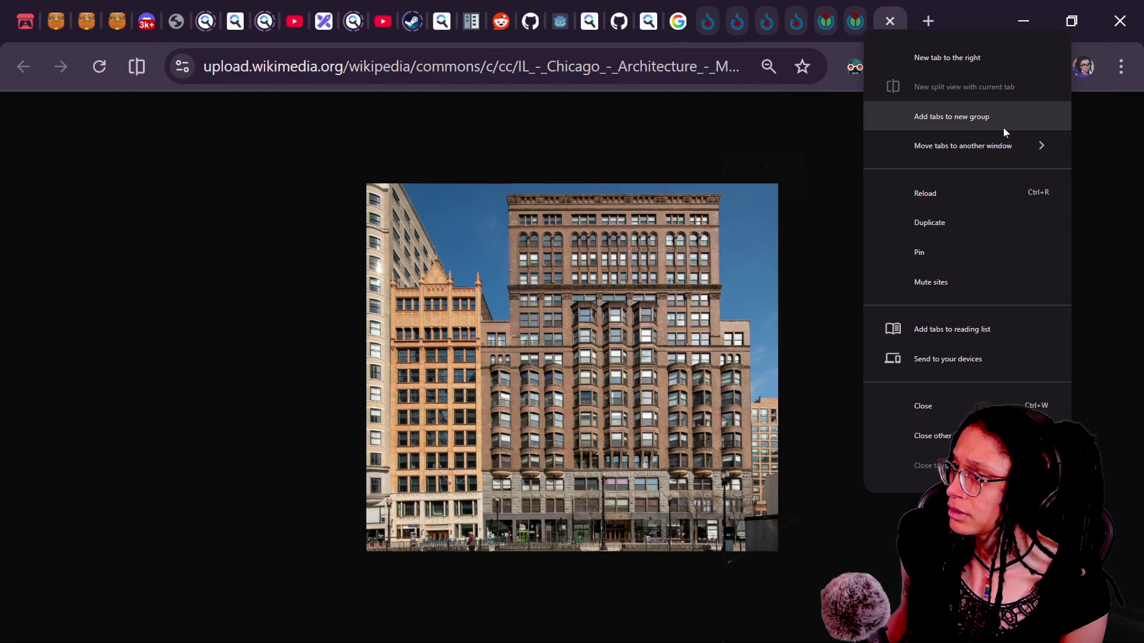
Step: Move the building tabs to their own window and bookmark them all into new folder GLJ > Wolfensteinlike
{"action": "mouse_move", "coordinate": [991, 146]}
{"action": "left_click", "coordinate": [821, 149]}
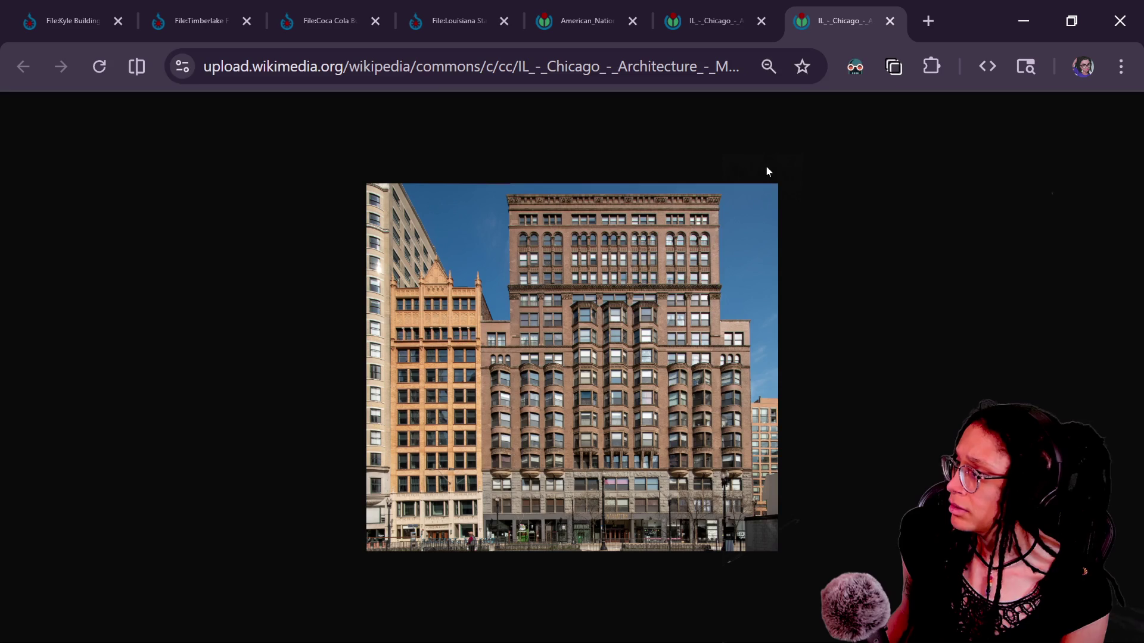
{"action": "left_click", "coordinate": [1121, 66]}
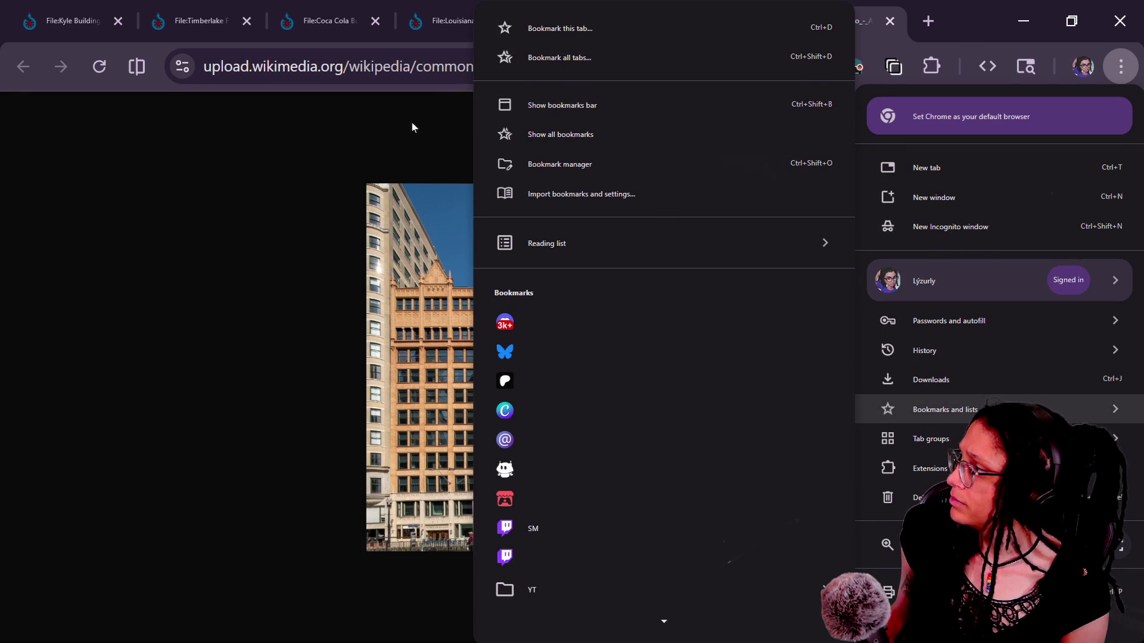
{"action": "left_click", "coordinate": [524, 63]}
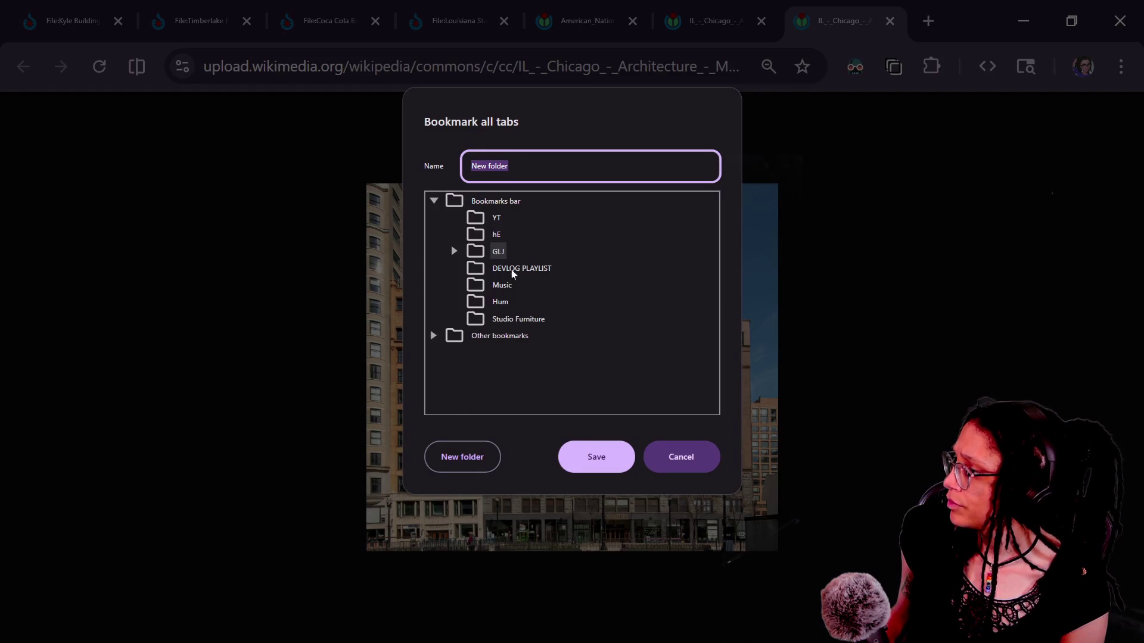
{"action": "left_click", "coordinate": [454, 251]}
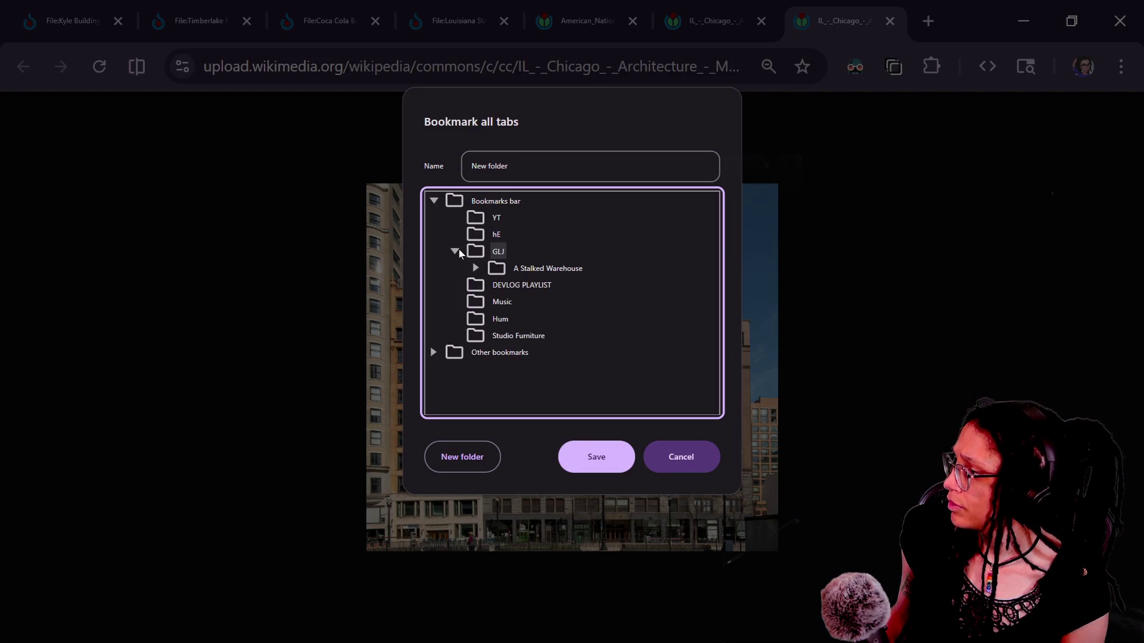
{"action": "left_click", "coordinate": [464, 457]}
{"action": "type", "text": "Wolfensteinlik"}
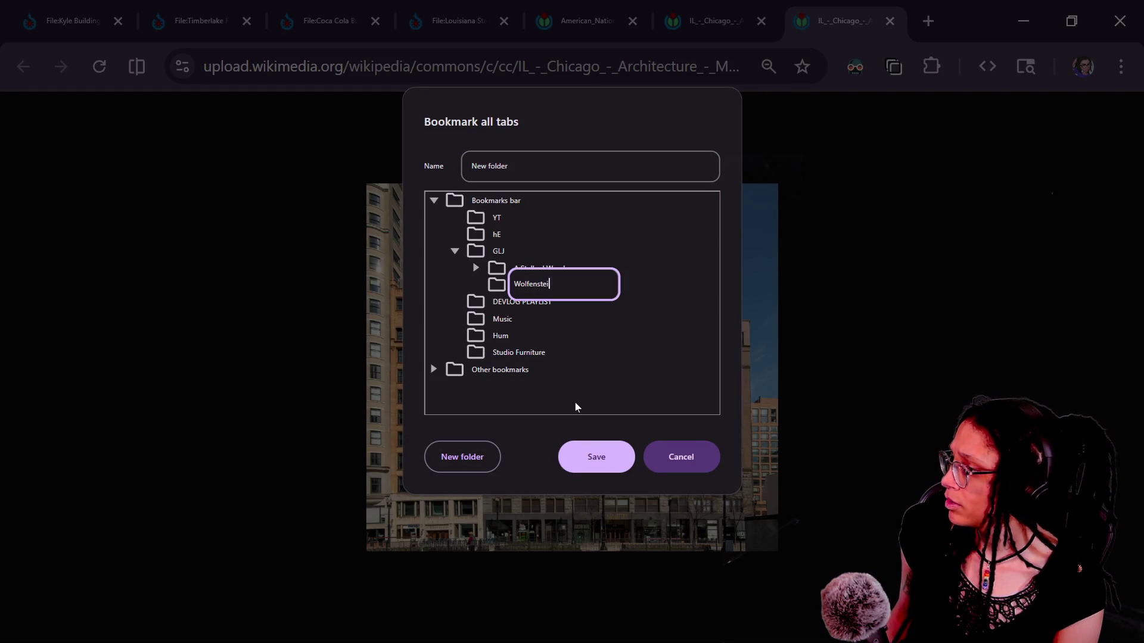
{"action": "type", "text": "e"}
{"action": "key", "text": "Return"}
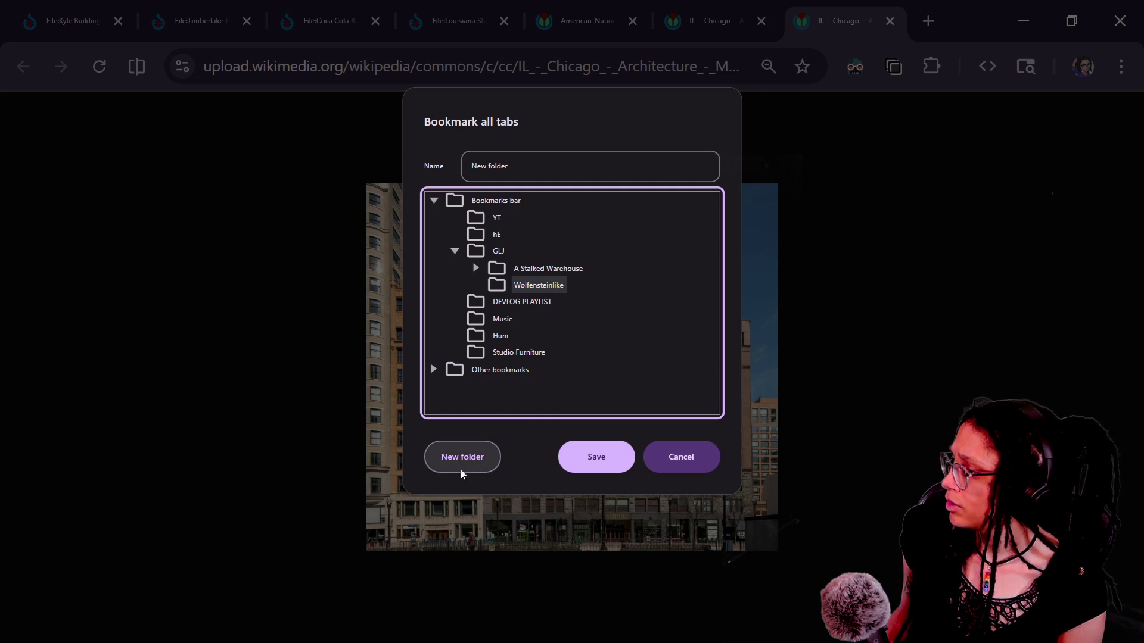
{"action": "key", "text": "shift+Tab"}
{"action": "key", "text": "BackSpace"}
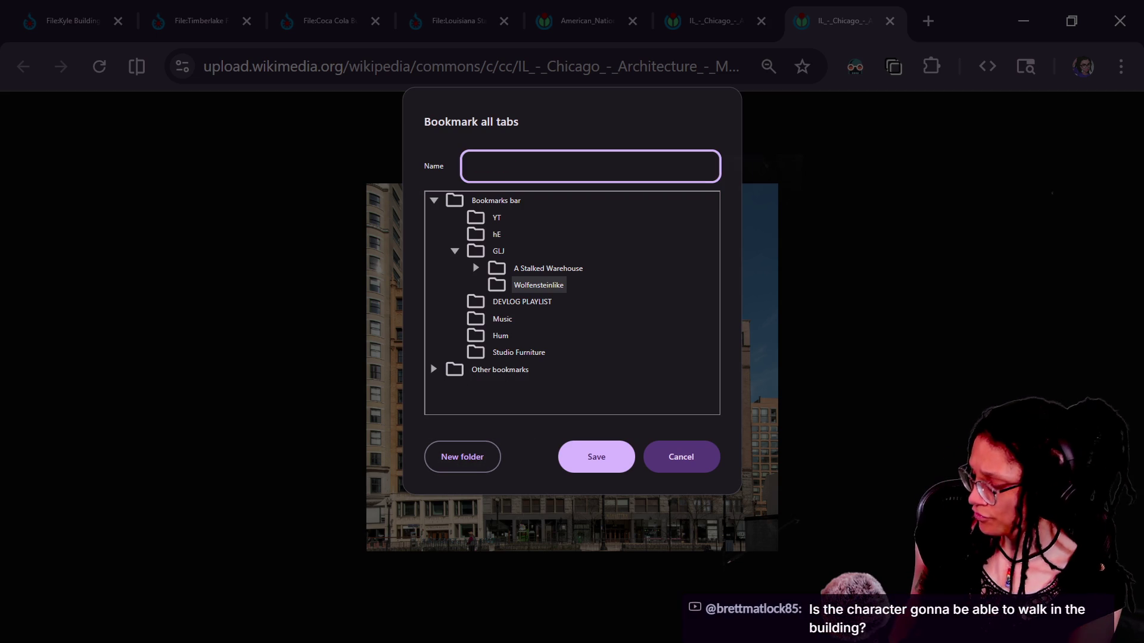
{"action": "type", "text": "Building"}
{"action": "key", "text": "Return"}
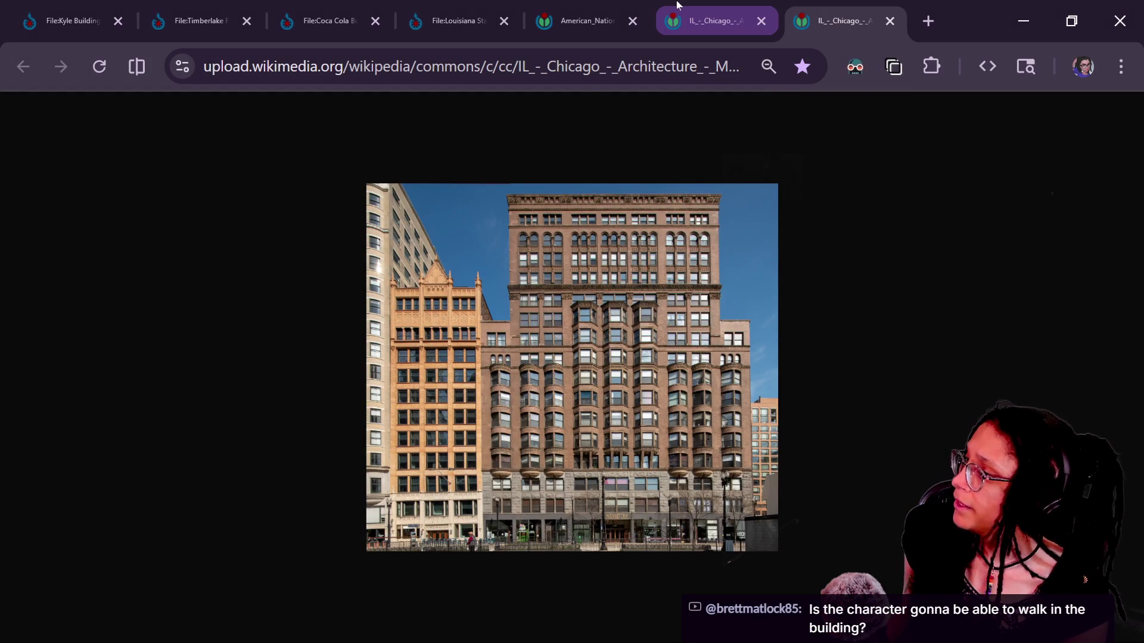
Step: Review the building tabs and send the American National and Chicago tabs back to their Commons file pages
{"action": "mouse_move", "coordinate": [677, 8]}
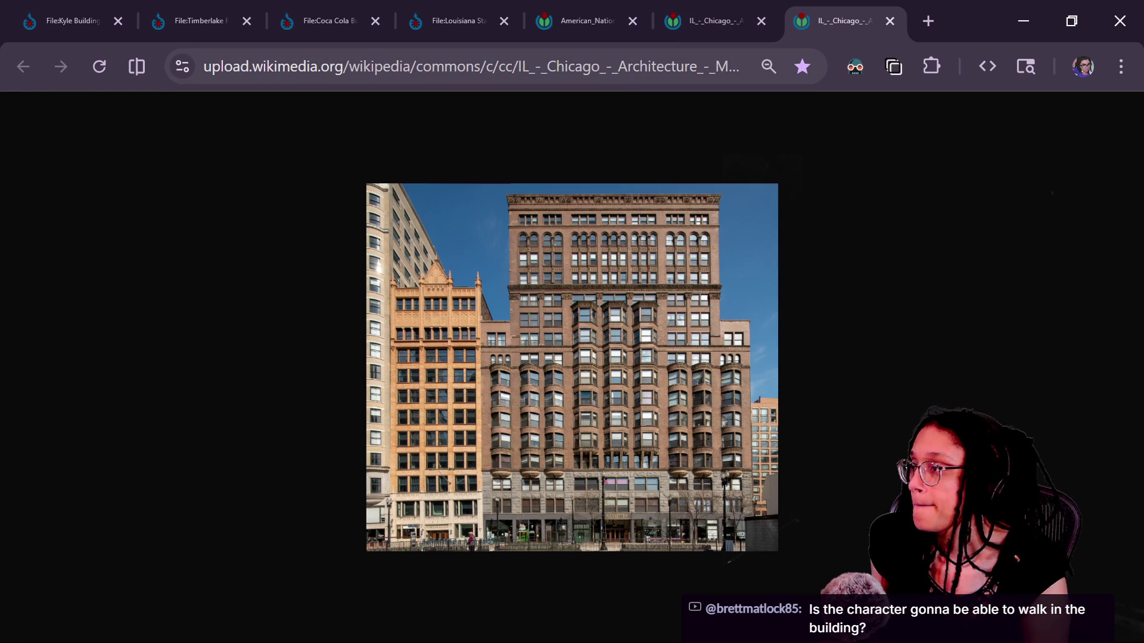
{"action": "left_click", "coordinate": [732, 7]}
{"action": "left_click", "coordinate": [581, 8]}
{"action": "left_click", "coordinate": [457, 7]}
{"action": "left_click", "coordinate": [348, 7]}
{"action": "left_click", "coordinate": [458, 7]}
{"action": "left_click", "coordinate": [712, 7]}
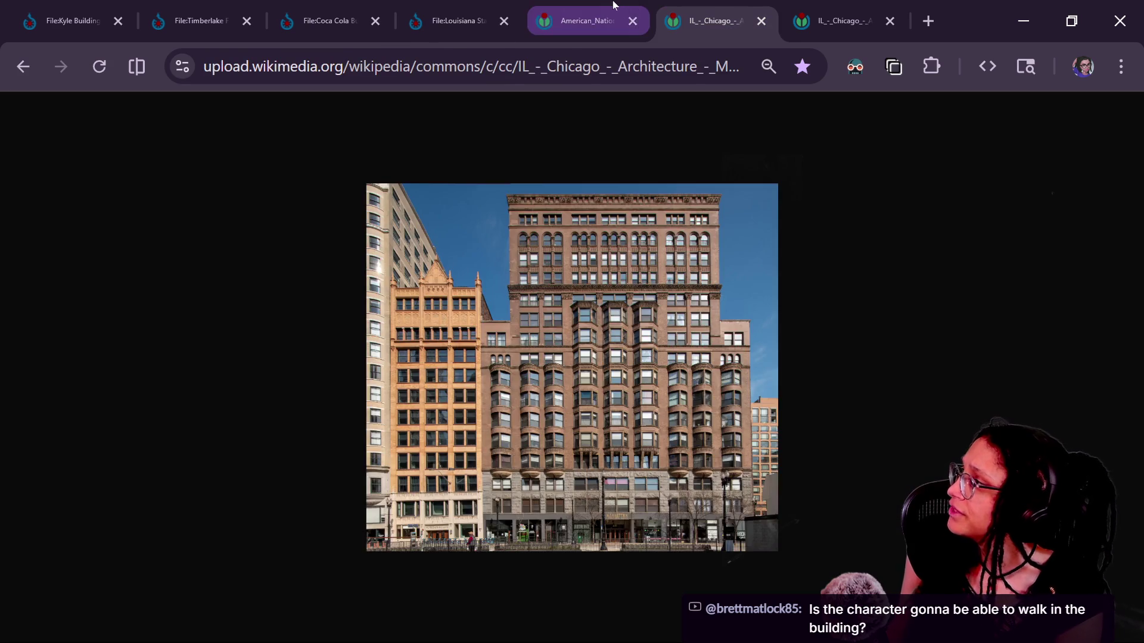
{"action": "left_click", "coordinate": [613, 7]}
{"action": "left_click", "coordinate": [22, 66]}
{"action": "left_click", "coordinate": [712, 9]}
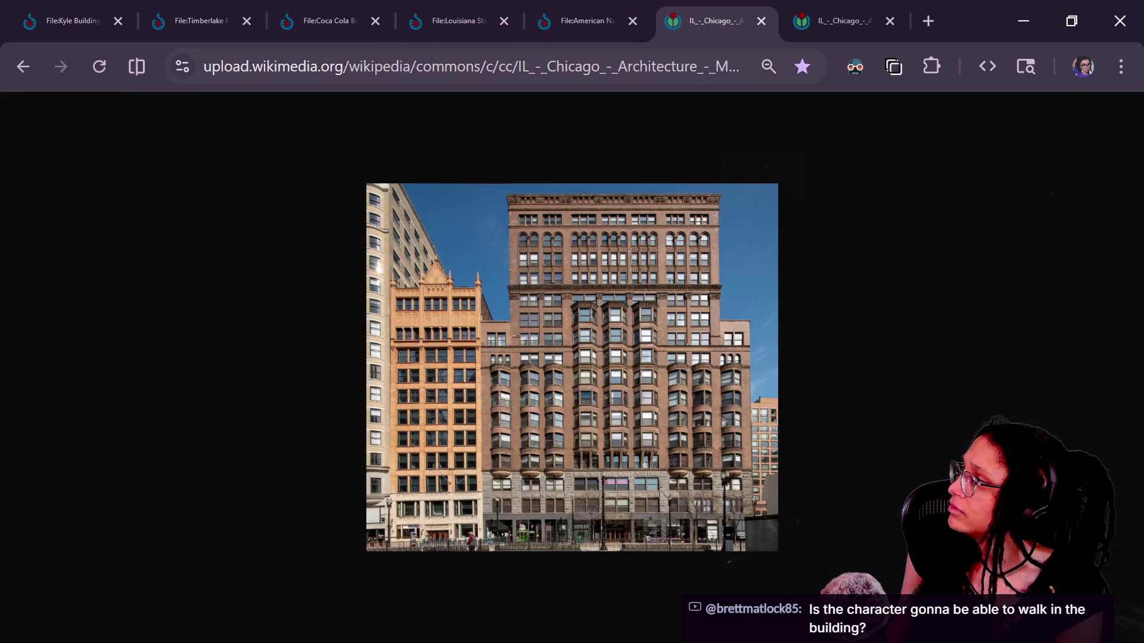
{"action": "left_click", "coordinate": [23, 66]}
Step: Close the duplicate Chicago image tab and show the American National Insurance Company Building page
{"action": "left_click", "coordinate": [840, 20]}
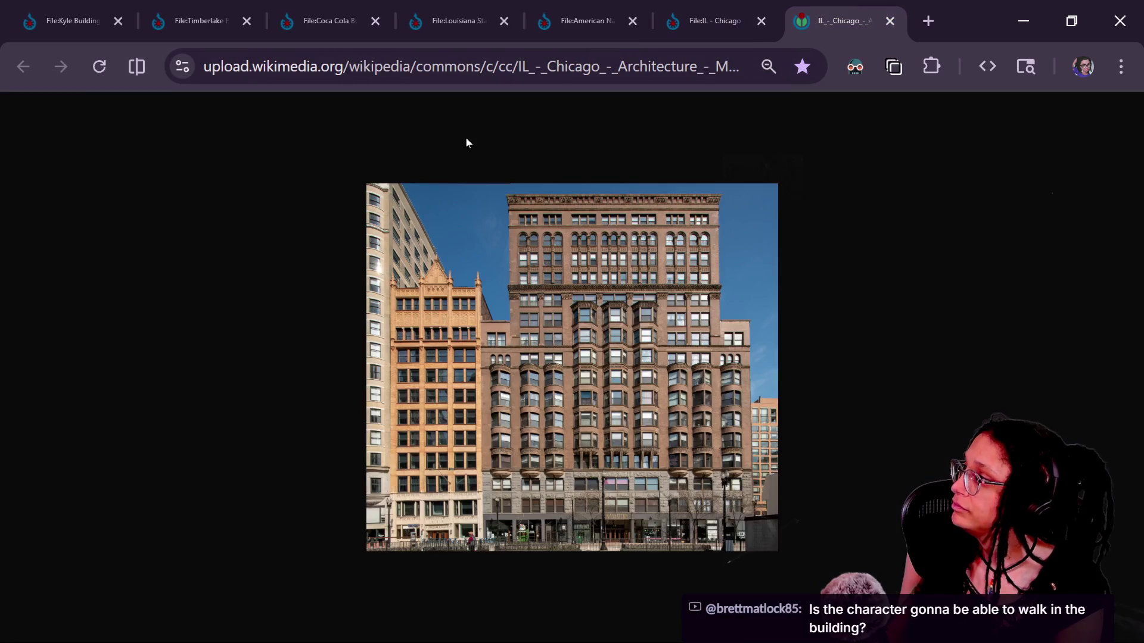
{"action": "left_click", "coordinate": [715, 9]}
{"action": "left_click", "coordinate": [823, 5]}
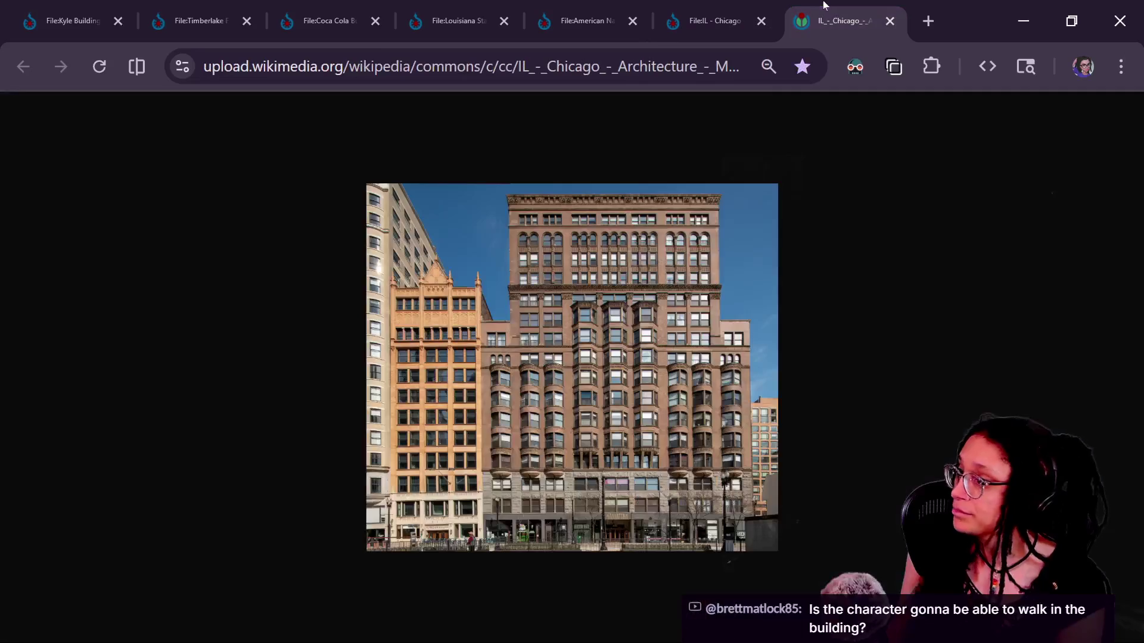
{"action": "left_click", "coordinate": [890, 21]}
{"action": "left_click", "coordinate": [705, 31]}
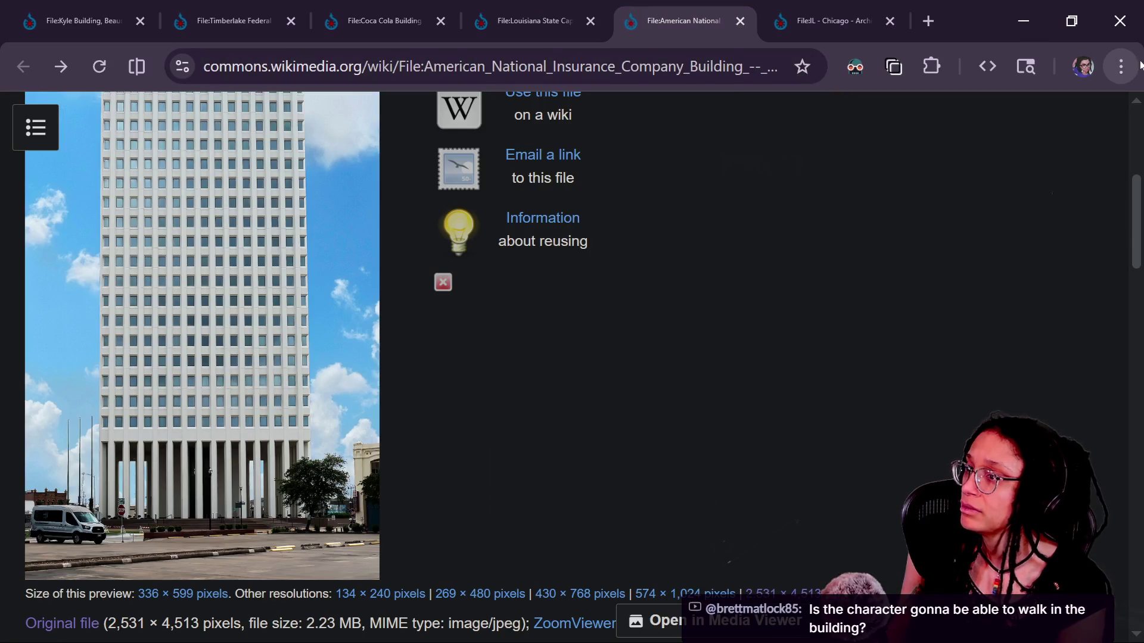
{"action": "left_click", "coordinate": [1120, 66]}
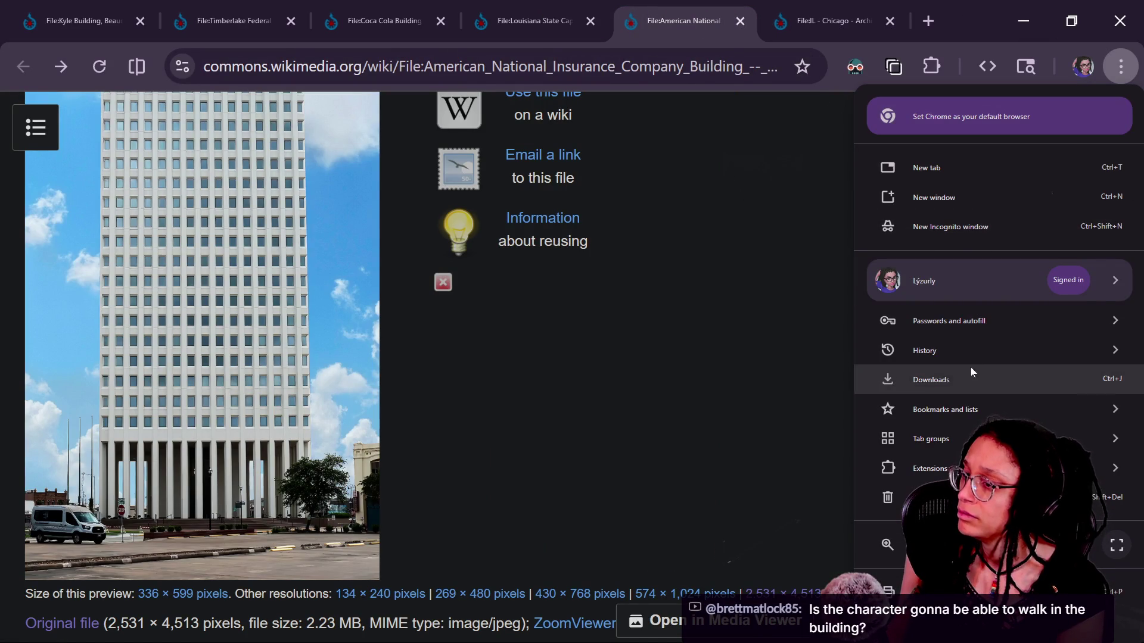
{"action": "left_click", "coordinate": [812, 153]}
{"action": "left_click", "coordinate": [1121, 66]}
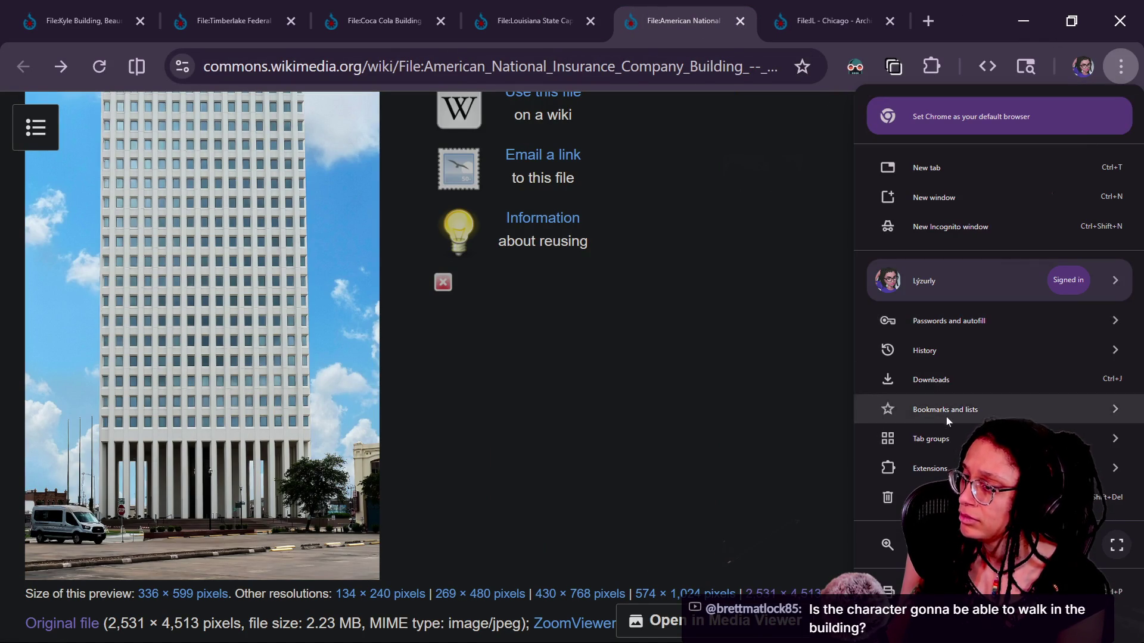
Step: Bookmark all open tabs into a new building subfolder inside Wolfensteinlike
{"action": "mouse_move", "coordinate": [946, 413]}
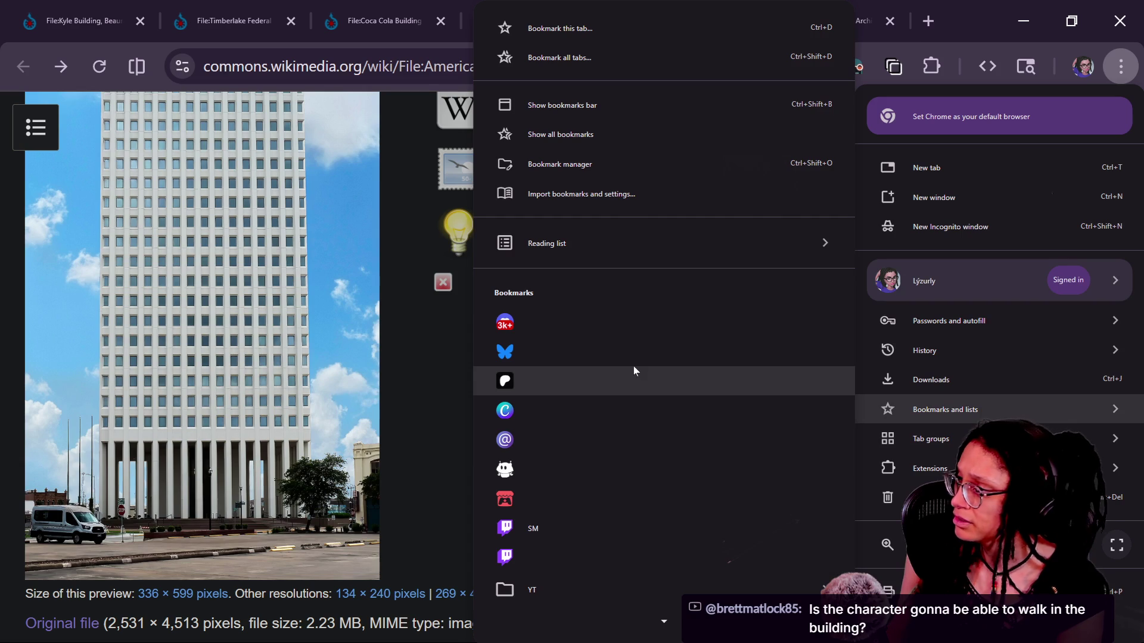
{"action": "left_click", "coordinate": [662, 62]}
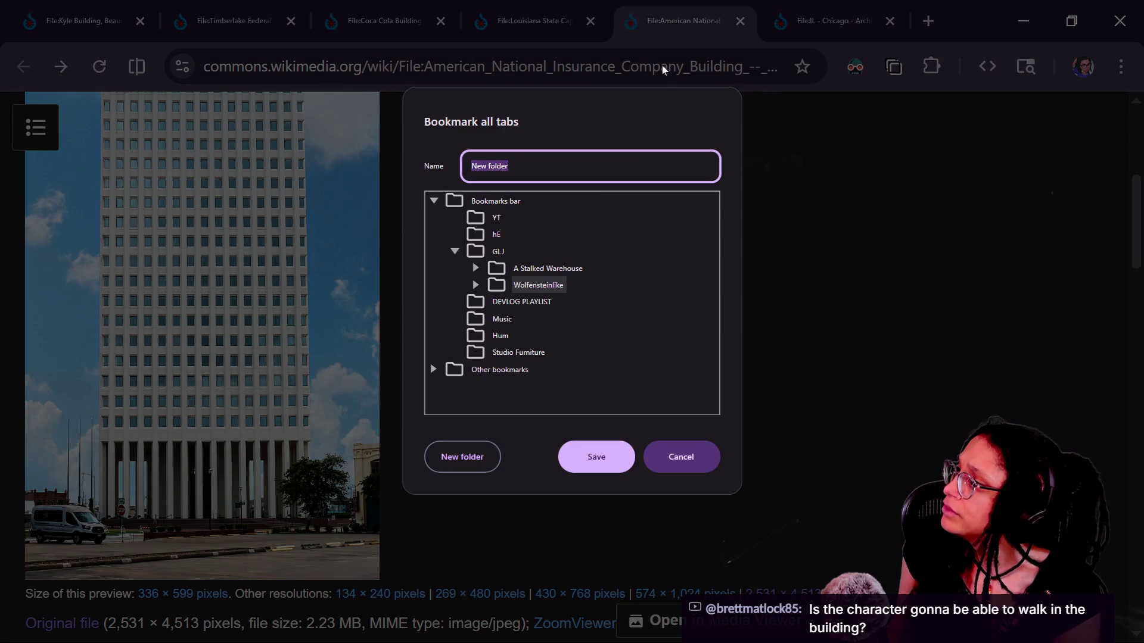
{"action": "left_click", "coordinate": [475, 285]}
{"action": "type", "text": "Building"}
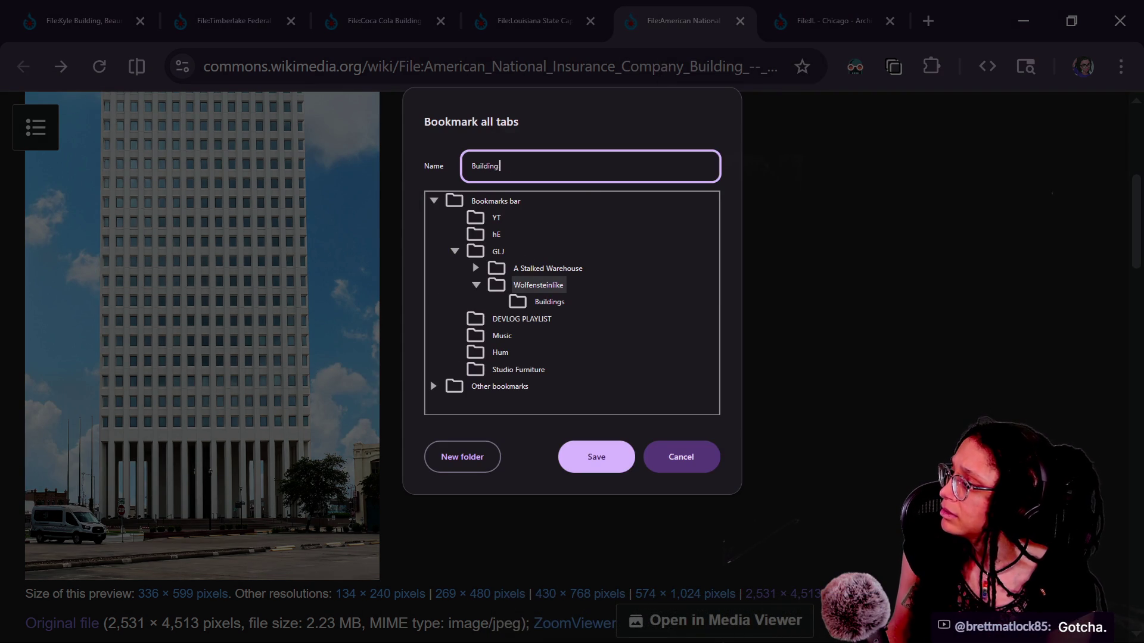
{"action": "type", "text": "Chat"}
{"action": "key", "text": "Return"}
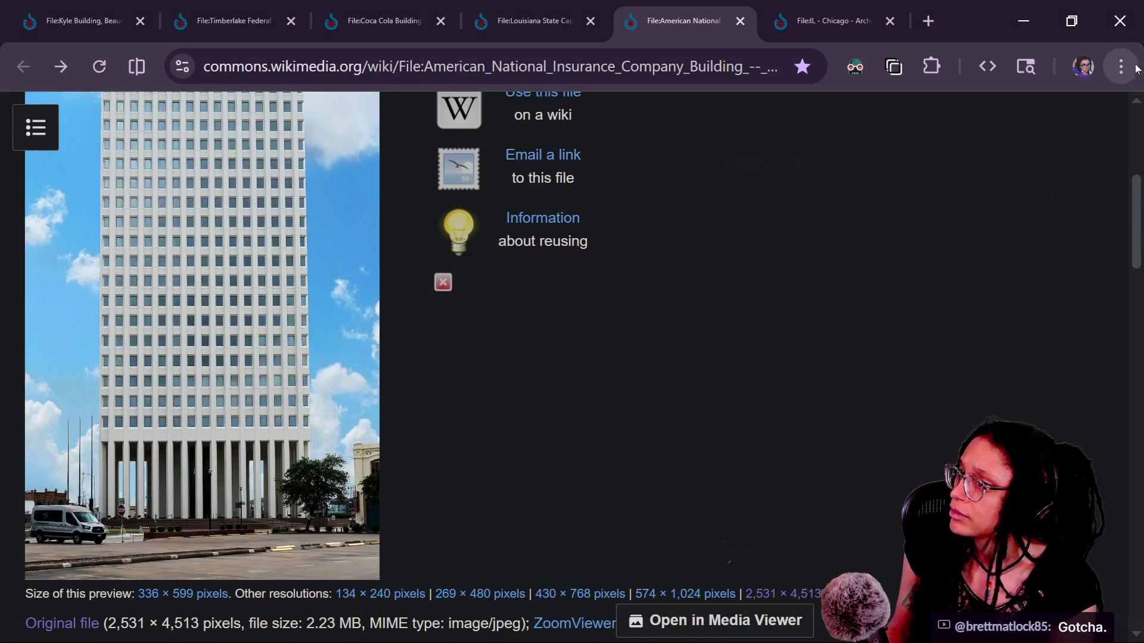
Step: Delete the extra building bookmark subfolder, leaving one six-page folder, and bring the Chicago page forward
{"action": "left_click", "coordinate": [1123, 67]}
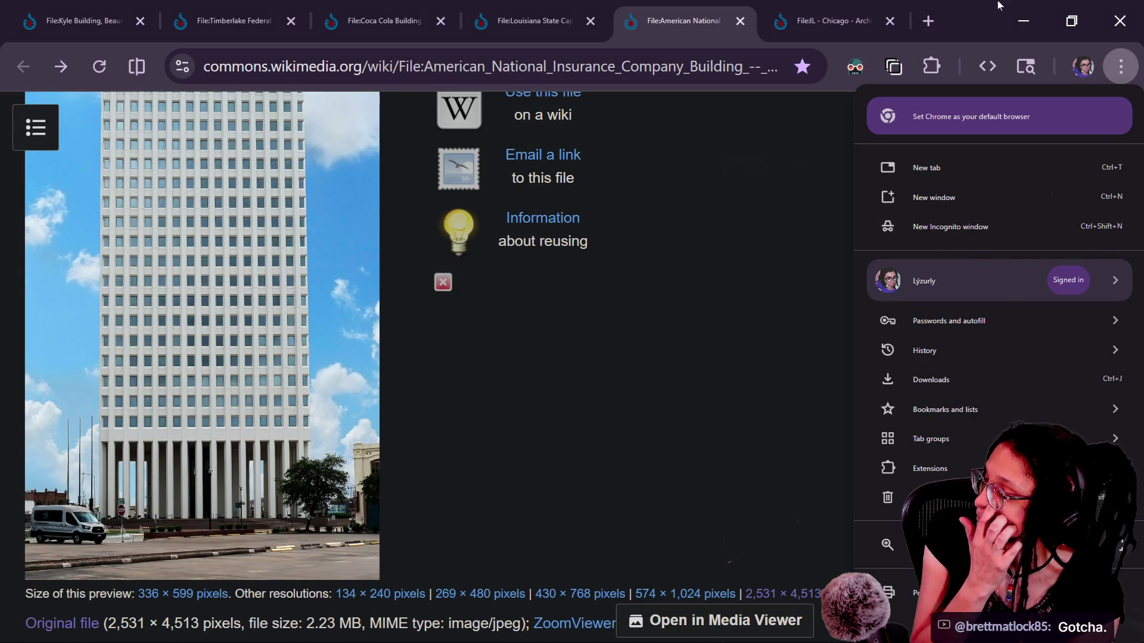
{"action": "left_click", "coordinate": [929, 21]}
{"action": "left_click", "coordinate": [928, 21]}
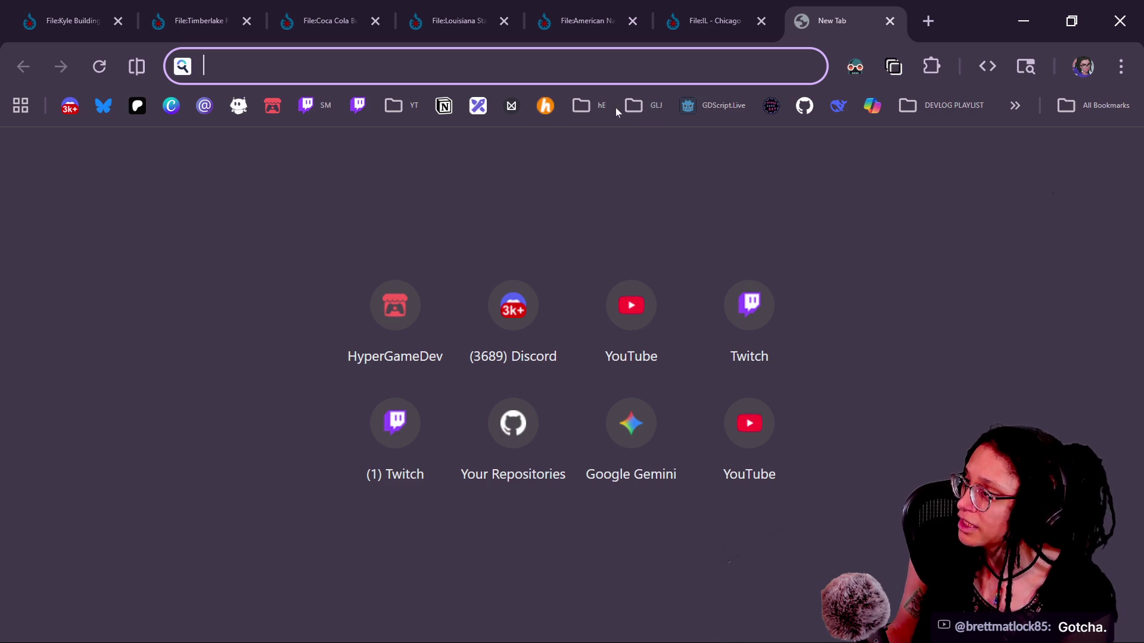
{"action": "left_click", "coordinate": [635, 105]}
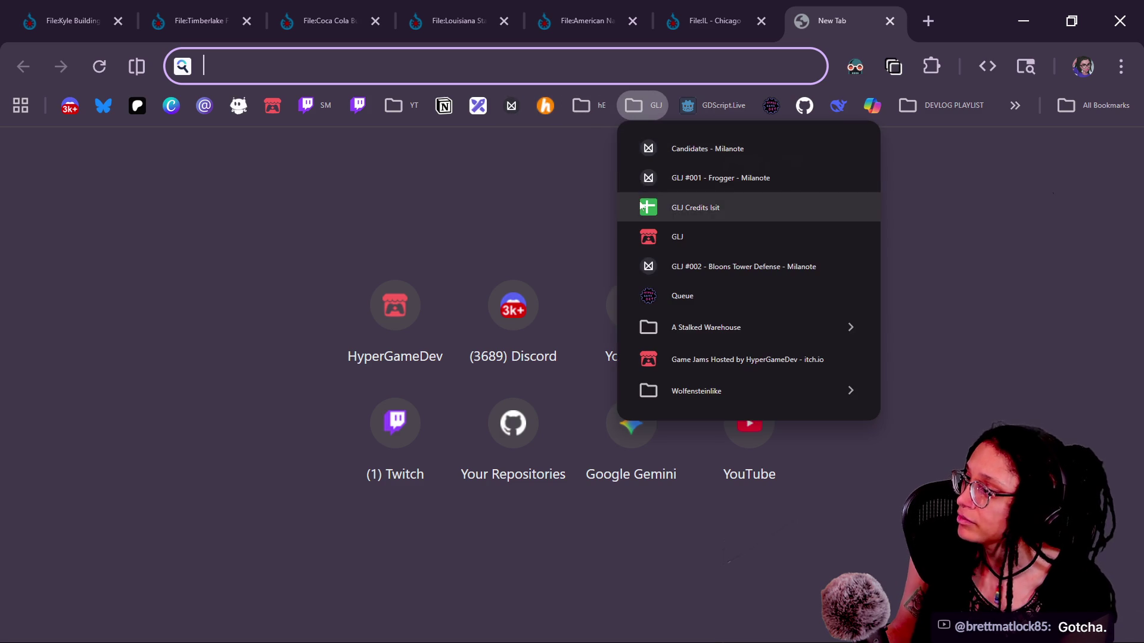
{"action": "mouse_move", "coordinate": [707, 390]}
{"action": "right_click", "coordinate": [943, 392]}
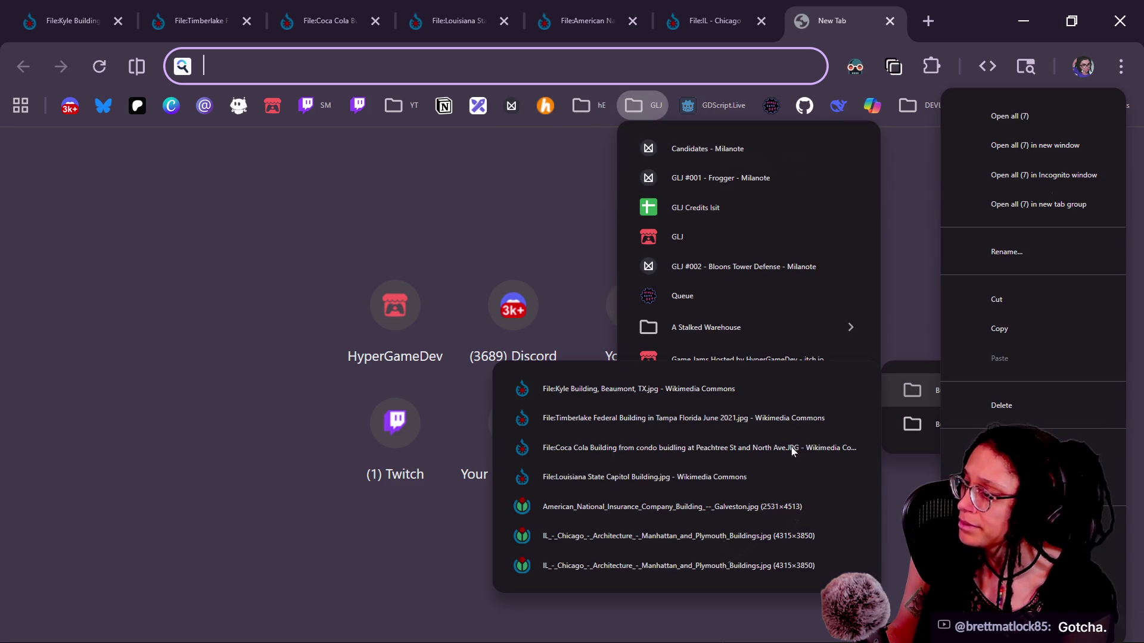
{"action": "left_click", "coordinate": [945, 410]}
{"action": "mouse_move", "coordinate": [947, 399]}
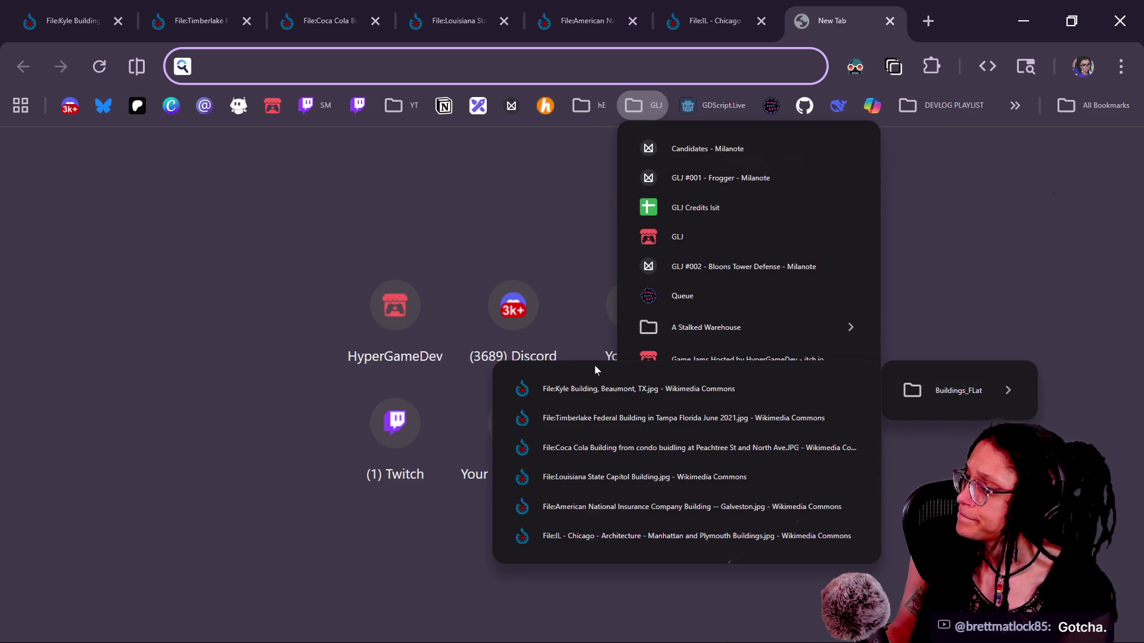
{"action": "left_click", "coordinate": [709, 21]}
{"action": "left_click", "coordinate": [709, 21]}
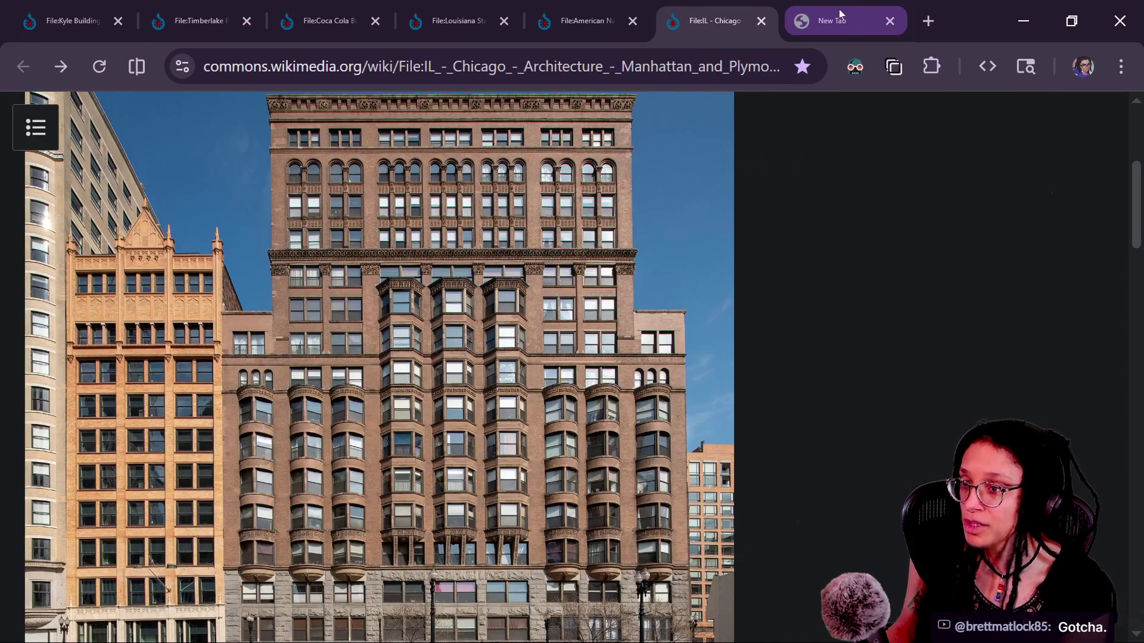
{"action": "key", "text": "ctrl+shift+w"}
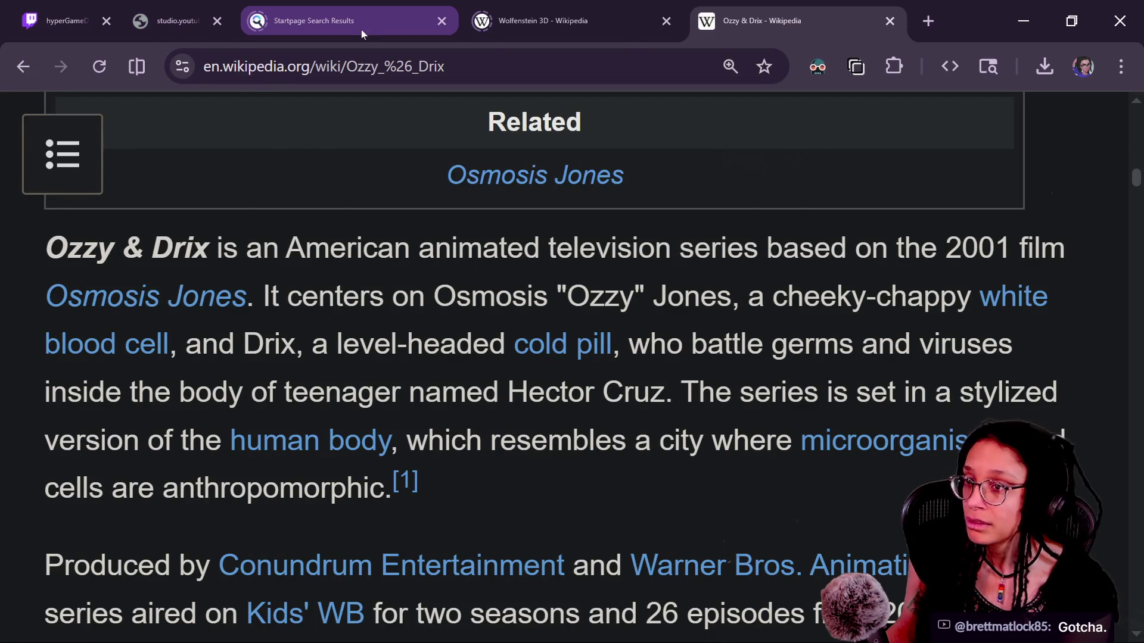
Step: Switch to the Gamelike Jam 008 page and open Pizza Doggy's creator page from the prizes
{"action": "key", "text": "ctrl+shift+w"}
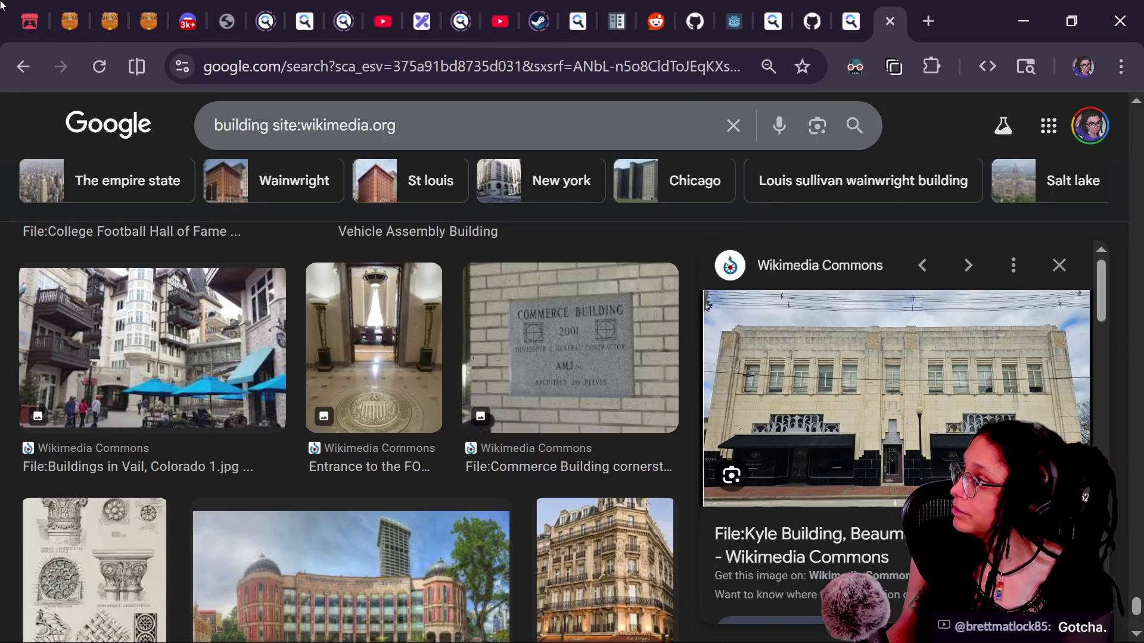
{"action": "key", "text": "ctrl+shift+w"}
{"action": "scroll", "coordinate": [643, 293], "scroll_direction": "up", "scroll_amount": 8}
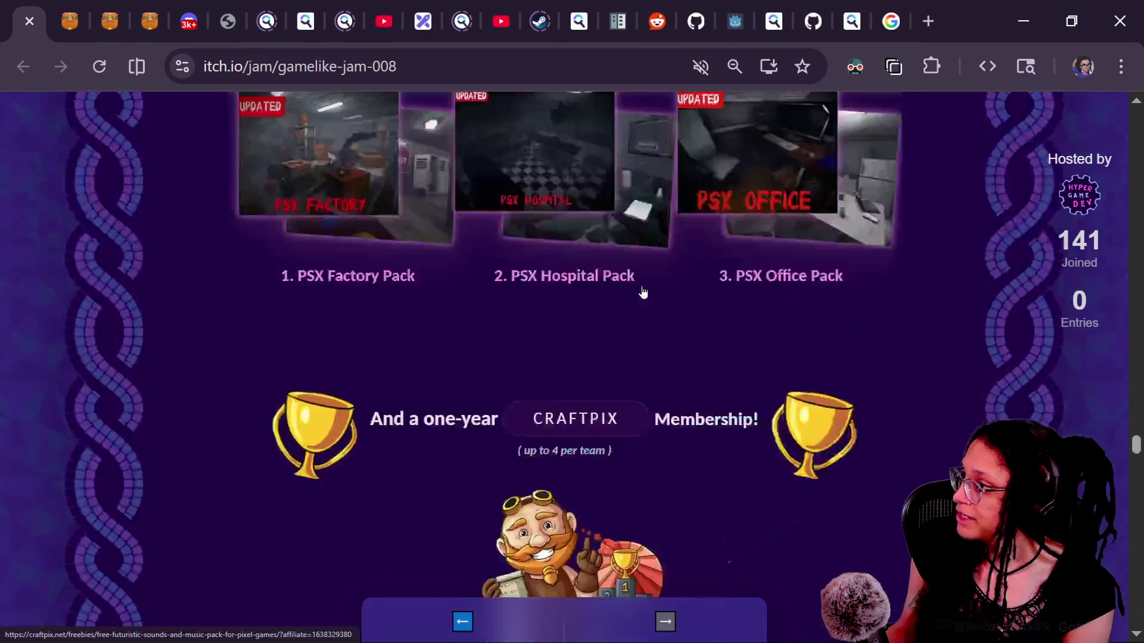
{"action": "scroll", "coordinate": [643, 293], "scroll_direction": "up", "scroll_amount": 12}
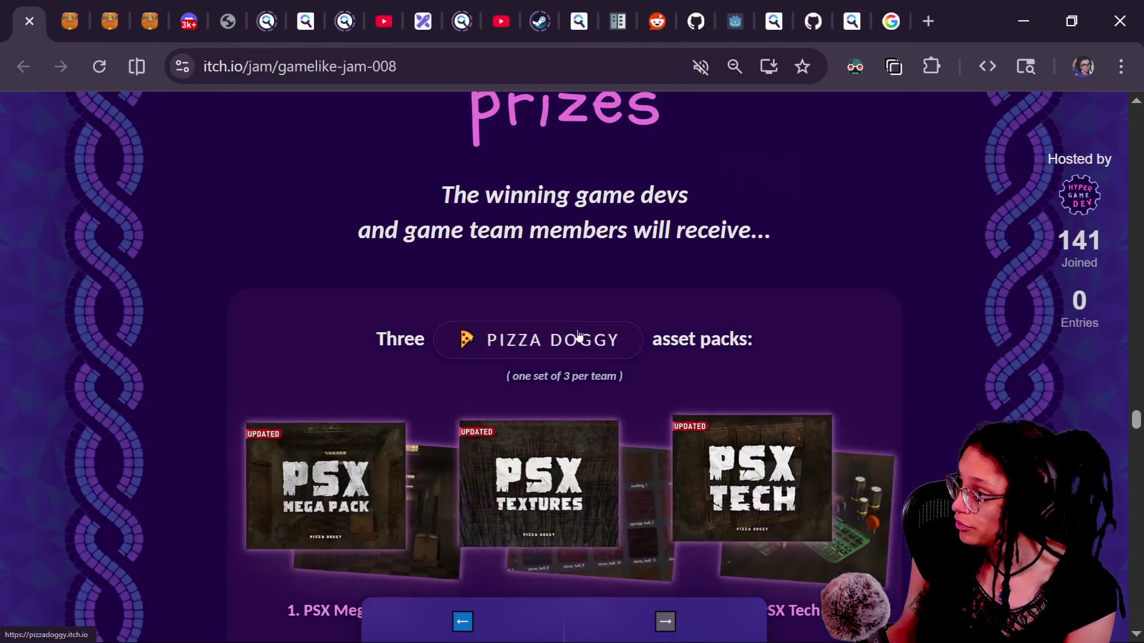
{"action": "left_click", "coordinate": [577, 336]}
Step: Scroll down Pizza Doggy's page and open the Simple Ripper texture tool
{"action": "scroll", "coordinate": [742, 299], "scroll_direction": "down", "scroll_amount": 8}
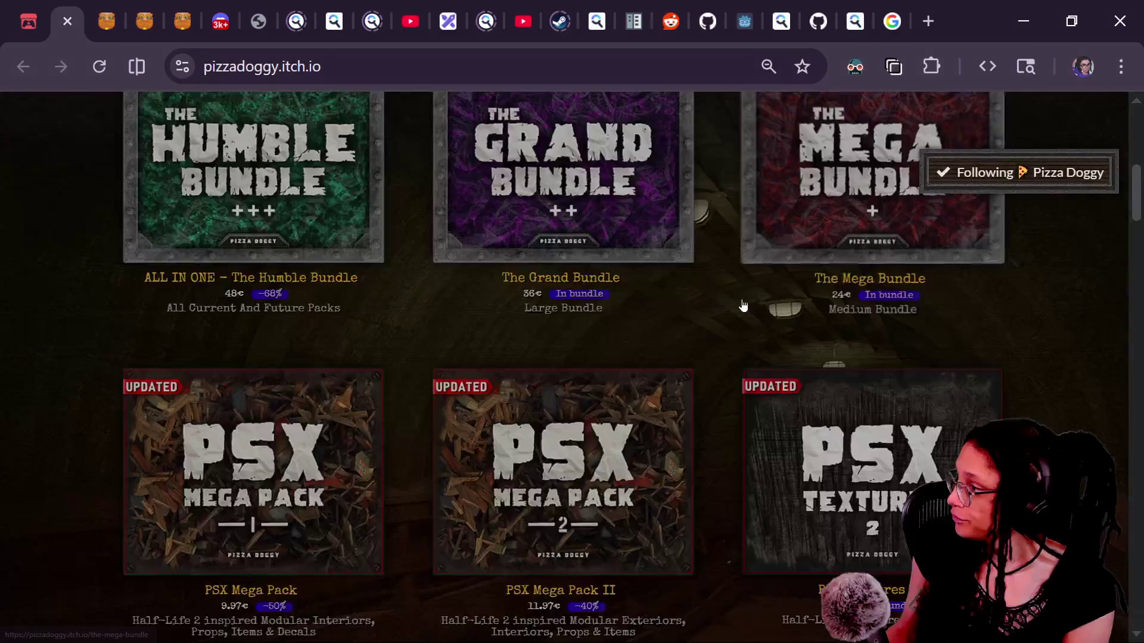
{"action": "scroll", "coordinate": [743, 299], "scroll_direction": "down", "scroll_amount": 9}
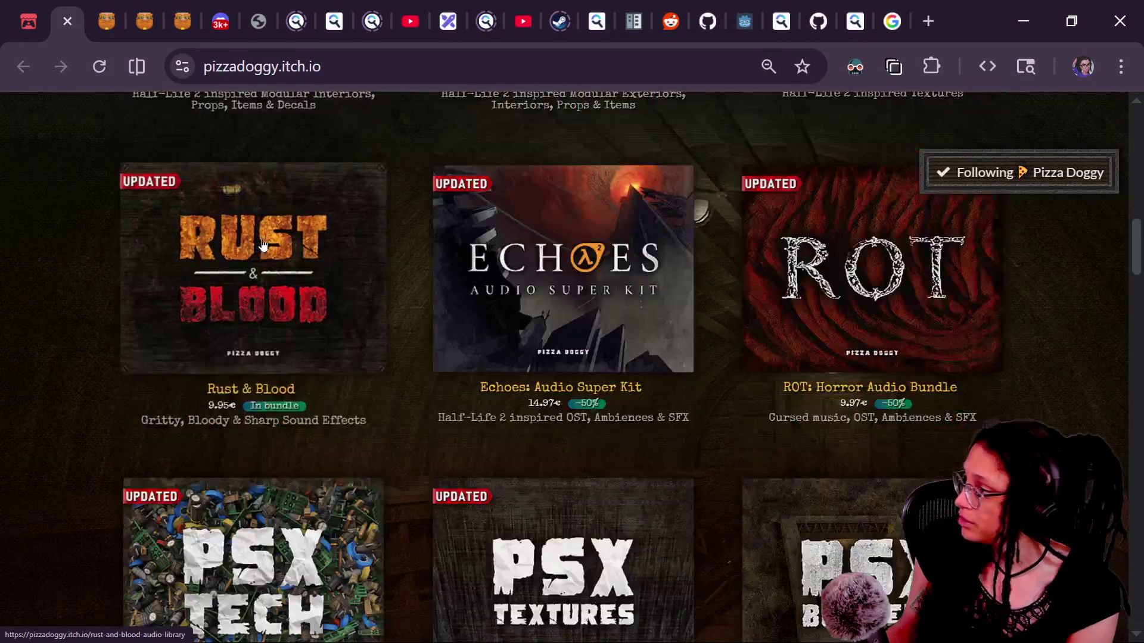
{"action": "scroll", "coordinate": [263, 245], "scroll_direction": "down", "scroll_amount": 17}
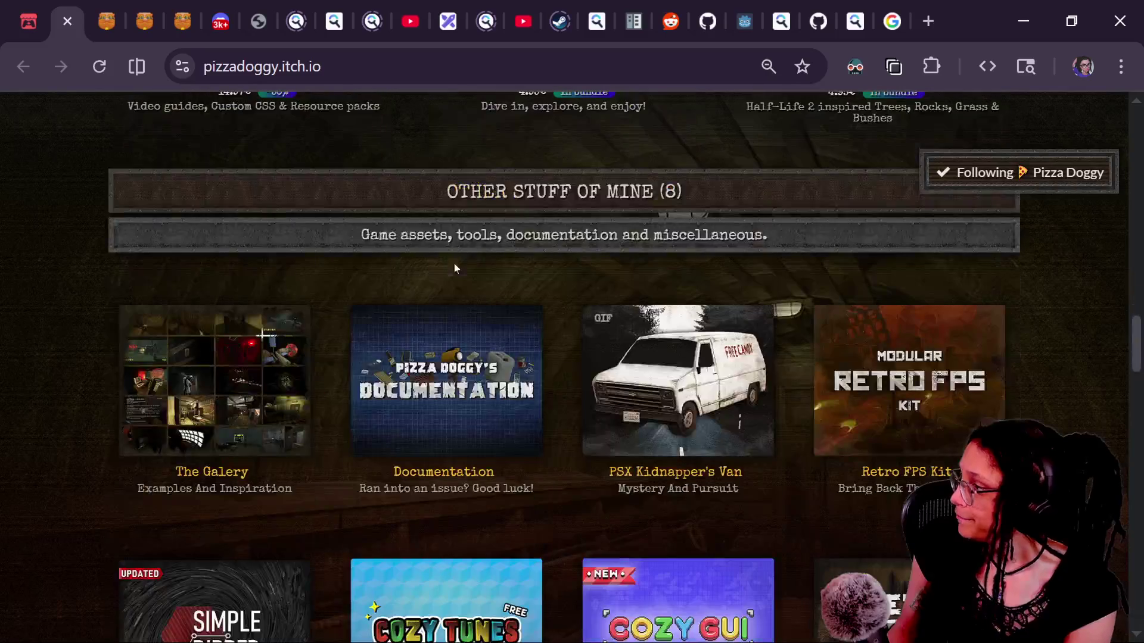
{"action": "scroll", "coordinate": [386, 282], "scroll_direction": "up", "scroll_amount": 2}
{"action": "scroll", "coordinate": [387, 283], "scroll_direction": "down", "scroll_amount": 5}
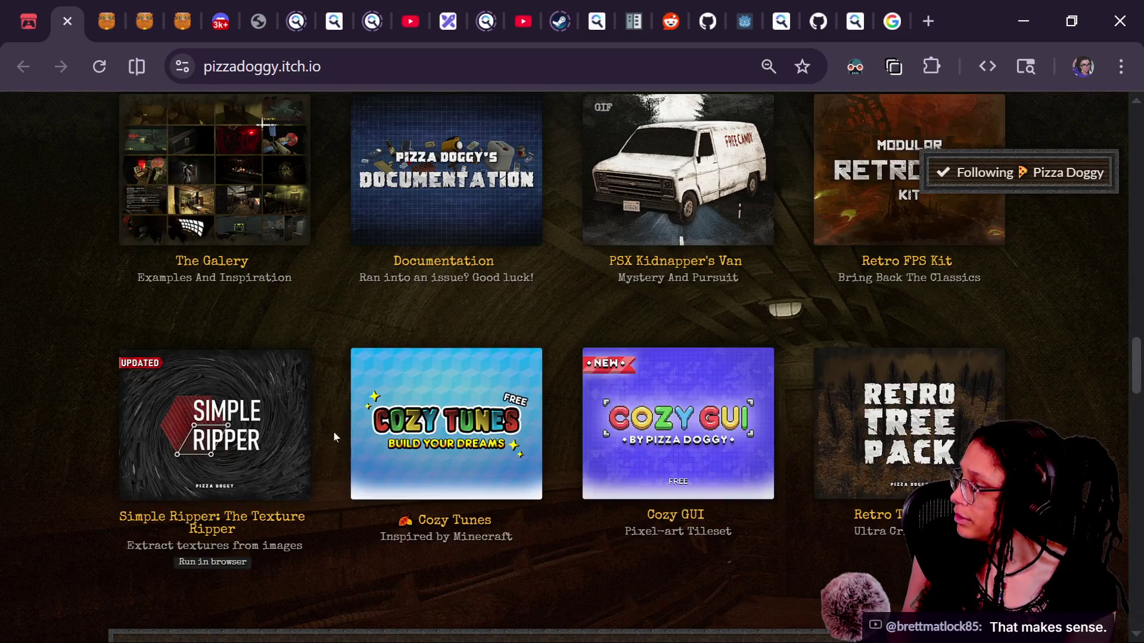
{"action": "left_click", "coordinate": [245, 411]}
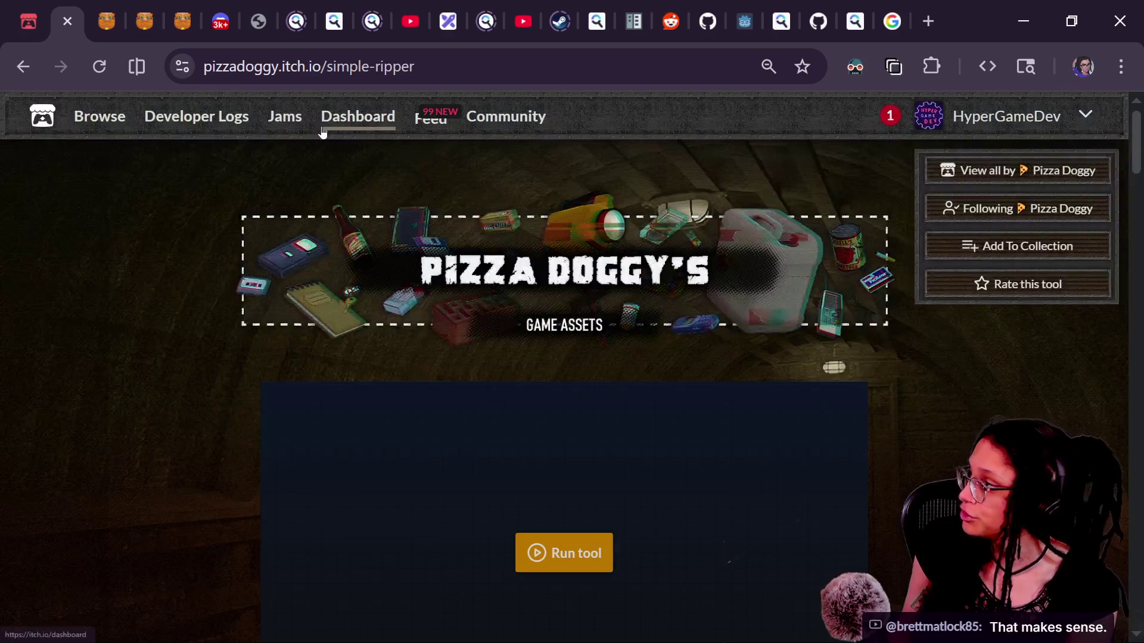
Step: Copy the Simple Ripper page link and post it in both the Twitch and YouTube chats
{"action": "left_click", "coordinate": [241, 66]}
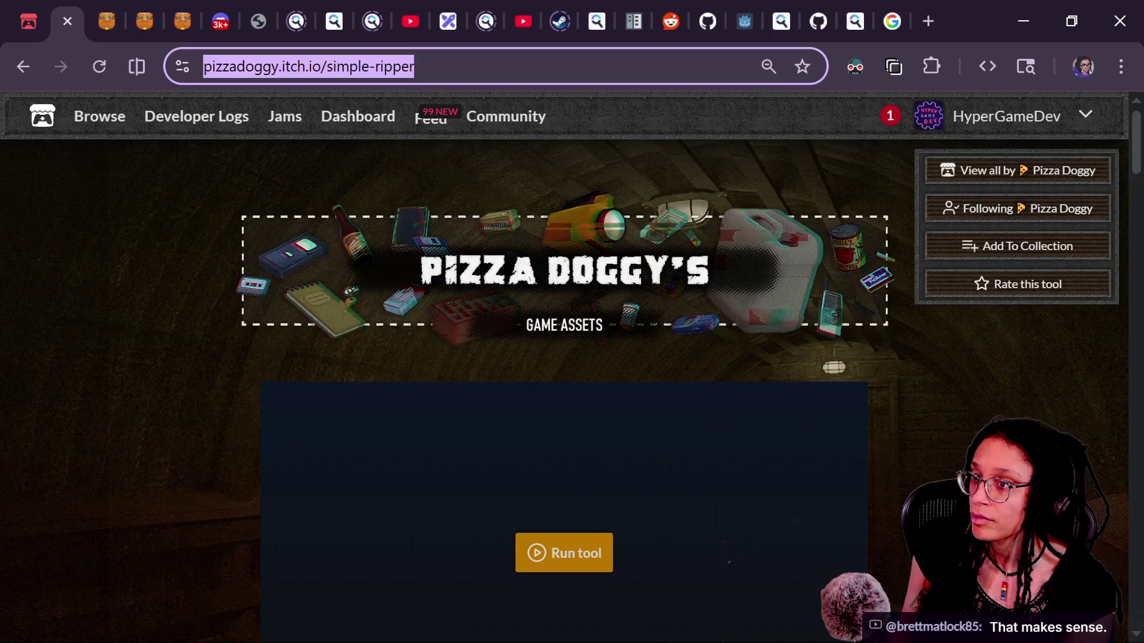
{"action": "key", "text": "alt+Tab"}
{"action": "key", "text": "alt+Tab"}
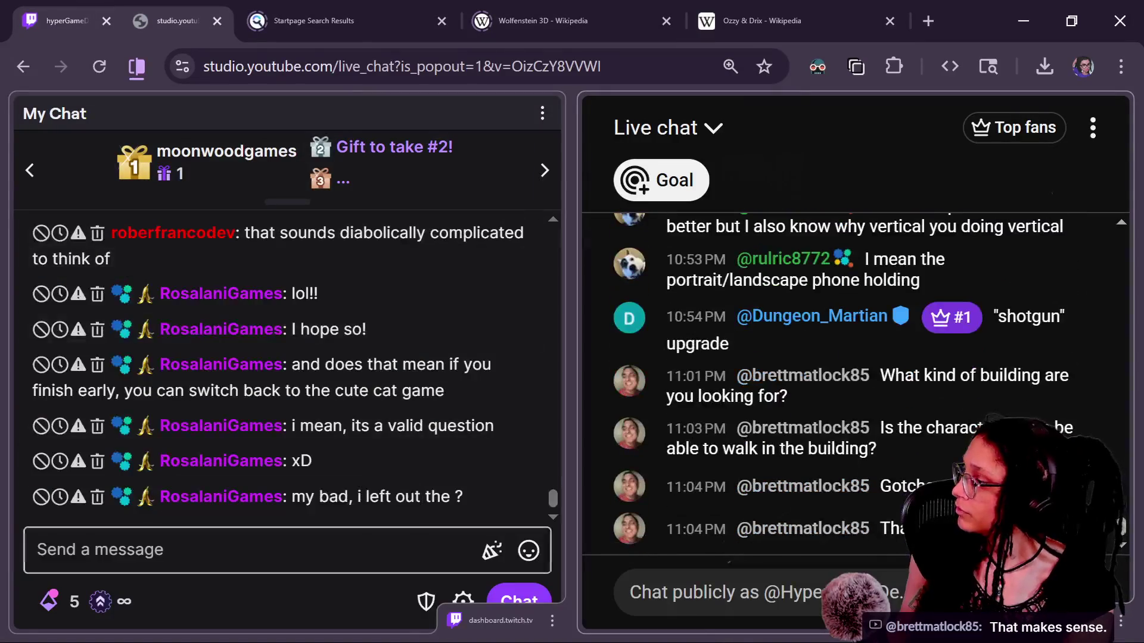
{"action": "left_click", "coordinate": [238, 549]}
{"action": "type", "text": "https://pizzadoggy.itch.io/simple-ripper"}
{"action": "key", "text": "Return"}
{"action": "left_click", "coordinate": [630, 592]}
{"action": "key", "text": "ctrl+v"}
{"action": "key", "text": "Return"}
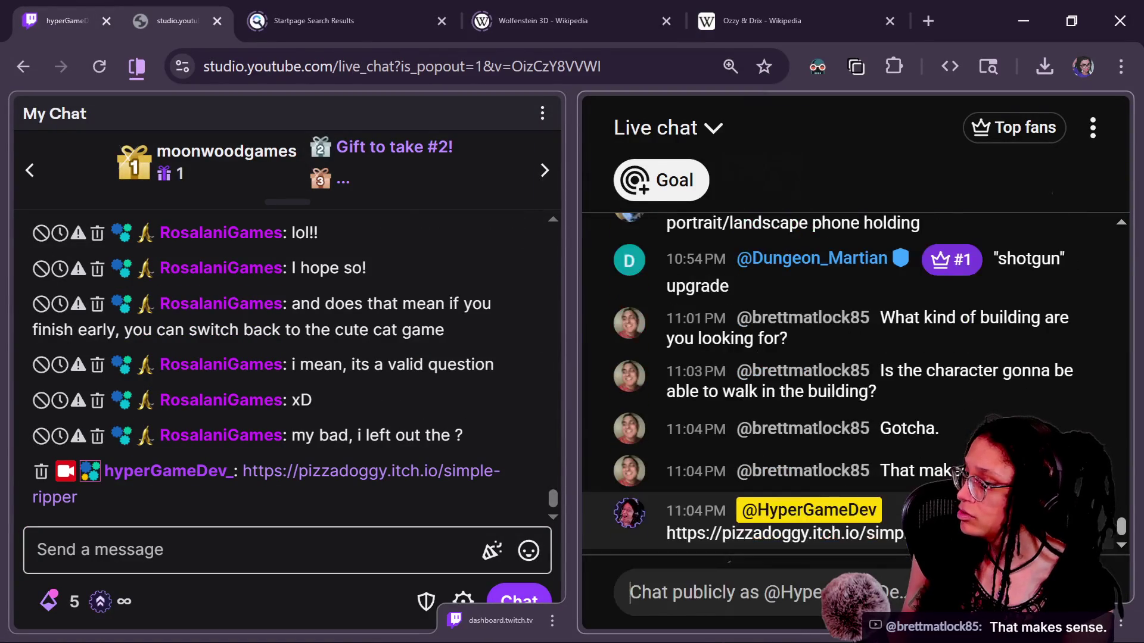
Step: Back on the itch.io page, launch the Simple Ripper tool
{"action": "key", "text": "alt+Tab"}
{"action": "scroll", "coordinate": [553, 404], "scroll_direction": "down", "scroll_amount": 2}
{"action": "left_click", "coordinate": [564, 447]}
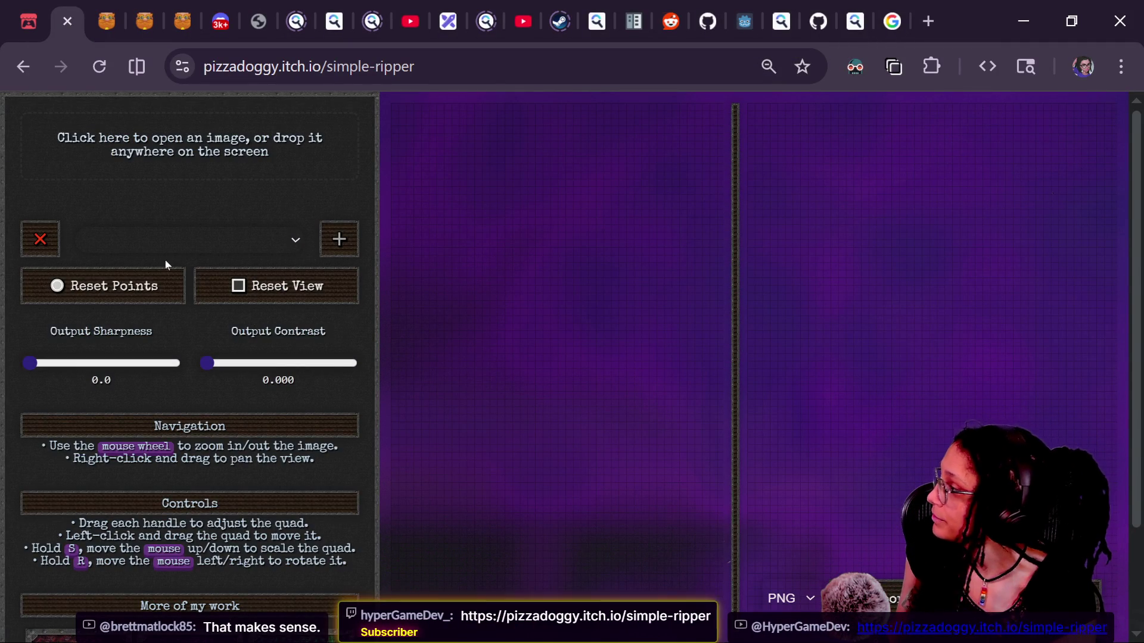
Step: Start loading an image from disk in Simple Ripper, then cancel it
{"action": "left_click", "coordinate": [289, 159]}
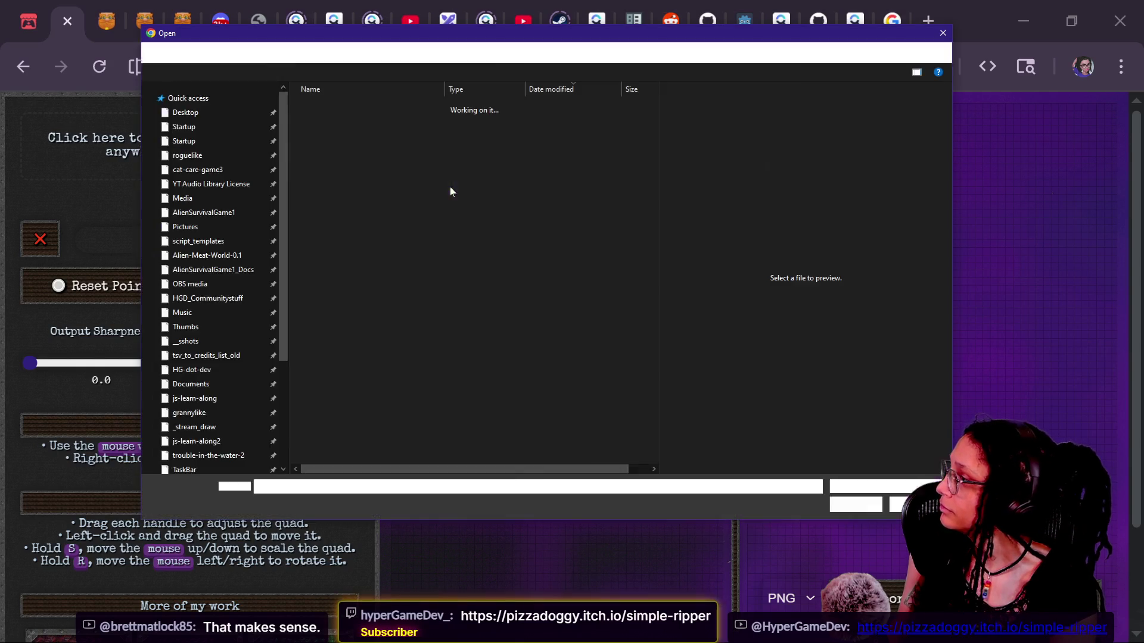
{"action": "left_click", "coordinate": [943, 33]}
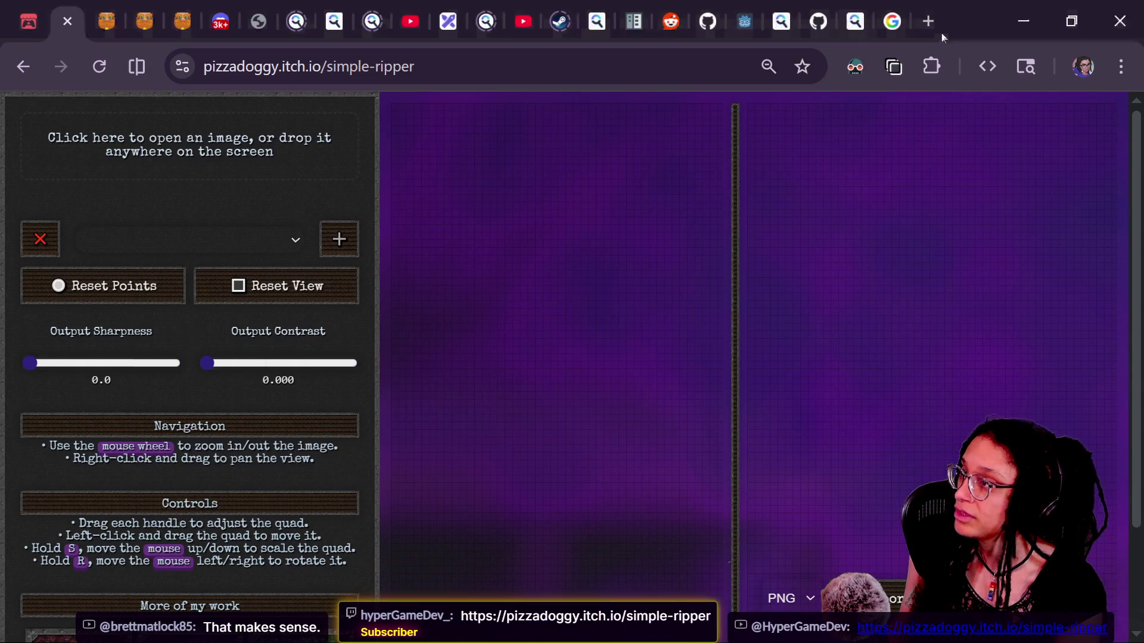
{"action": "key", "text": "alt+Tab"}
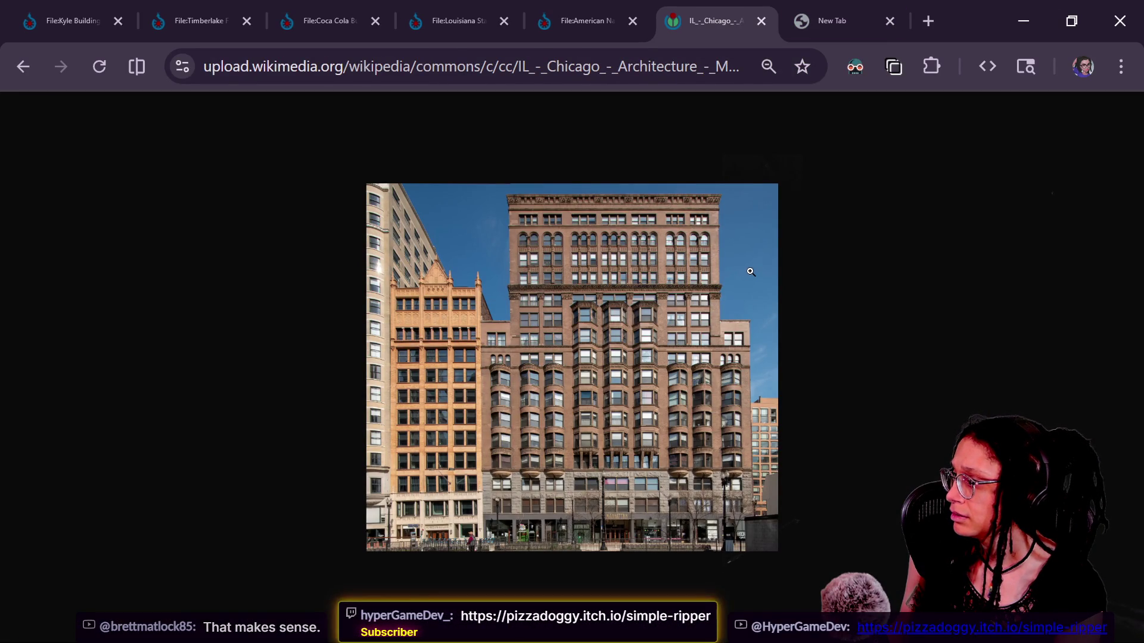
Step: Copy the Chicago building photo from Wikimedia Commons to the clipboard, abandoning a save attempt
{"action": "right_click", "coordinate": [600, 270]}
{"action": "left_click", "coordinate": [659, 327]}
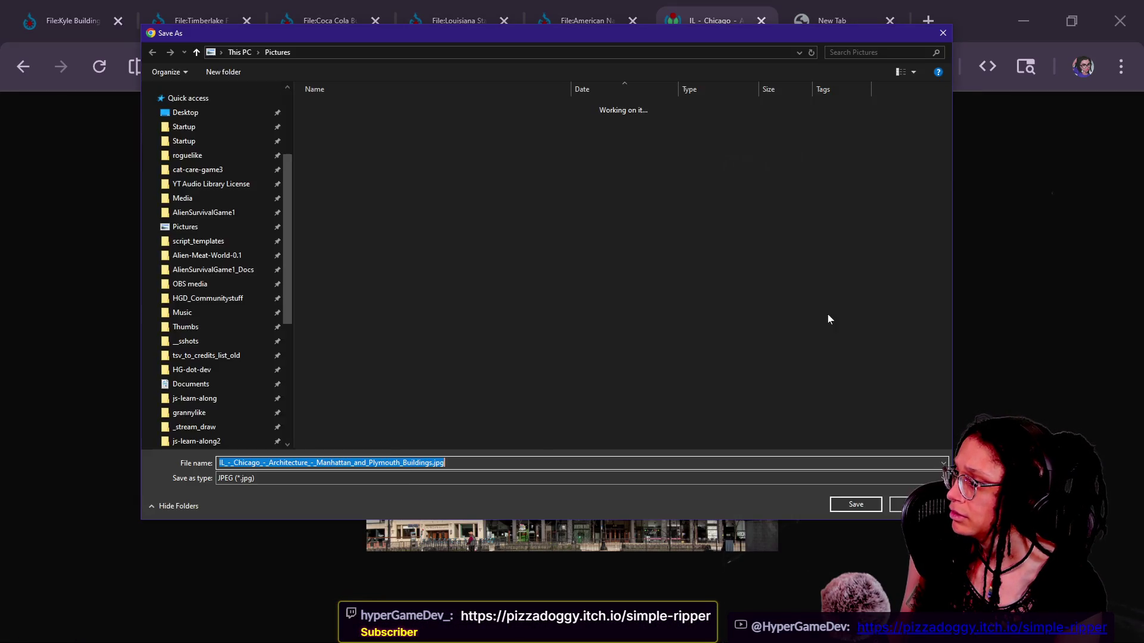
{"action": "key", "text": "Escape"}
{"action": "right_click", "coordinate": [624, 321]}
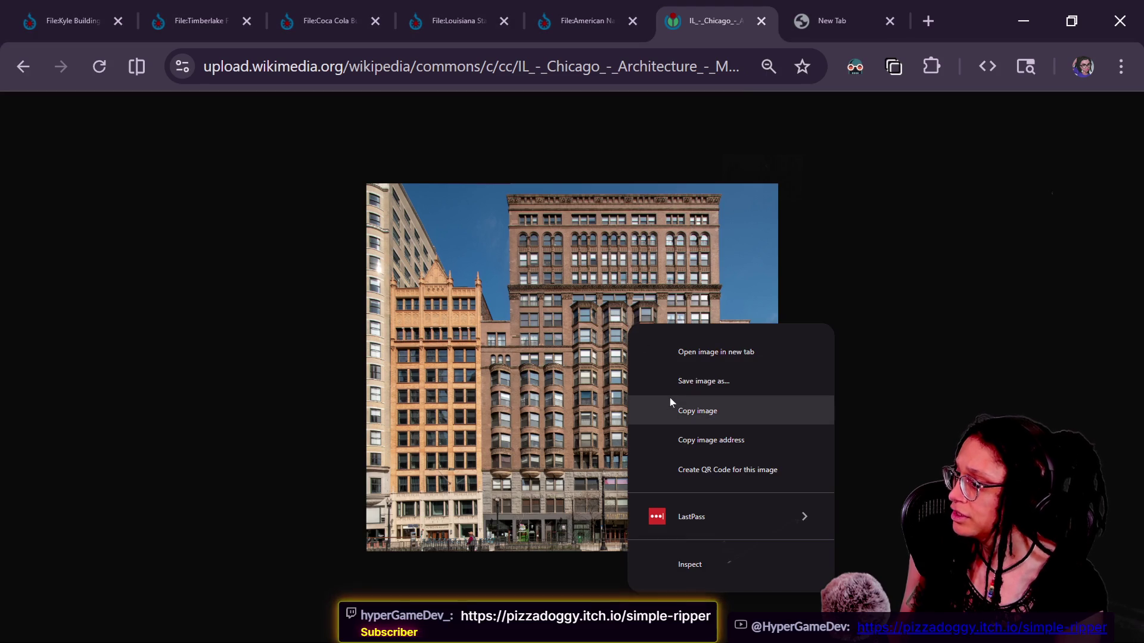
{"action": "left_click", "coordinate": [669, 411]}
{"action": "key", "text": "alt+Tab"}
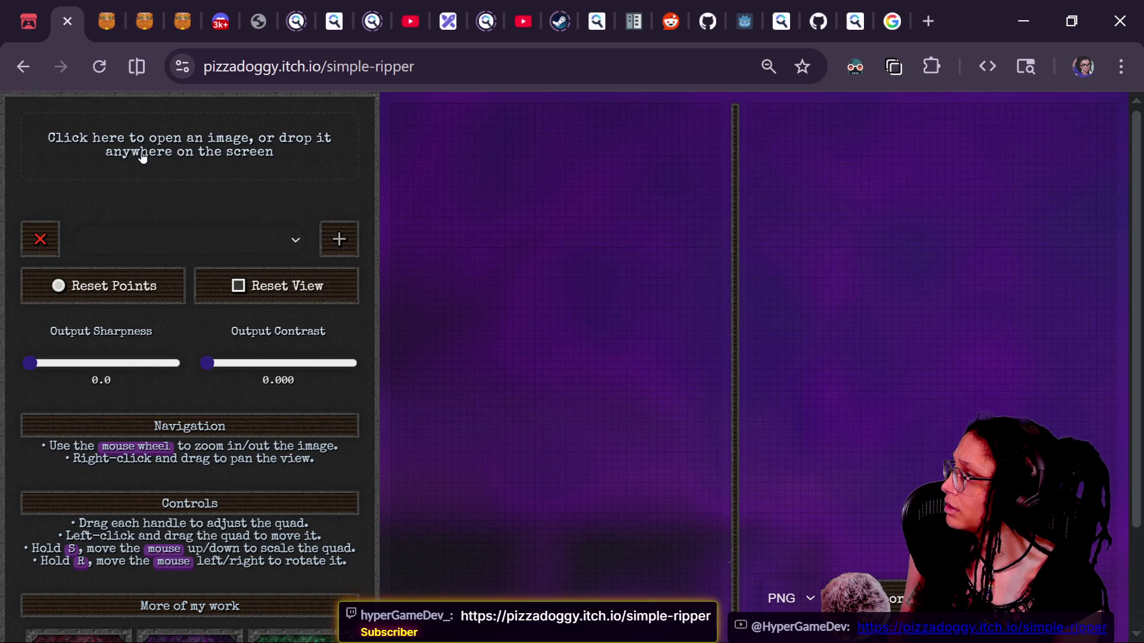
Step: Drop the Chicago building photo from Wikimedia into Simple Ripper
{"action": "key", "text": "alt+Tab"}
{"action": "mouse_move", "coordinate": [765, 243]}
{"action": "left_mouse_down"}
{"action": "mouse_move", "coordinate": [787, 232]}
{"action": "mouse_move", "coordinate": [543, 202]}
{"action": "mouse_move", "coordinate": [713, 280]}
{"action": "mouse_move", "coordinate": [716, 295]}
{"action": "left_mouse_up"}
{"action": "key", "text": "alt+Tab"}
{"action": "scroll", "coordinate": [627, 439], "scroll_direction": "down", "scroll_amount": 2}
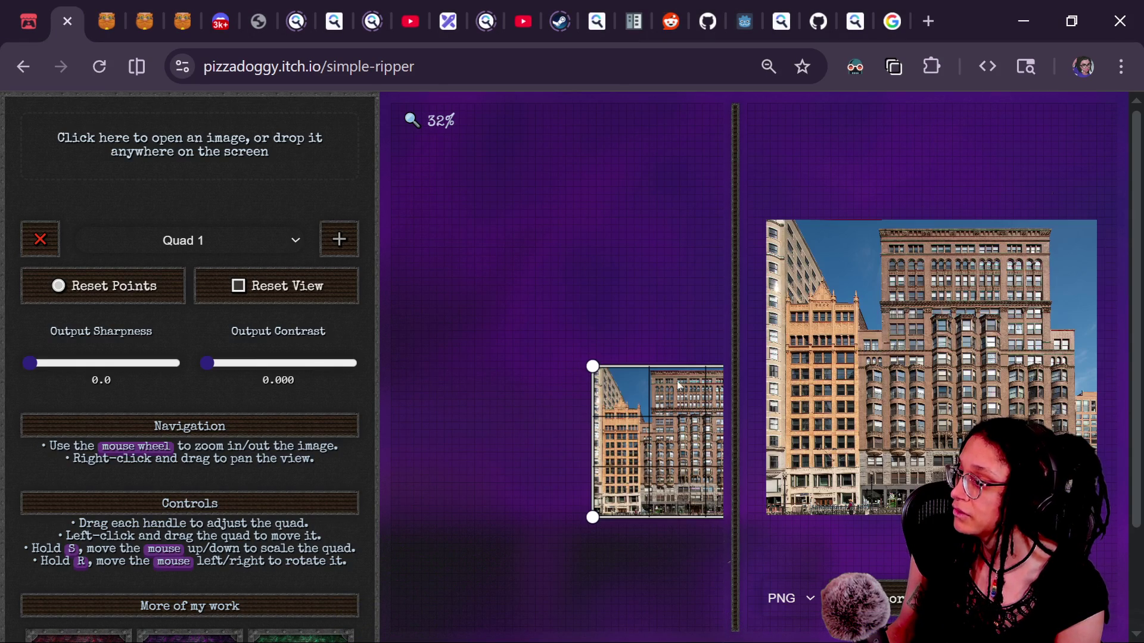
Step: Try moving the quad's top-left corner, then reset the quad to the image corners and recentre
{"action": "mouse_move", "coordinate": [592, 366]}
{"action": "left_mouse_down"}
{"action": "mouse_move", "coordinate": [597, 387]}
{"action": "mouse_move", "coordinate": [598, 366]}
{"action": "mouse_move", "coordinate": [663, 378]}
{"action": "left_mouse_up"}
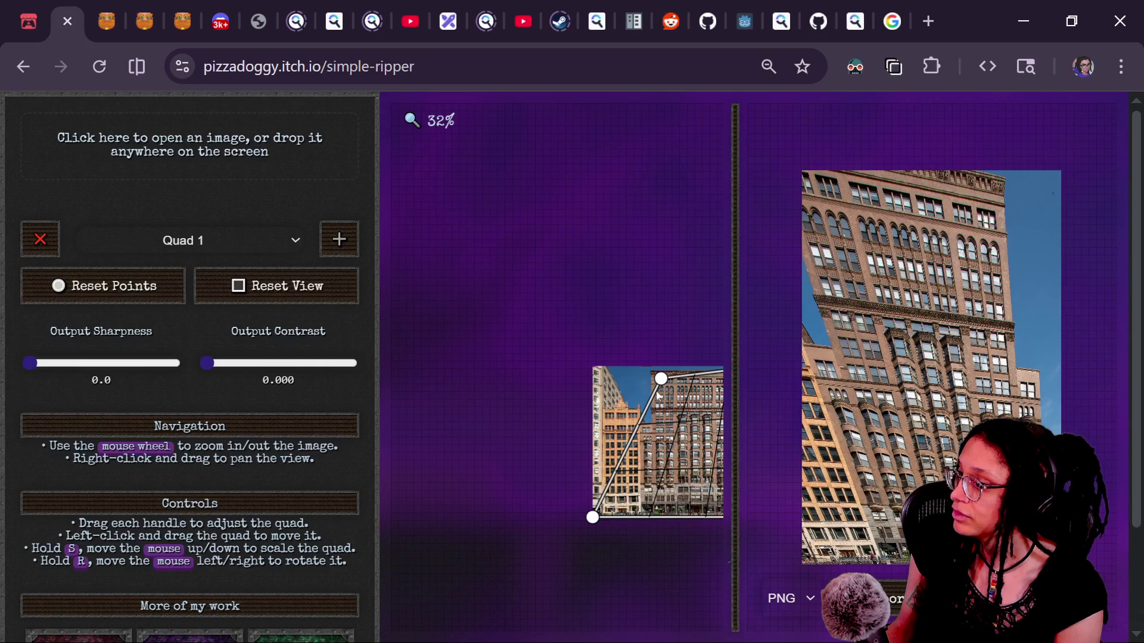
{"action": "left_click_drag", "start_coordinate": [660, 379], "coordinate": [654, 377]}
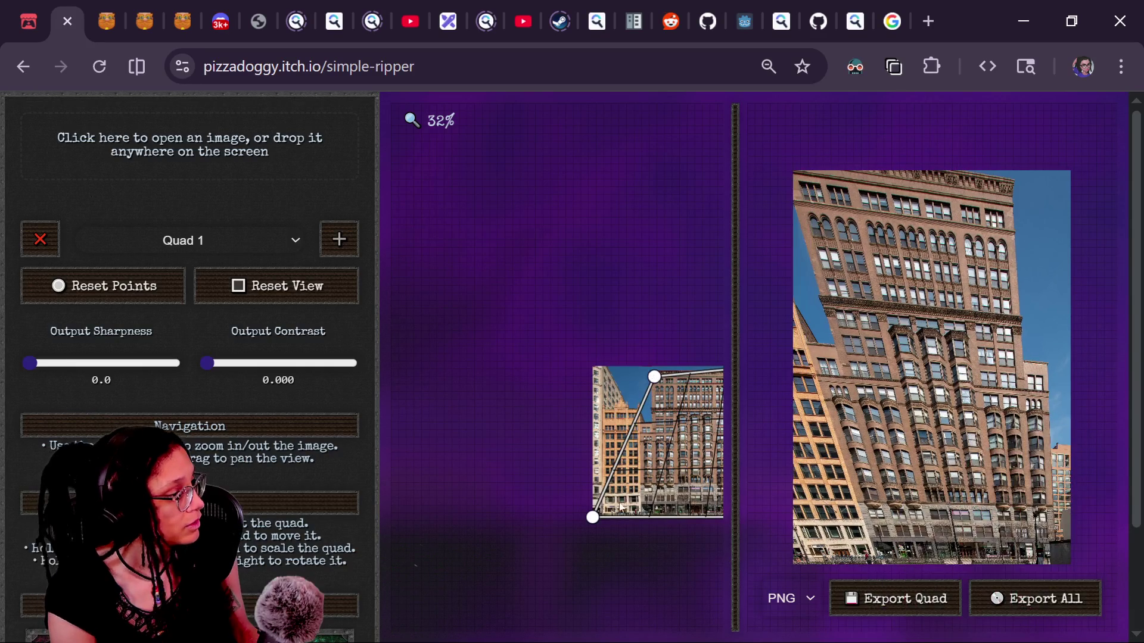
{"action": "left_click", "coordinate": [294, 290]}
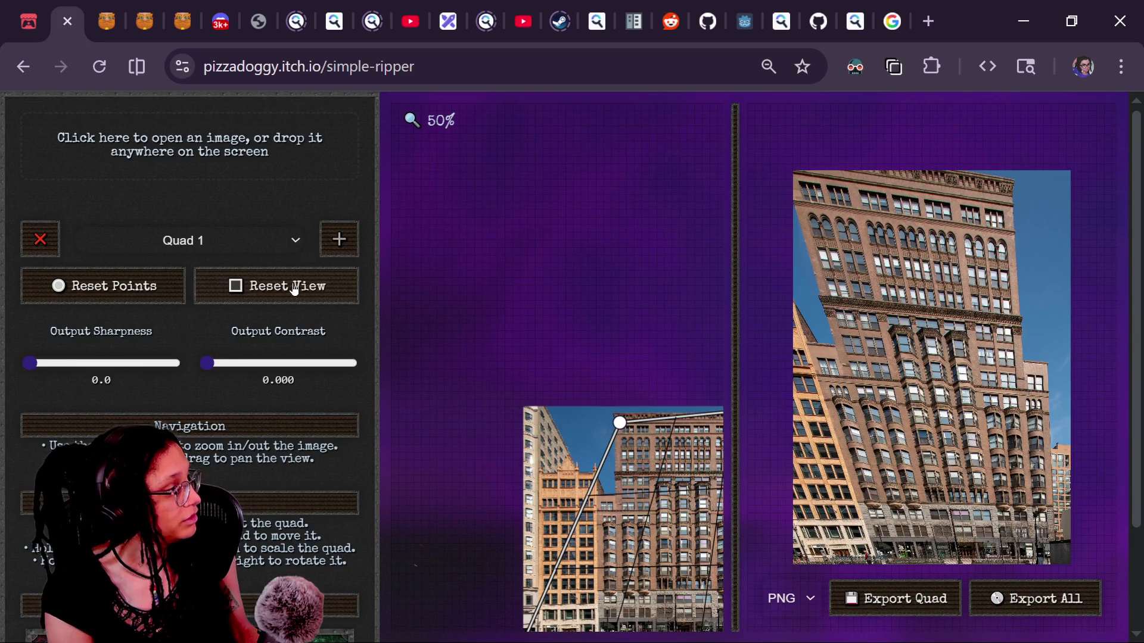
{"action": "left_click", "coordinate": [163, 299]}
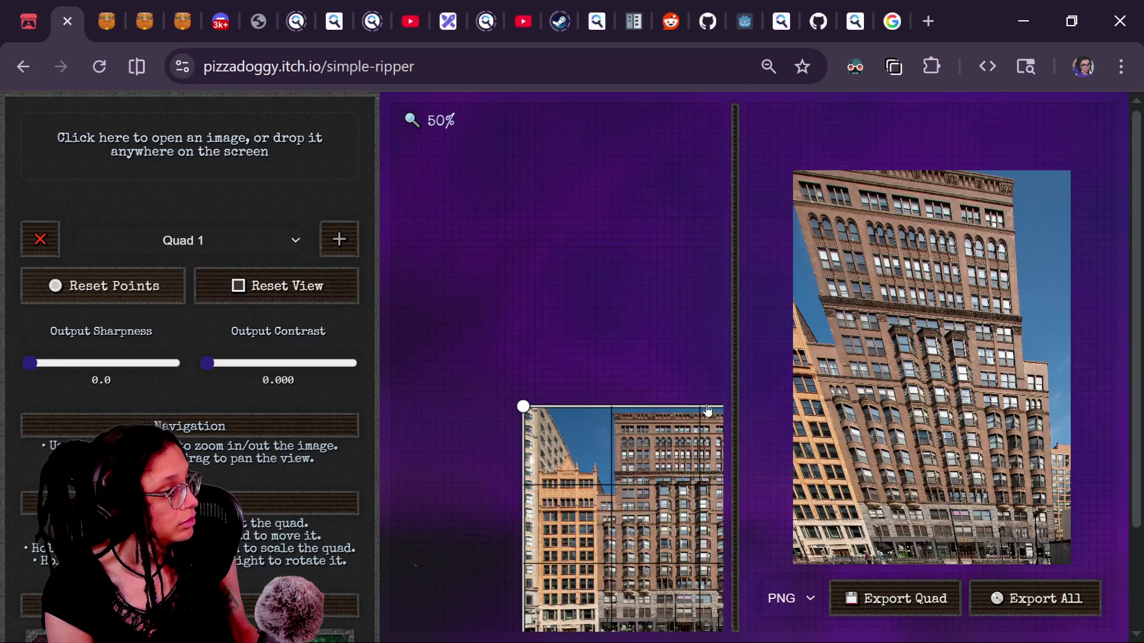
{"action": "scroll", "coordinate": [704, 420], "scroll_direction": "down", "scroll_amount": 3}
{"action": "scroll", "coordinate": [704, 420], "scroll_direction": "up", "scroll_amount": 3}
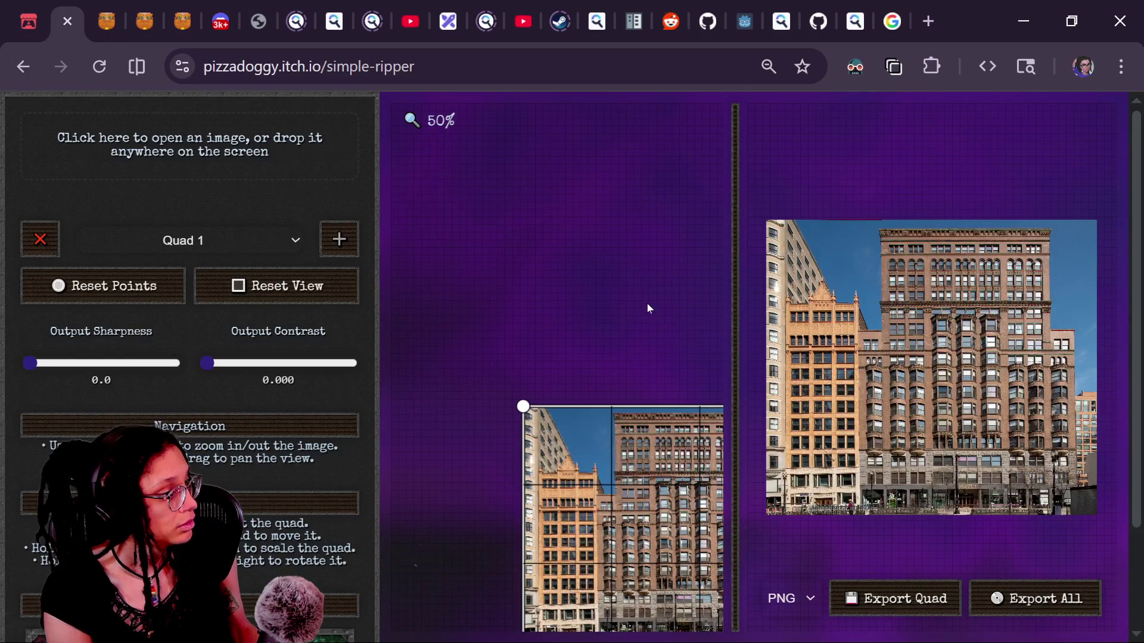
{"action": "left_click_drag", "start_coordinate": [591, 329], "coordinate": [485, 166]}
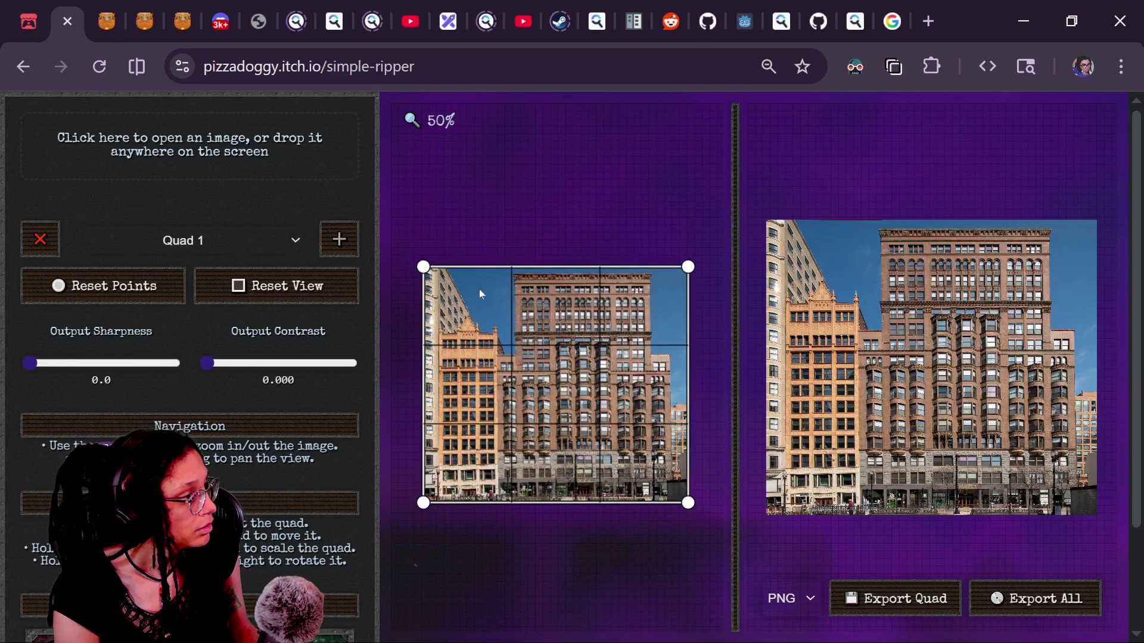
Step: Pull the quad's right corners inward and set its left edge on the tan building
{"action": "mouse_move", "coordinate": [690, 270]}
{"action": "left_mouse_down"}
{"action": "mouse_move", "coordinate": [524, 286]}
{"action": "mouse_move", "coordinate": [557, 291]}
{"action": "mouse_move", "coordinate": [498, 342]}
{"action": "left_mouse_up"}
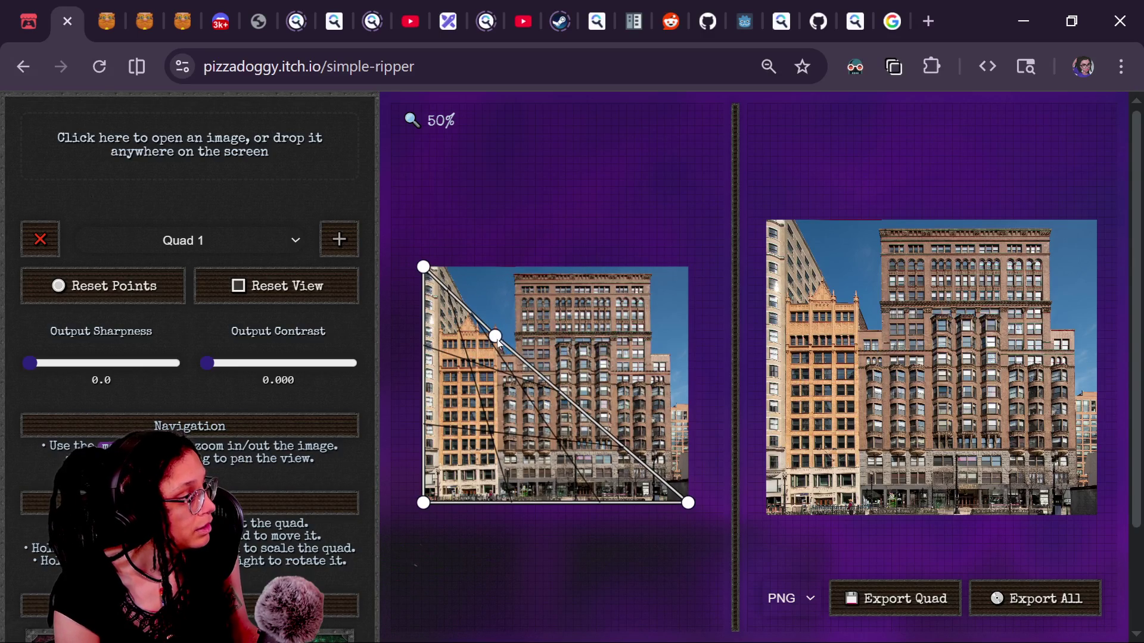
{"action": "mouse_move", "coordinate": [688, 503]}
{"action": "left_mouse_down"}
{"action": "mouse_move", "coordinate": [596, 481]}
{"action": "mouse_move", "coordinate": [514, 508]}
{"action": "mouse_move", "coordinate": [497, 496]}
{"action": "left_mouse_up"}
{"action": "mouse_move", "coordinate": [423, 269]}
{"action": "left_mouse_down"}
{"action": "mouse_move", "coordinate": [460, 323]}
{"action": "mouse_move", "coordinate": [452, 340]}
{"action": "left_mouse_up"}
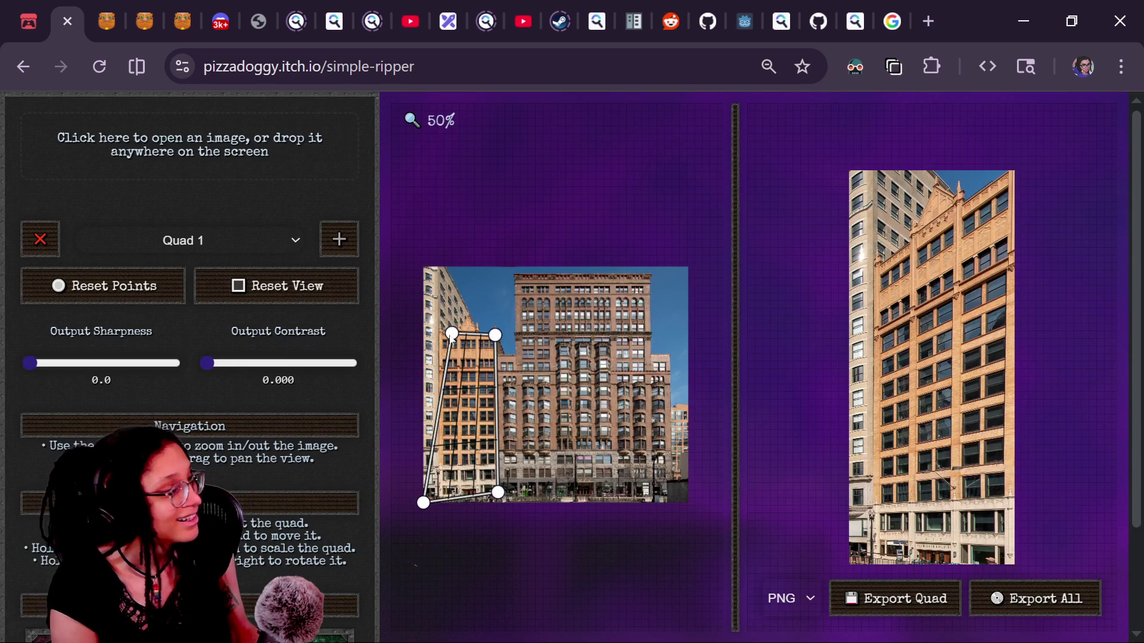
{"action": "left_click_drag", "start_coordinate": [453, 339], "coordinate": [442, 338]}
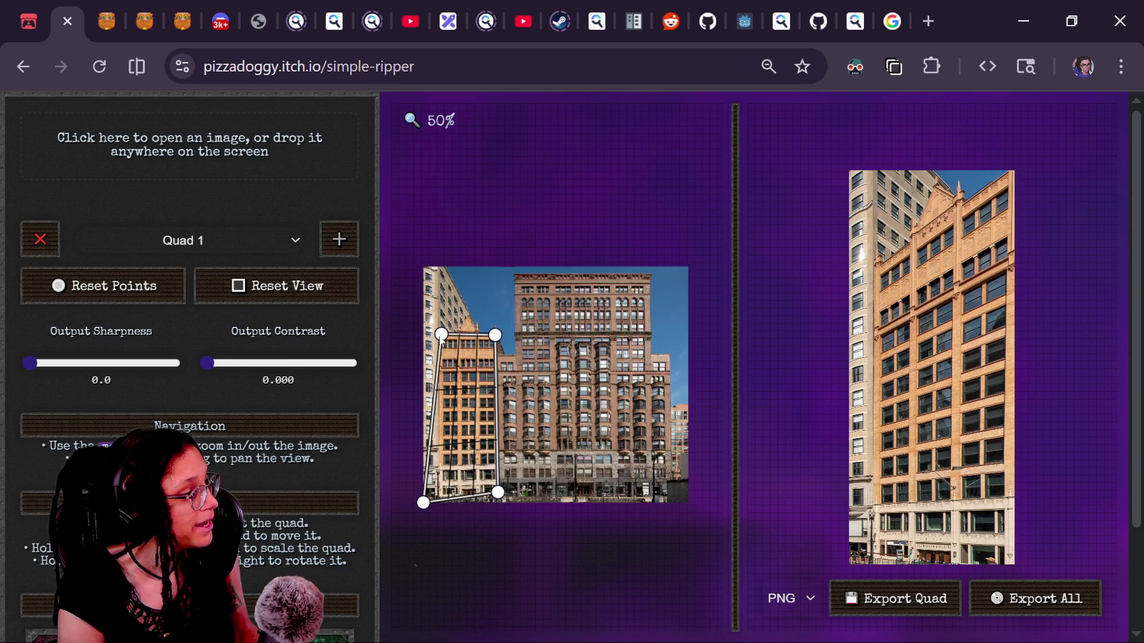
{"action": "left_click_drag", "start_coordinate": [426, 505], "coordinate": [495, 505]}
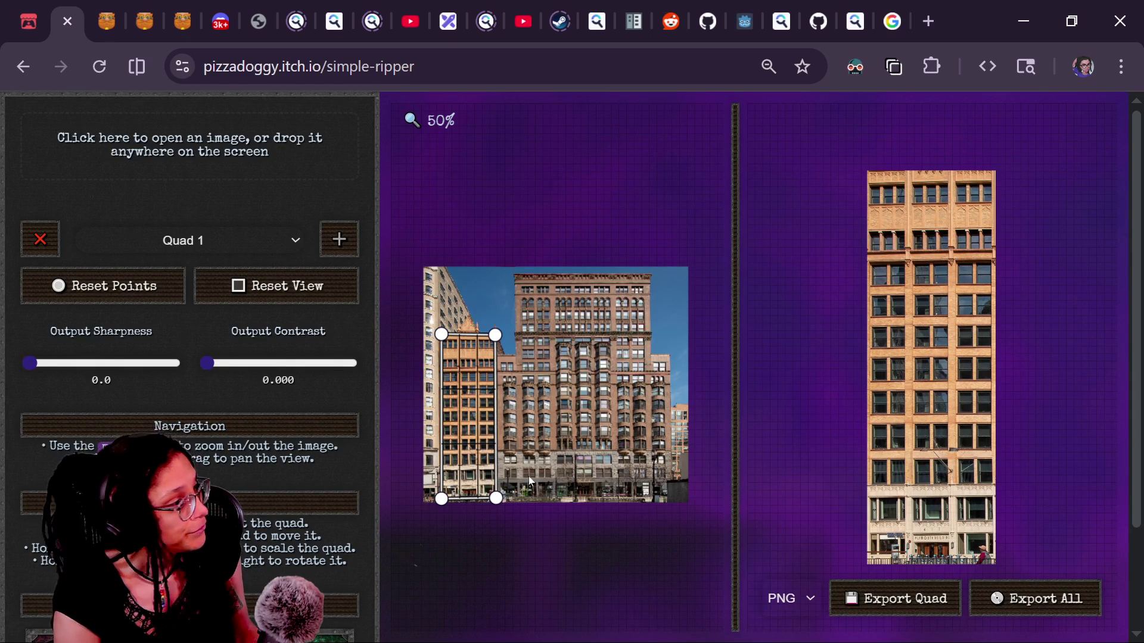
Step: Zoom in on the tan building's base and lower both bottom quad corners onto it
{"action": "scroll", "coordinate": [411, 528], "scroll_direction": "up", "scroll_amount": 5}
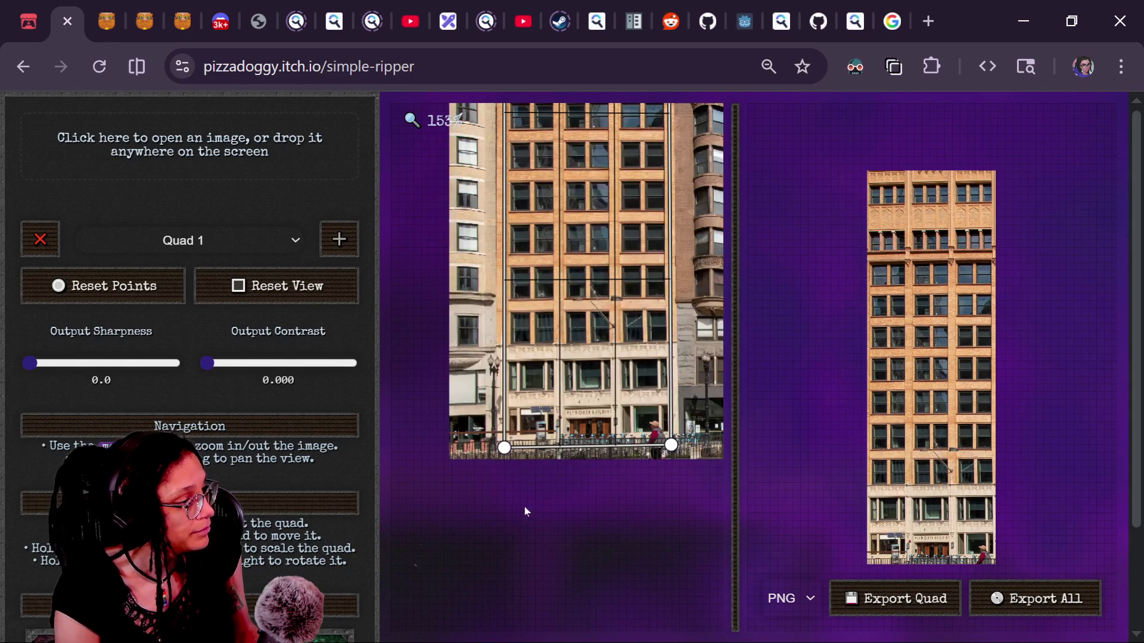
{"action": "scroll", "coordinate": [598, 511], "scroll_direction": "down", "scroll_amount": 2}
{"action": "scroll", "coordinate": [635, 368], "scroll_direction": "up", "scroll_amount": 1}
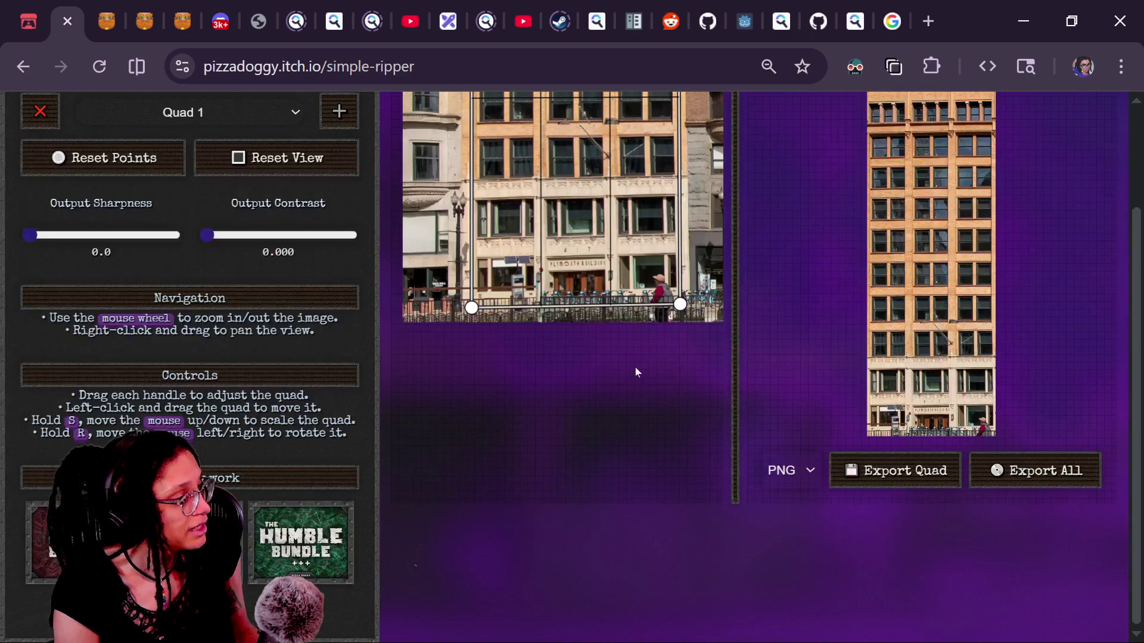
{"action": "scroll", "coordinate": [613, 417], "scroll_direction": "up", "scroll_amount": 1}
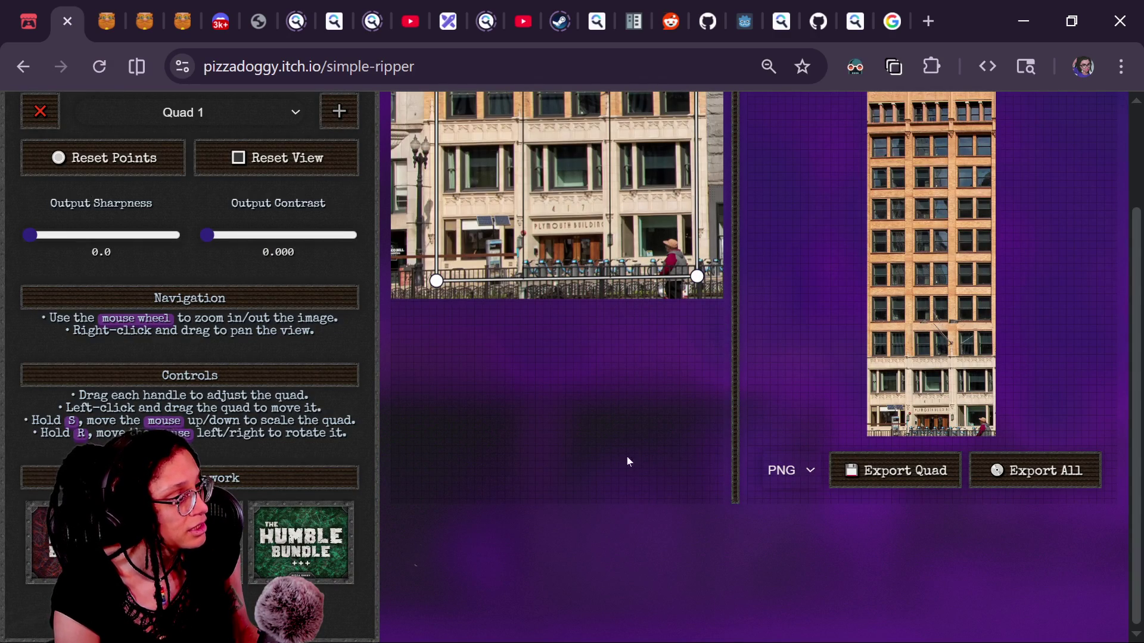
{"action": "scroll", "coordinate": [1126, 330], "scroll_direction": "up", "scroll_amount": 2}
{"action": "scroll", "coordinate": [676, 320], "scroll_direction": "down", "scroll_amount": 3}
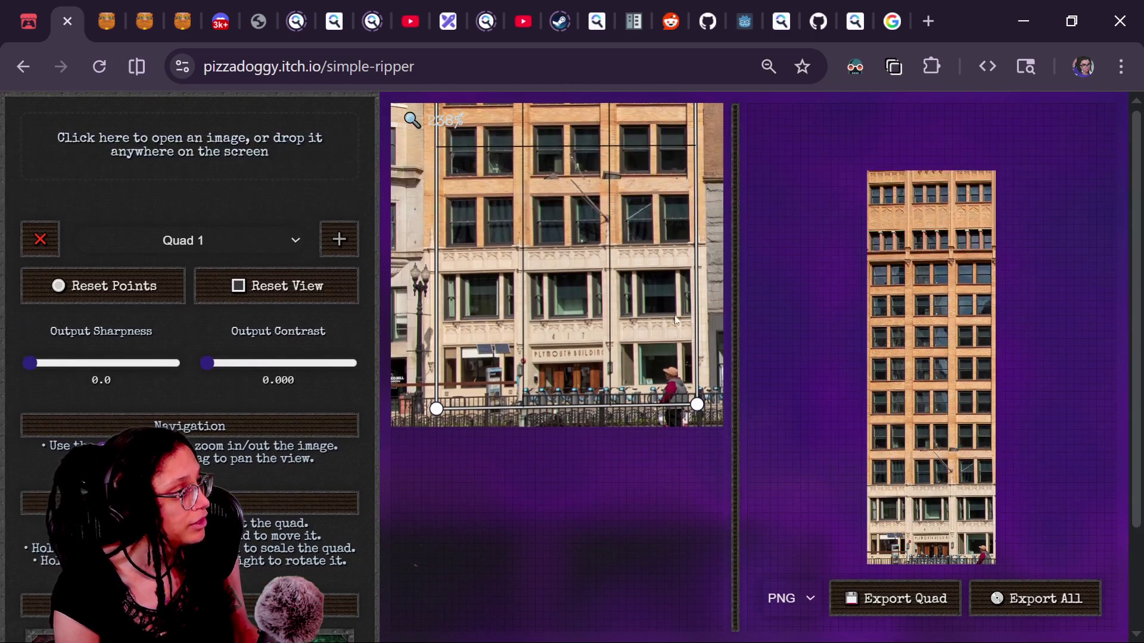
{"action": "mouse_move", "coordinate": [436, 212]}
{"action": "left_mouse_down"}
{"action": "mouse_move", "coordinate": [448, 244]}
{"action": "mouse_move", "coordinate": [296, 405]}
{"action": "mouse_move", "coordinate": [361, 361]}
{"action": "mouse_move", "coordinate": [358, 343]}
{"action": "left_mouse_up"}
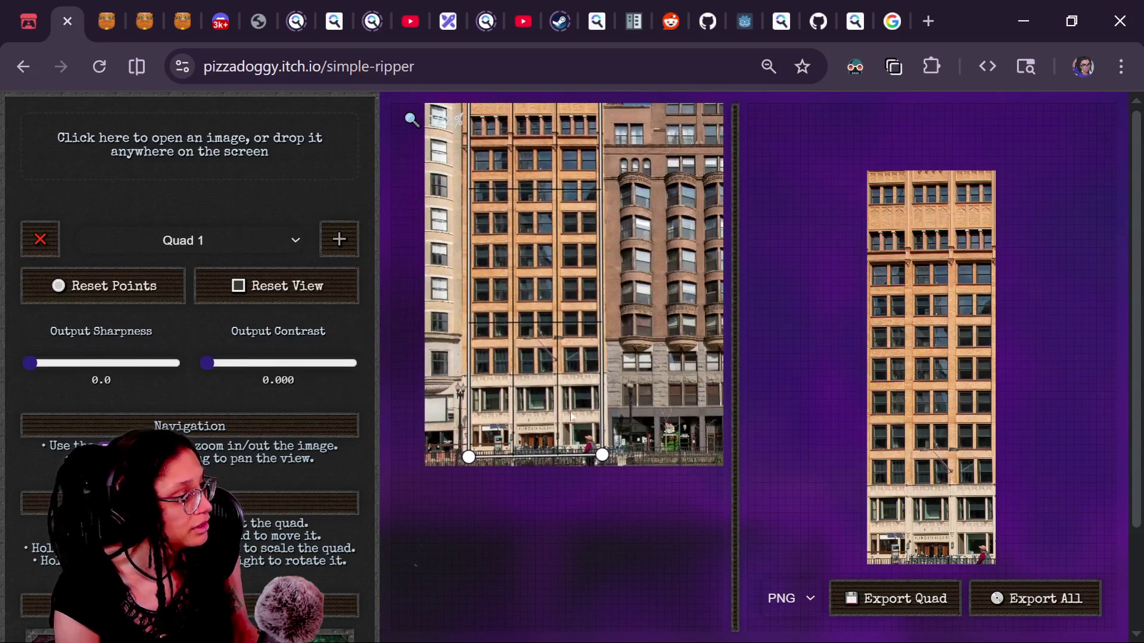
{"action": "scroll", "coordinate": [576, 424], "scroll_direction": "up", "scroll_amount": 2}
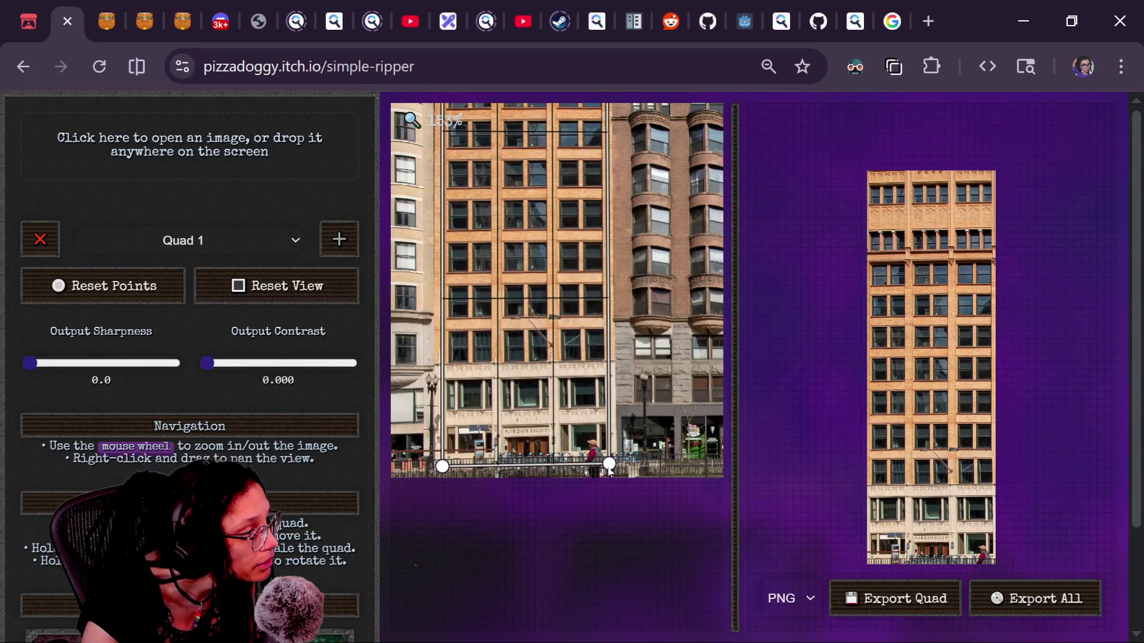
{"action": "left_click_drag", "start_coordinate": [609, 468], "coordinate": [609, 486]}
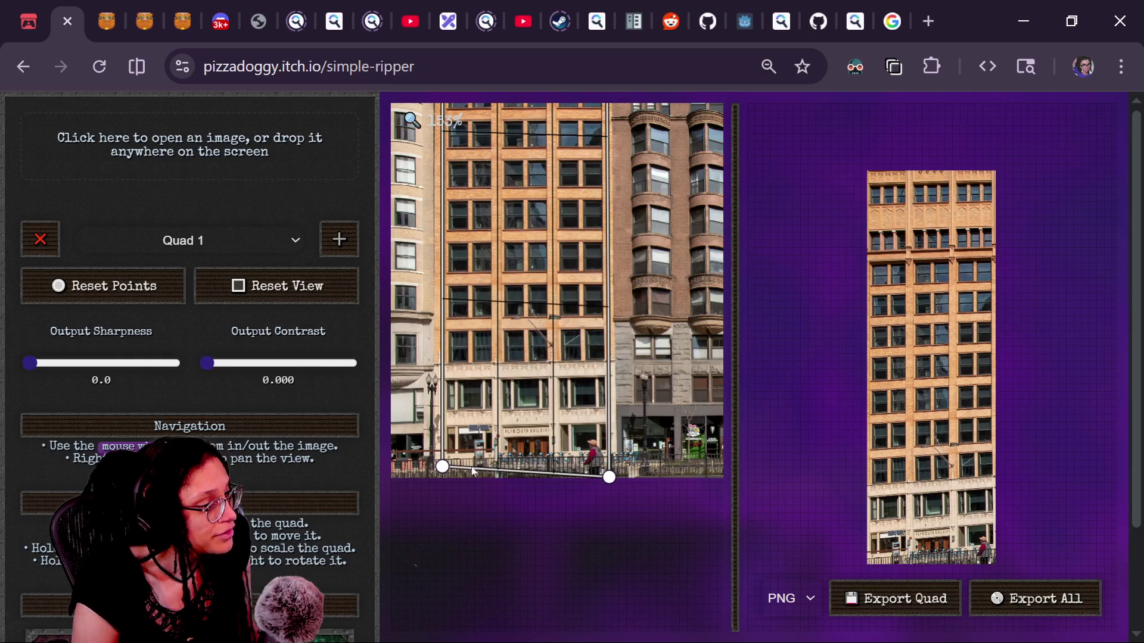
{"action": "left_click_drag", "start_coordinate": [441, 469], "coordinate": [430, 480]}
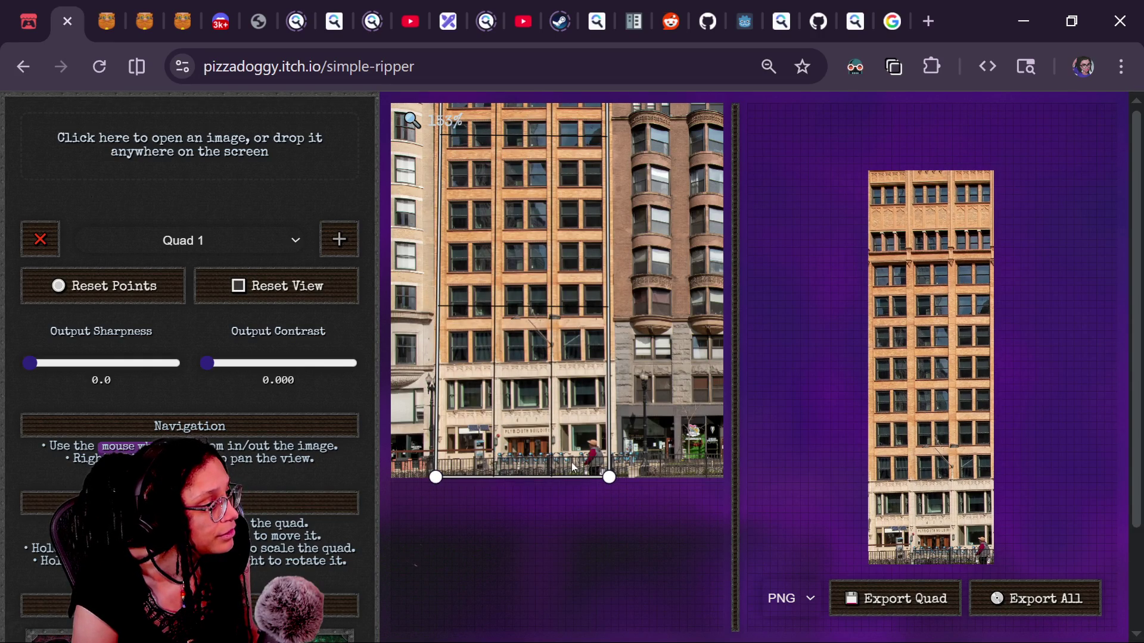
{"action": "mouse_move", "coordinate": [603, 476]}
{"action": "left_mouse_down"}
{"action": "mouse_move", "coordinate": [628, 475]}
{"action": "mouse_move", "coordinate": [616, 477]}
{"action": "left_mouse_up"}
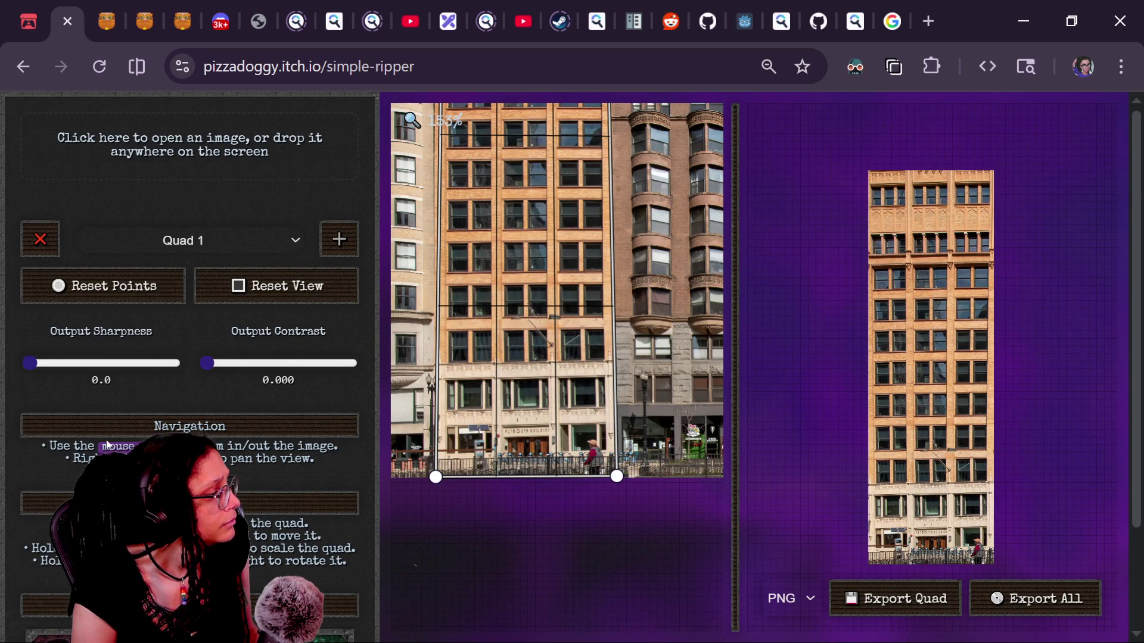
Step: Bring the whole photo back into view and nudge the top-right corner outward
{"action": "scroll", "coordinate": [107, 443], "scroll_direction": "down", "scroll_amount": 2}
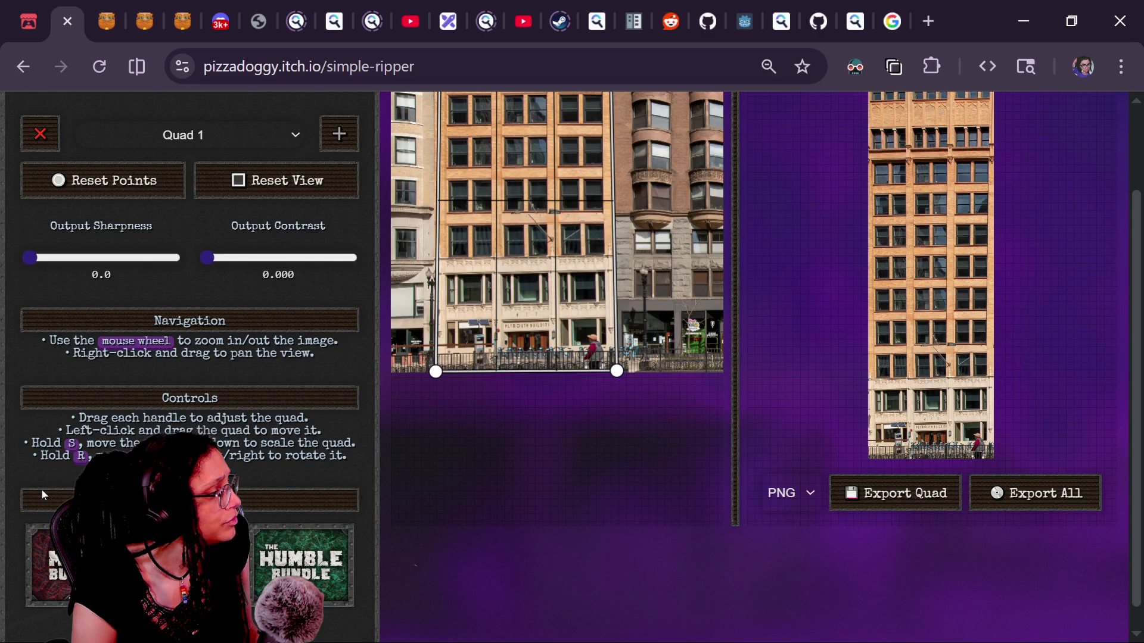
{"action": "scroll", "coordinate": [438, 472], "scroll_direction": "up", "scroll_amount": 2}
{"action": "scroll", "coordinate": [438, 471], "scroll_direction": "down", "scroll_amount": 5}
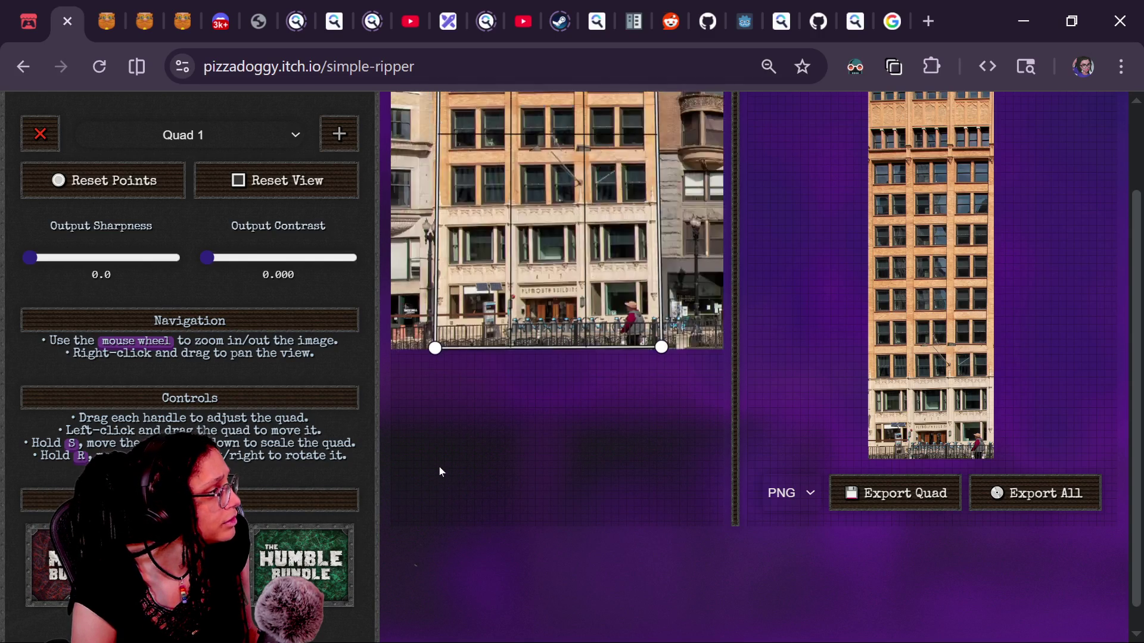
{"action": "scroll", "coordinate": [439, 472], "scroll_direction": "down", "scroll_amount": 1}
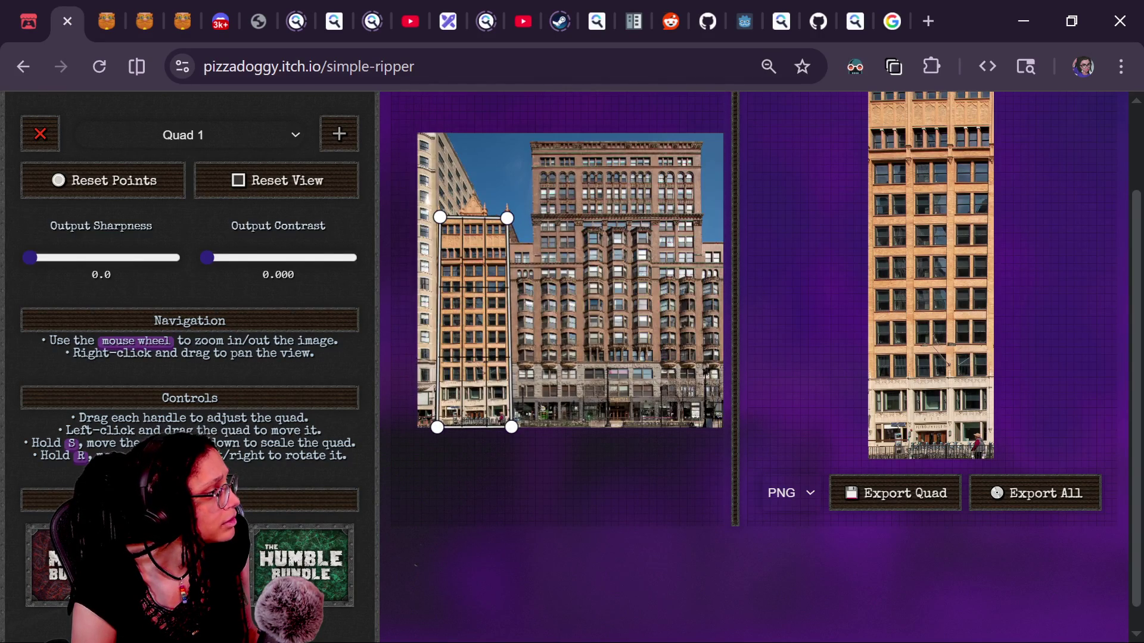
{"action": "mouse_move", "coordinate": [559, 248]}
{"action": "left_mouse_down"}
{"action": "mouse_move", "coordinate": [551, 330]}
{"action": "mouse_move", "coordinate": [588, 357]}
{"action": "mouse_move", "coordinate": [586, 346]}
{"action": "left_mouse_up"}
{"action": "left_click_drag", "start_coordinate": [537, 318], "coordinate": [543, 323]}
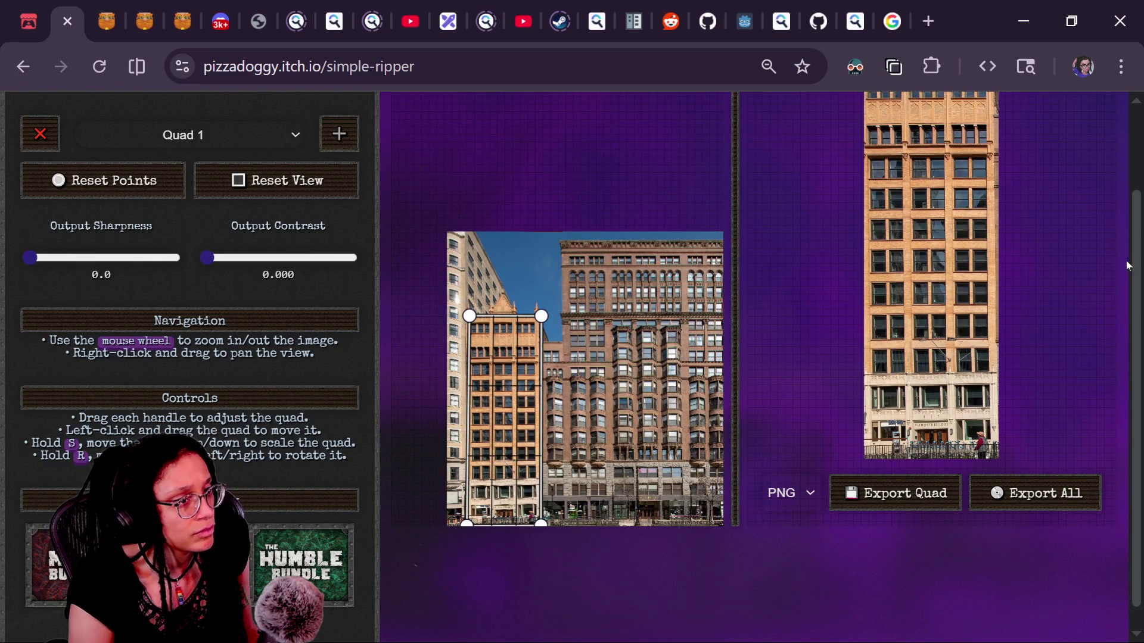
Step: Fine-tune the top corners to the roofline and the bottom-left corner, then export texture.png
{"action": "scroll", "coordinate": [1141, 206], "scroll_direction": "up", "scroll_amount": 1}
{"action": "scroll", "coordinate": [1140, 206], "scroll_direction": "down", "scroll_amount": 1}
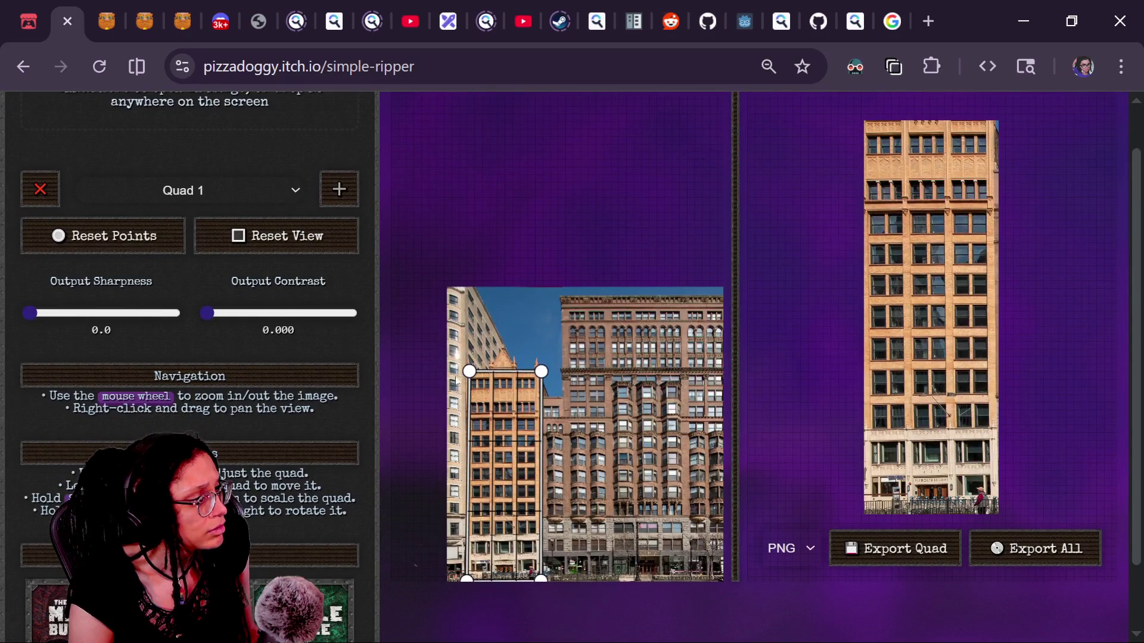
{"action": "mouse_move", "coordinate": [475, 373]}
{"action": "left_mouse_down"}
{"action": "mouse_move", "coordinate": [465, 368]}
{"action": "mouse_move", "coordinate": [546, 364]}
{"action": "mouse_move", "coordinate": [540, 374]}
{"action": "left_mouse_up"}
{"action": "left_click_drag", "start_coordinate": [465, 367], "coordinate": [466, 370]}
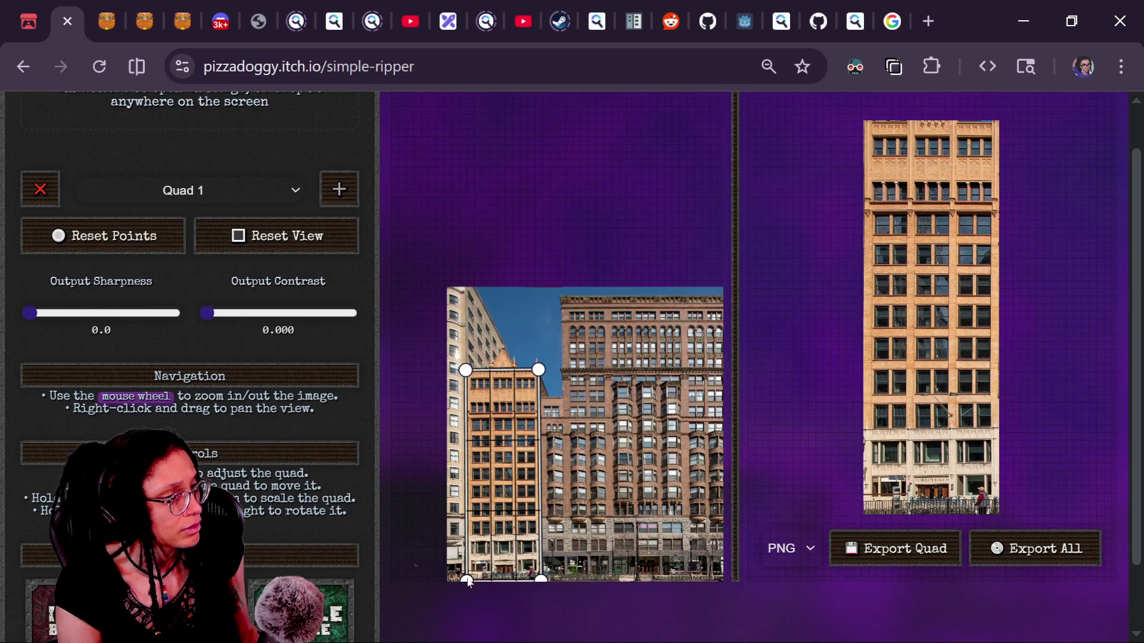
{"action": "left_click_drag", "start_coordinate": [467, 582], "coordinate": [470, 585]}
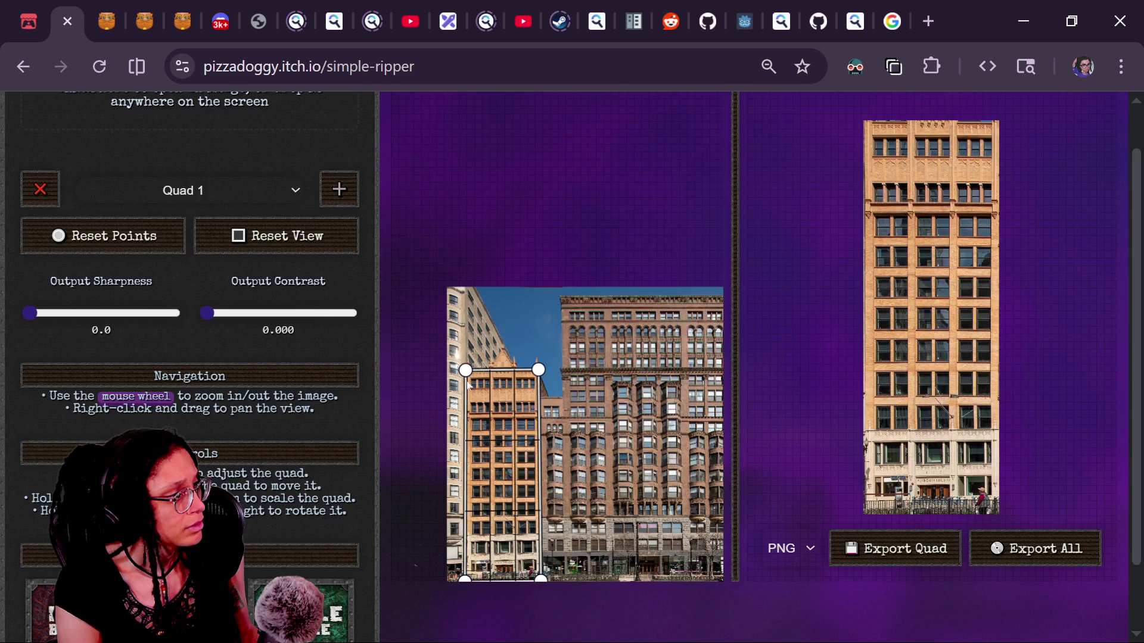
{"action": "left_click_drag", "start_coordinate": [469, 374], "coordinate": [470, 376]}
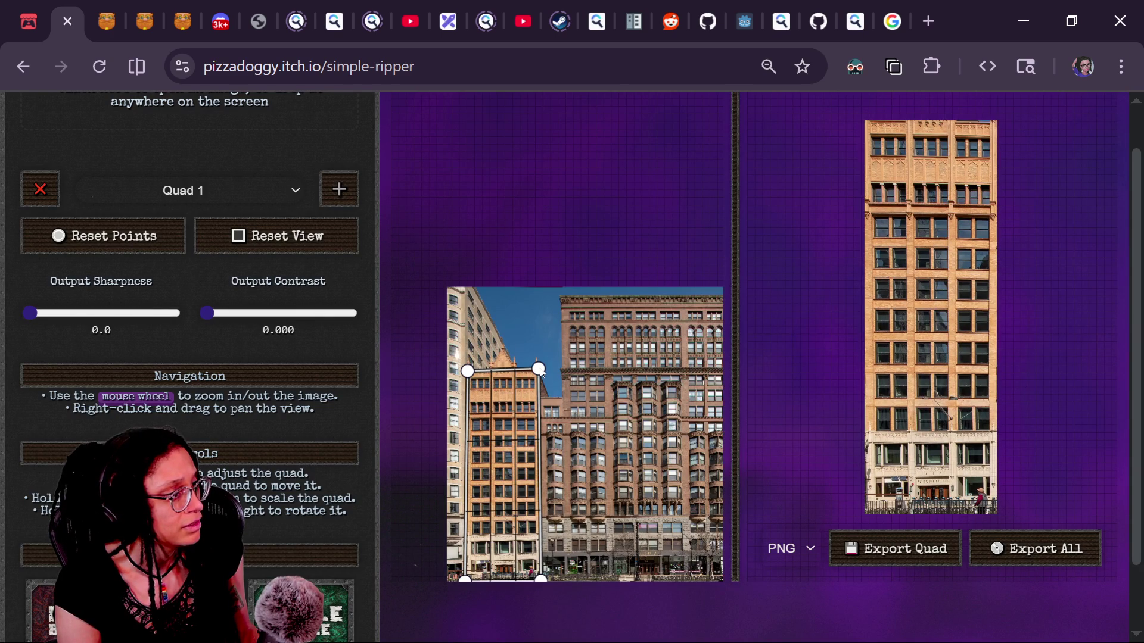
{"action": "left_click_drag", "start_coordinate": [540, 371], "coordinate": [539, 375]}
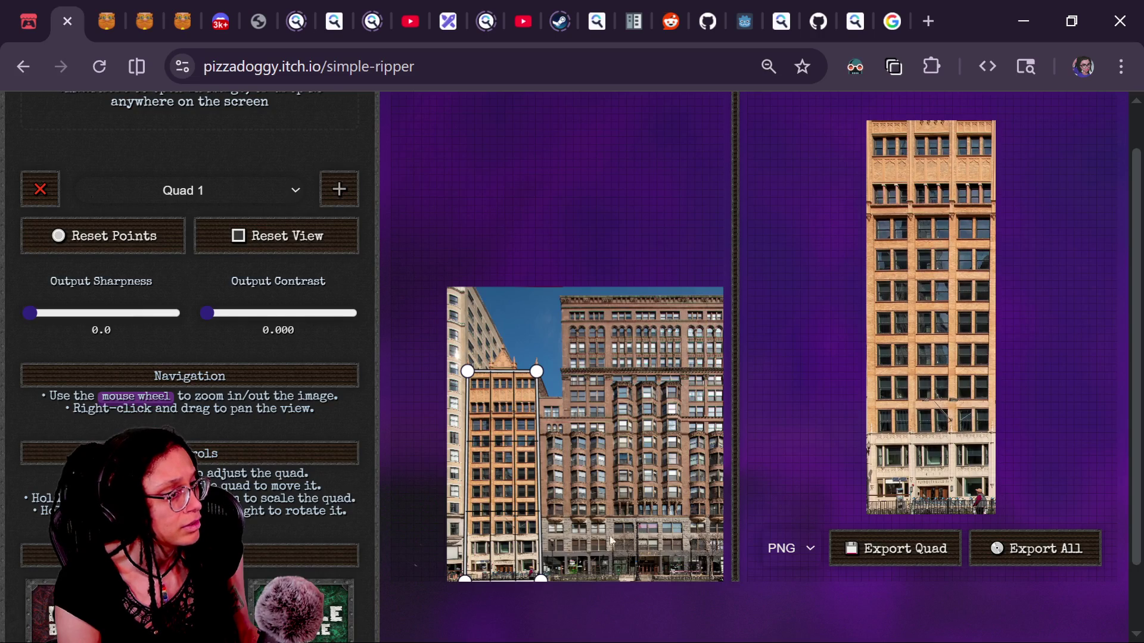
{"action": "left_click", "coordinate": [921, 548]}
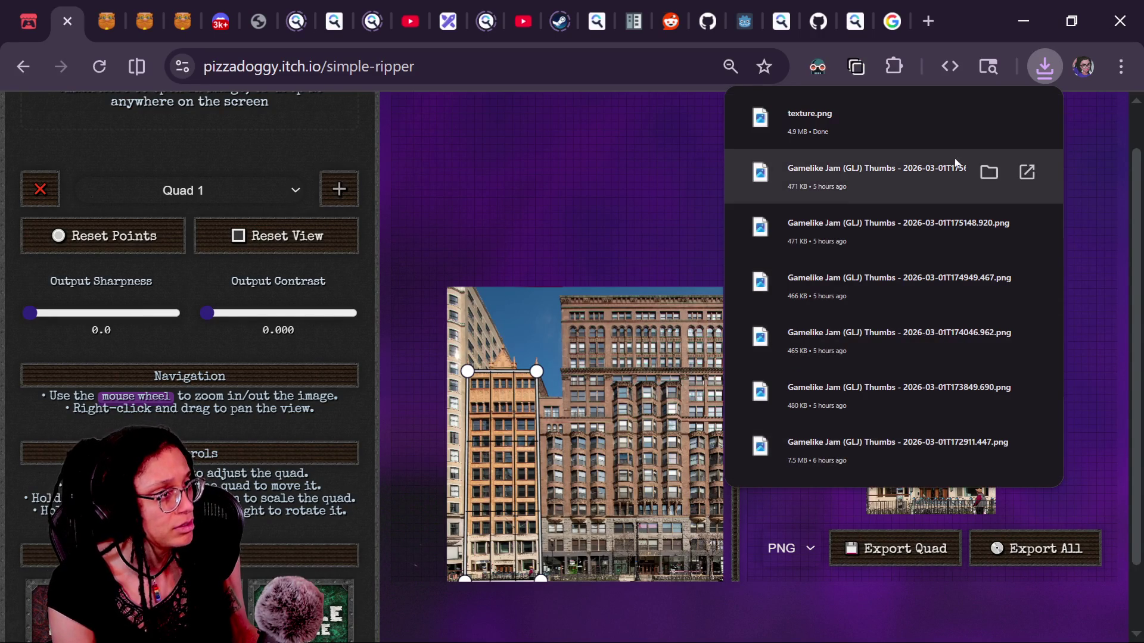
Step: Open the downloaded texture.png (898 × 2748 px, 4.9 MB) from Chrome's recent downloads
{"action": "right_click", "coordinate": [957, 125]}
{"action": "left_click", "coordinate": [944, 123]}
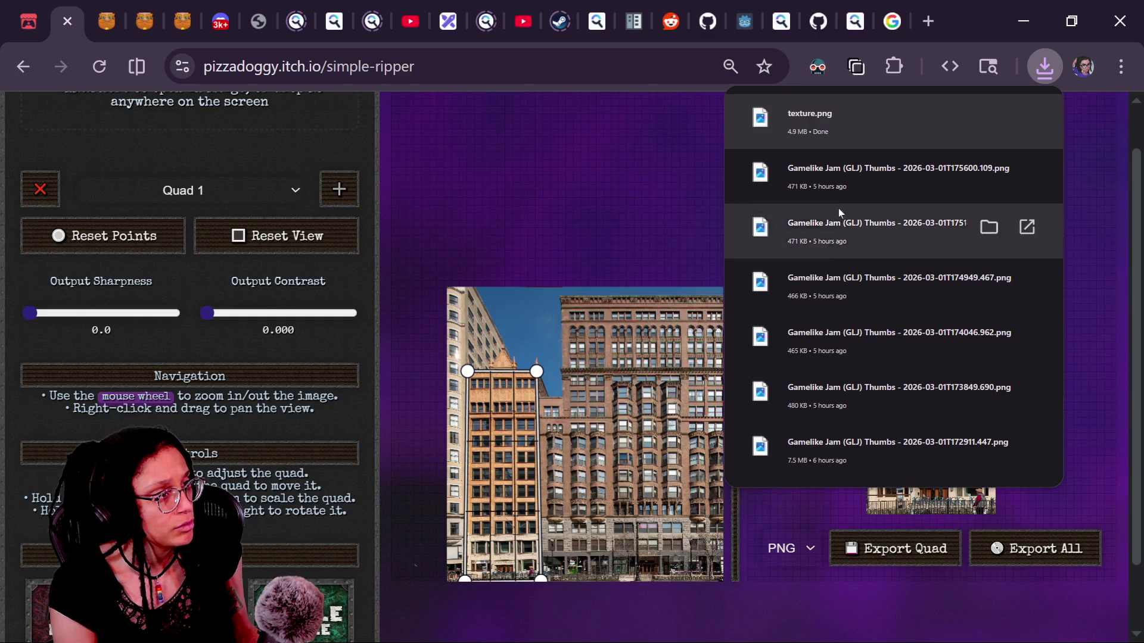
{"action": "left_click", "coordinate": [917, 147]}
{"action": "key", "text": "alt+Tab"}
{"action": "key", "text": "alt+Tab"}
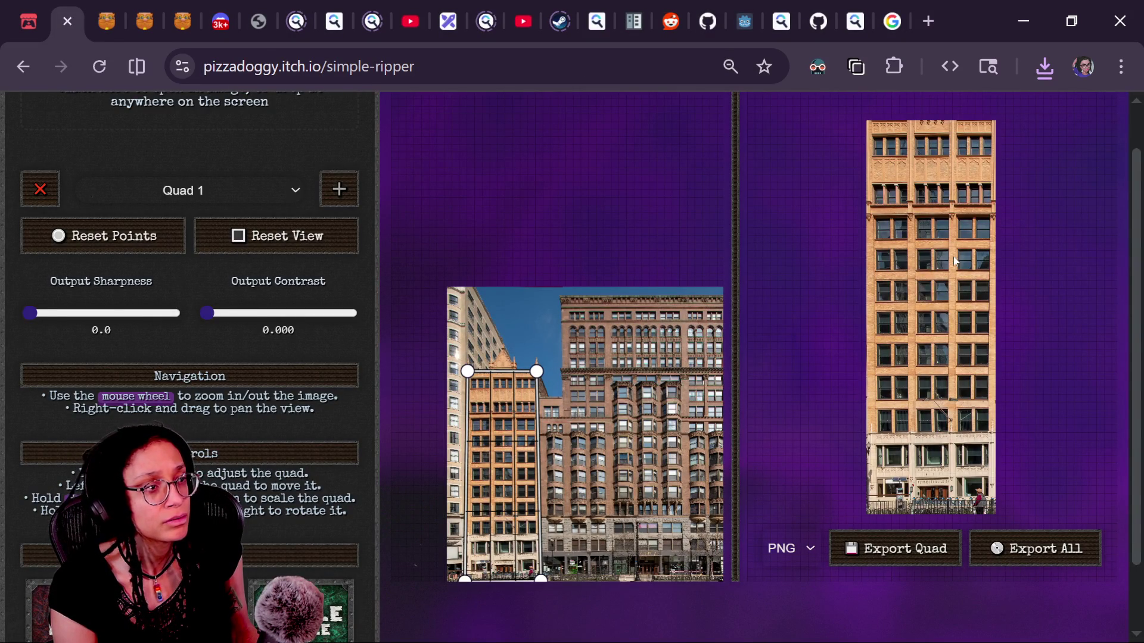
{"action": "left_click", "coordinate": [1030, 81]}
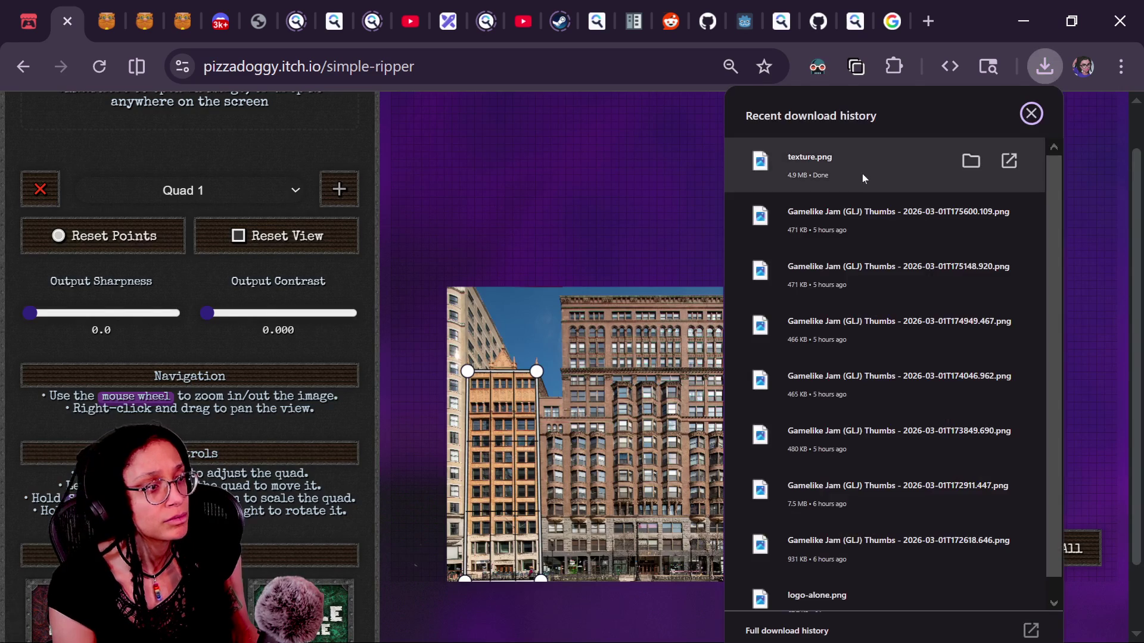
{"action": "left_click", "coordinate": [893, 170]}
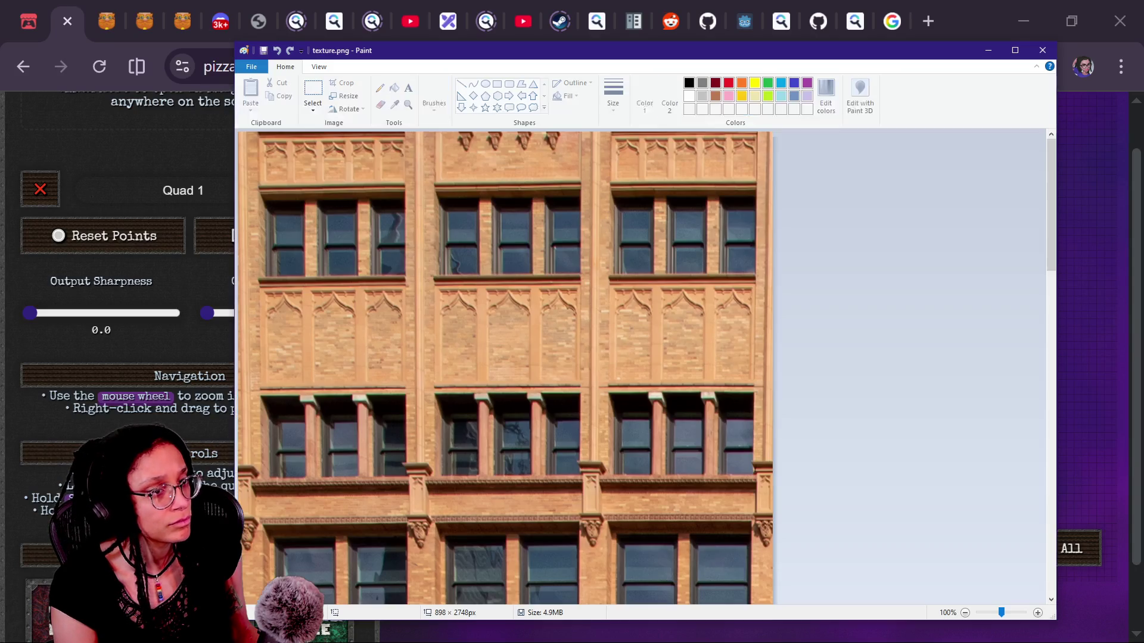
Step: View the whole tall tan facade in Paint at 25% zoom, then close Paint
{"action": "scroll", "coordinate": [651, 218], "scroll_direction": "down", "scroll_amount": 3}
{"action": "scroll", "coordinate": [652, 218], "scroll_direction": "down", "scroll_amount": 1}
{"action": "scroll", "coordinate": [651, 218], "scroll_direction": "up", "scroll_amount": 2}
{"action": "scroll", "coordinate": [651, 218], "scroll_direction": "down", "scroll_amount": 2}
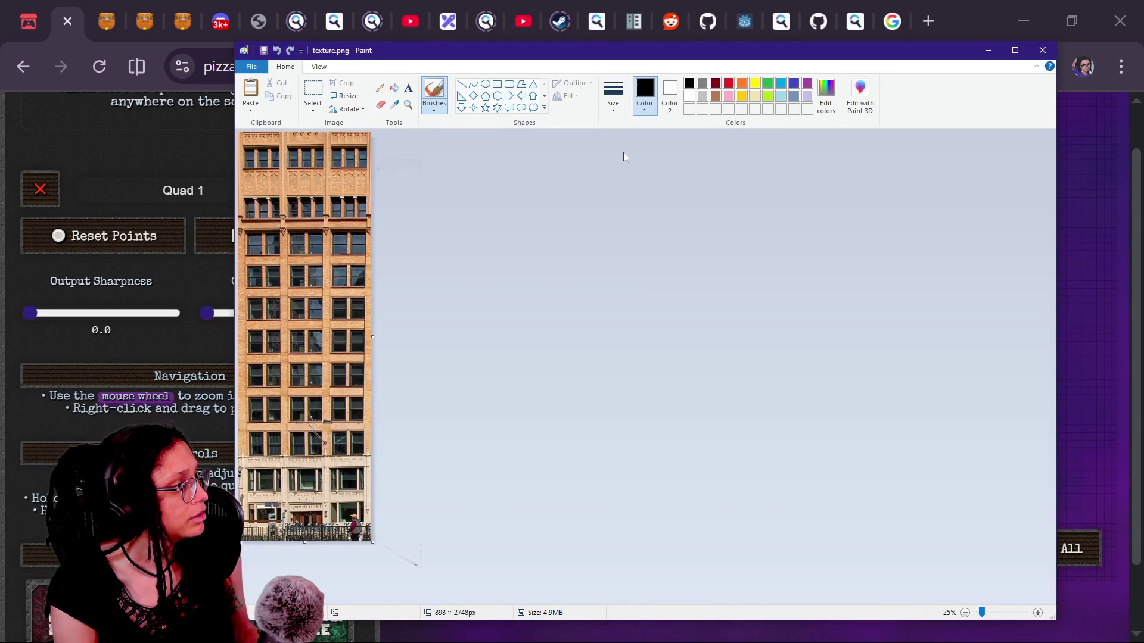
{"action": "left_click", "coordinate": [1042, 50]}
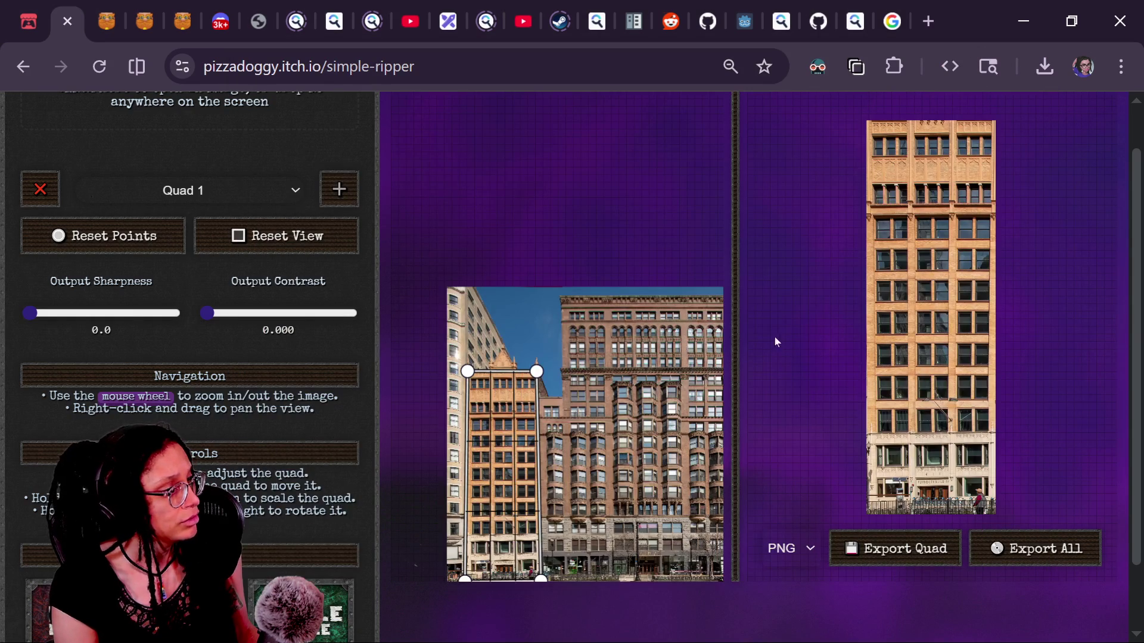
Step: Move all four quad corners onto the edges of the brown brick high-rise's facade
{"action": "mouse_move", "coordinate": [537, 373]}
{"action": "left_mouse_down"}
{"action": "mouse_move", "coordinate": [675, 343]}
{"action": "mouse_move", "coordinate": [721, 295]}
{"action": "left_mouse_up"}
{"action": "mouse_move", "coordinate": [468, 366]}
{"action": "left_mouse_down"}
{"action": "mouse_move", "coordinate": [516, 358]}
{"action": "mouse_move", "coordinate": [558, 298]}
{"action": "left_mouse_up"}
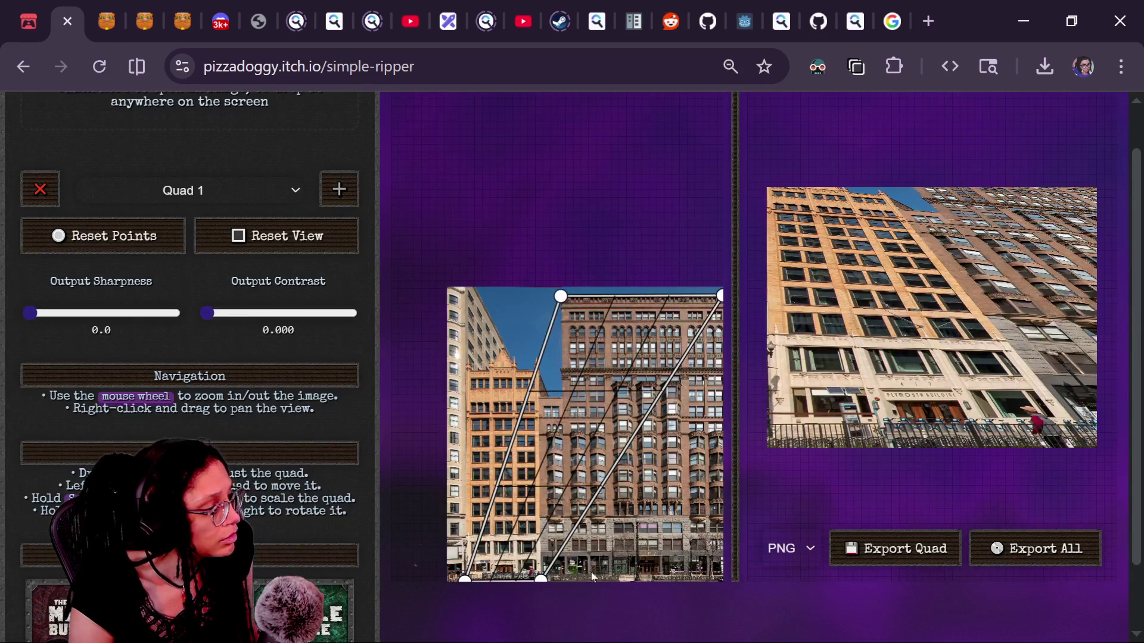
{"action": "mouse_move", "coordinate": [542, 579]}
{"action": "left_mouse_down"}
{"action": "mouse_move", "coordinate": [727, 596]}
{"action": "mouse_move", "coordinate": [607, 575]}
{"action": "mouse_move", "coordinate": [634, 543]}
{"action": "left_mouse_up"}
{"action": "left_click_drag", "start_coordinate": [427, 547], "coordinate": [527, 552]}
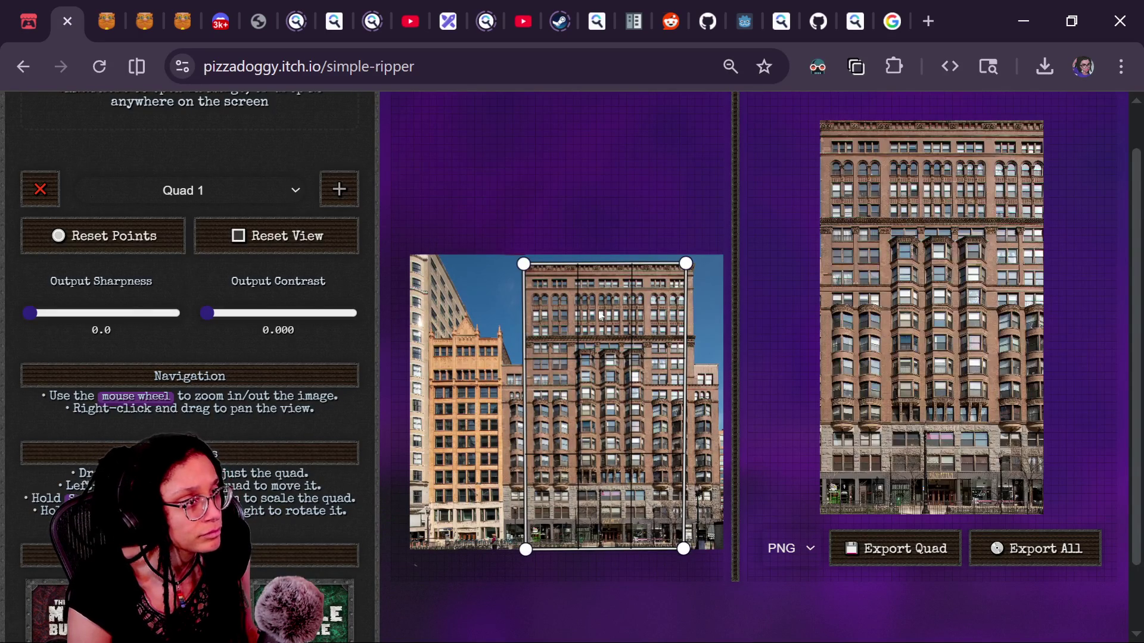
{"action": "left_click_drag", "start_coordinate": [687, 265], "coordinate": [694, 264]}
{"action": "left_click_drag", "start_coordinate": [683, 549], "coordinate": [694, 549]}
{"action": "left_click_drag", "start_coordinate": [523, 263], "coordinate": [525, 264]}
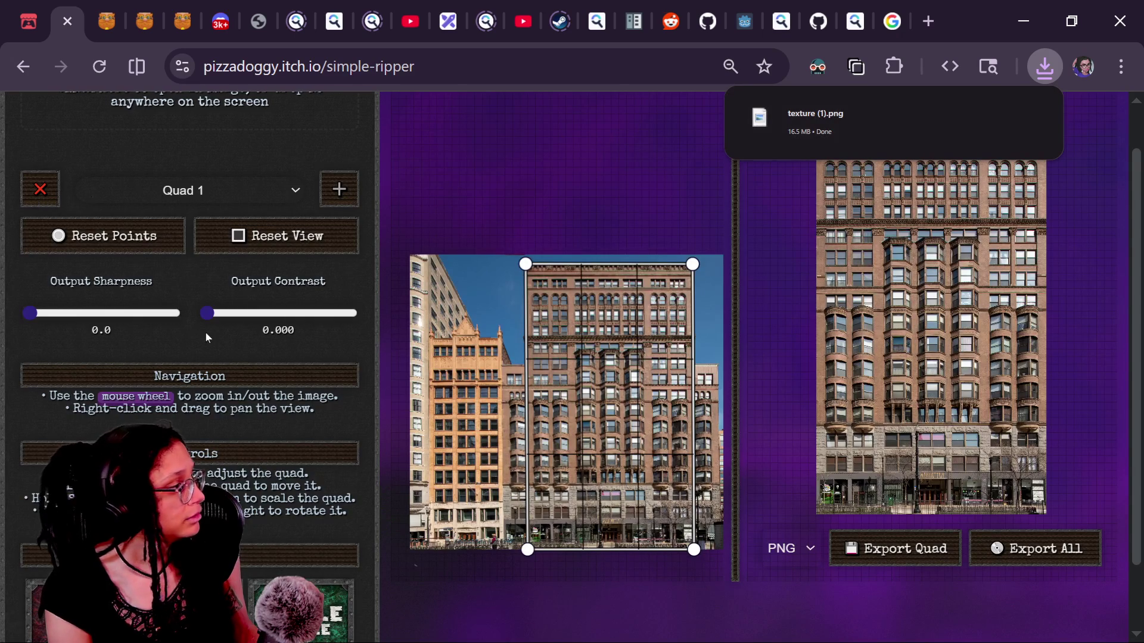
{"action": "scroll", "coordinate": [249, 384], "scroll_direction": "up", "scroll_amount": 1}
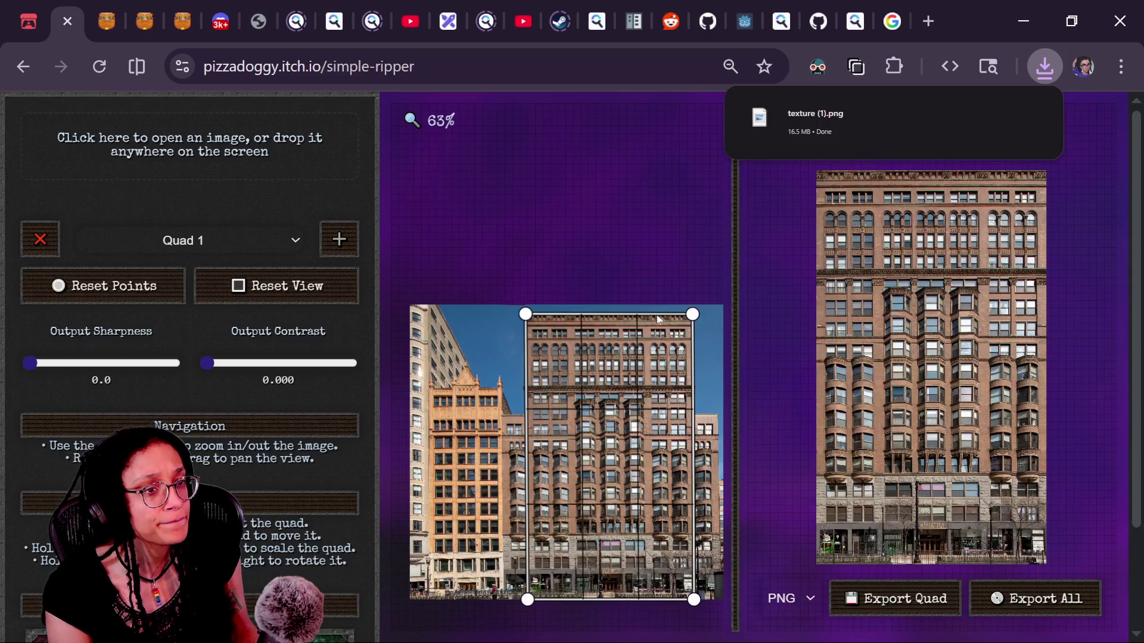
Step: Open the full-resolution American National Insurance tower photo and paste it into Simple Ripper
{"action": "key", "text": "alt+Tab"}
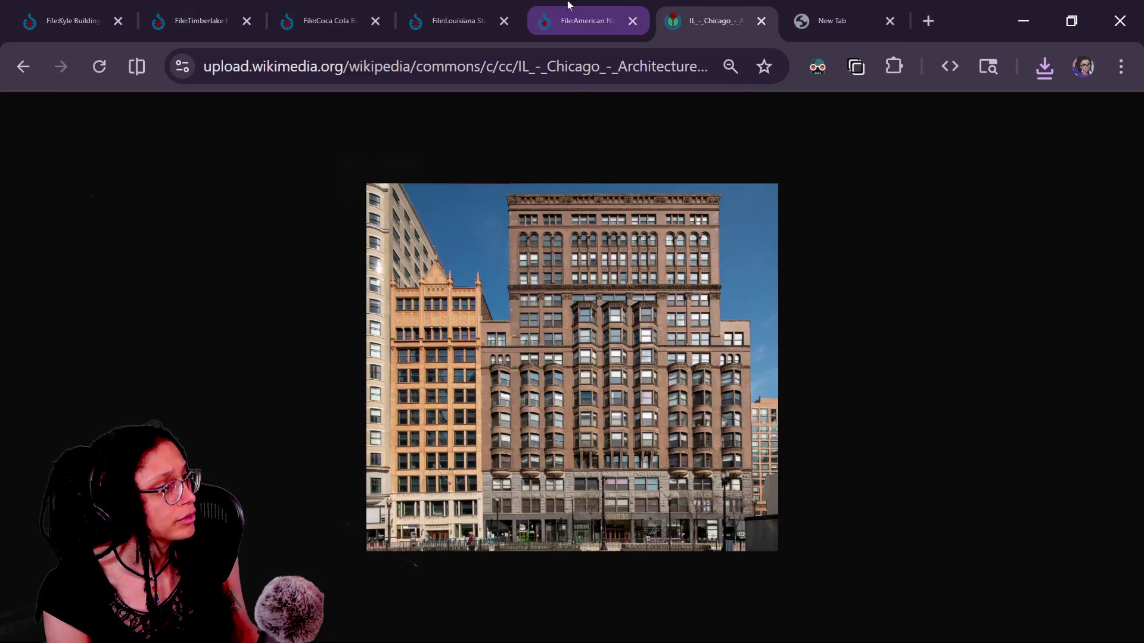
{"action": "left_click", "coordinate": [570, 9]}
{"action": "left_click", "coordinate": [338, 282]}
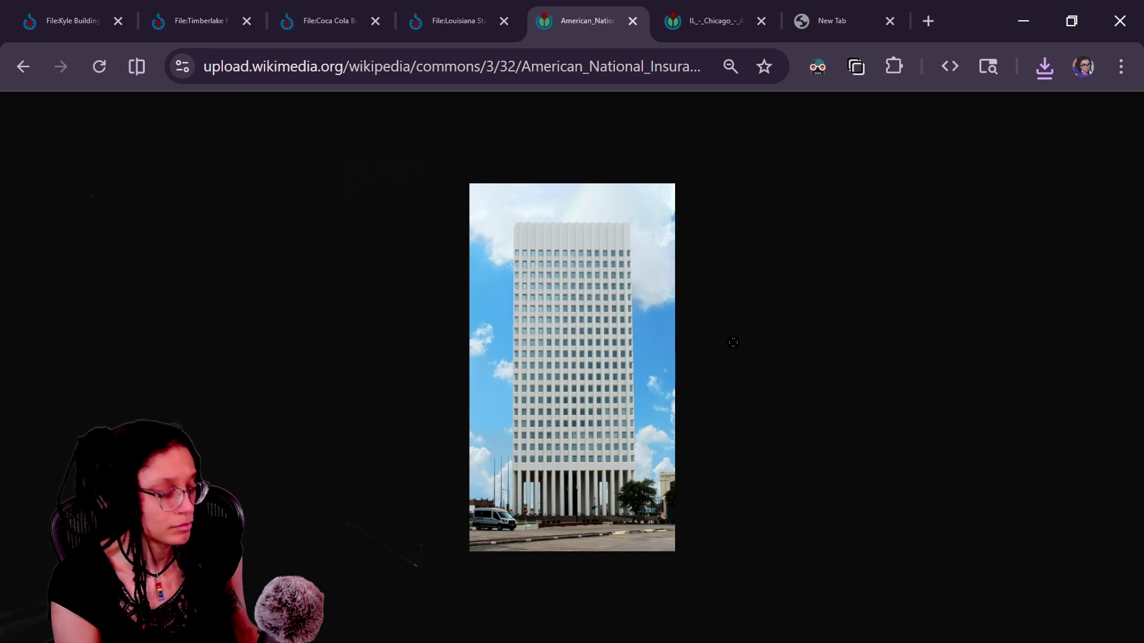
{"action": "key", "text": "alt+Tab"}
{"action": "key", "text": "ctrl+v"}
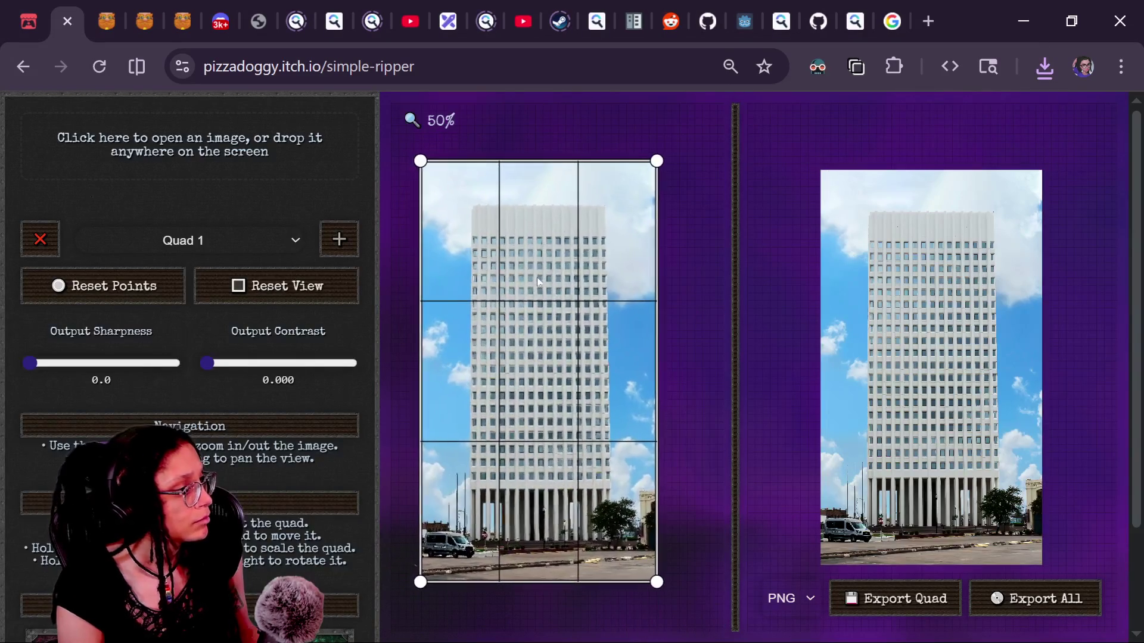
Step: Move the four quad corners roughly onto the white tower's roof and base corners
{"action": "left_click_drag", "start_coordinate": [424, 161], "coordinate": [477, 208]}
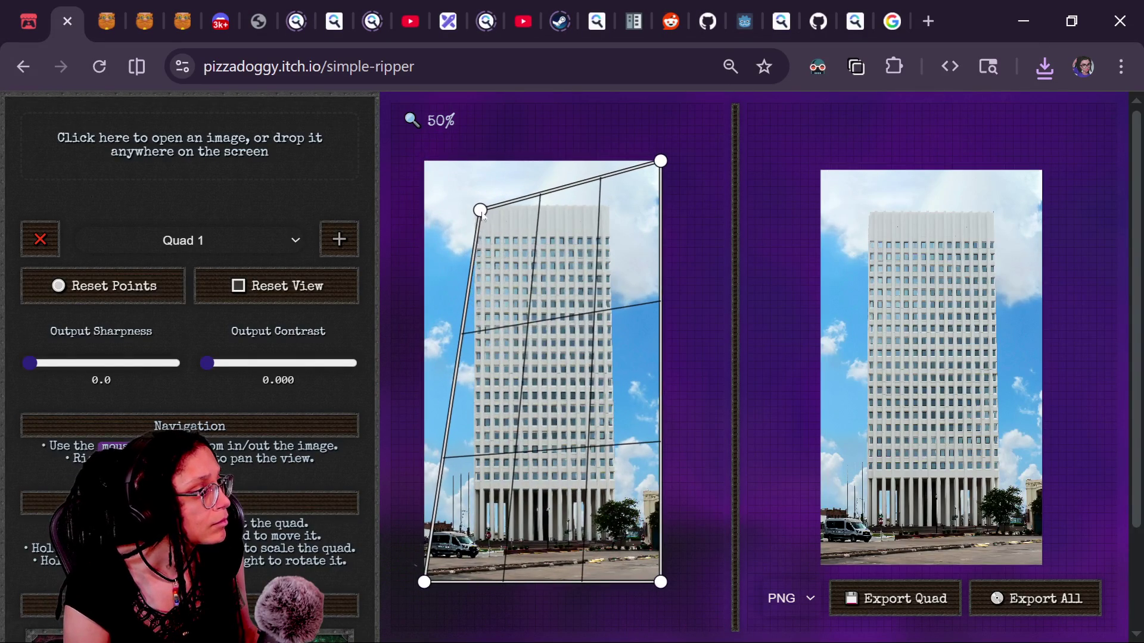
{"action": "left_click_drag", "start_coordinate": [660, 160], "coordinate": [608, 209]}
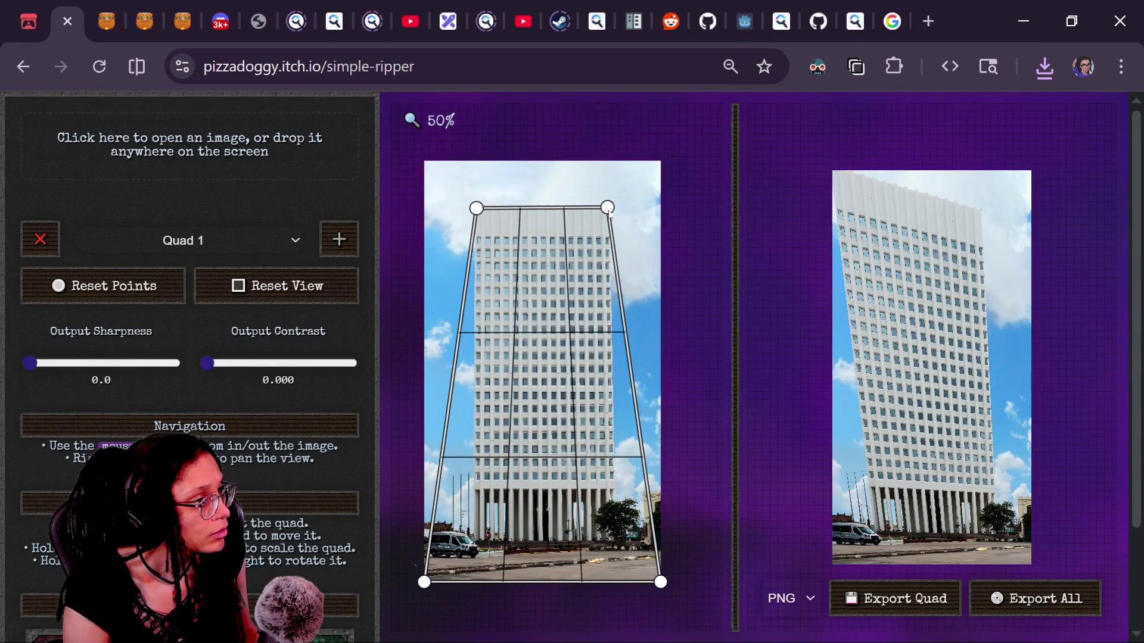
{"action": "mouse_move", "coordinate": [424, 582]}
{"action": "left_mouse_down"}
{"action": "mouse_move", "coordinate": [447, 548]}
{"action": "mouse_move", "coordinate": [470, 551]}
{"action": "left_mouse_up"}
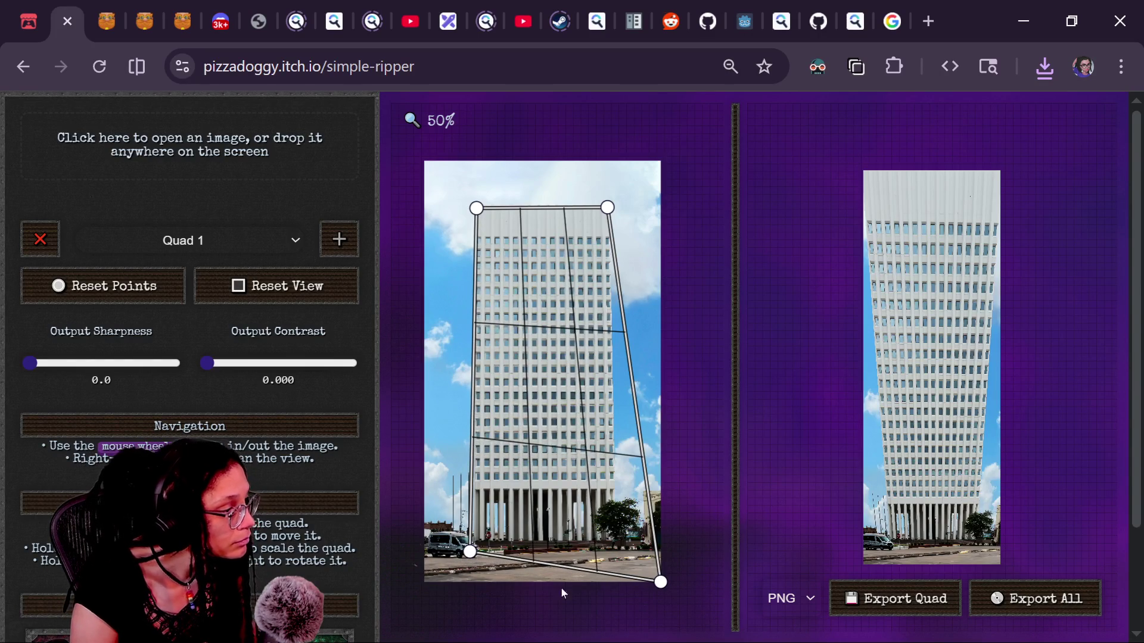
{"action": "mouse_move", "coordinate": [669, 584]}
{"action": "left_mouse_down"}
{"action": "mouse_move", "coordinate": [633, 551]}
{"action": "mouse_move", "coordinate": [622, 555]}
{"action": "left_mouse_up"}
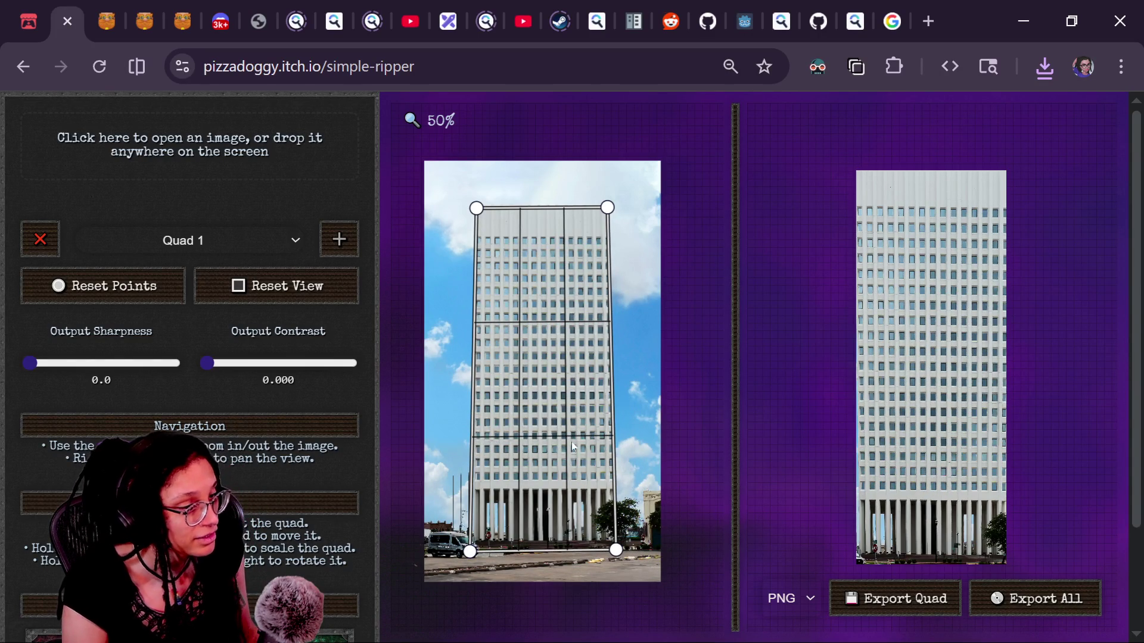
Step: Nudge each corner precisely onto the tower's facade edges to exclude the sky
{"action": "left_click_drag", "start_coordinate": [612, 212], "coordinate": [616, 209]}
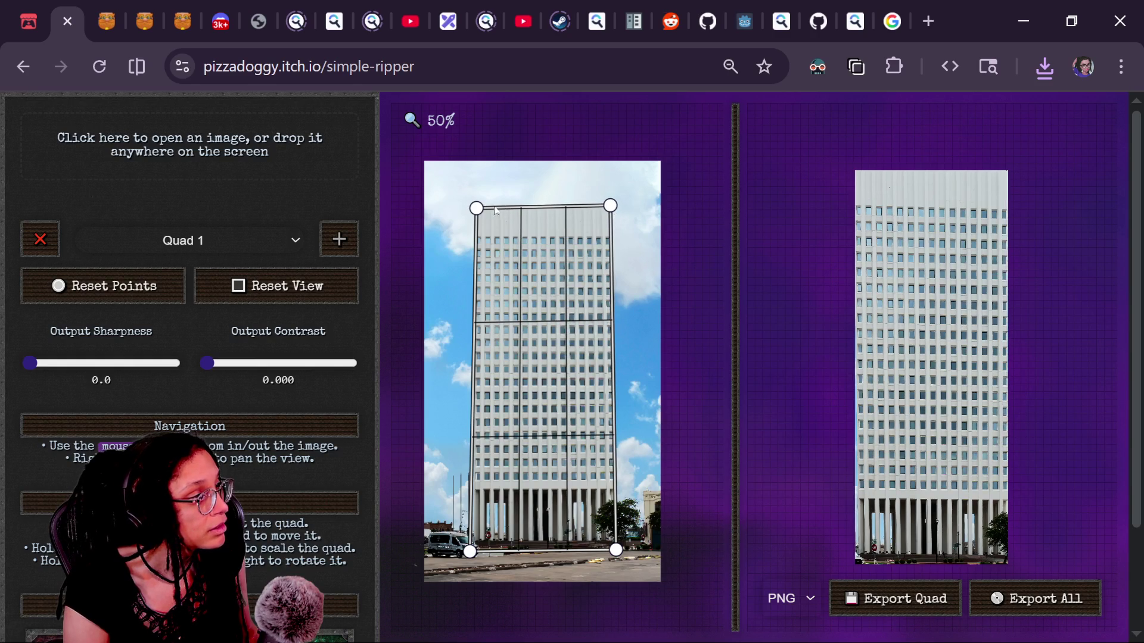
{"action": "left_click_drag", "start_coordinate": [475, 211], "coordinate": [476, 205]}
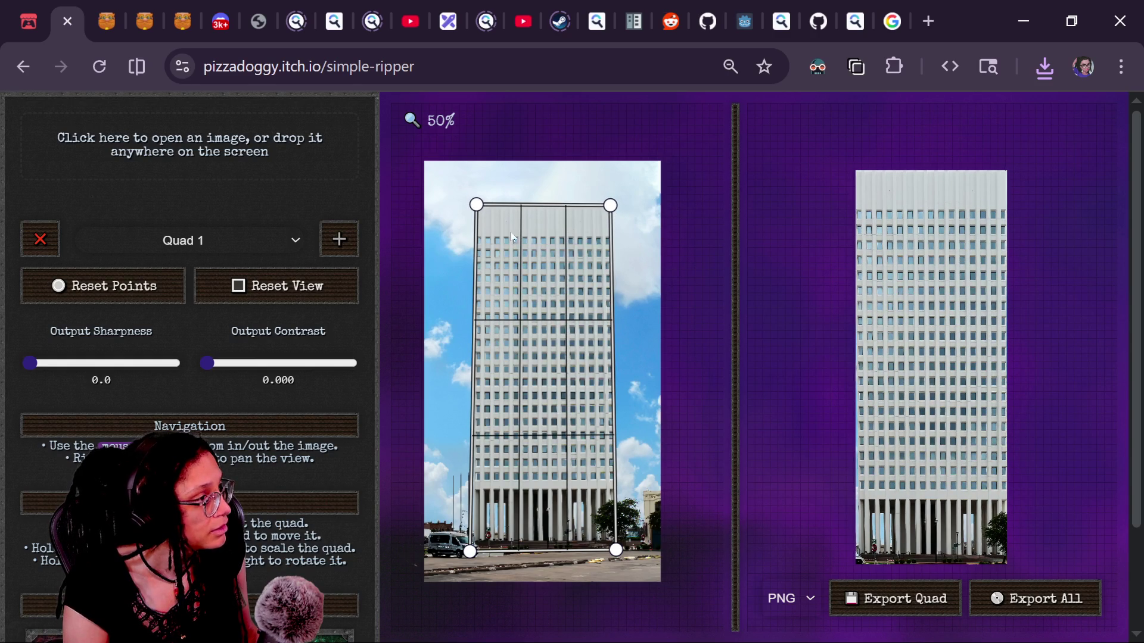
{"action": "left_click_drag", "start_coordinate": [481, 210], "coordinate": [477, 210]}
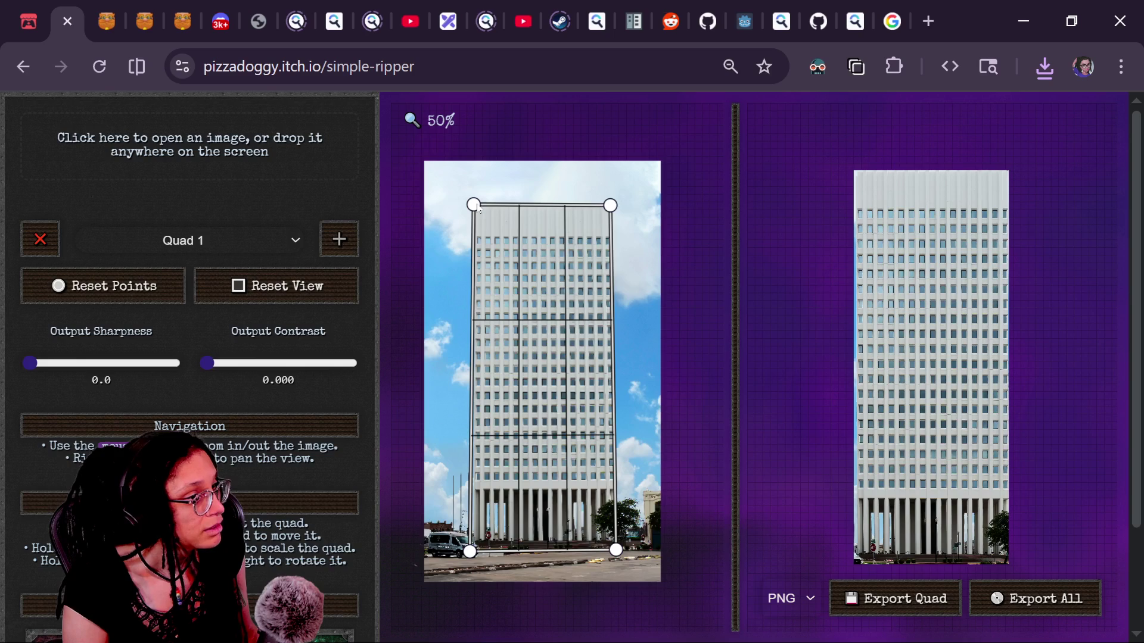
{"action": "left_click_drag", "start_coordinate": [469, 551], "coordinate": [471, 553]}
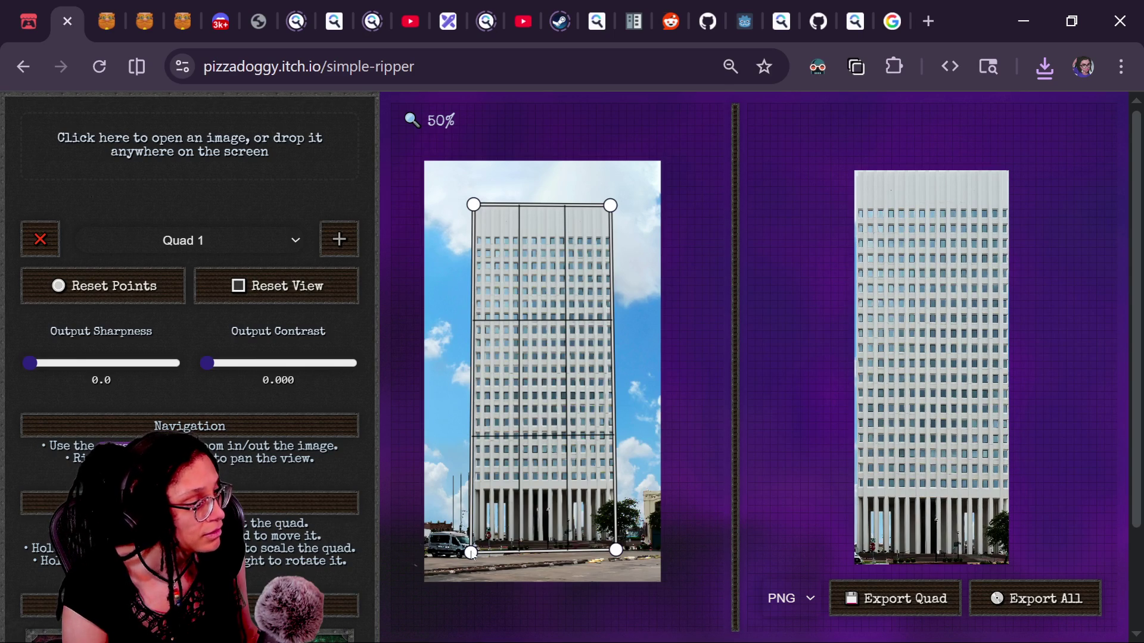
{"action": "left_click_drag", "start_coordinate": [471, 553], "coordinate": [472, 553]}
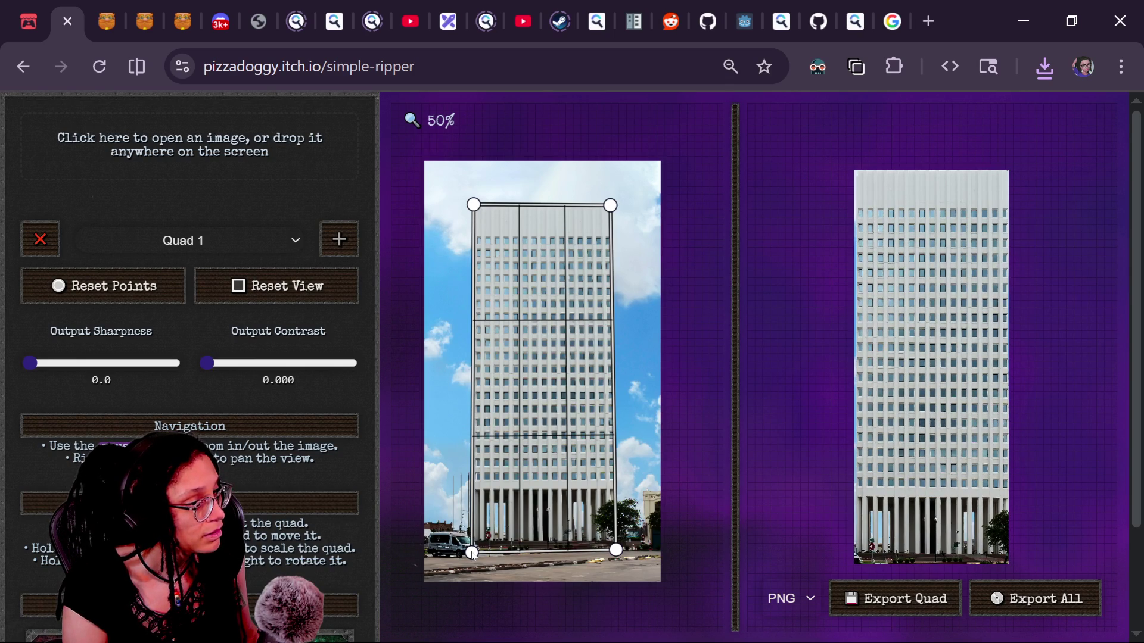
{"action": "left_click_drag", "start_coordinate": [474, 202], "coordinate": [475, 208]}
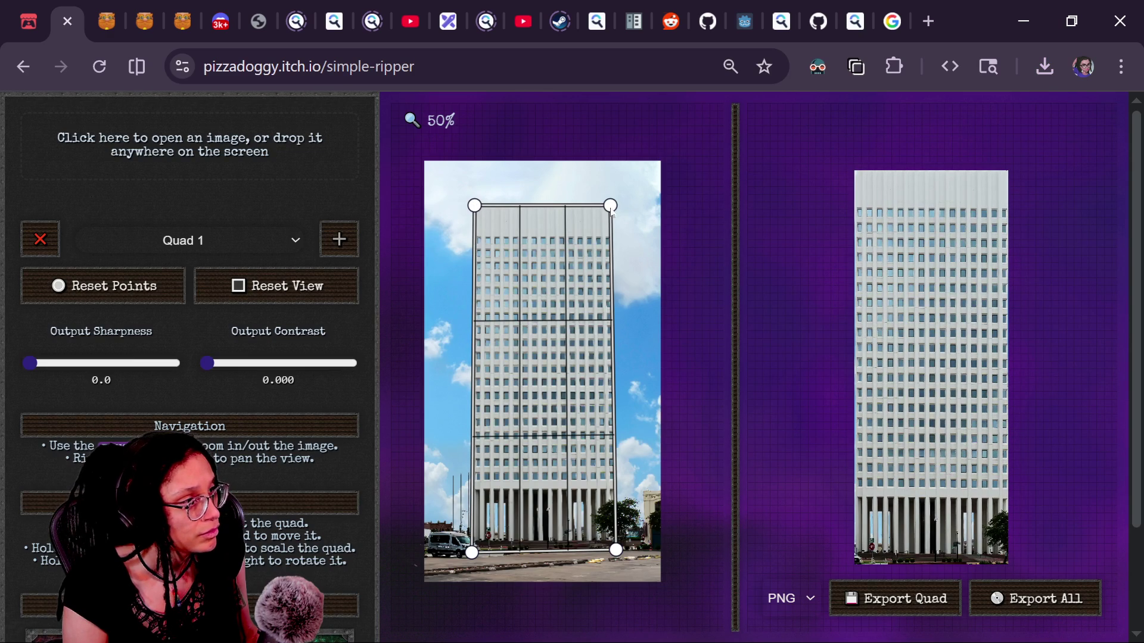
{"action": "left_click_drag", "start_coordinate": [614, 211], "coordinate": [616, 213]}
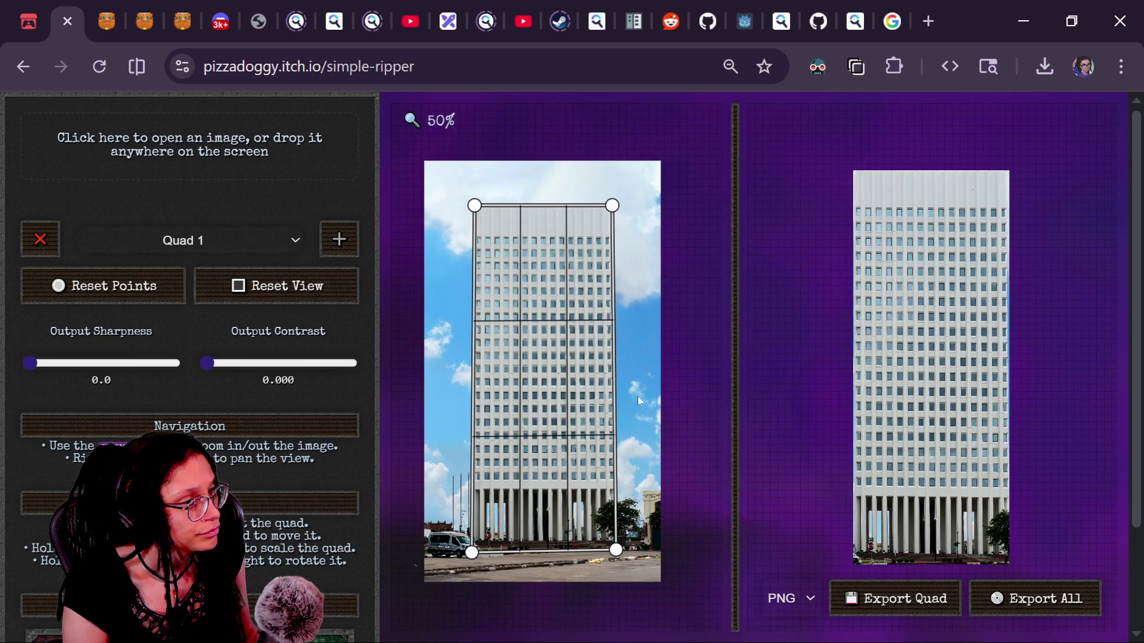
{"action": "left_click_drag", "start_coordinate": [615, 551], "coordinate": [613, 552]}
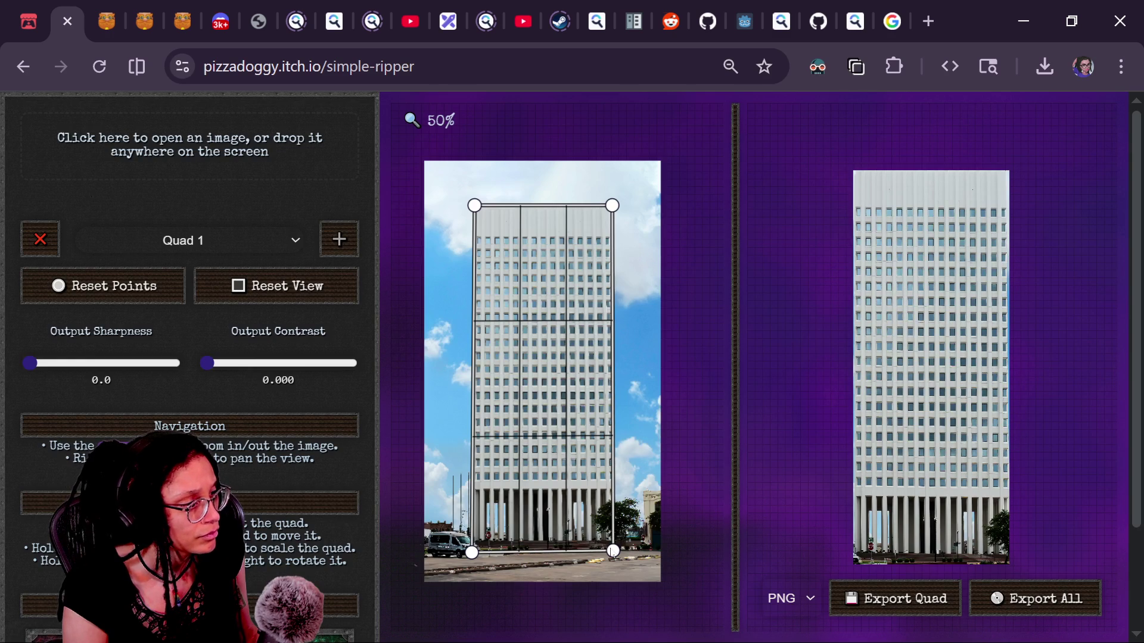
{"action": "left_click_drag", "start_coordinate": [613, 207], "coordinate": [616, 210]}
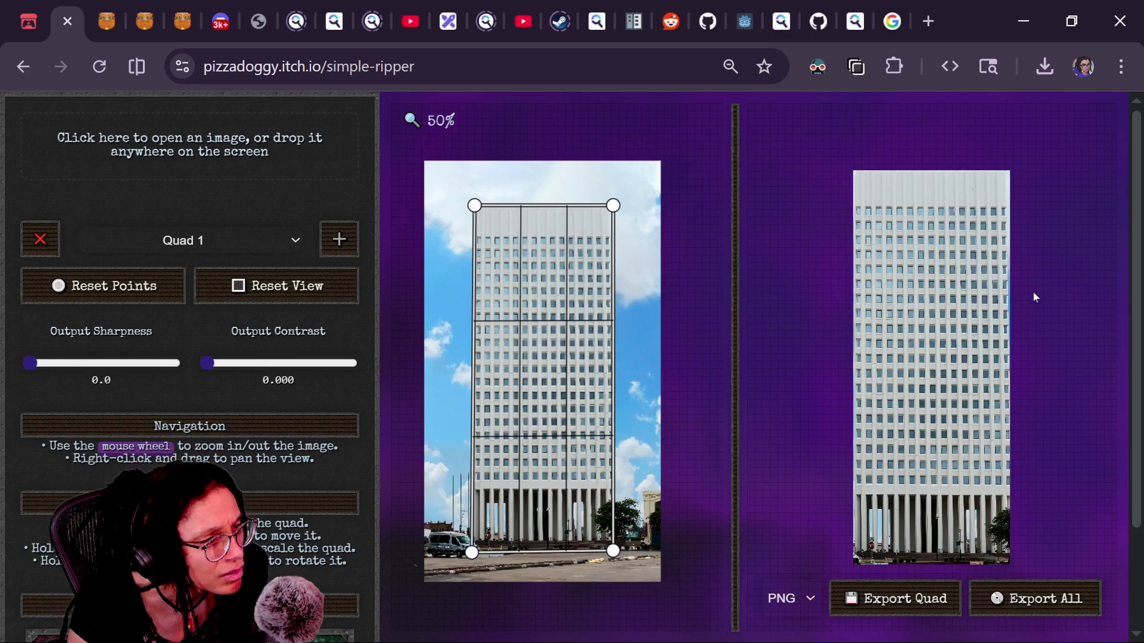
Step: Zoom in and refine the top-right, bottom-right and bottom-left corners against the tower's edges
{"action": "scroll", "coordinate": [618, 282], "scroll_direction": "up", "scroll_amount": 6}
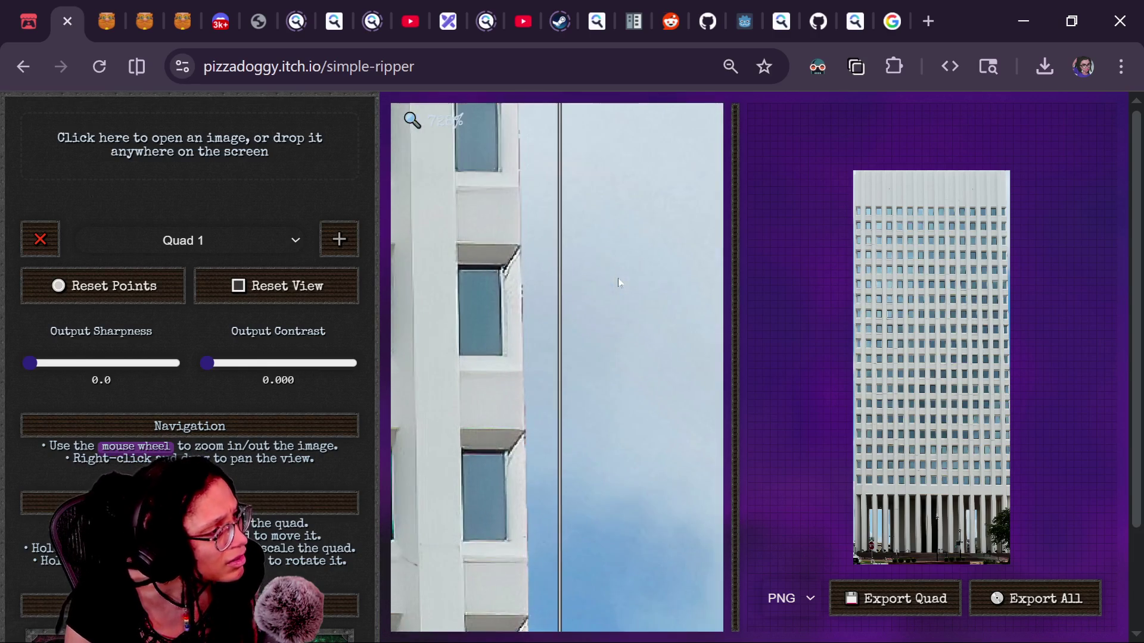
{"action": "scroll", "coordinate": [579, 405], "scroll_direction": "down", "scroll_amount": 4}
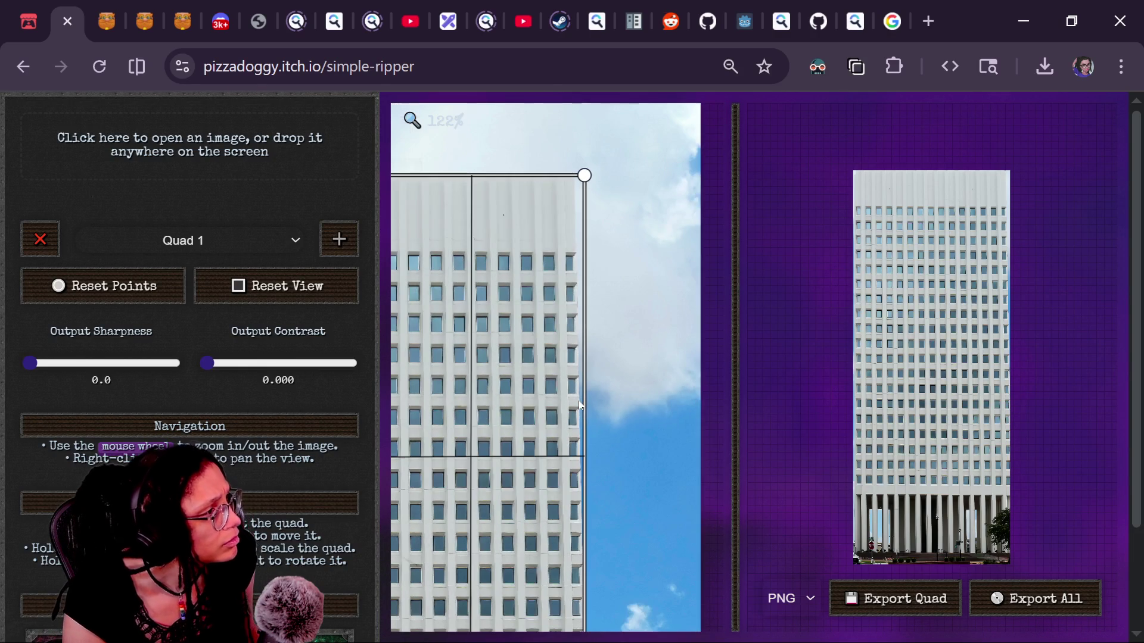
{"action": "left_click_drag", "start_coordinate": [583, 180], "coordinate": [576, 181]}
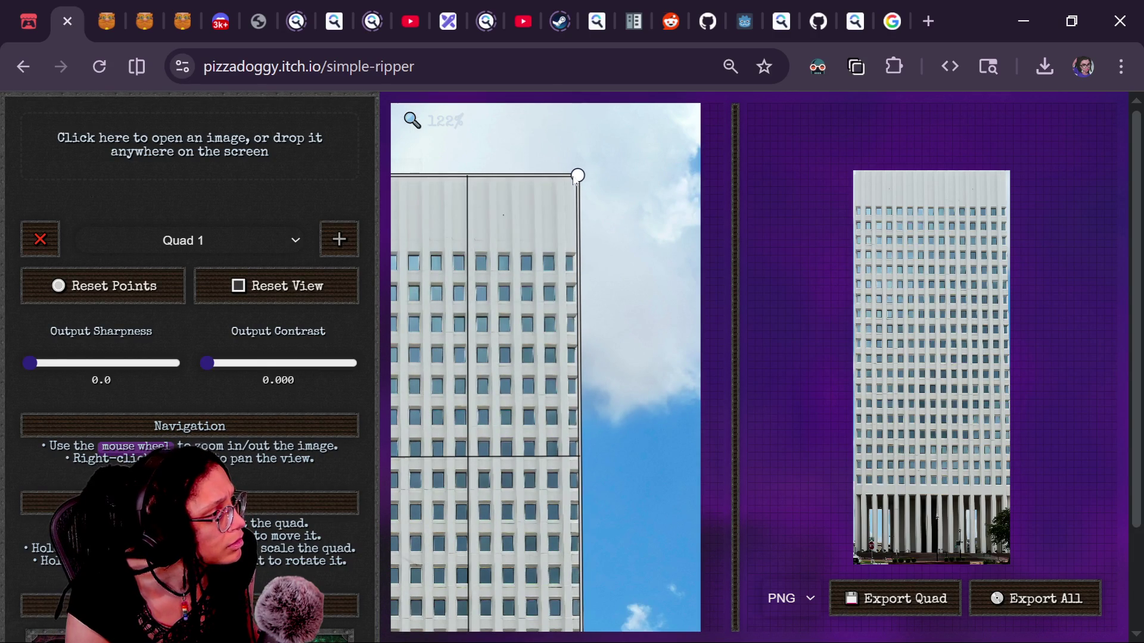
{"action": "scroll", "coordinate": [582, 328], "scroll_direction": "down", "scroll_amount": 1}
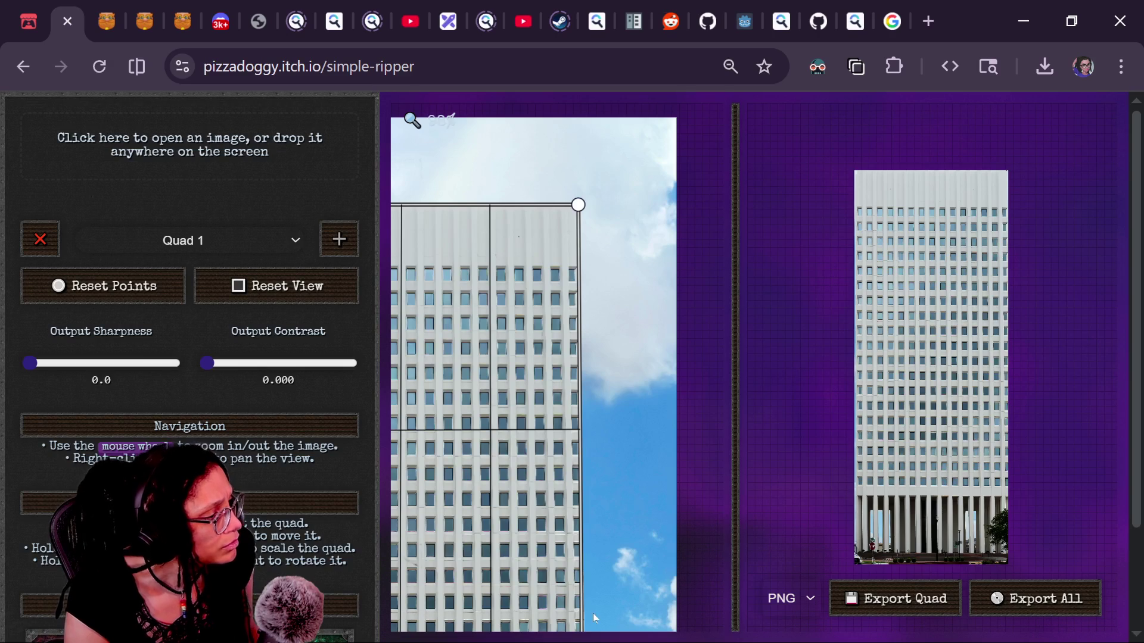
{"action": "left_click_drag", "start_coordinate": [592, 613], "coordinate": [632, 310]}
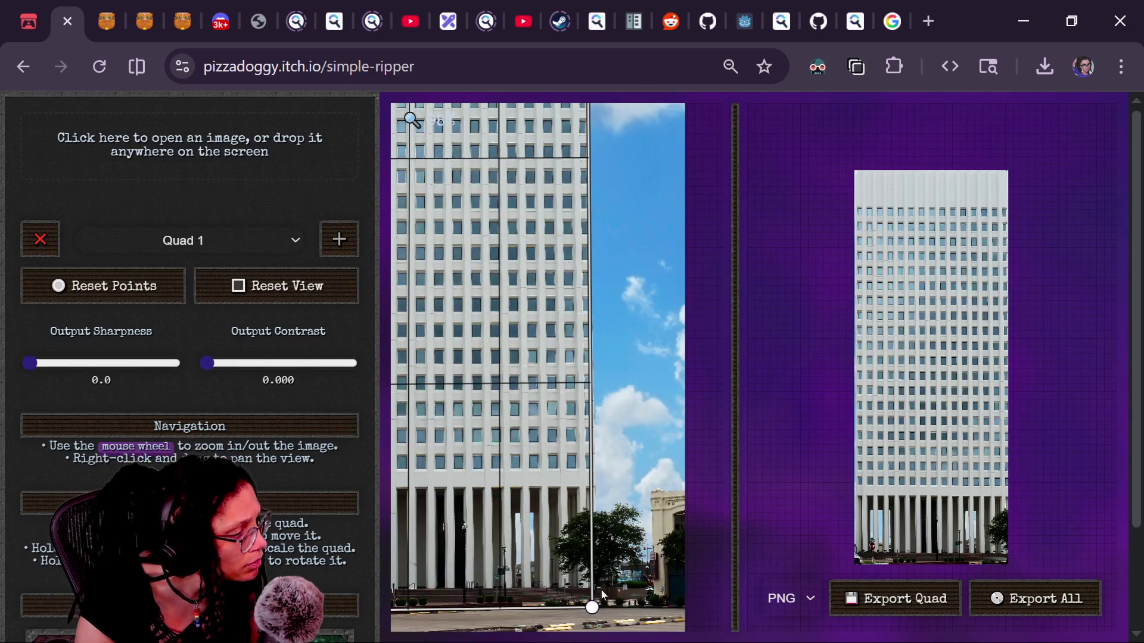
{"action": "left_click_drag", "start_coordinate": [591, 608], "coordinate": [596, 608]}
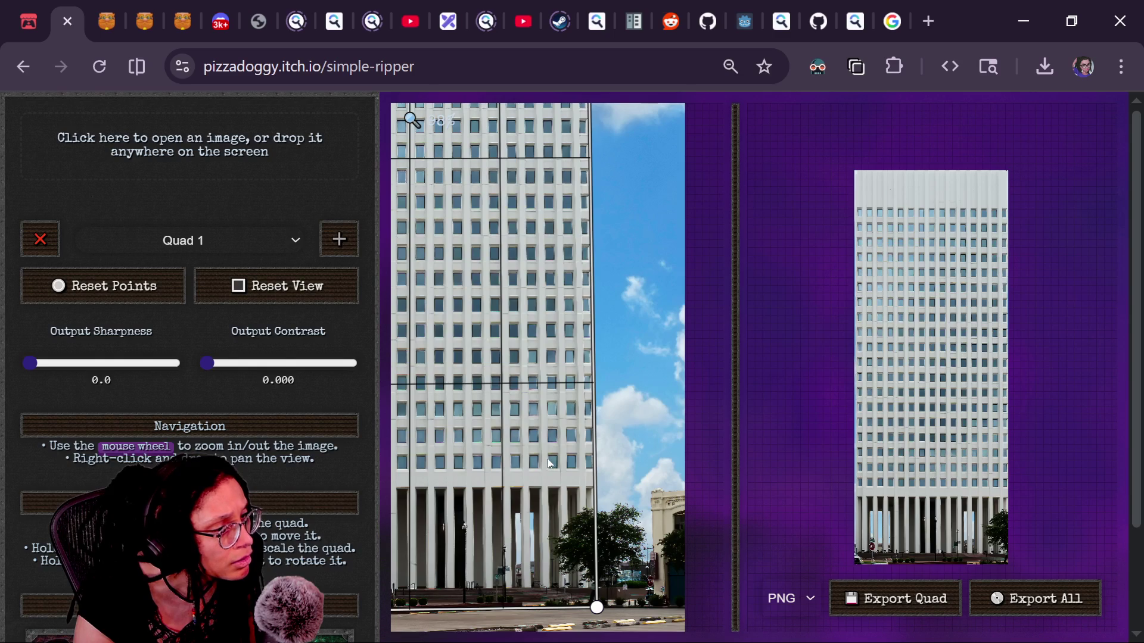
{"action": "scroll", "coordinate": [548, 463], "scroll_direction": "down", "scroll_amount": 2}
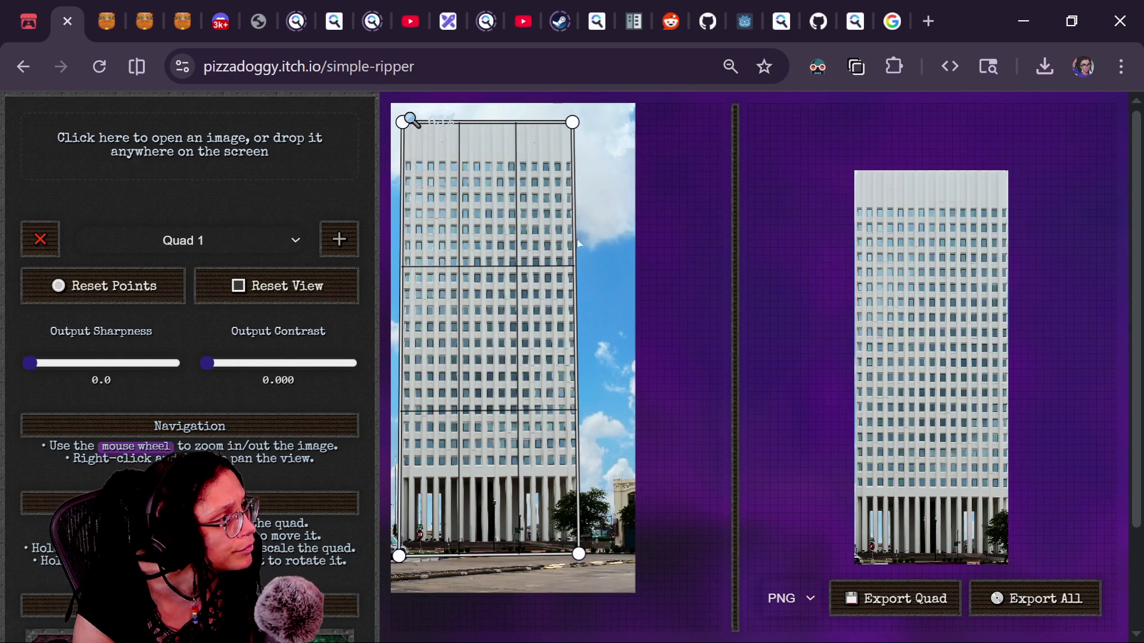
{"action": "scroll", "coordinate": [576, 218], "scroll_direction": "up", "scroll_amount": 4}
{"action": "scroll", "coordinate": [576, 218], "scroll_direction": "down", "scroll_amount": 6}
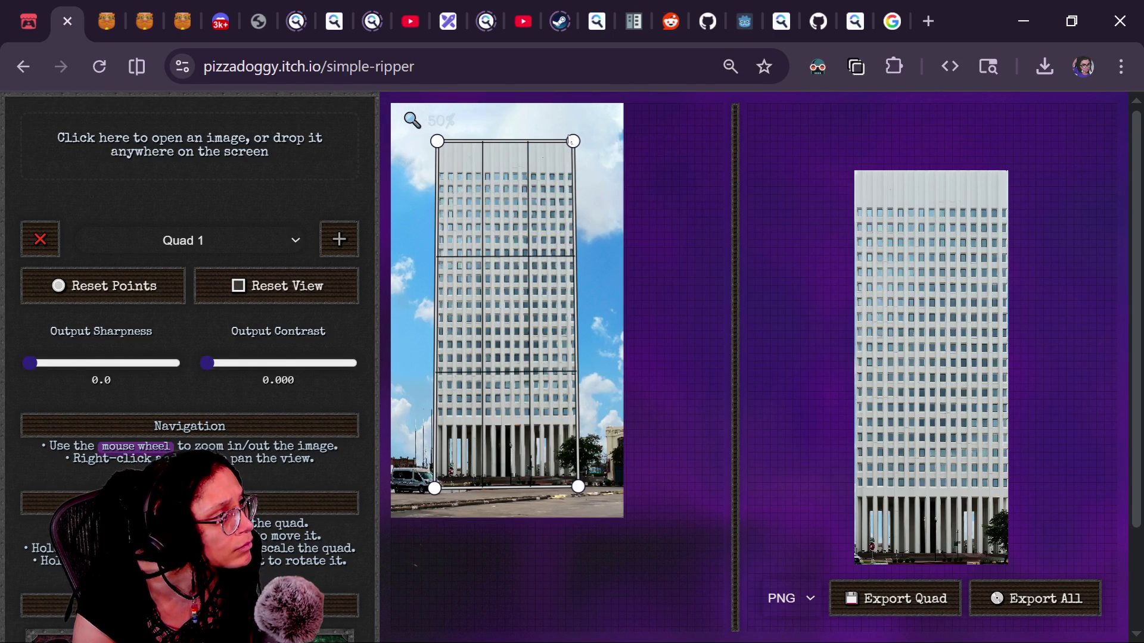
{"action": "left_click_drag", "start_coordinate": [571, 142], "coordinate": [572, 144]}
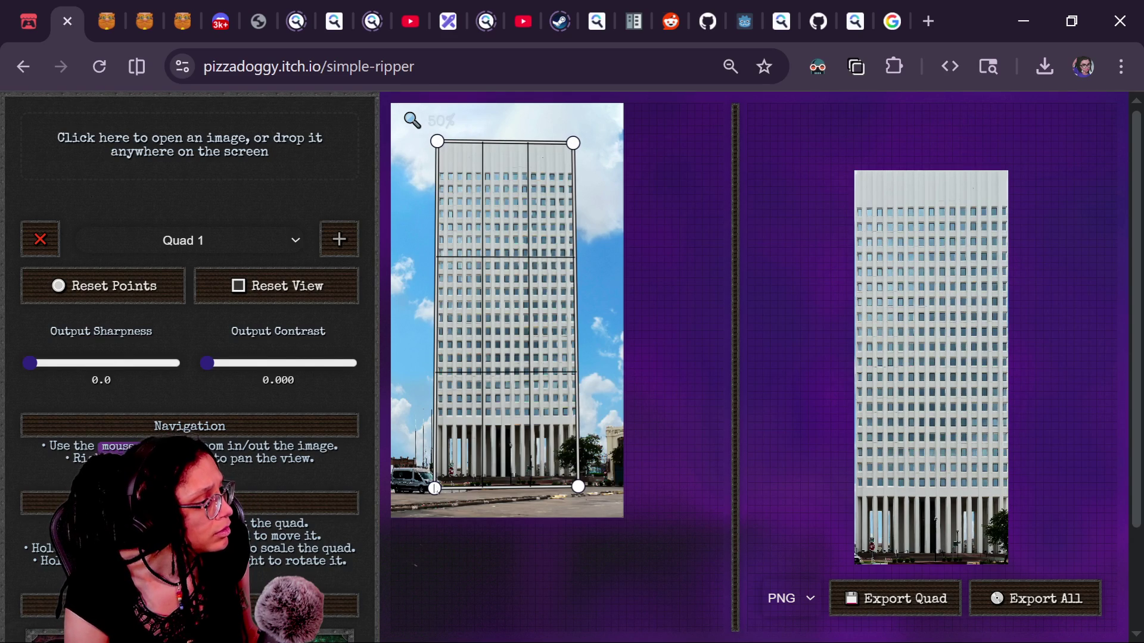
{"action": "left_click_drag", "start_coordinate": [434, 488], "coordinate": [435, 490]}
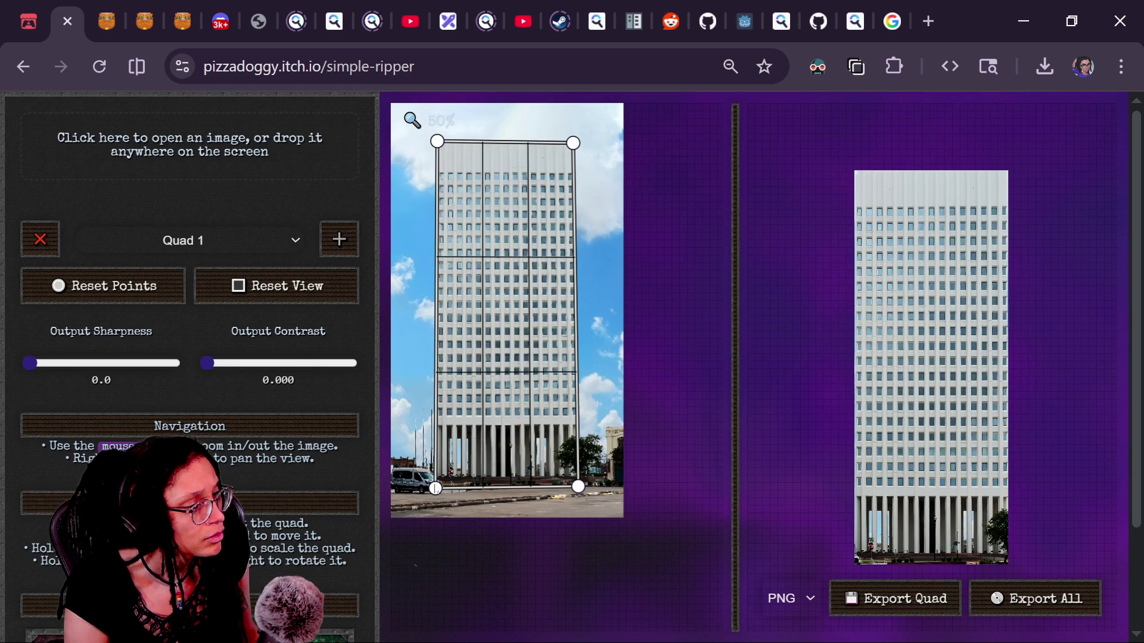
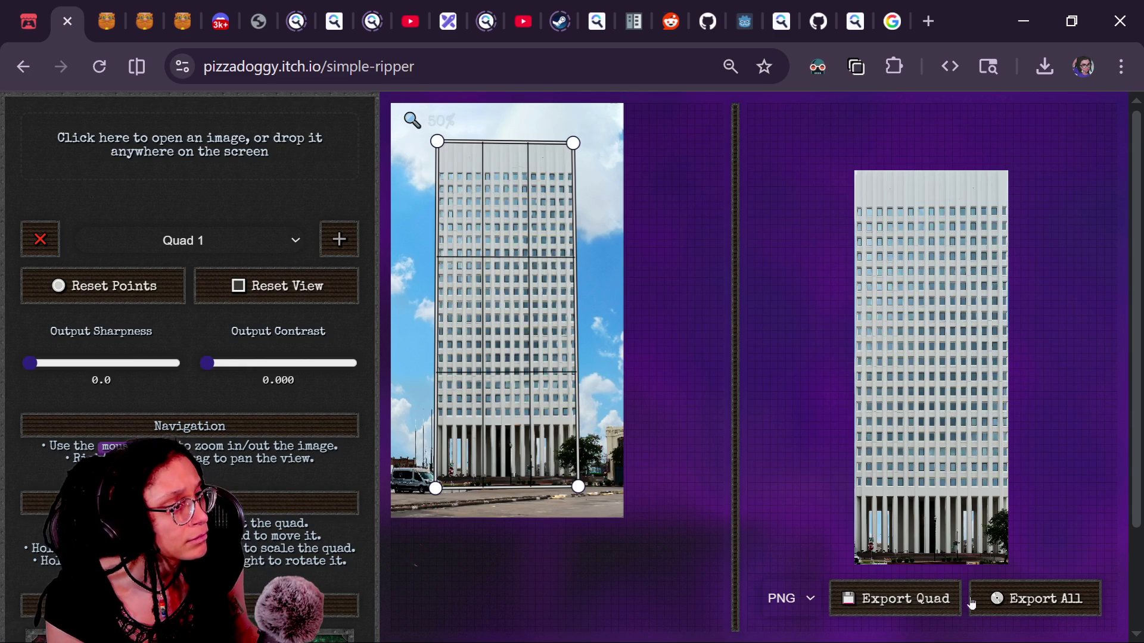
Step: Export the straightened facade quad from Simple Ripper as texture (2).png, then switch to File Explorer
{"action": "double_click", "coordinate": [910, 615]}
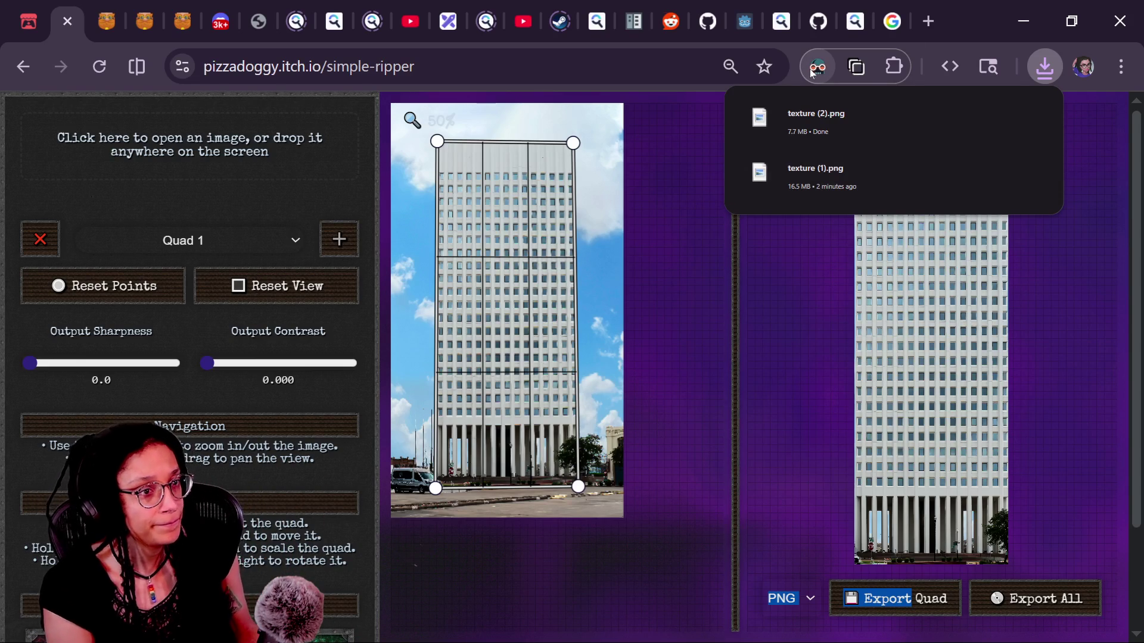
{"action": "key", "text": "alt+Tab"}
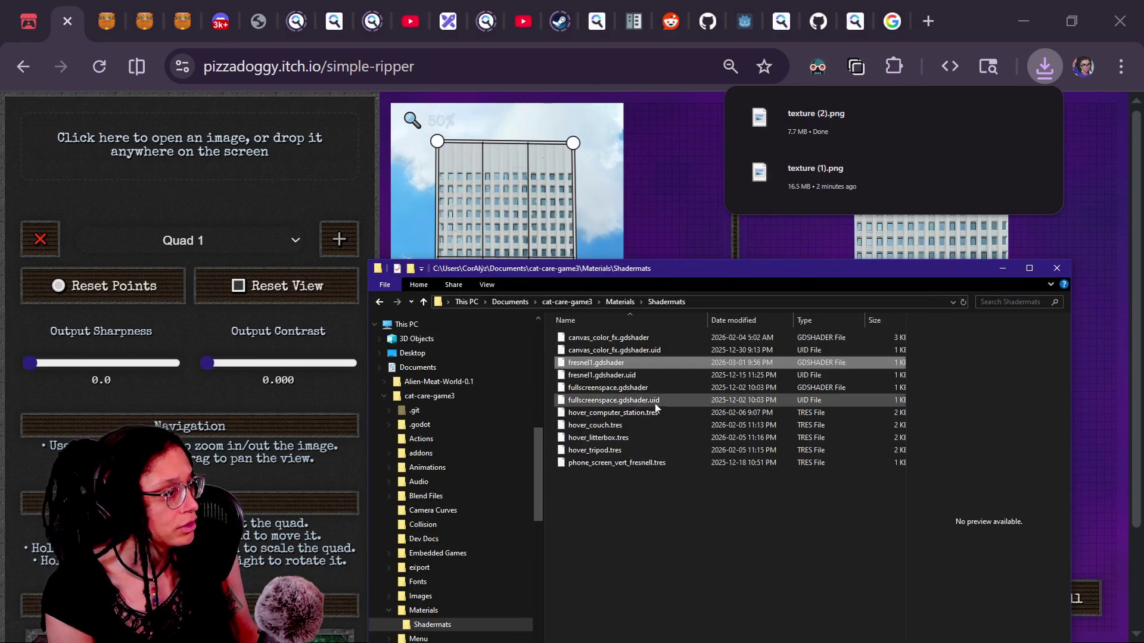
Step: Navigate File Explorer to the Downloads folder
{"action": "left_click", "coordinate": [626, 317]}
{"action": "left_click", "coordinate": [625, 318]}
{"action": "left_click", "coordinate": [627, 338]}
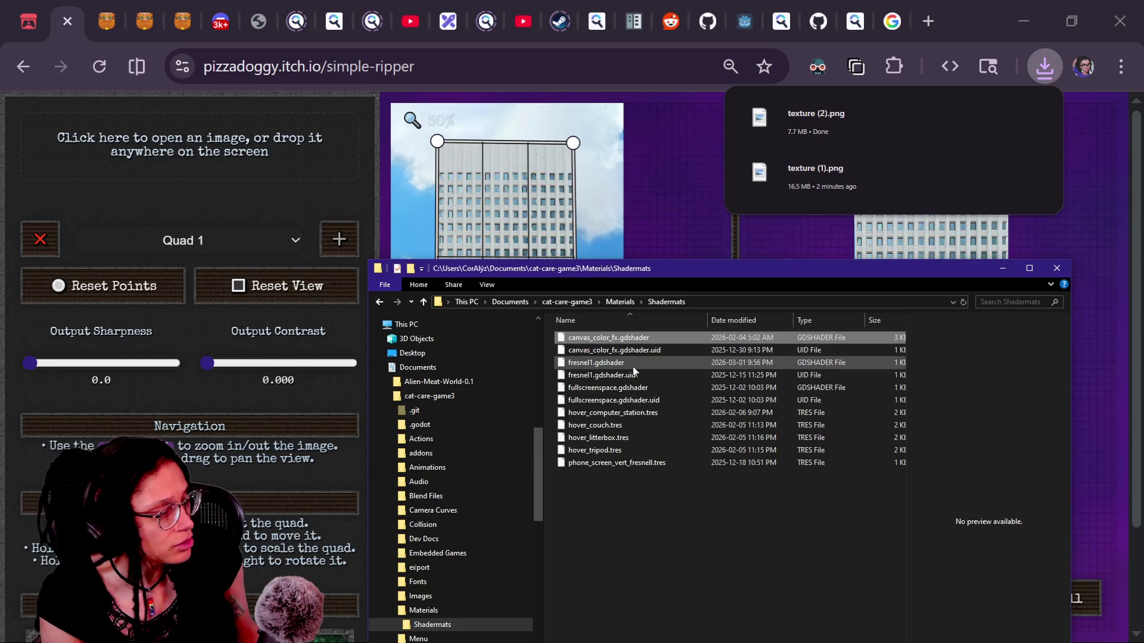
{"action": "left_click", "coordinate": [634, 374]}
{"action": "left_click", "coordinate": [632, 320]}
{"action": "left_click", "coordinate": [632, 320]}
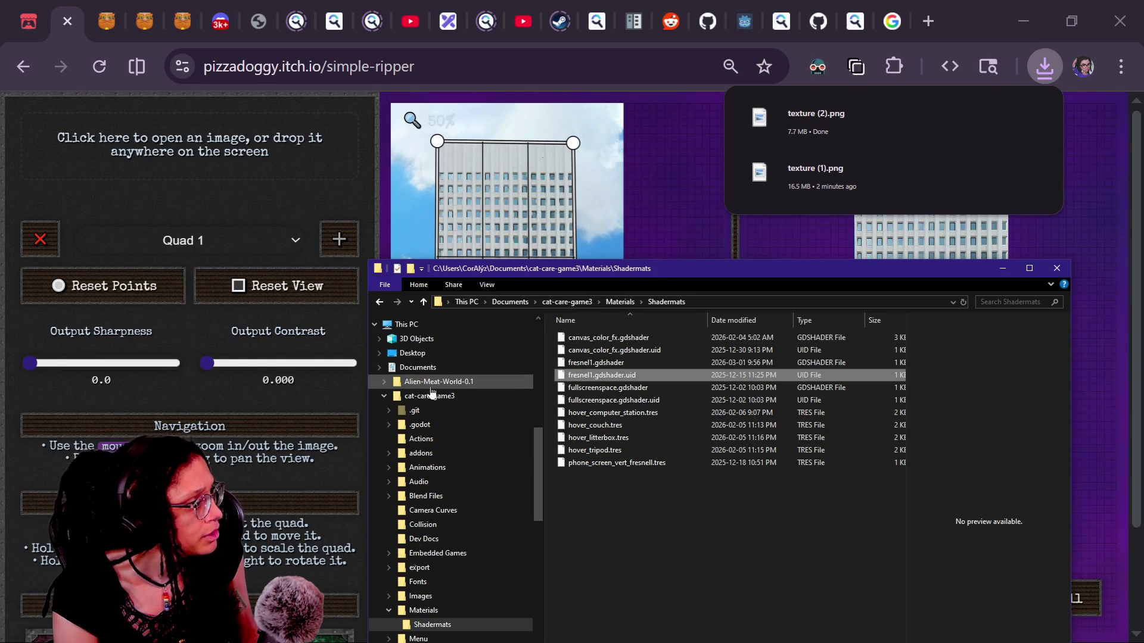
{"action": "scroll", "coordinate": [433, 392], "scroll_direction": "up", "scroll_amount": 3}
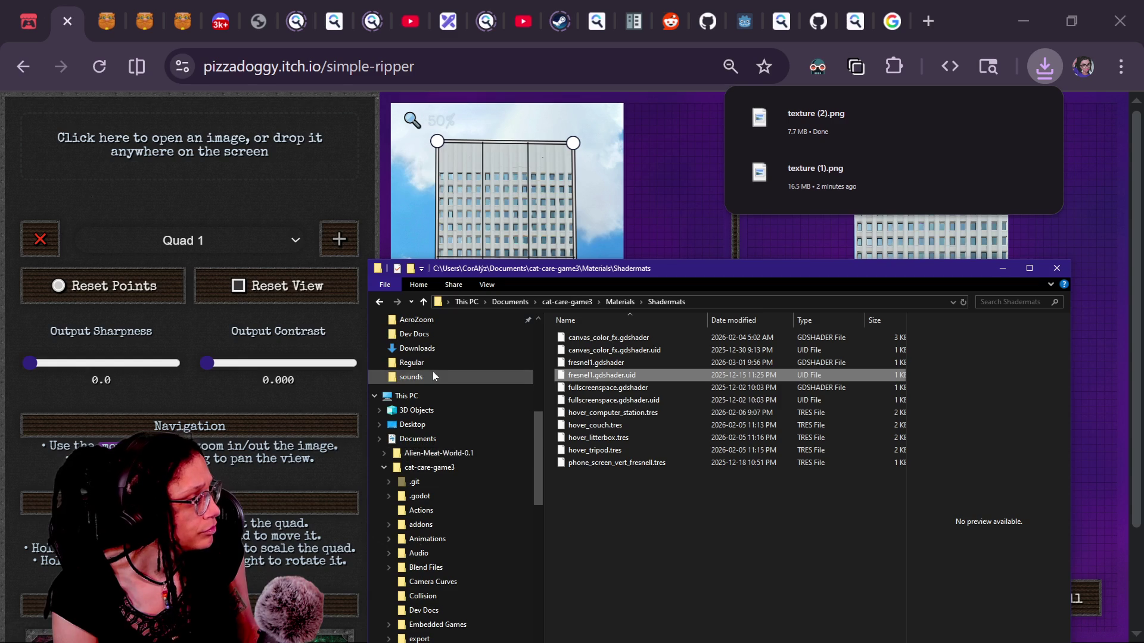
{"action": "left_click", "coordinate": [441, 405]}
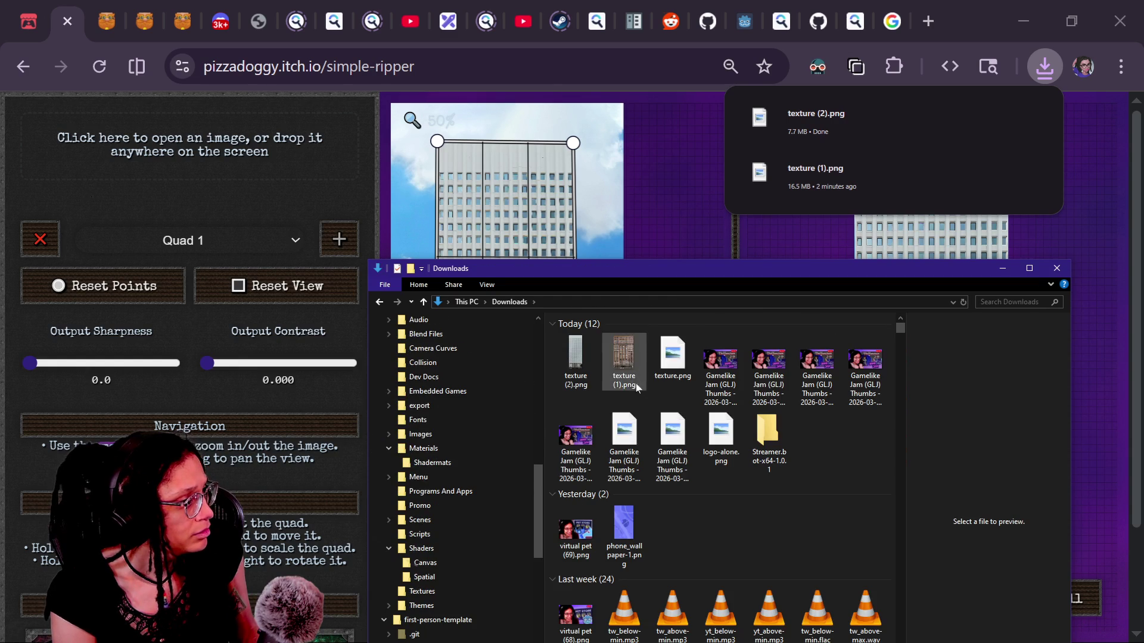
Step: Rename the first downloaded building texture to texture_building_01.png
{"action": "left_click", "coordinate": [678, 393]}
{"action": "key", "text": "F2"}
{"action": "type", "text": "building_t.png"}
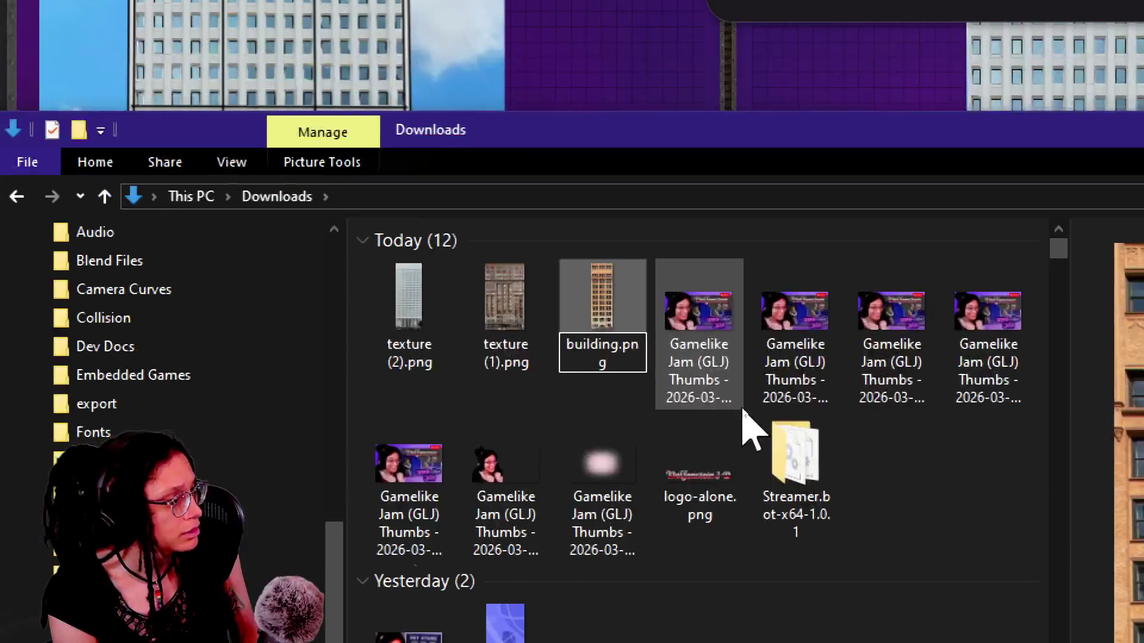
{"action": "key", "text": "shift+Home"}
{"action": "type", "text": "texture_building_"}
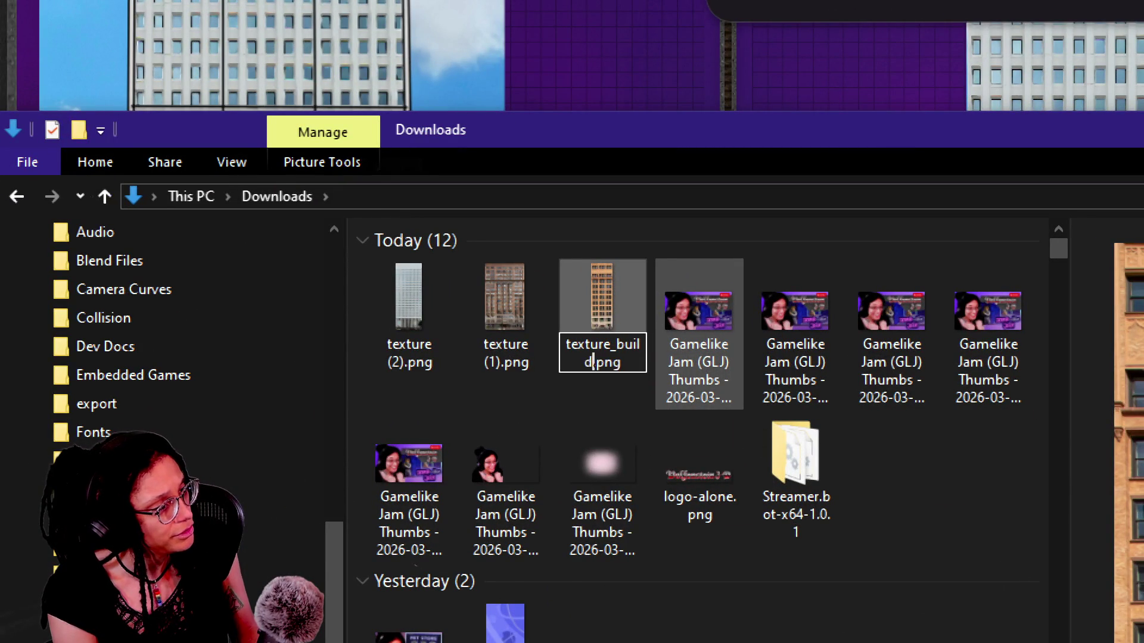
{"action": "type", "text": "01"}
{"action": "key", "text": "Return"}
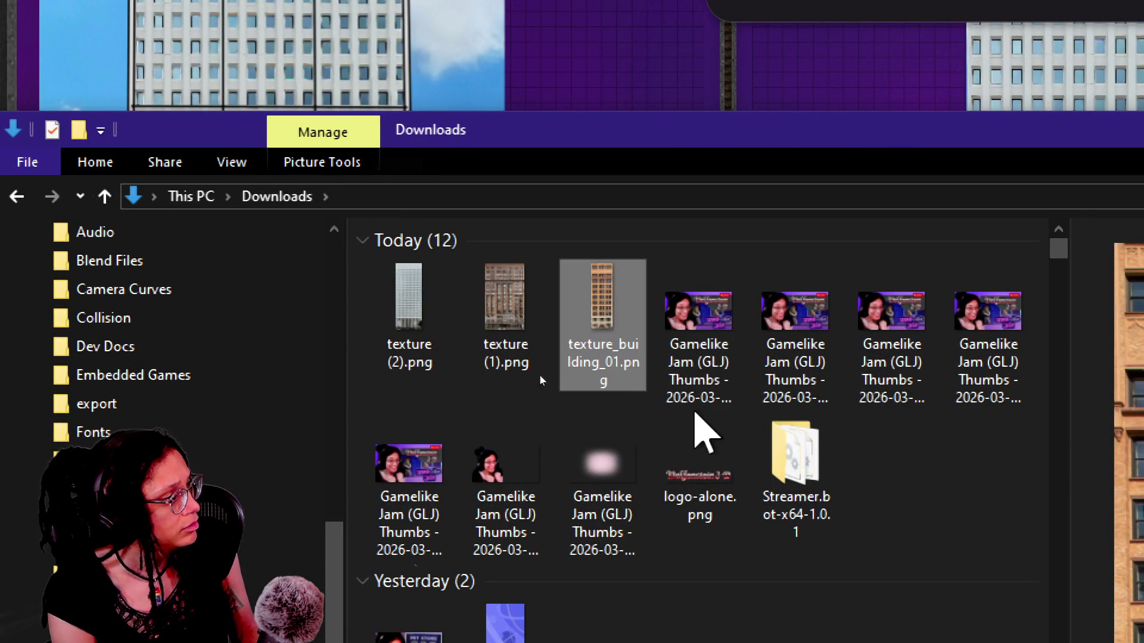
Step: Rename texture (1).png to texture_building_02.png, fixing the typo
{"action": "left_click", "coordinate": [506, 354]}
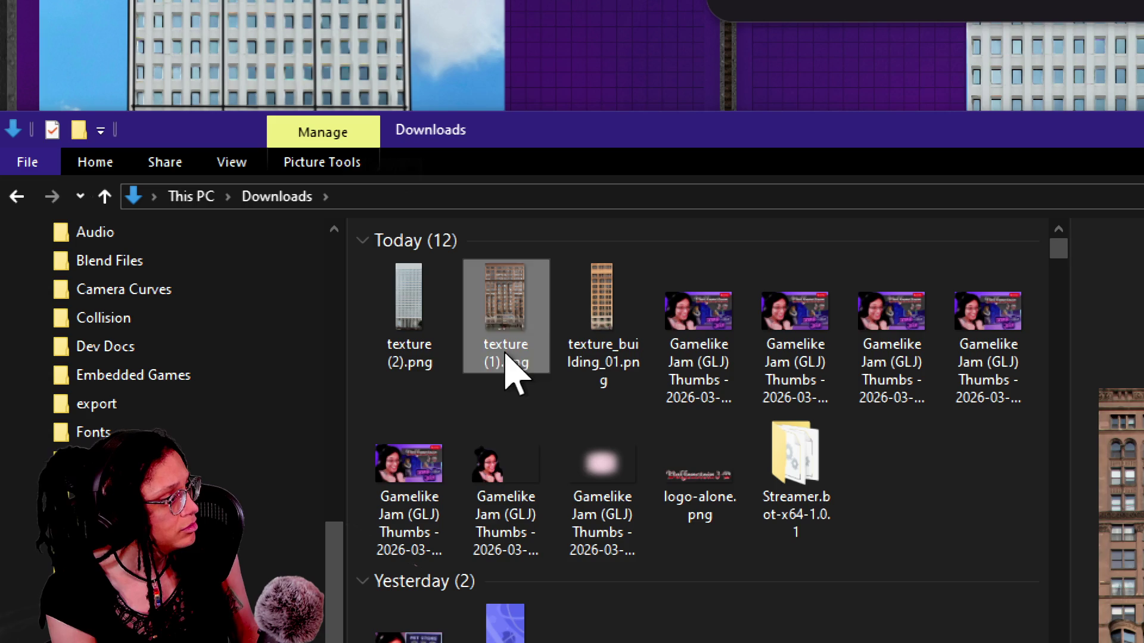
{"action": "key", "text": "F2"}
{"action": "type", "text": "texture"}
{"action": "type", "text": "_buiding_02"}
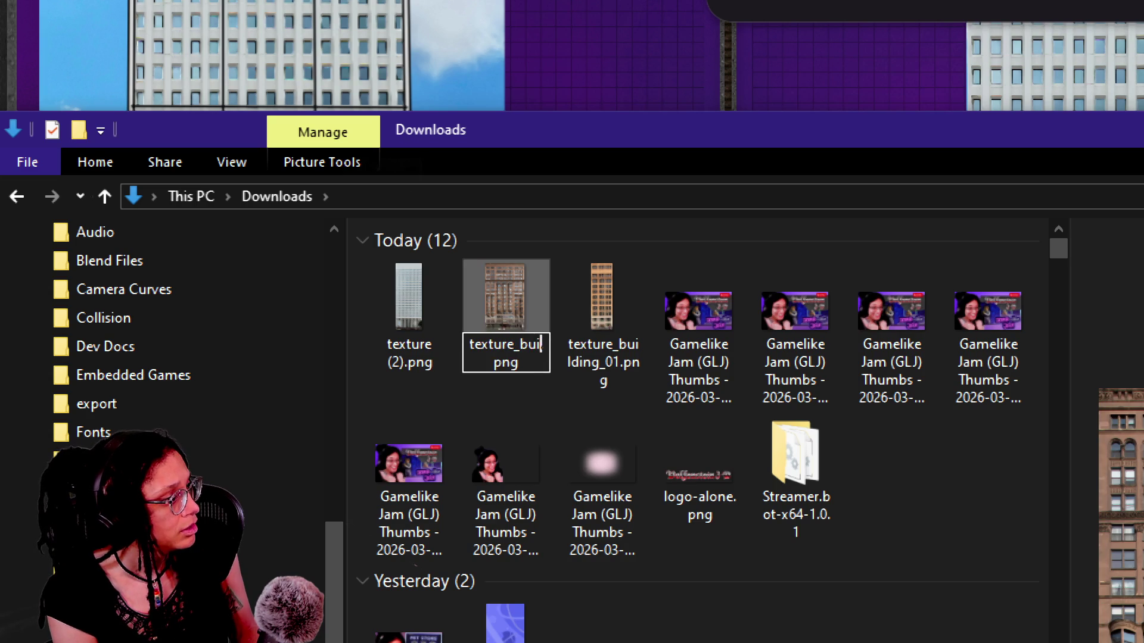
{"action": "key", "text": "BackSpace"}
{"action": "key", "text": "BackSpace"}
{"action": "key", "text": "BackSpace"}
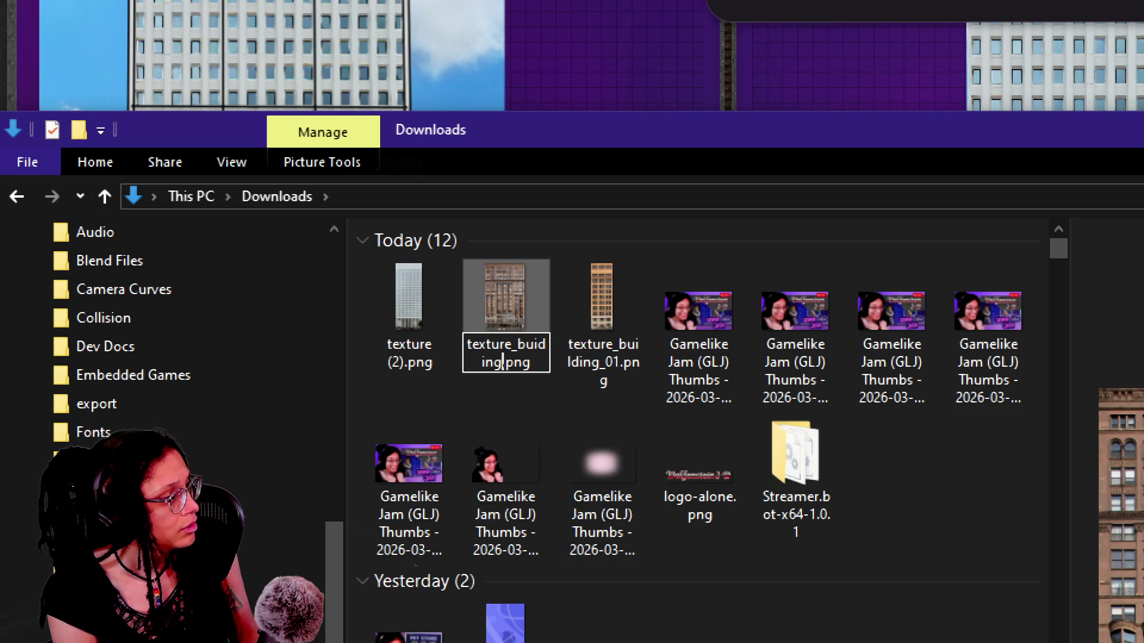
{"action": "type", "text": "ildin_"}
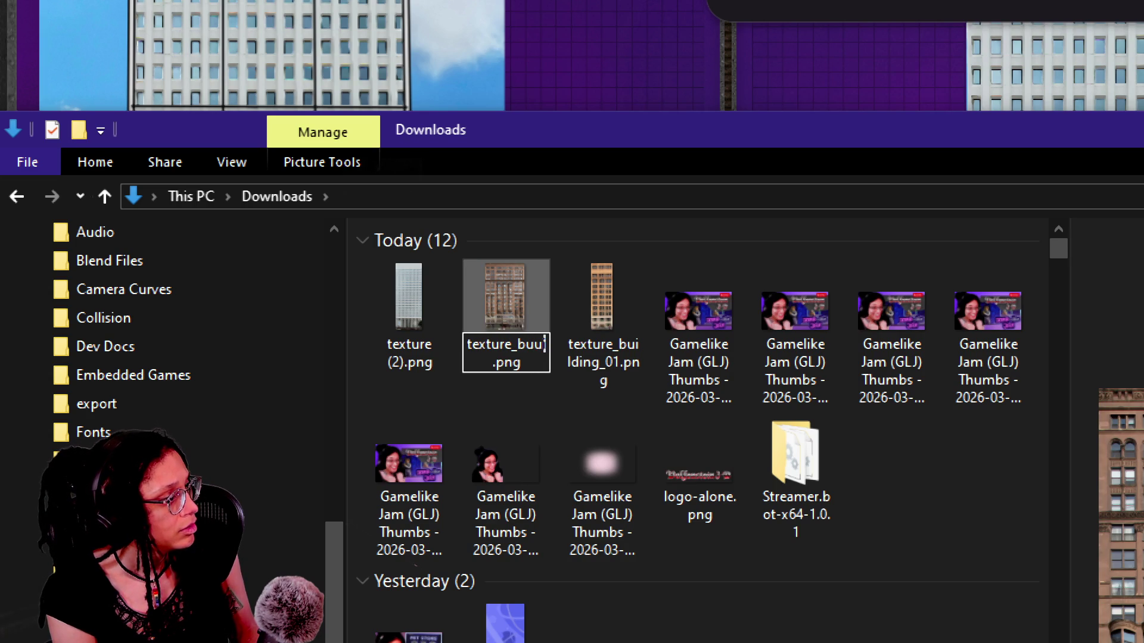
{"action": "key", "text": "BackSpace"}
{"action": "type", "text": "g_02"}
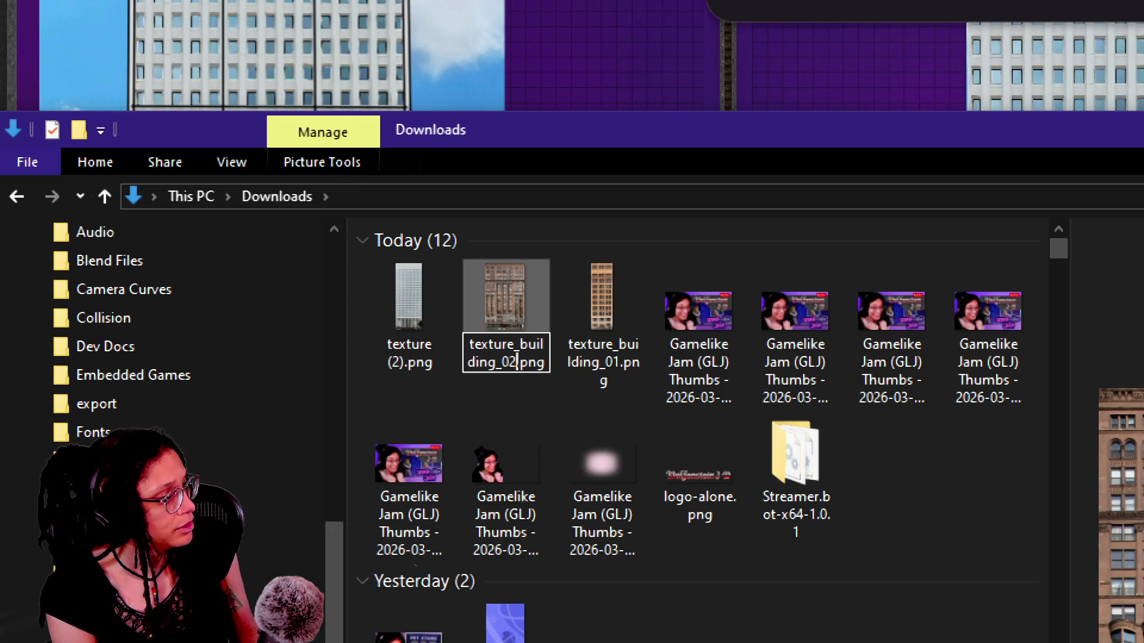
{"action": "key", "text": "Return"}
Step: Rename texture (2).png to texture_building_03.png and select all three textures
{"action": "left_click", "coordinate": [416, 358]}
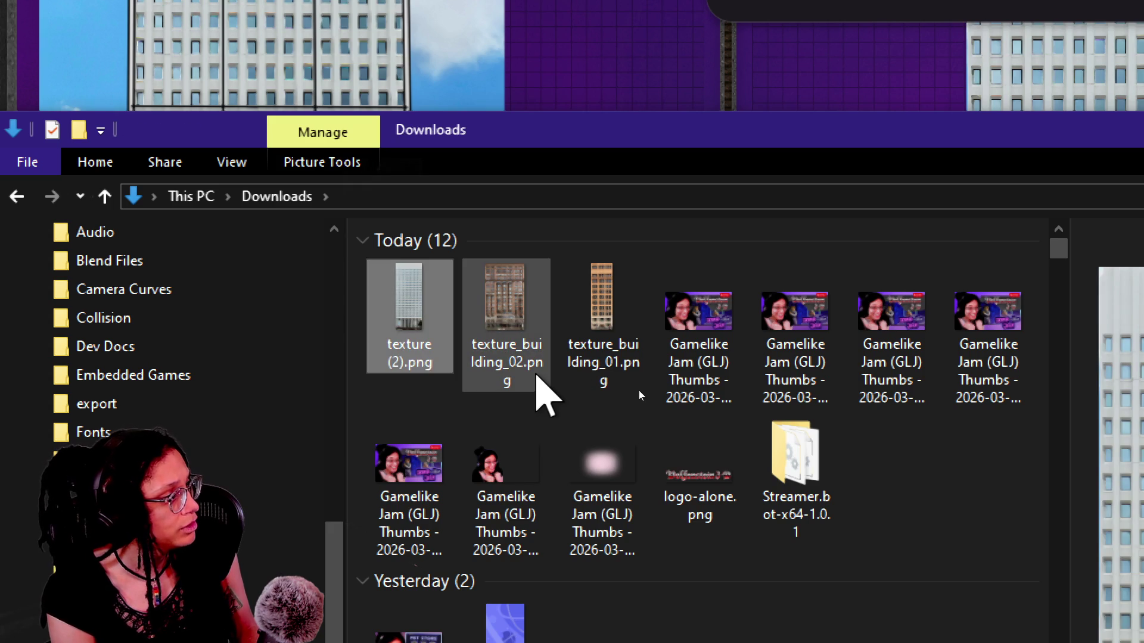
{"action": "key", "text": "F2"}
{"action": "type", "text": "texture_building"}
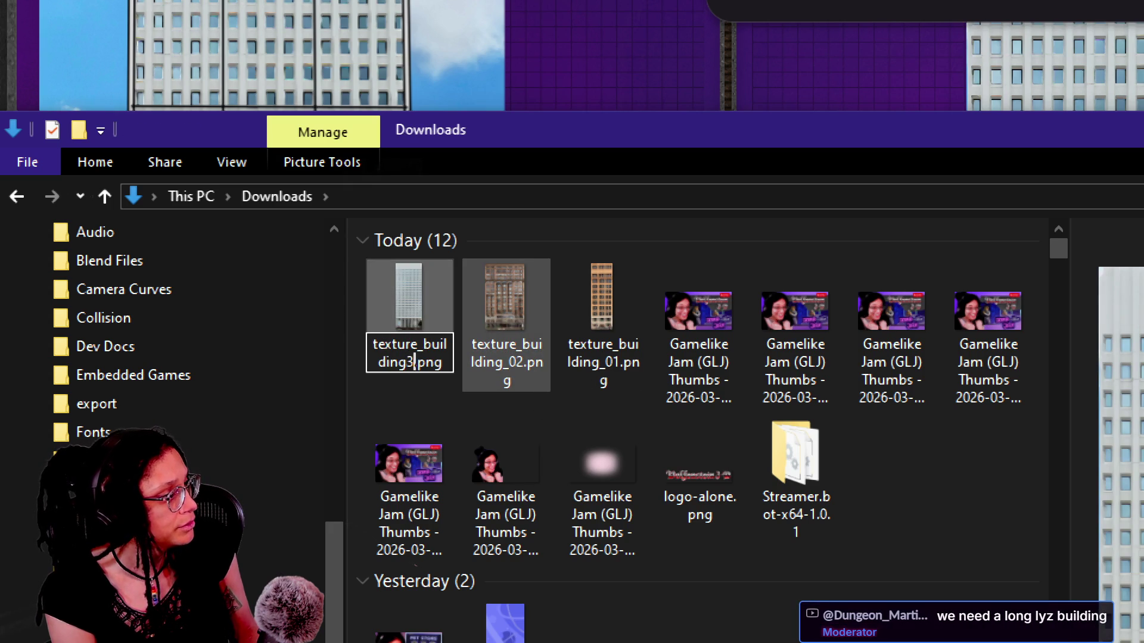
{"action": "key", "text": "BackSpace"}
{"action": "type", "text": "03"}
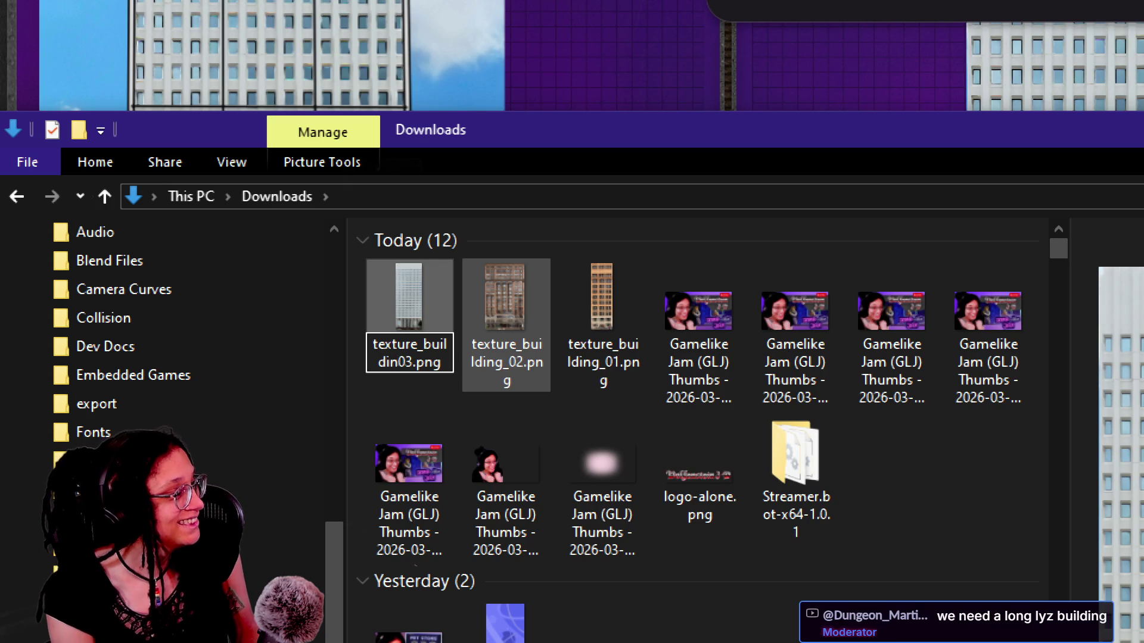
{"action": "type", "text": "g_"}
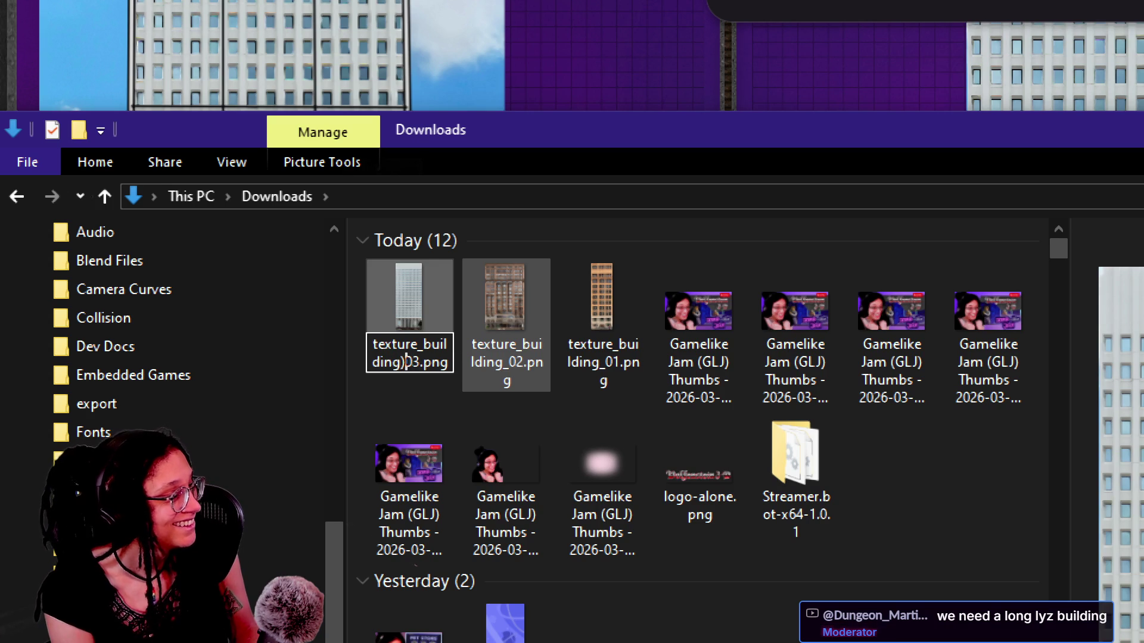
{"action": "key", "text": "Return"}
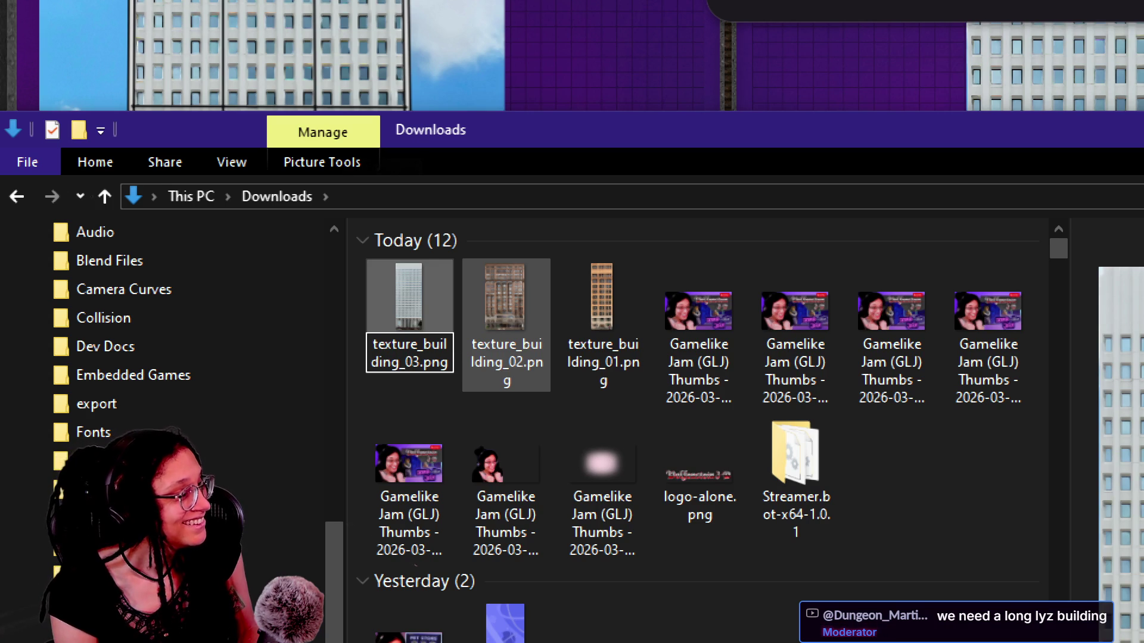
{"action": "left_click", "coordinate": [635, 315], "text": "shift"}
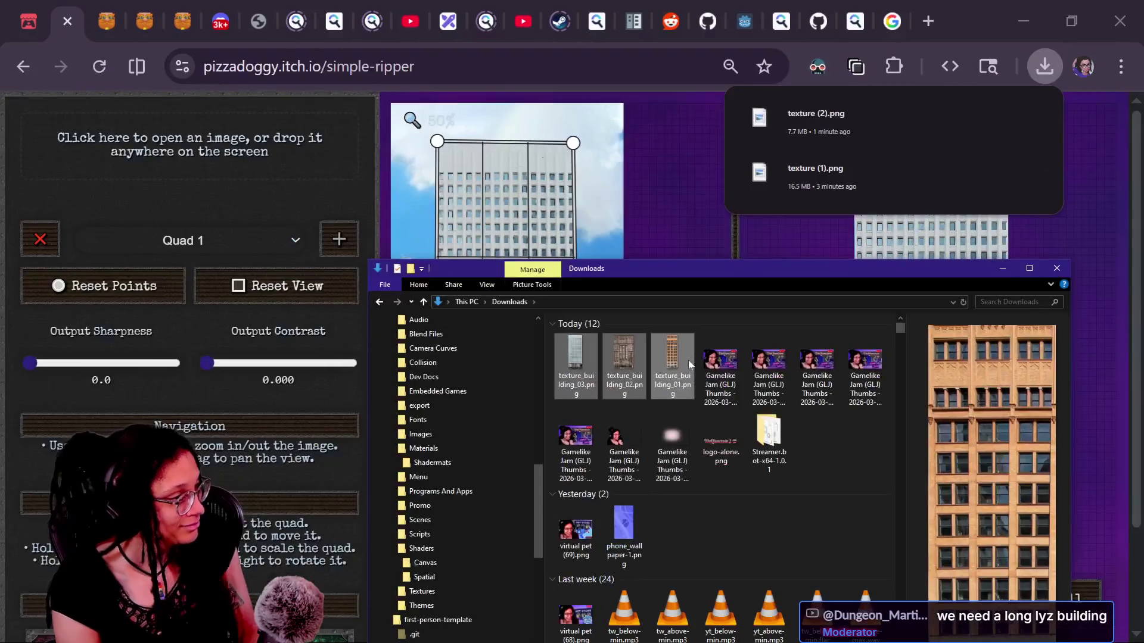
{"action": "left_click_drag", "start_coordinate": [677, 276], "coordinate": [688, 272]}
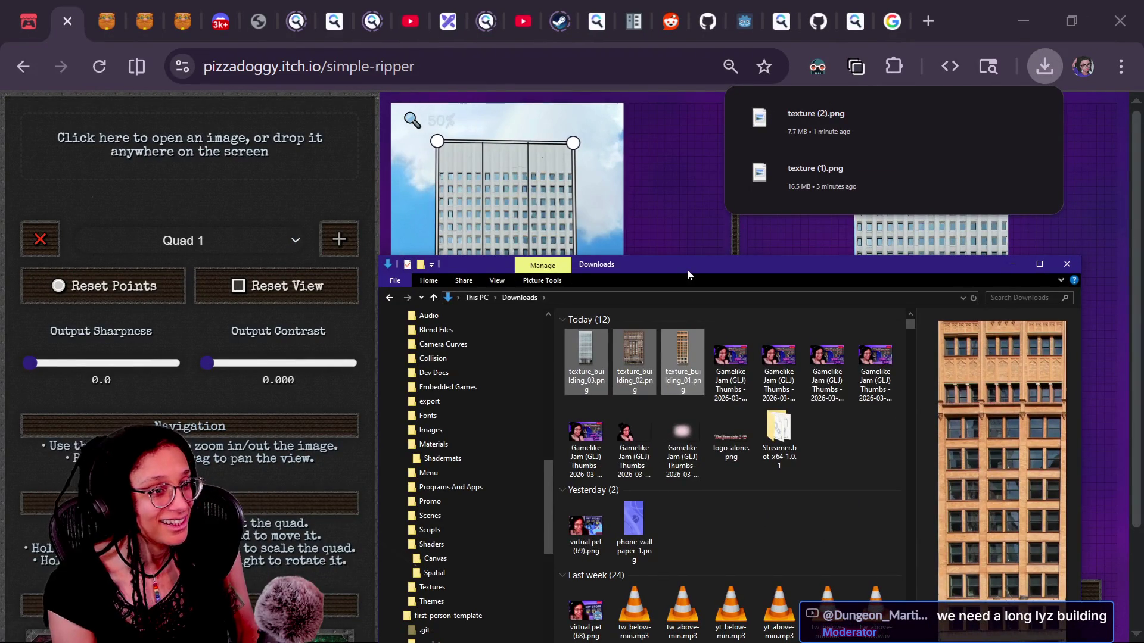
Step: In Godot's FileSystem dock, collapse the Scenes and Scripts folders
{"action": "key", "text": "alt+Tab"}
{"action": "key", "text": "alt+Tab"}
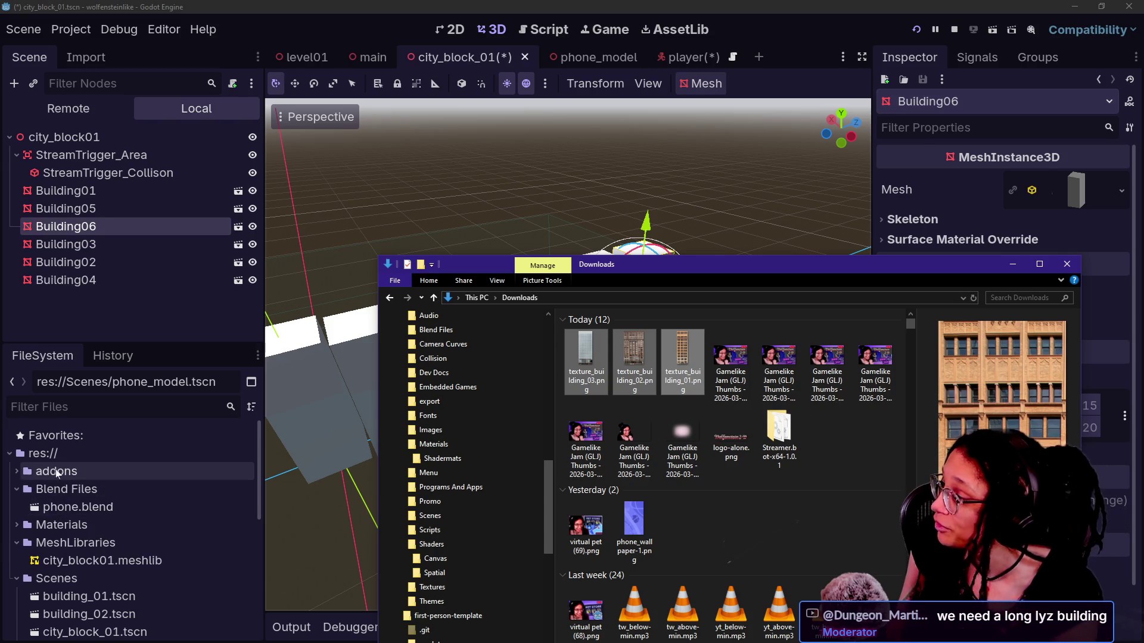
{"action": "scroll", "coordinate": [72, 507], "scroll_direction": "down", "scroll_amount": 1}
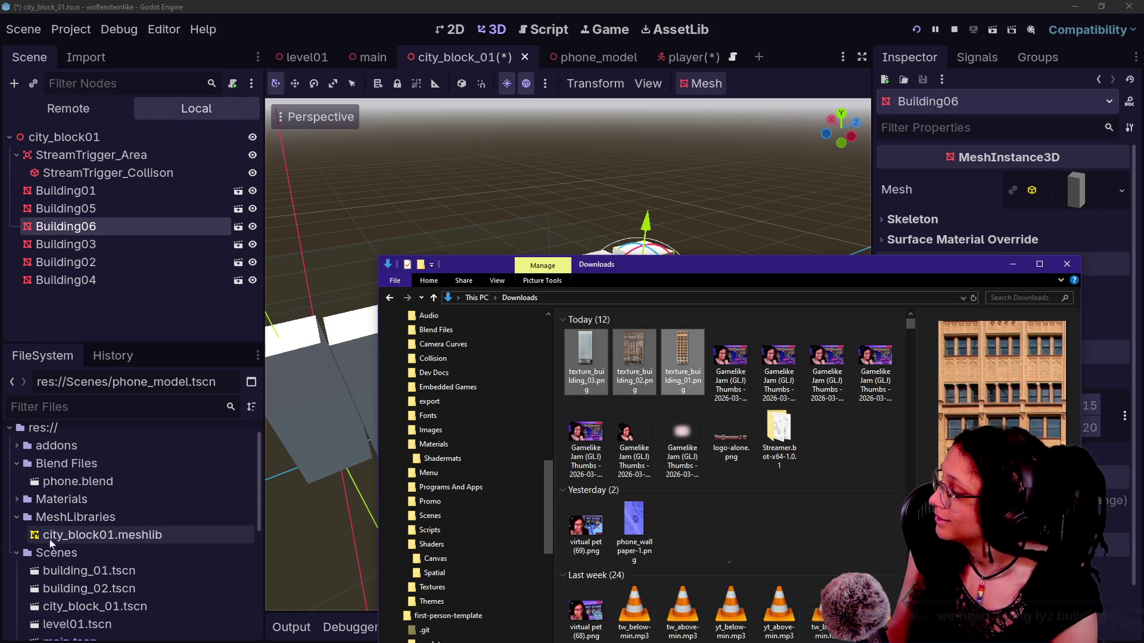
{"action": "left_click", "coordinate": [20, 555]}
{"action": "left_click", "coordinate": [13, 555]}
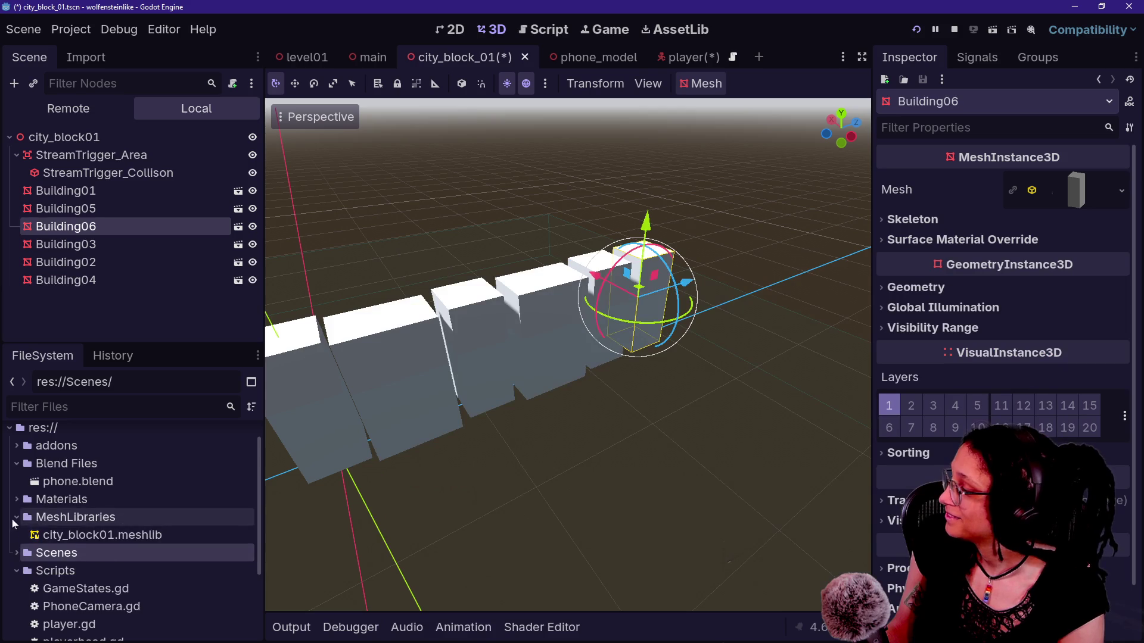
{"action": "left_click", "coordinate": [16, 517]}
{"action": "left_click", "coordinate": [16, 535]}
{"action": "left_click", "coordinate": [14, 548]}
{"action": "left_click", "coordinate": [17, 535]}
{"action": "left_click", "coordinate": [19, 555]}
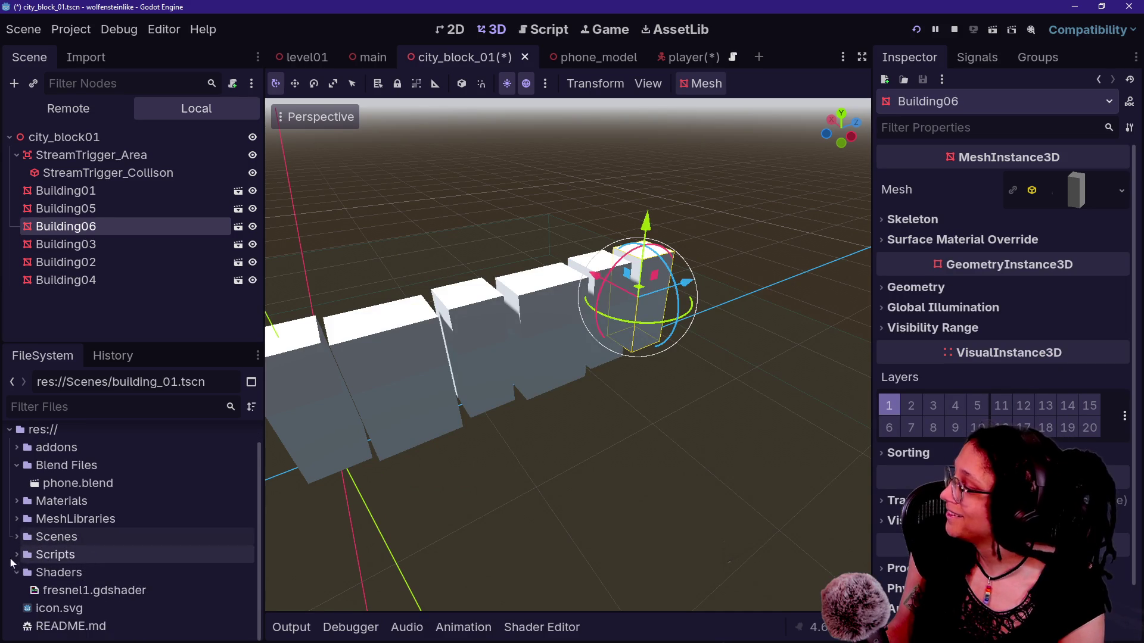
{"action": "scroll", "coordinate": [16, 569], "scroll_direction": "up", "scroll_amount": 1}
Step: Create a new folder named Textures at res://
{"action": "right_click", "coordinate": [67, 448]}
{"action": "mouse_move", "coordinate": [109, 465]}
{"action": "left_click", "coordinate": [354, 461]}
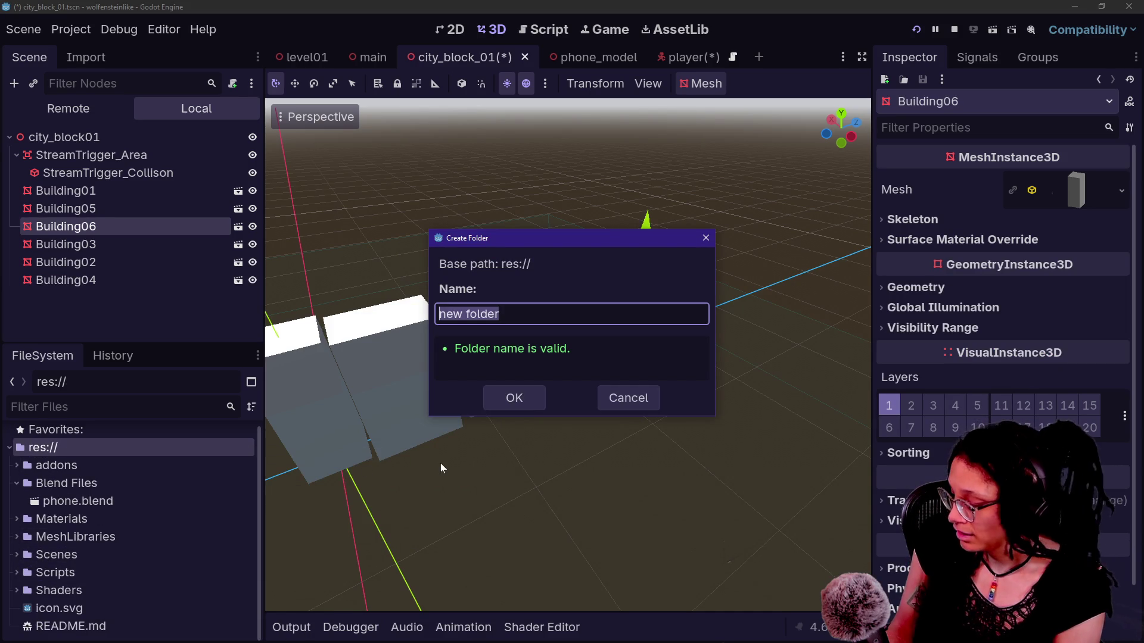
{"action": "type", "text": "Textures"}
{"action": "key", "text": "Return"}
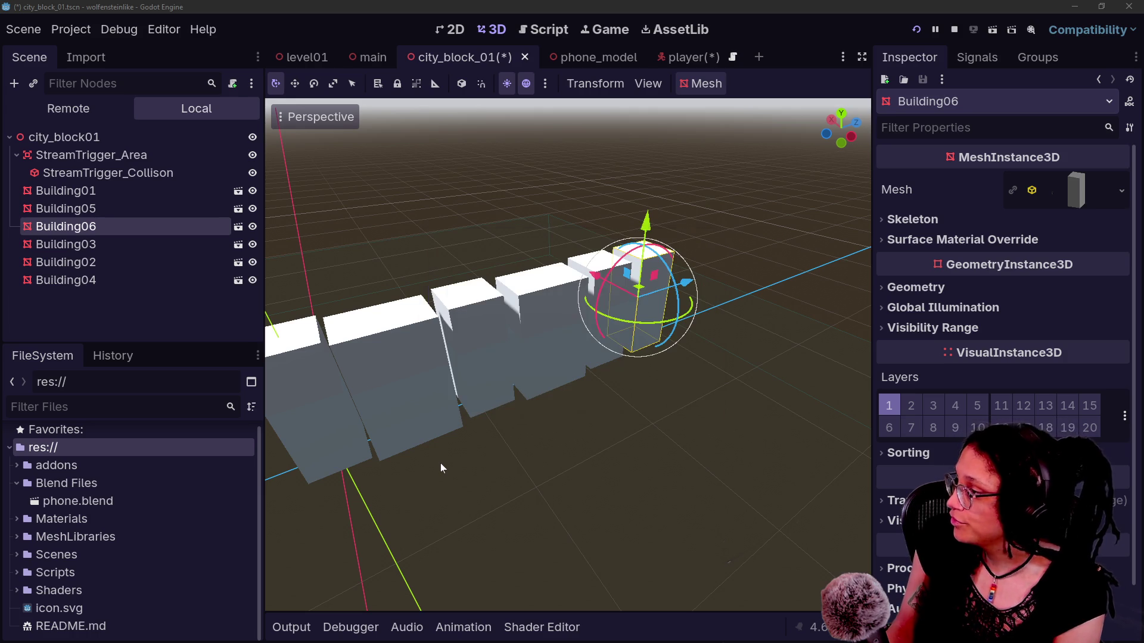
Step: Drag the three building textures from Downloads into res://Textures
{"action": "left_click", "coordinate": [60, 609]}
{"action": "key", "text": "alt+Tab"}
{"action": "mouse_move", "coordinate": [621, 349]}
{"action": "left_mouse_down"}
{"action": "mouse_move", "coordinate": [81, 622]}
{"action": "mouse_move", "coordinate": [72, 615]}
{"action": "left_mouse_up"}
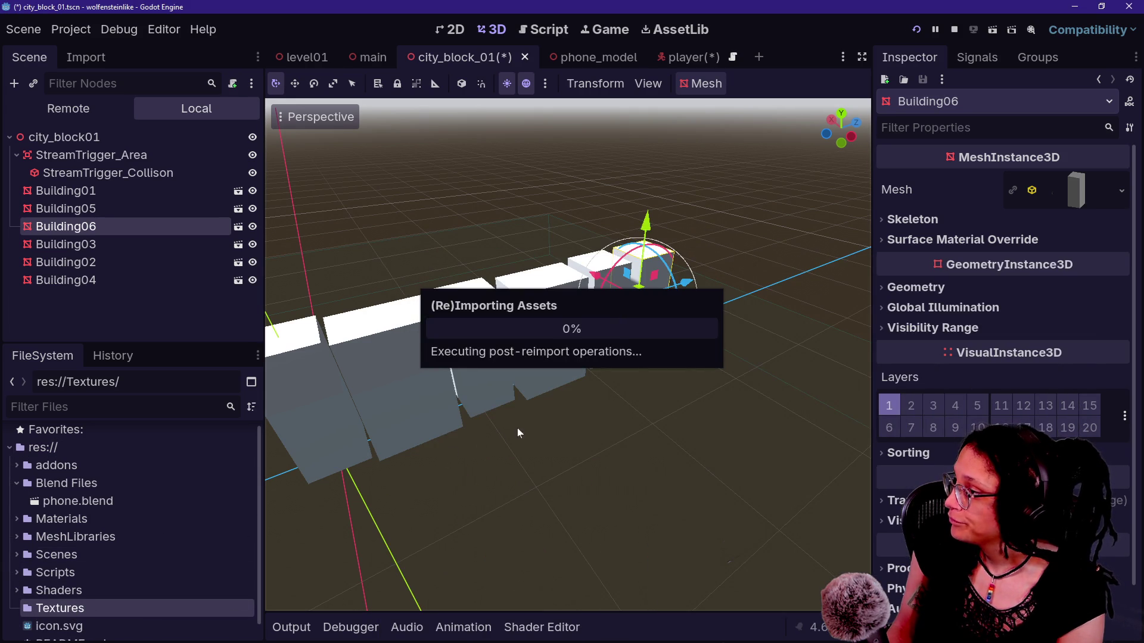
{"action": "left_click_drag", "start_coordinate": [487, 399], "coordinate": [429, 369]}
{"action": "left_click", "coordinate": [65, 262], "text": "ctrl"}
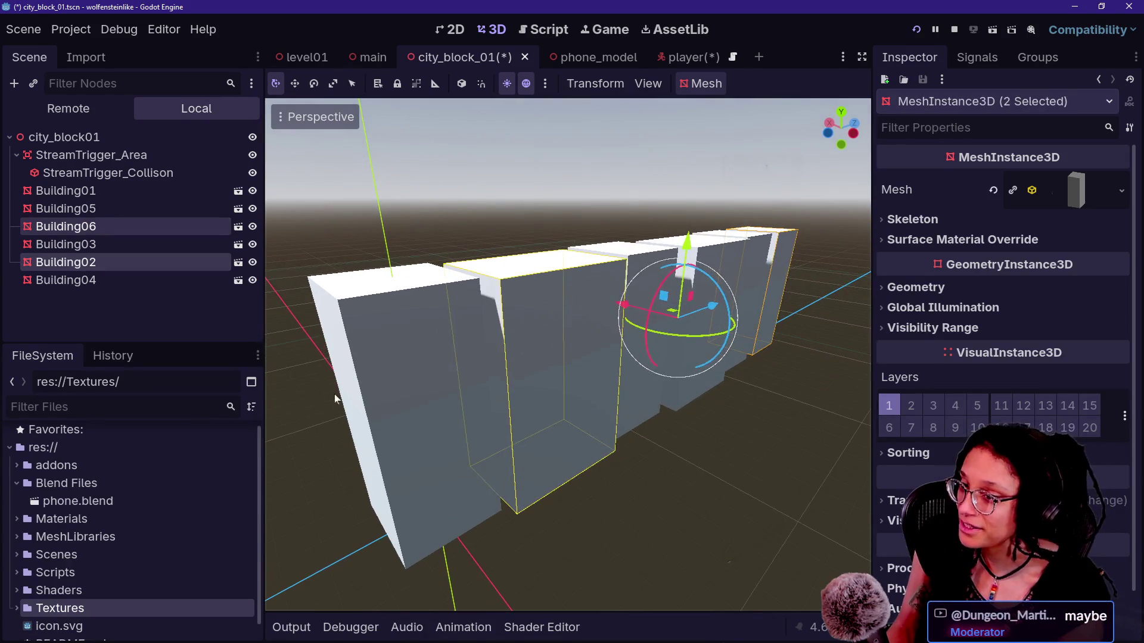
Step: Open Building01 in its own scene and select its mesh node
{"action": "left_click", "coordinate": [409, 396]}
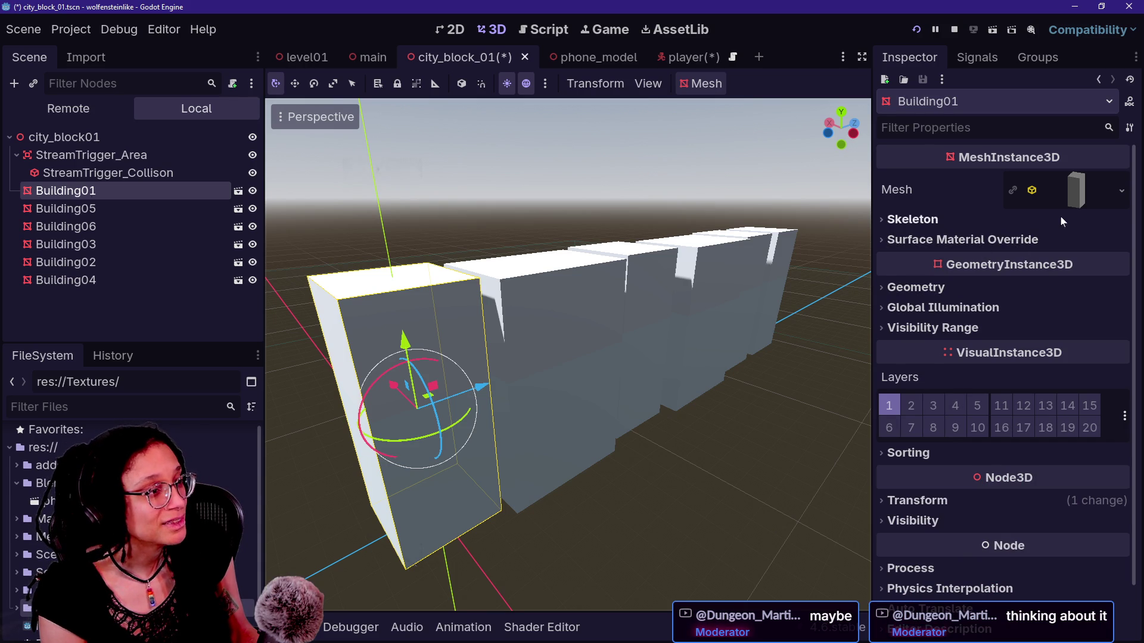
{"action": "left_click", "coordinate": [1072, 193]}
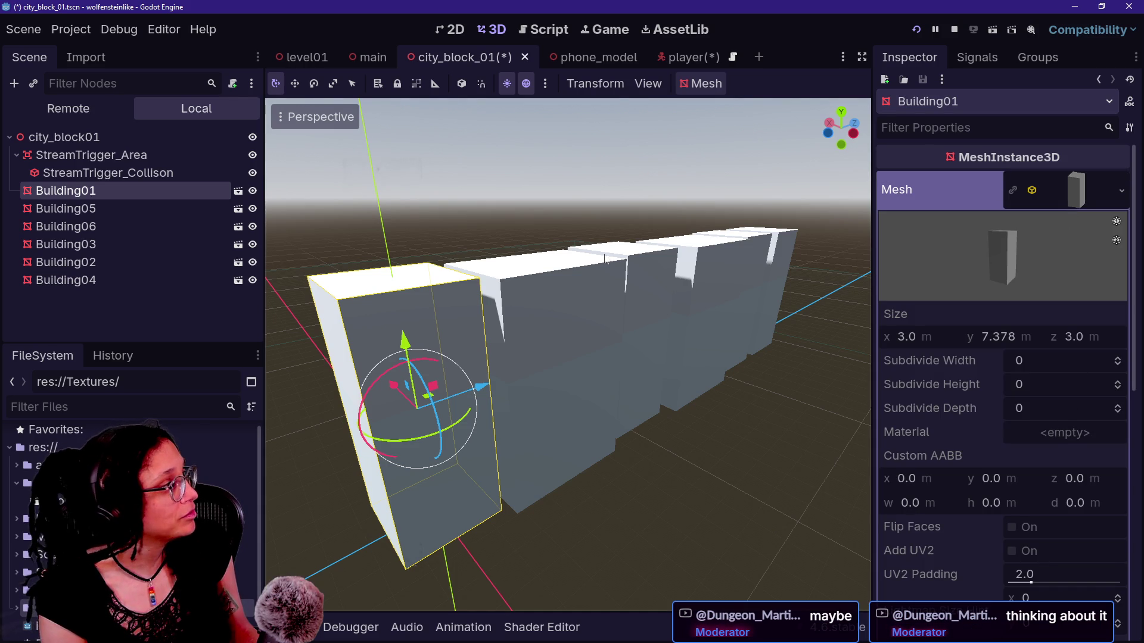
{"action": "left_click", "coordinate": [237, 191]}
{"action": "left_click", "coordinate": [150, 137]}
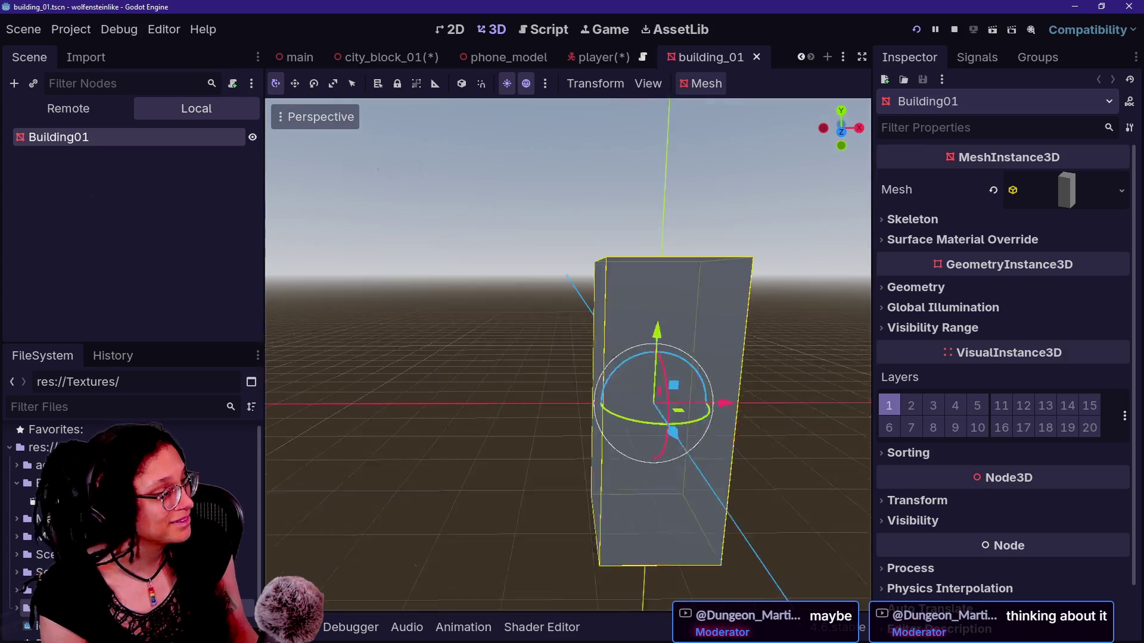
Step: Give Building01's box mesh a new StandardMaterial3D and expand its Albedo section
{"action": "left_click", "coordinate": [1011, 244]}
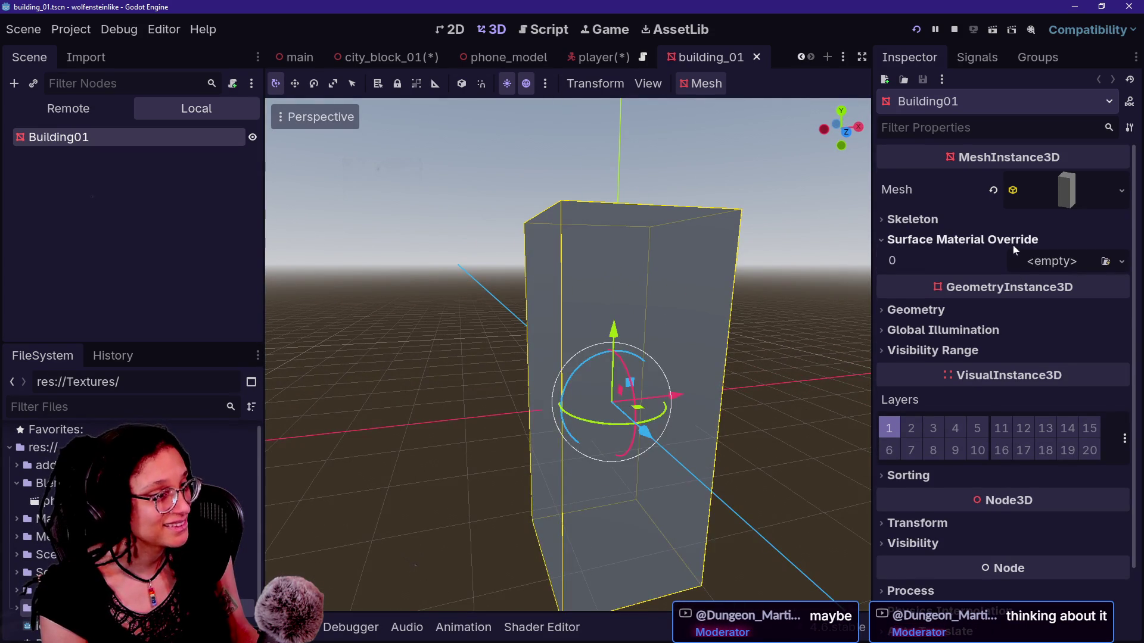
{"action": "left_click", "coordinate": [1088, 188]}
{"action": "left_click", "coordinate": [1119, 433]}
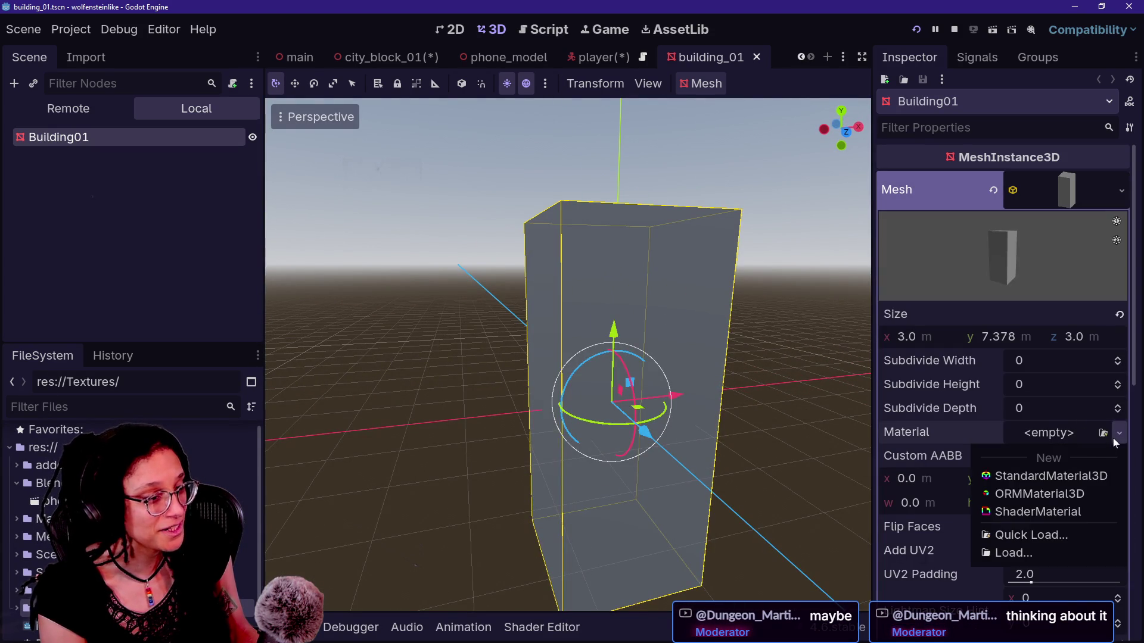
{"action": "left_click", "coordinate": [1081, 474]}
{"action": "left_click", "coordinate": [1074, 456]}
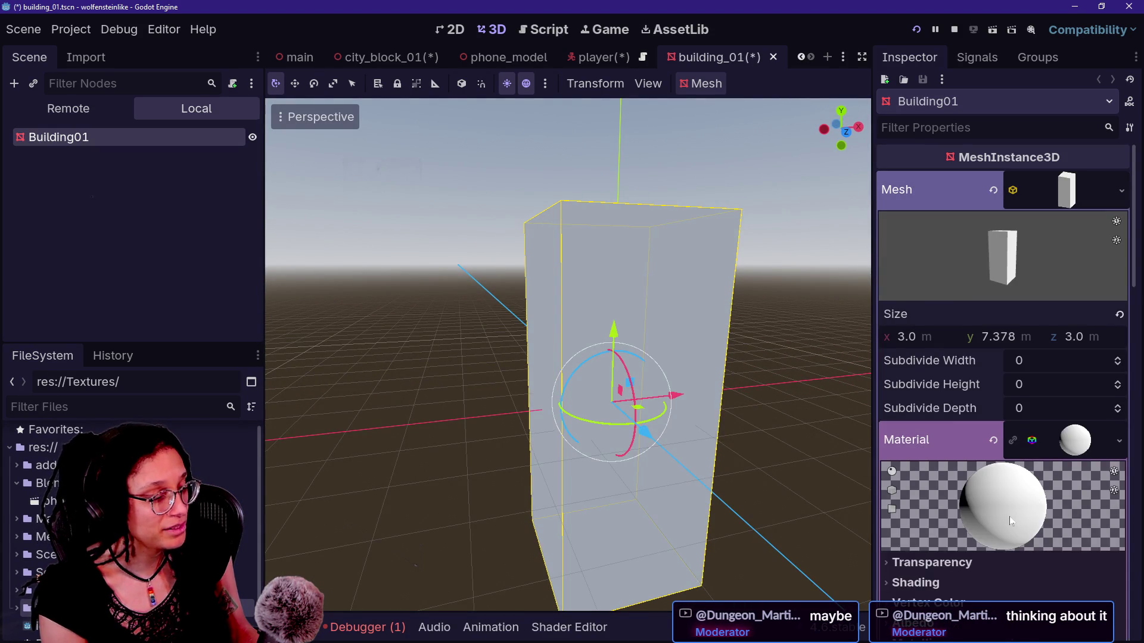
{"action": "scroll", "coordinate": [1009, 516], "scroll_direction": "down", "scroll_amount": 3}
{"action": "scroll", "coordinate": [970, 451], "scroll_direction": "down", "scroll_amount": 2}
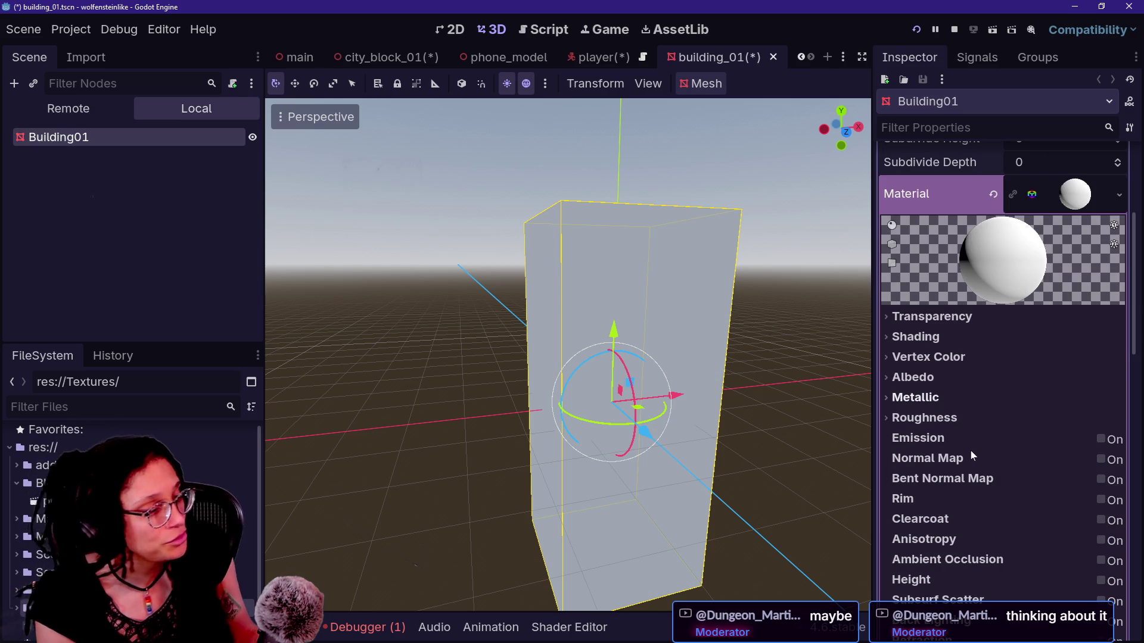
{"action": "left_click", "coordinate": [982, 378]}
Step: Look for the building texture, stop the running game and cancel an accidental move into Shaders
{"action": "left_click", "coordinate": [1116, 425]}
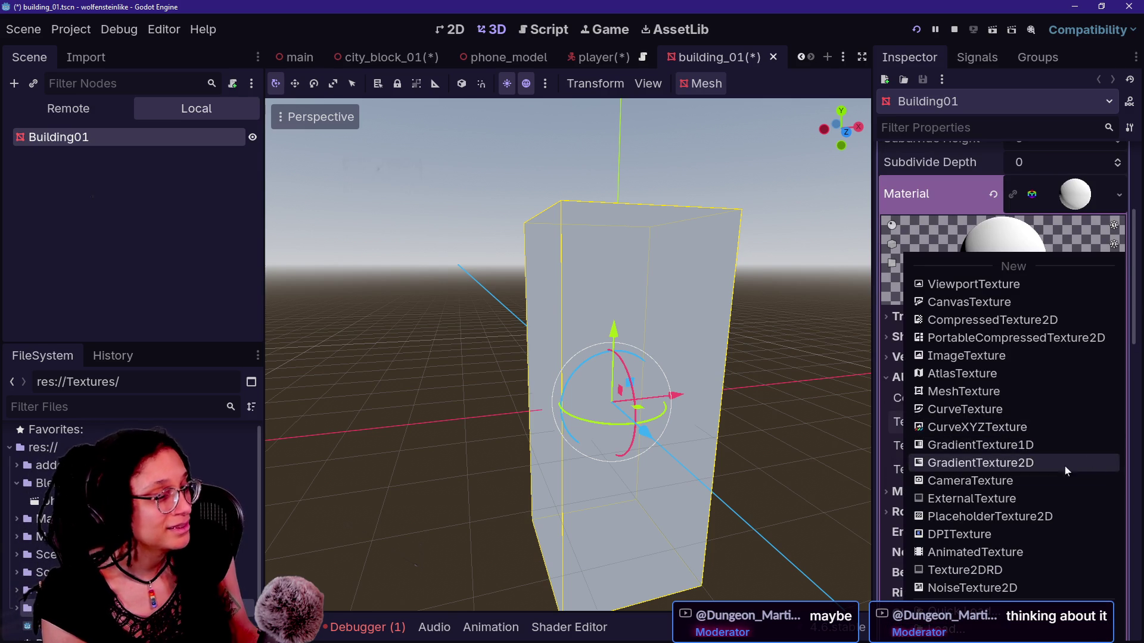
{"action": "left_click", "coordinate": [769, 549]}
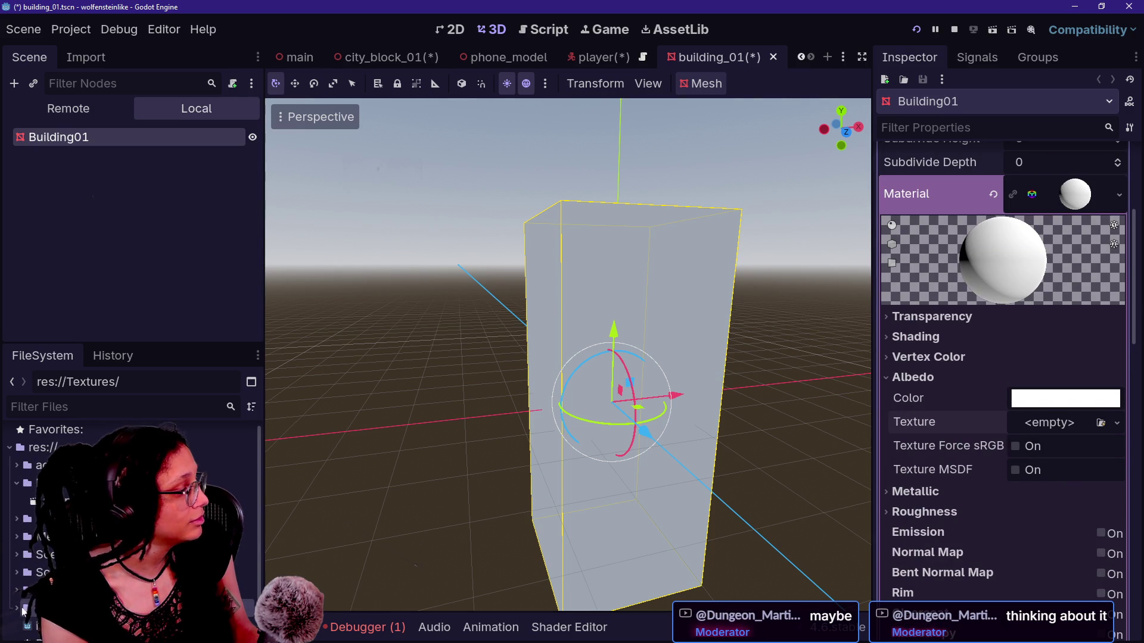
{"action": "scroll", "coordinate": [21, 607], "scroll_direction": "down", "scroll_amount": 1}
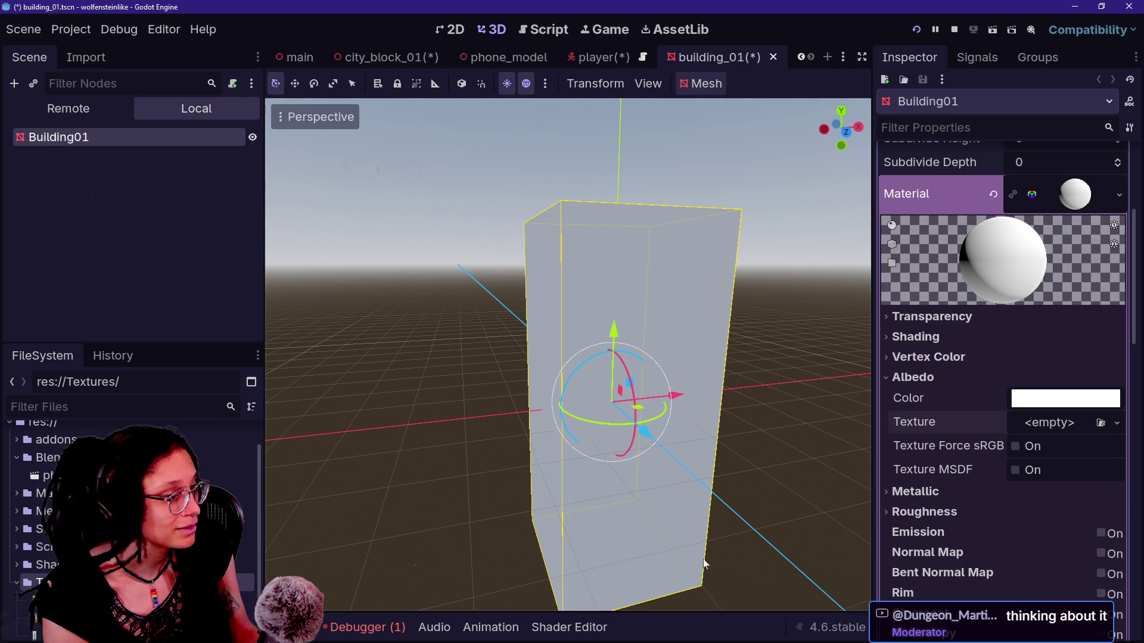
{"action": "left_click", "coordinate": [54, 620]}
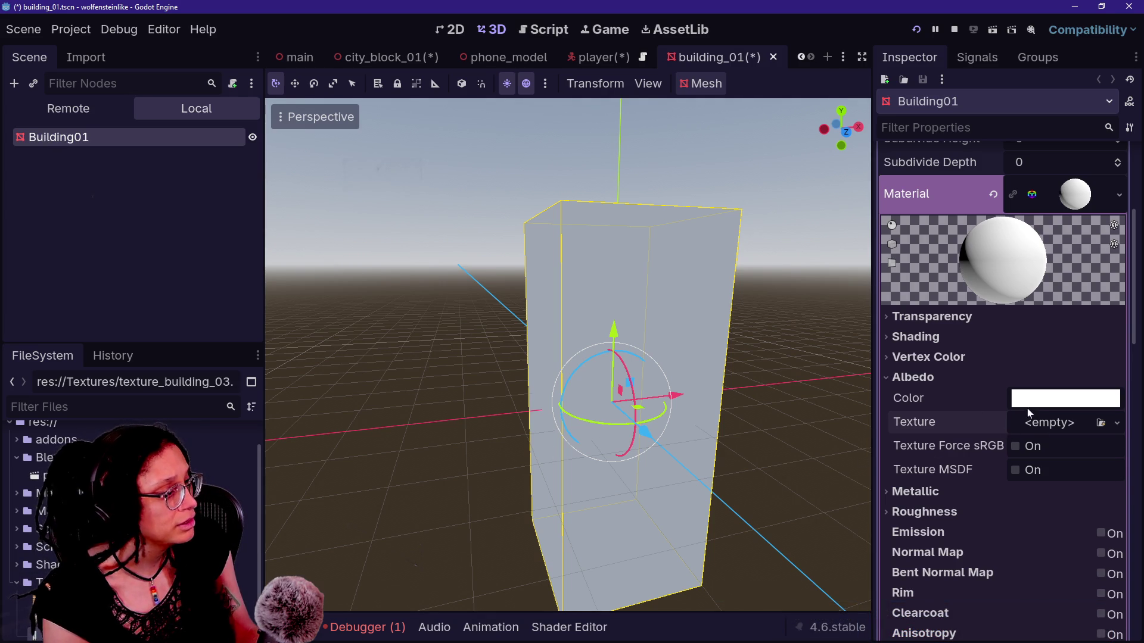
{"action": "left_click", "coordinate": [954, 29]}
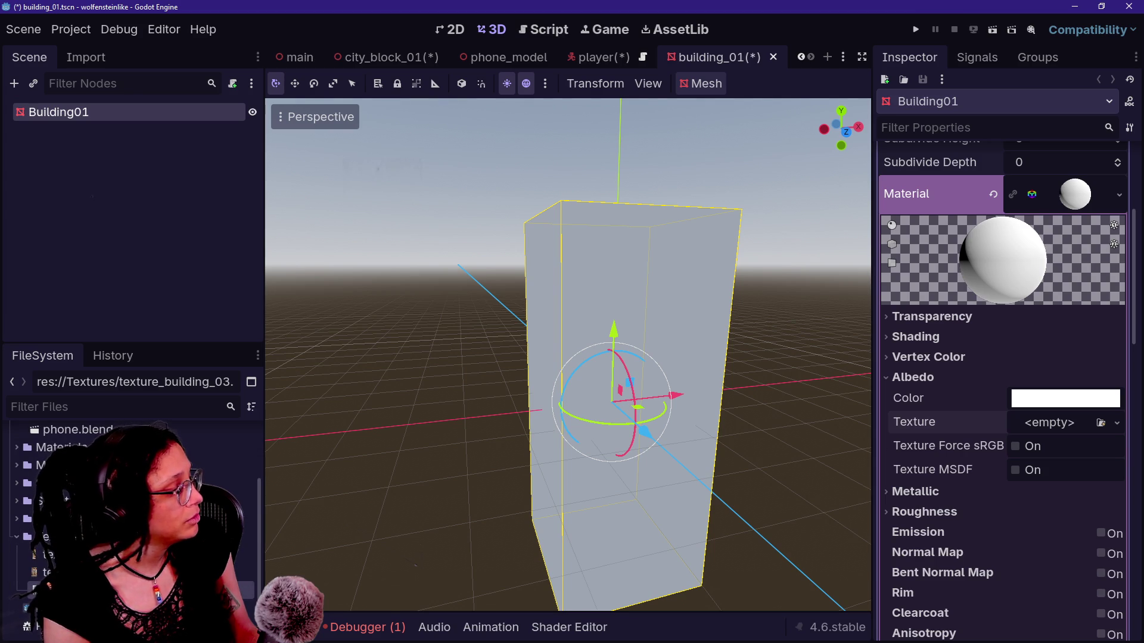
{"action": "left_click_drag", "start_coordinate": [35, 590], "coordinate": [42, 519]}
{"action": "left_click", "coordinate": [620, 335]}
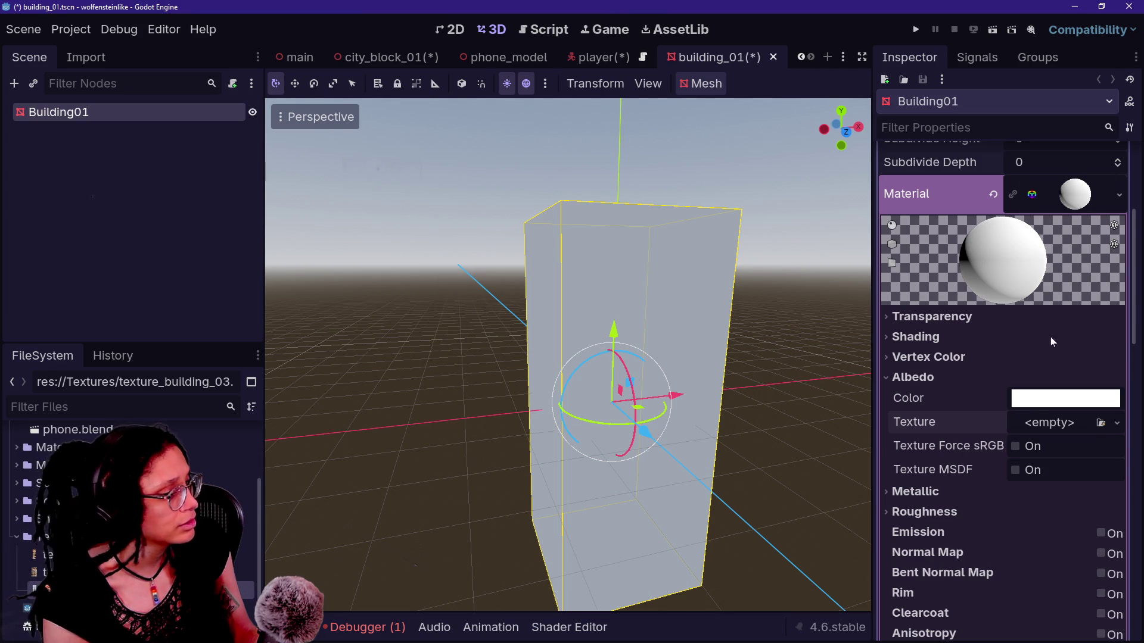
Step: Apply texture_building_03 as the albedo texture and enable preview lighting with lower sun energy
{"action": "left_click_drag", "start_coordinate": [985, 448], "coordinate": [1036, 429]}
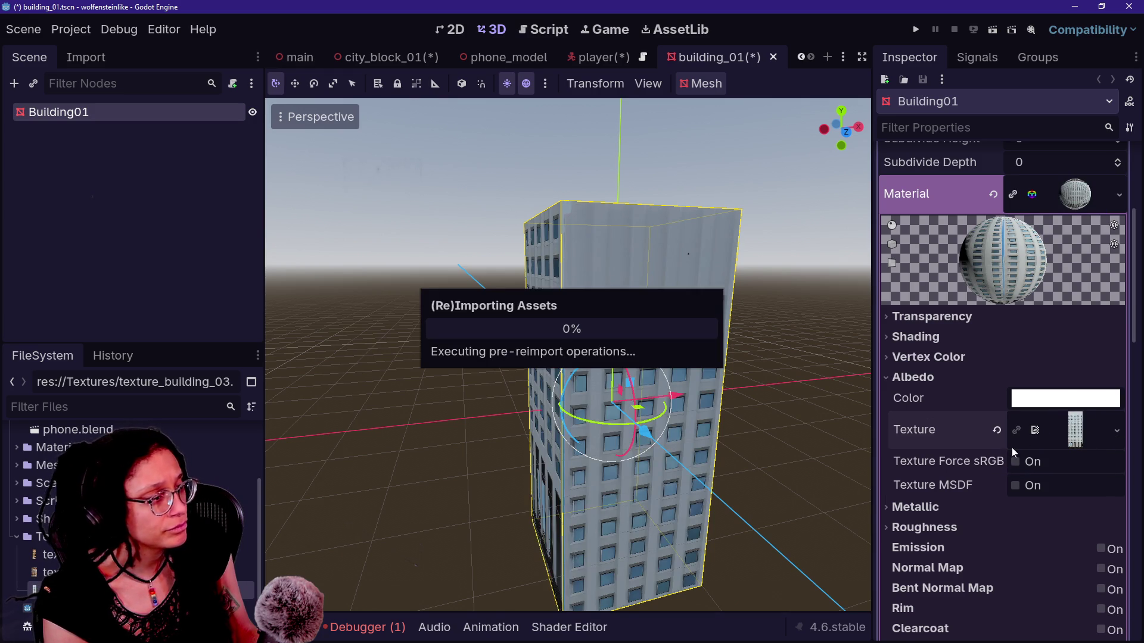
{"action": "mouse_move", "coordinate": [854, 392]}
{"action": "left_mouse_down"}
{"action": "mouse_move", "coordinate": [477, 327]}
{"action": "mouse_move", "coordinate": [459, 297]}
{"action": "mouse_move", "coordinate": [453, 328]}
{"action": "mouse_move", "coordinate": [813, 360]}
{"action": "left_mouse_up"}
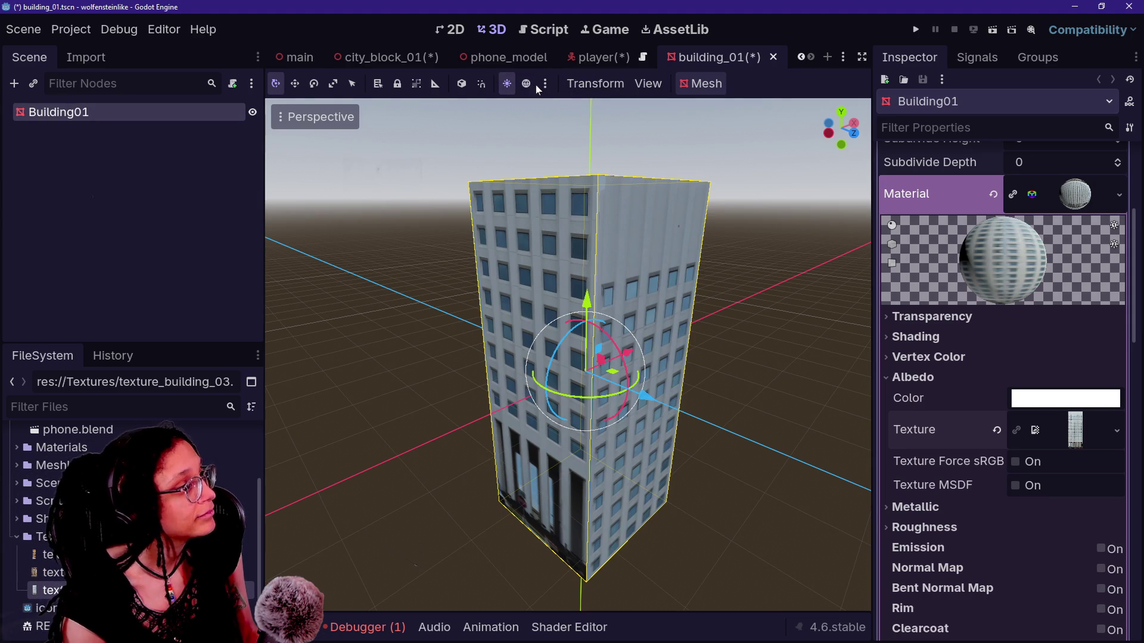
{"action": "left_click", "coordinate": [533, 84]}
{"action": "left_click", "coordinate": [545, 85]}
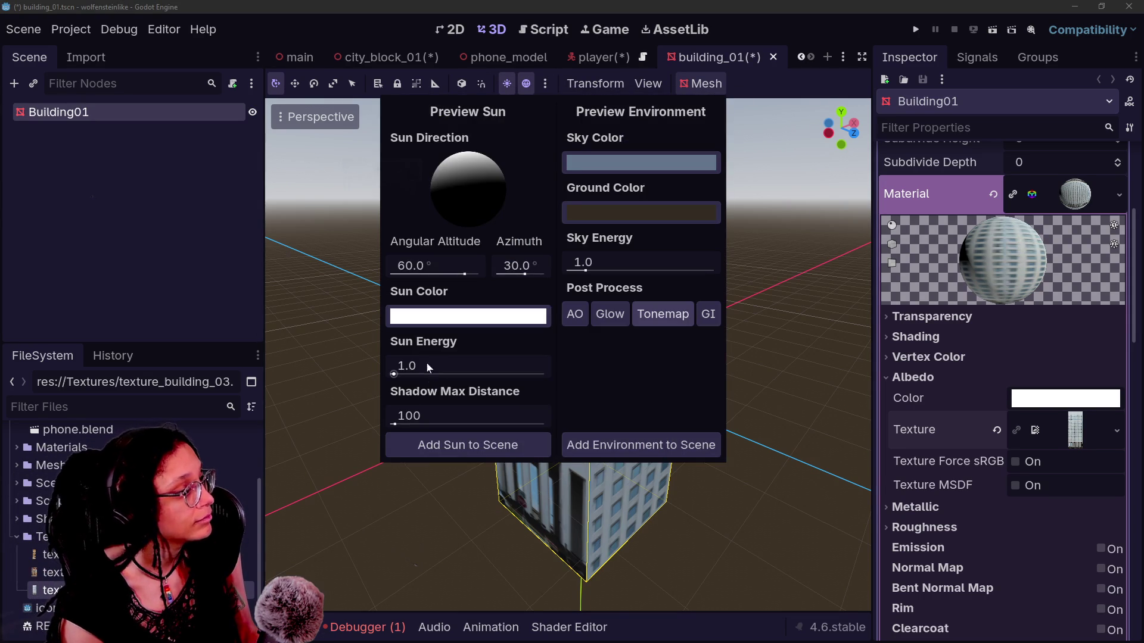
{"action": "left_click_drag", "start_coordinate": [426, 367], "coordinate": [411, 367]}
Step: Orbit and zoom around Building01 to inspect the textured tower facade
{"action": "mouse_move", "coordinate": [787, 392]}
{"action": "left_mouse_down"}
{"action": "mouse_move", "coordinate": [548, 384]}
{"action": "mouse_move", "coordinate": [536, 358]}
{"action": "mouse_move", "coordinate": [452, 357]}
{"action": "left_mouse_up"}
{"action": "scroll", "coordinate": [567, 354], "scroll_direction": "up", "scroll_amount": 5}
{"action": "left_click_drag", "start_coordinate": [568, 354], "coordinate": [643, 357]}
{"action": "scroll", "coordinate": [568, 355], "scroll_direction": "down", "scroll_amount": 3}
{"action": "scroll", "coordinate": [568, 355], "scroll_direction": "up", "scroll_amount": 2}
{"action": "left_click_drag", "start_coordinate": [567, 354], "coordinate": [560, 355]}
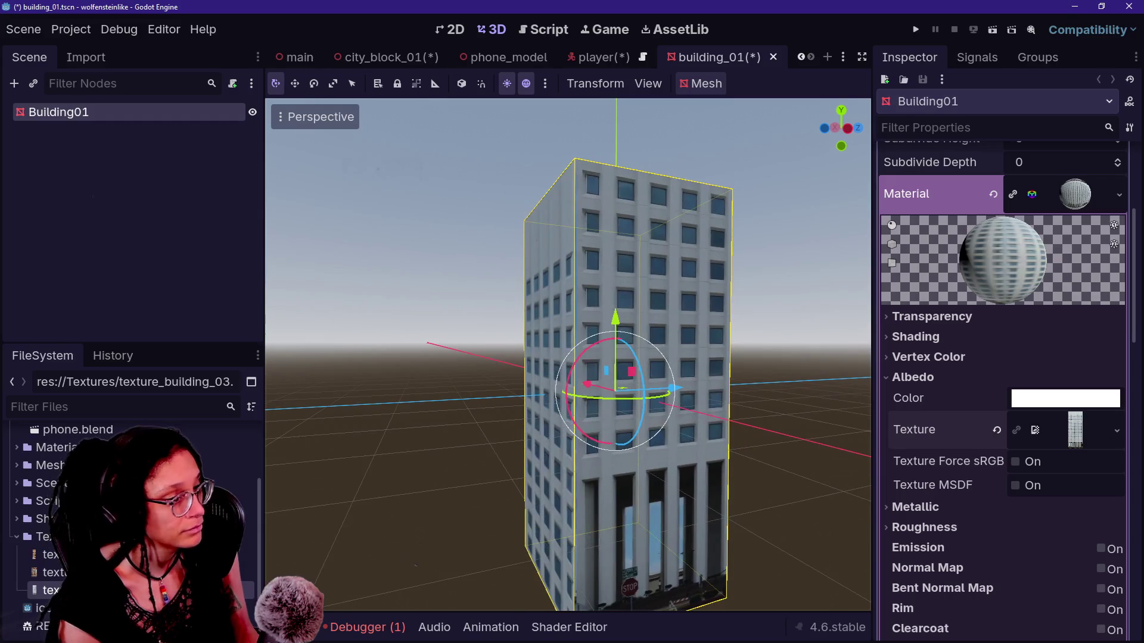
{"action": "scroll", "coordinate": [997, 380], "scroll_direction": "down", "scroll_amount": 8}
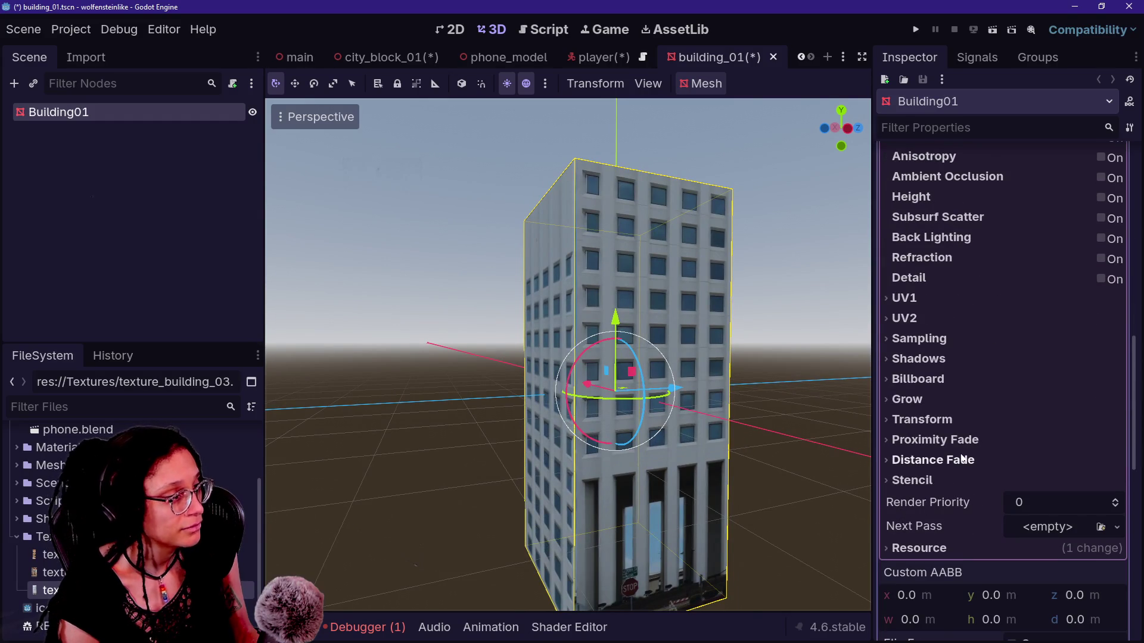
Step: Reset the UV1 offset, enable world triplanar mapping and set UV1 scale to -0.136
{"action": "scroll", "coordinate": [962, 474], "scroll_direction": "down", "scroll_amount": 3}
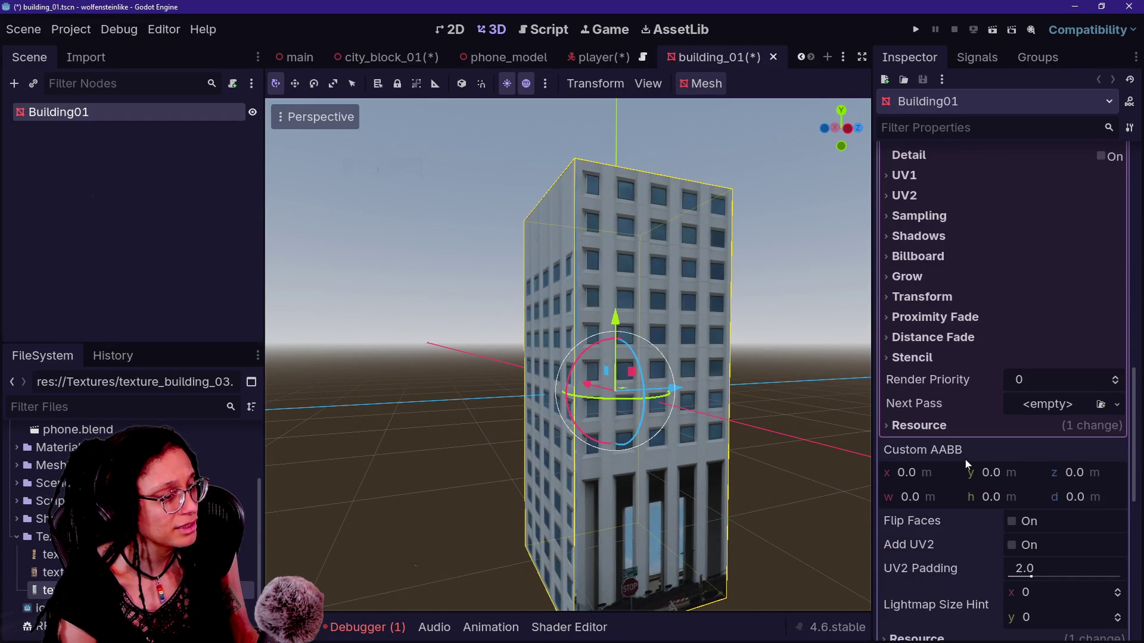
{"action": "scroll", "coordinate": [965, 464], "scroll_direction": "down", "scroll_amount": 3}
{"action": "scroll", "coordinate": [970, 504], "scroll_direction": "up", "scroll_amount": 9}
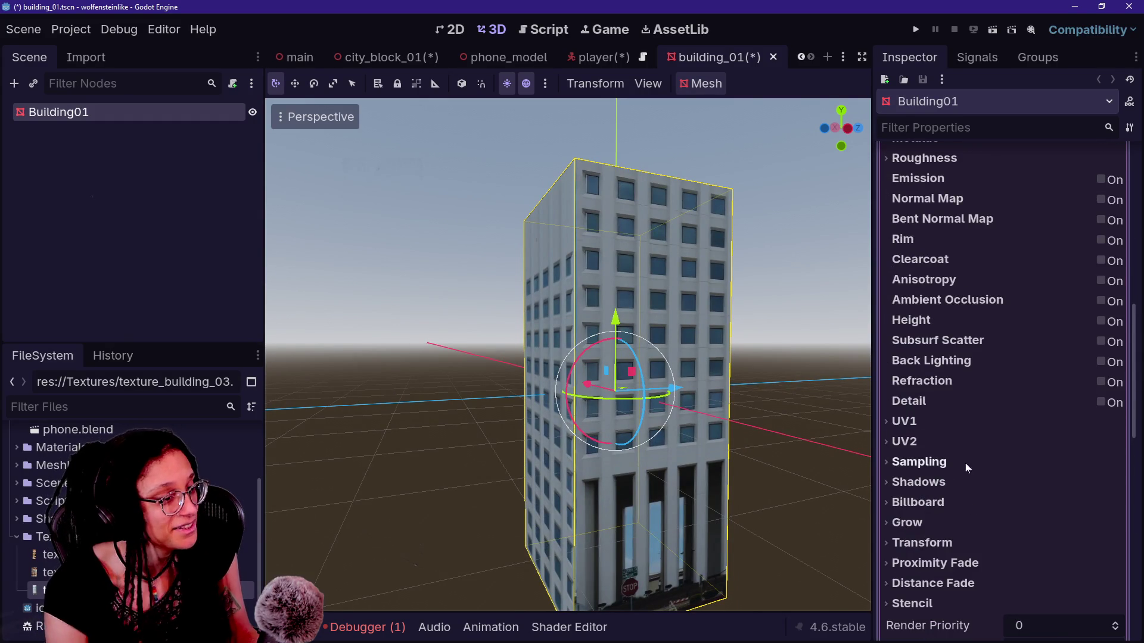
{"action": "left_click", "coordinate": [978, 419]}
{"action": "mouse_move", "coordinate": [995, 511]}
{"action": "left_mouse_down"}
{"action": "mouse_move", "coordinate": [1019, 511]}
{"action": "mouse_move", "coordinate": [959, 511]}
{"action": "left_mouse_up"}
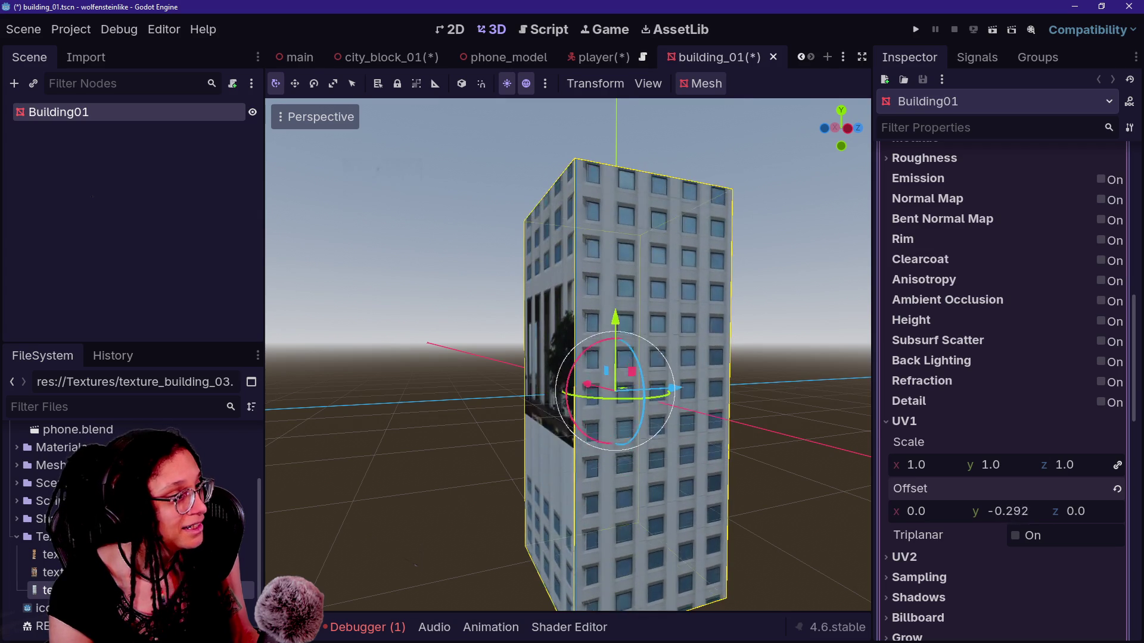
{"action": "left_click", "coordinate": [1116, 490]}
{"action": "left_click", "coordinate": [1024, 539]}
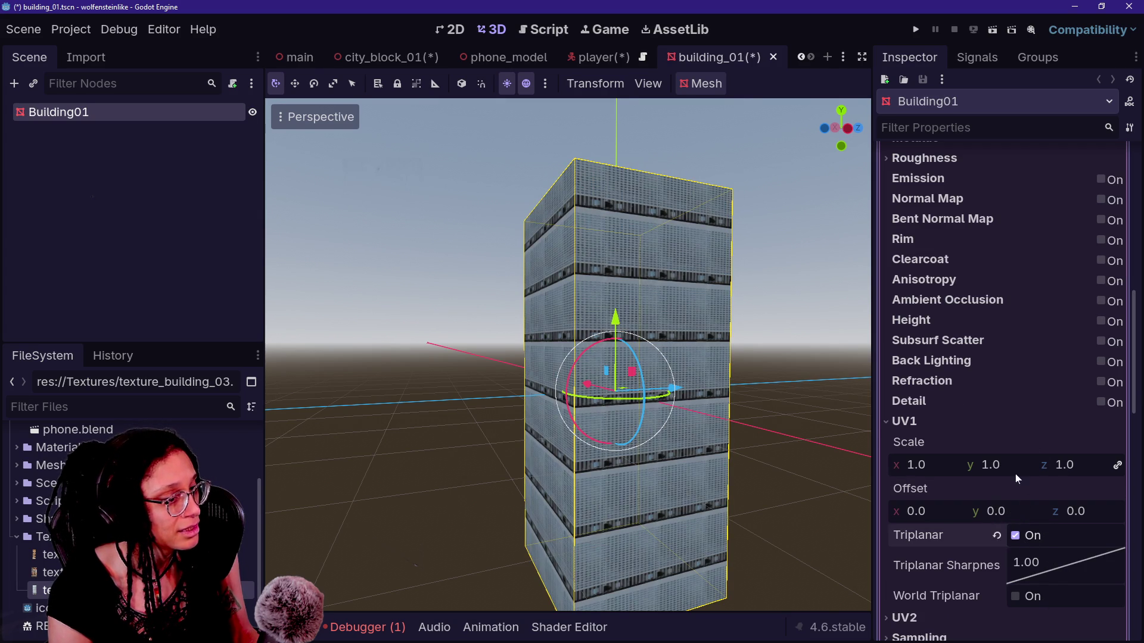
{"action": "mouse_move", "coordinate": [965, 472]}
{"action": "left_mouse_down"}
{"action": "mouse_move", "coordinate": [976, 472]}
{"action": "mouse_move", "coordinate": [901, 472]}
{"action": "mouse_move", "coordinate": [928, 473]}
{"action": "left_mouse_up"}
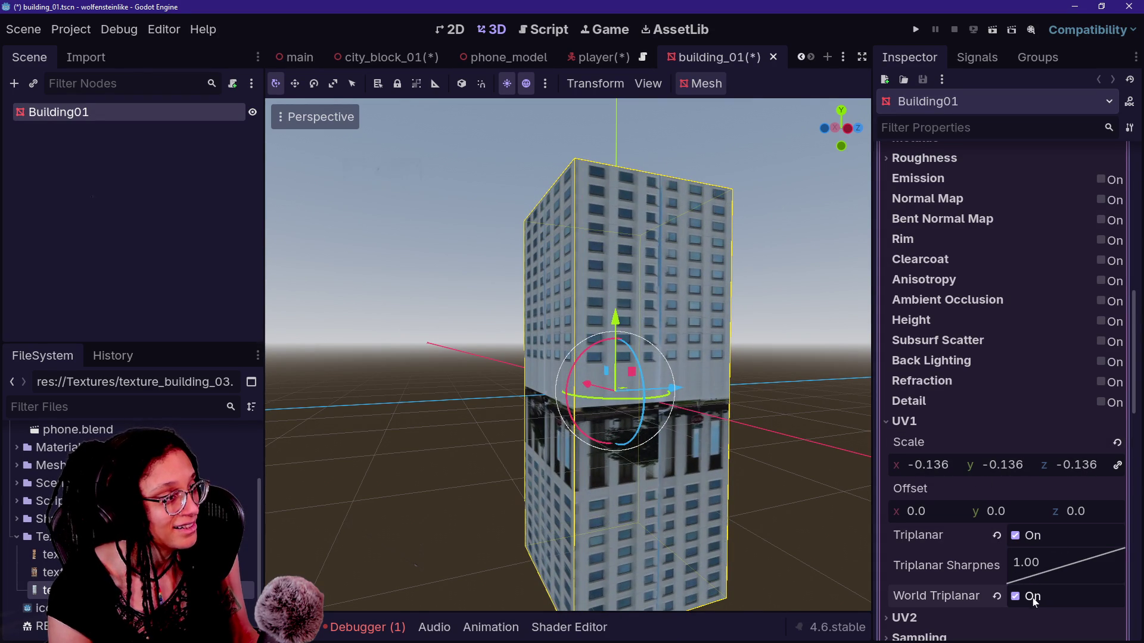
{"action": "mouse_move", "coordinate": [1001, 511]}
{"action": "left_mouse_down"}
{"action": "mouse_move", "coordinate": [965, 511]}
{"action": "mouse_move", "coordinate": [1007, 507]}
{"action": "left_mouse_up"}
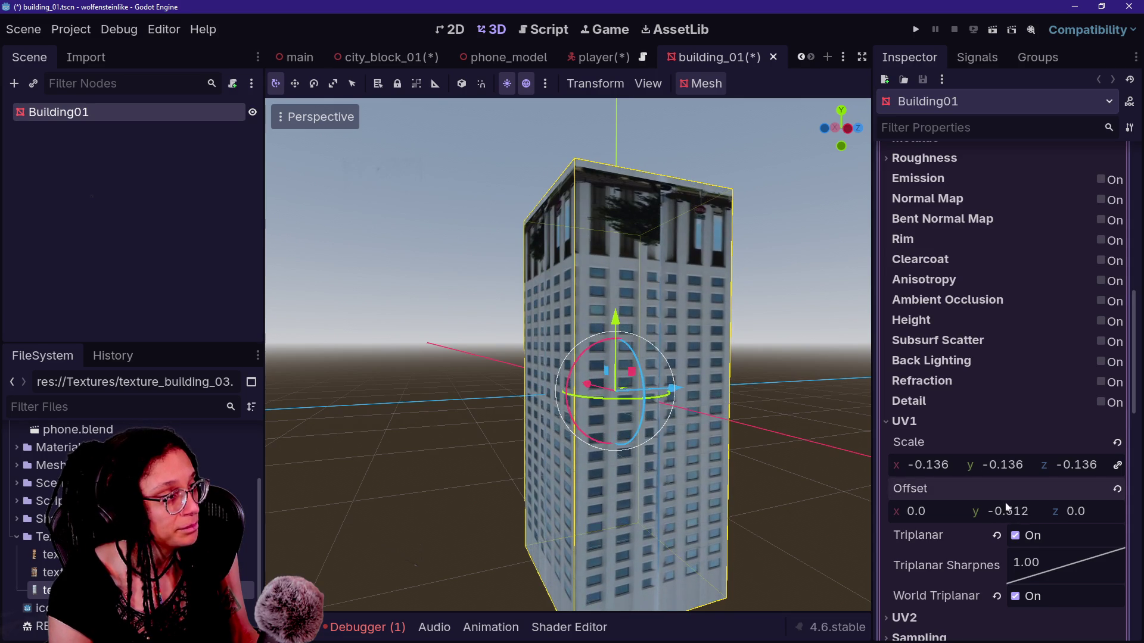
Step: Set UV1 scale to 0.137 and vertical offset to 0.492, checking the tower's base
{"action": "mouse_move", "coordinate": [865, 171]}
{"action": "left_mouse_down"}
{"action": "mouse_move", "coordinate": [851, 137]}
{"action": "mouse_move", "coordinate": [858, 152]}
{"action": "left_mouse_up"}
{"action": "mouse_move", "coordinate": [567, 357]}
{"action": "left_mouse_down"}
{"action": "mouse_move", "coordinate": [500, 331]}
{"action": "mouse_move", "coordinate": [518, 339]}
{"action": "mouse_move", "coordinate": [500, 358]}
{"action": "left_mouse_up"}
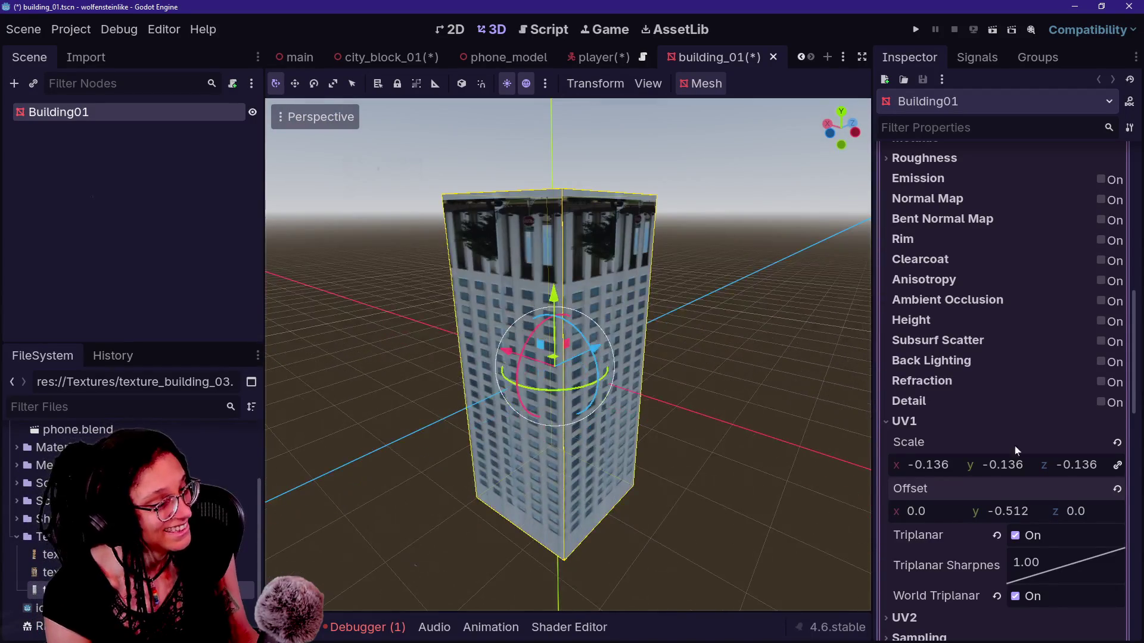
{"action": "left_click_drag", "start_coordinate": [1047, 581], "coordinate": [1020, 546]}
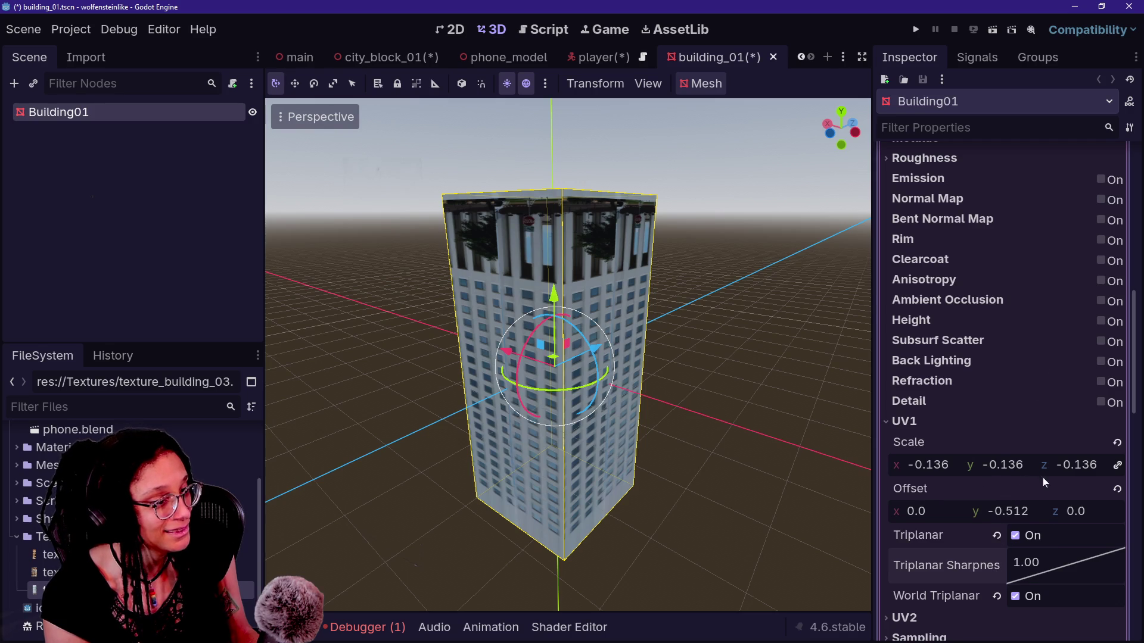
{"action": "left_click_drag", "start_coordinate": [1042, 471], "coordinate": [1061, 471]}
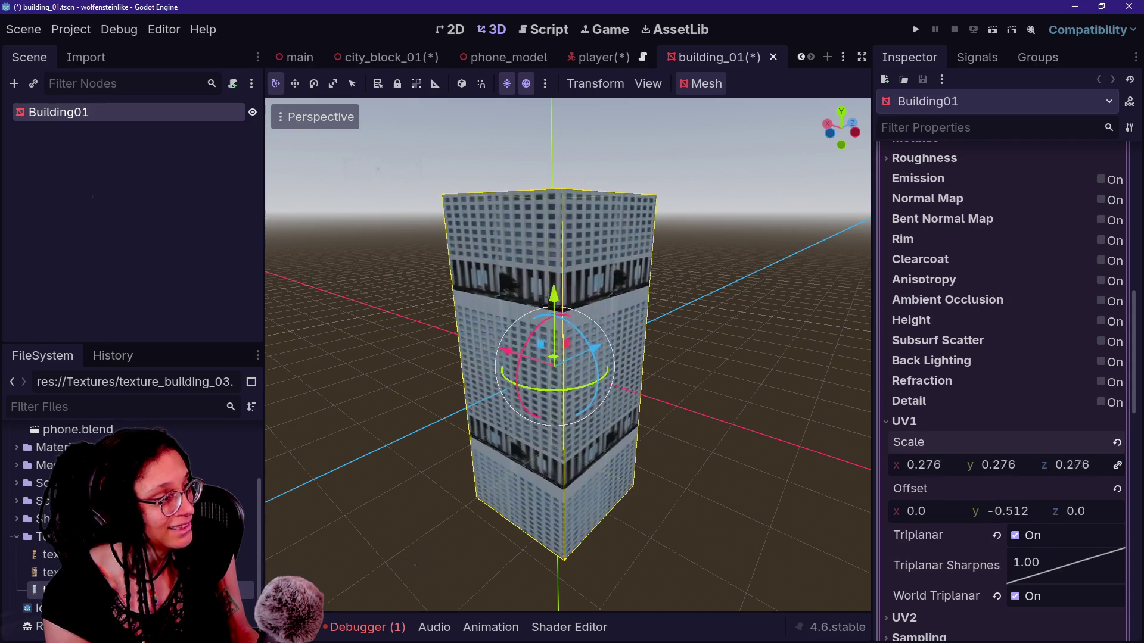
{"action": "left_click_drag", "start_coordinate": [1061, 471], "coordinate": [1070, 471]}
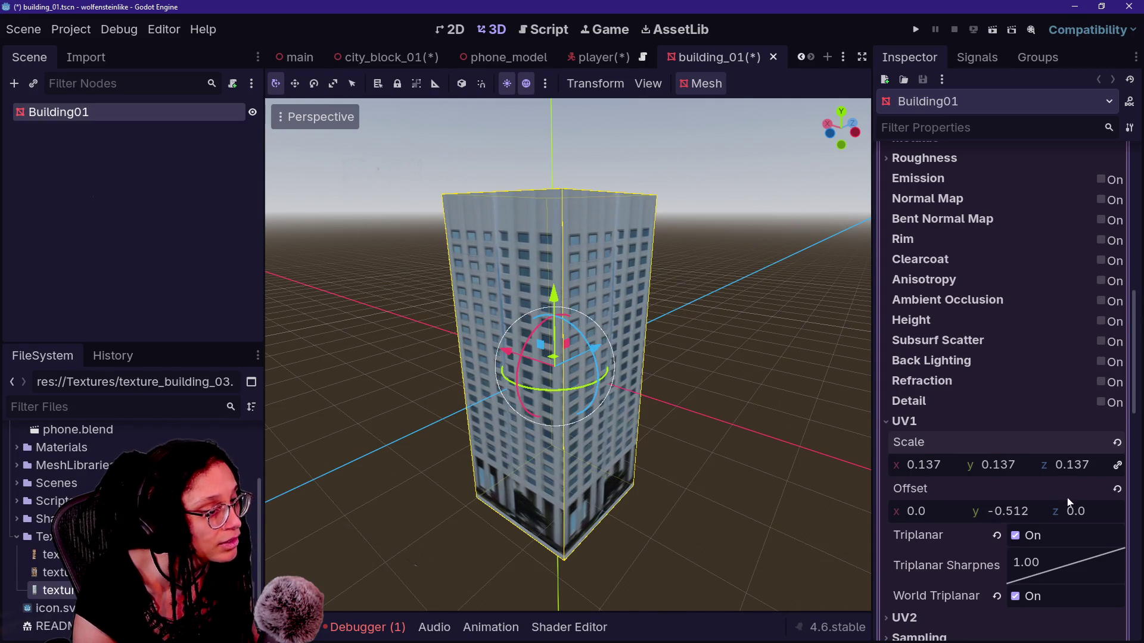
{"action": "left_click", "coordinate": [1117, 490]}
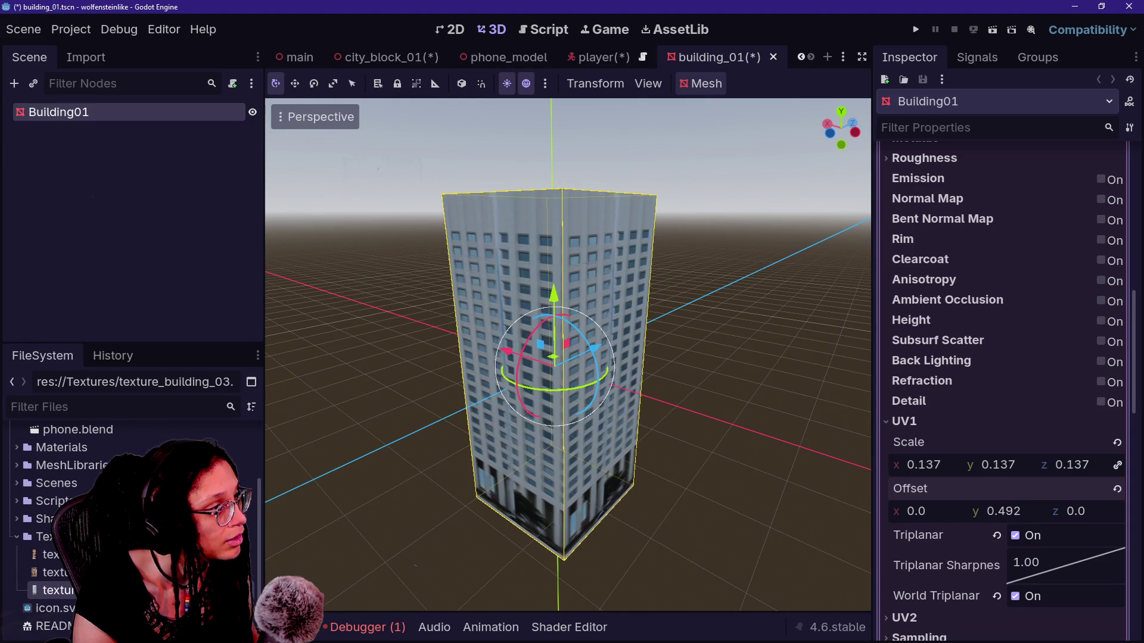
{"action": "mouse_move", "coordinate": [762, 481]}
{"action": "left_mouse_down"}
{"action": "mouse_move", "coordinate": [762, 453]}
{"action": "mouse_move", "coordinate": [739, 441]}
{"action": "mouse_move", "coordinate": [715, 358]}
{"action": "mouse_move", "coordinate": [787, 357]}
{"action": "mouse_move", "coordinate": [679, 358]}
{"action": "left_mouse_up"}
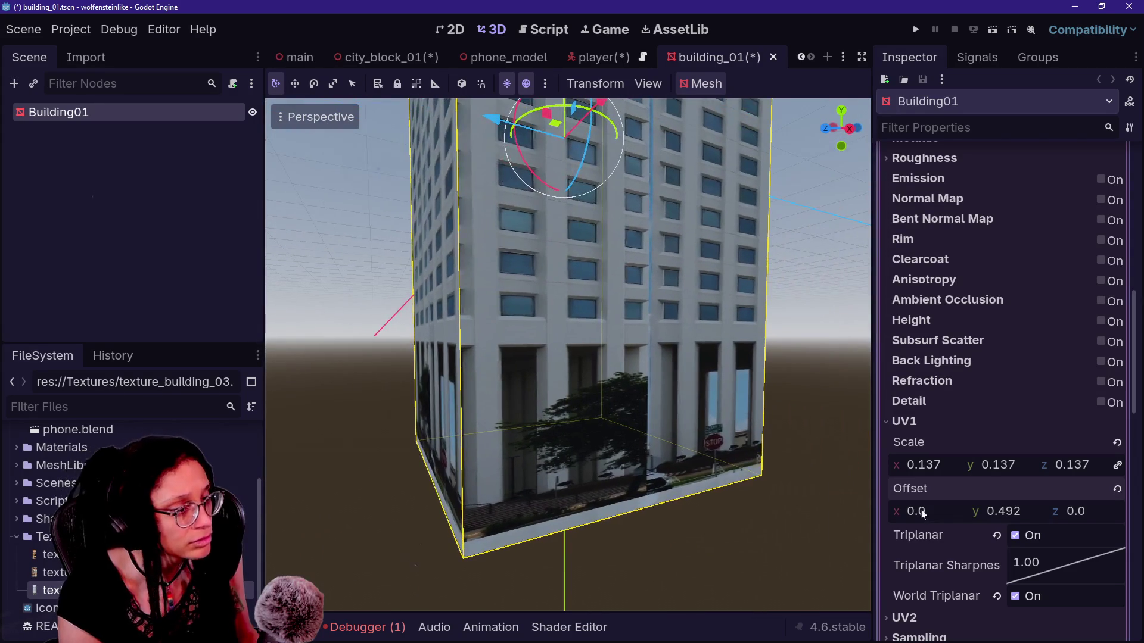
{"action": "mouse_move", "coordinate": [952, 511]}
{"action": "left_mouse_down"}
{"action": "mouse_move", "coordinate": [941, 511]}
{"action": "mouse_move", "coordinate": [1091, 518]}
{"action": "left_mouse_up"}
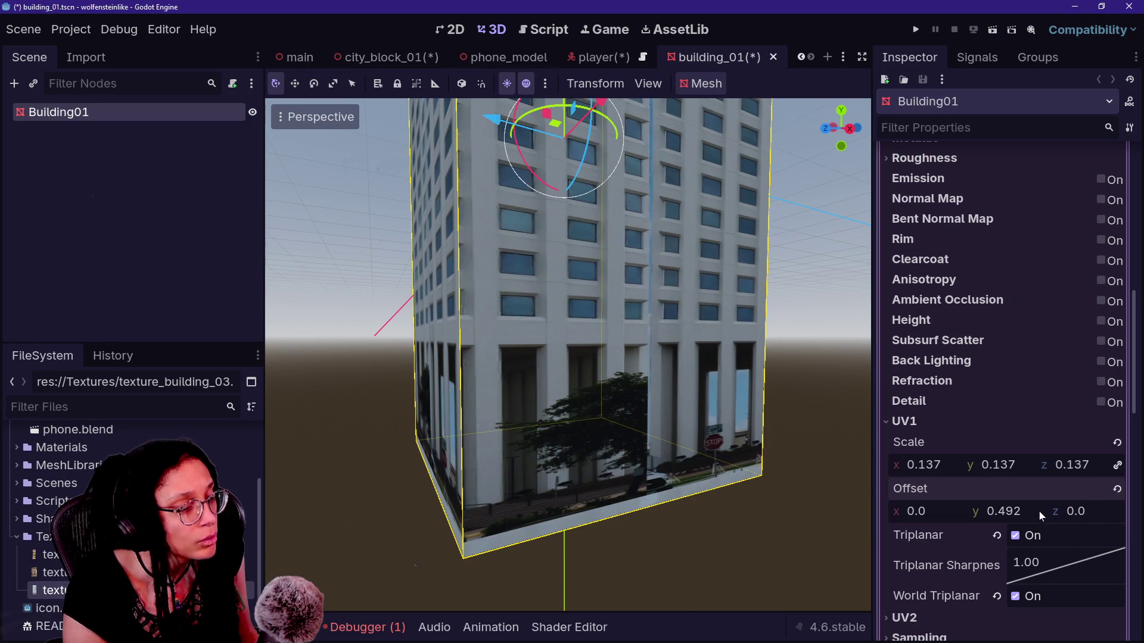
Step: Set UV1 scale x to 0.279, z to -0.101 and offset x to 0.376
{"action": "mouse_move", "coordinate": [1086, 523]}
{"action": "left_mouse_down"}
{"action": "mouse_move", "coordinate": [1097, 523]}
{"action": "mouse_move", "coordinate": [1056, 523]}
{"action": "left_mouse_up"}
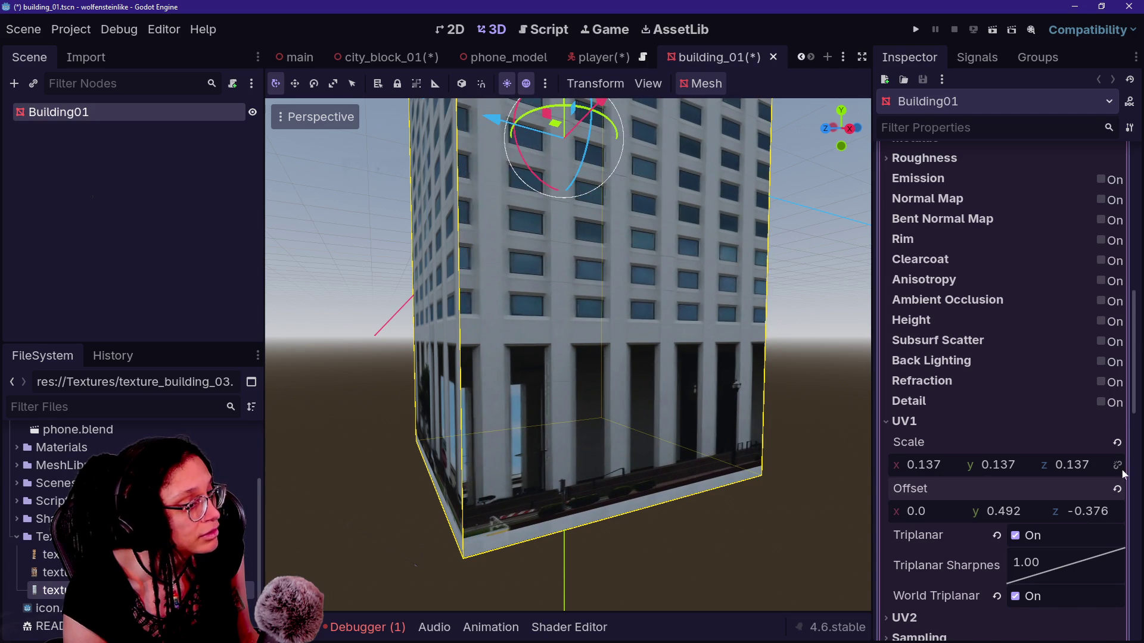
{"action": "mouse_move", "coordinate": [943, 460]}
{"action": "left_mouse_down"}
{"action": "mouse_move", "coordinate": [929, 460]}
{"action": "mouse_move", "coordinate": [943, 459]}
{"action": "left_mouse_up"}
{"action": "key", "text": "ctrl+z"}
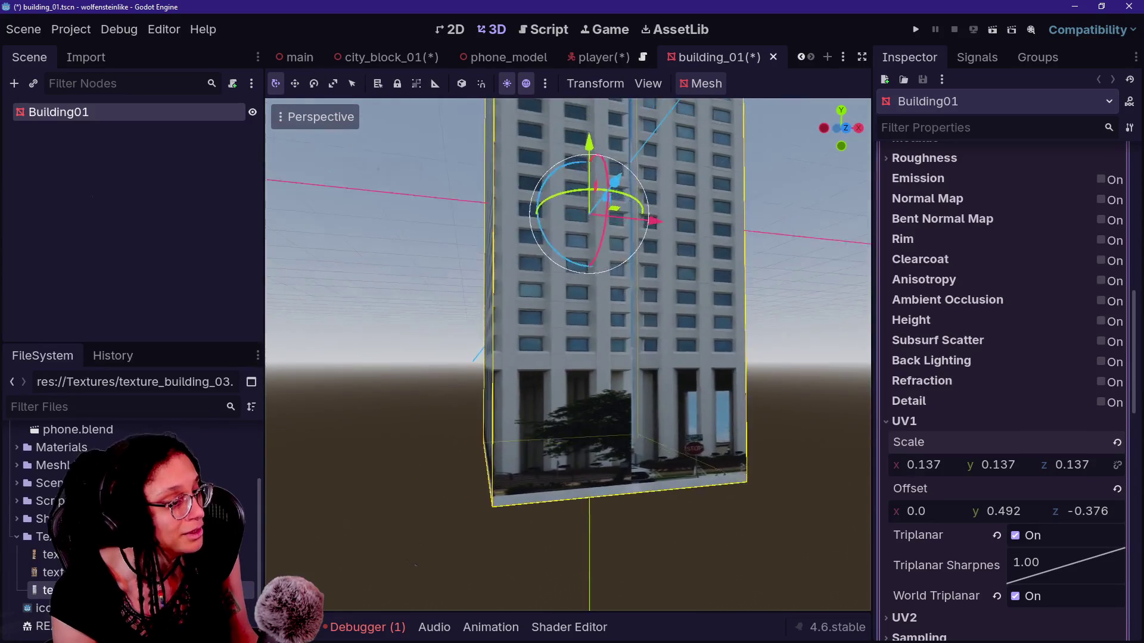
{"action": "left_click_drag", "start_coordinate": [1017, 465], "coordinate": [1074, 476]}
{"action": "key", "text": "ctrl+z"}
{"action": "key", "text": "ctrl+z"}
{"action": "mouse_move", "coordinate": [943, 464]}
{"action": "left_mouse_down"}
{"action": "mouse_move", "coordinate": [1018, 463]}
{"action": "mouse_move", "coordinate": [983, 463]}
{"action": "left_mouse_up"}
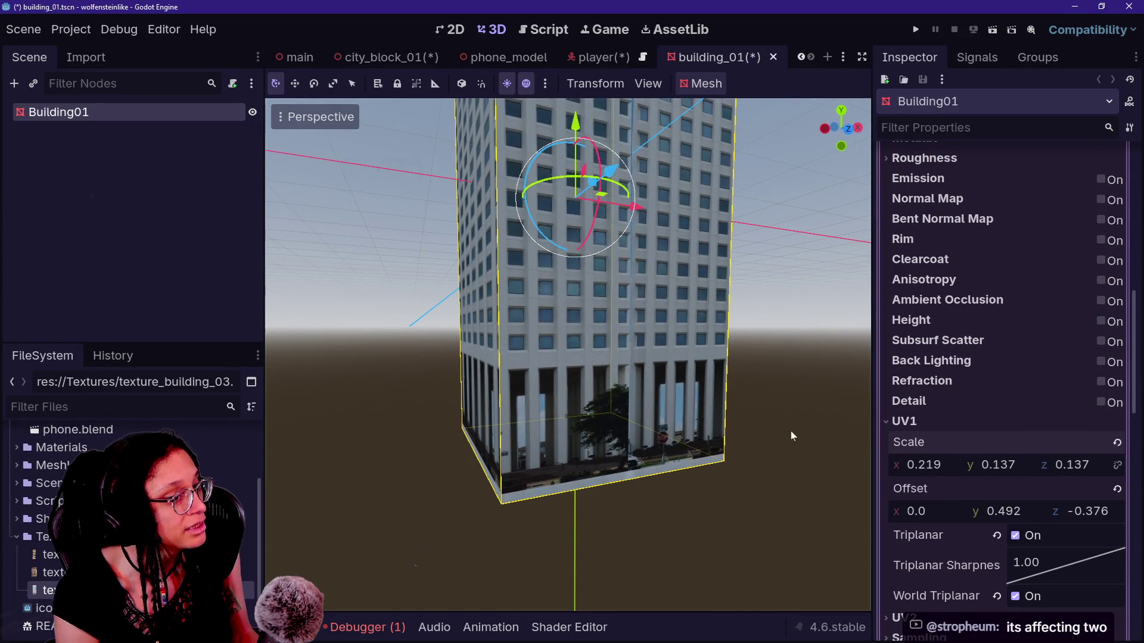
{"action": "scroll", "coordinate": [791, 431], "scroll_direction": "up", "scroll_amount": 5}
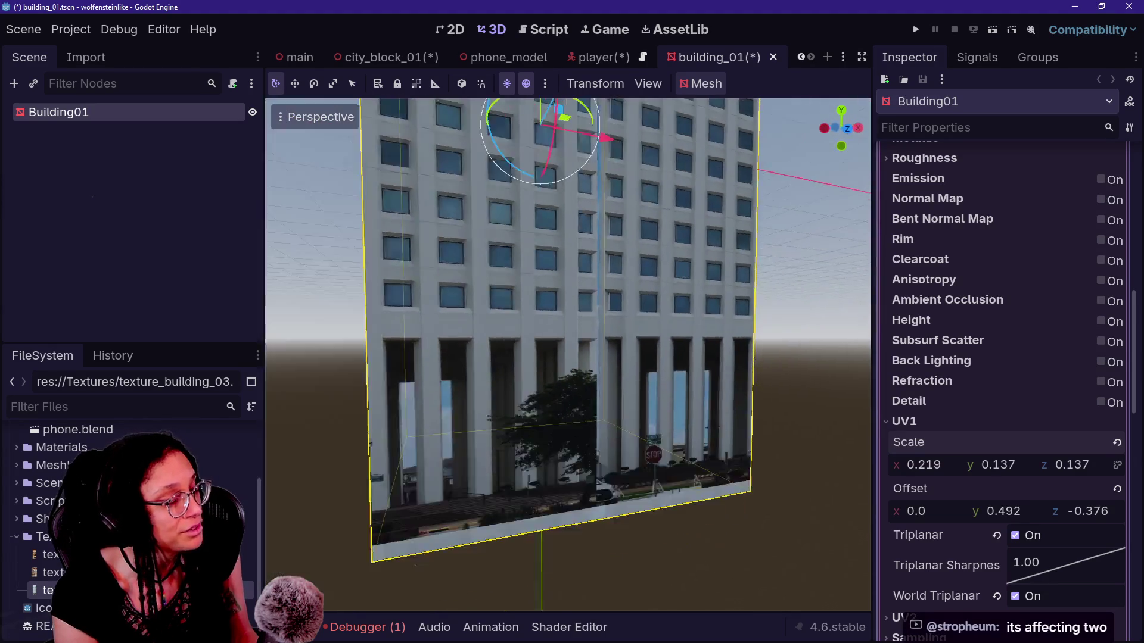
{"action": "scroll", "coordinate": [567, 354], "scroll_direction": "down", "scroll_amount": 5}
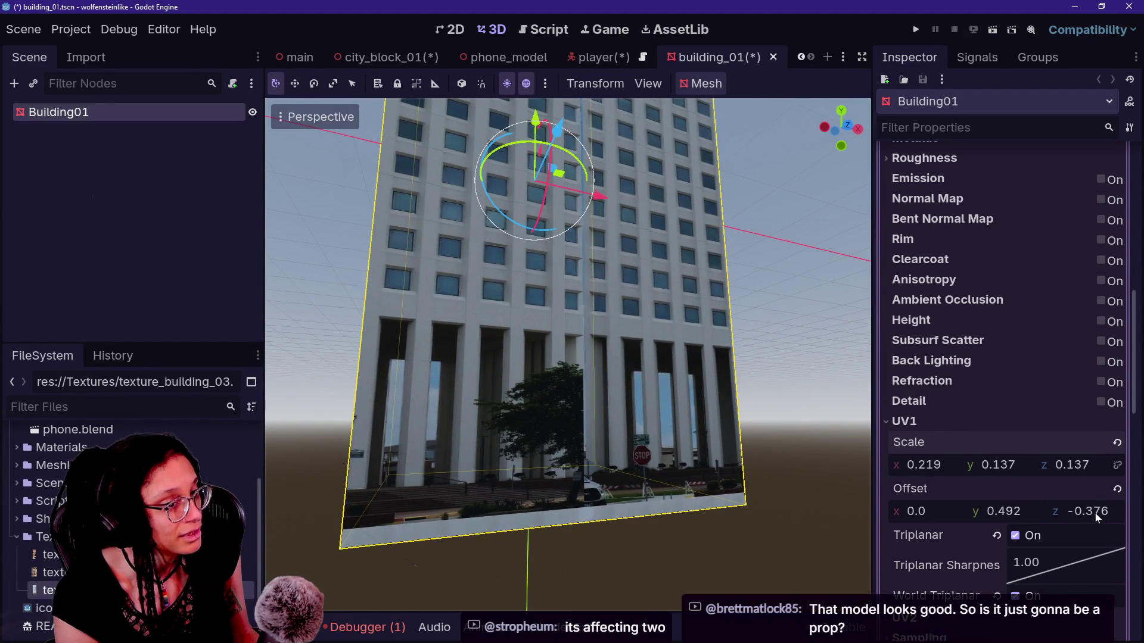
{"action": "left_click_drag", "start_coordinate": [1095, 518], "coordinate": [1085, 517]}
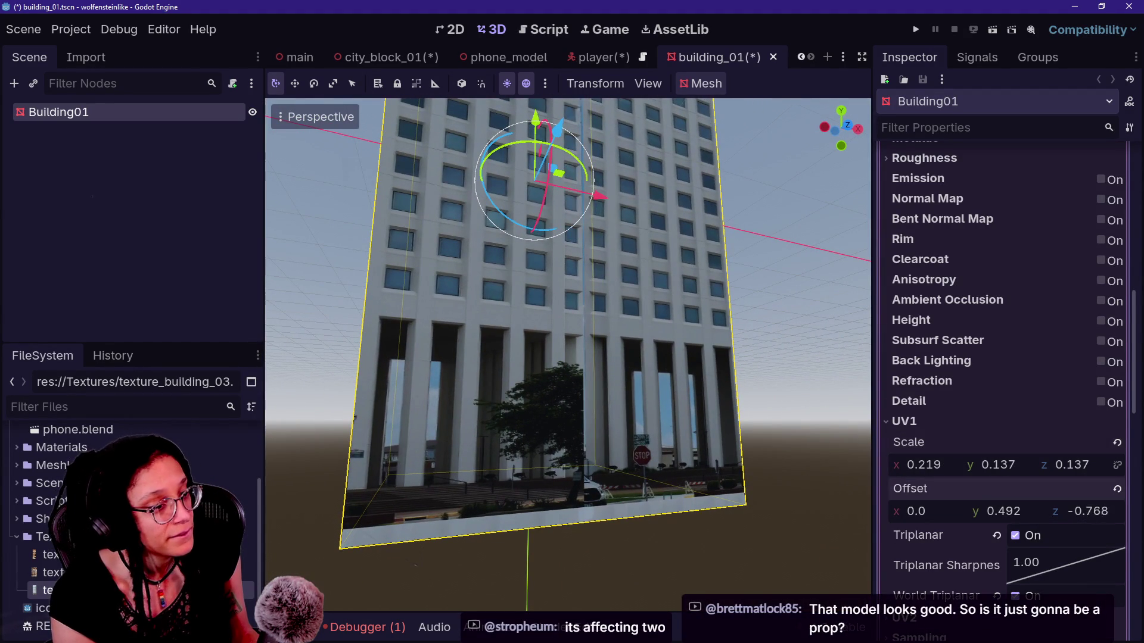
{"action": "mouse_move", "coordinate": [925, 511]}
{"action": "left_mouse_down"}
{"action": "mouse_move", "coordinate": [1013, 511]}
{"action": "mouse_move", "coordinate": [998, 488]}
{"action": "mouse_move", "coordinate": [923, 470]}
{"action": "mouse_move", "coordinate": [1001, 471]}
{"action": "mouse_move", "coordinate": [900, 471]}
{"action": "mouse_move", "coordinate": [973, 459]}
{"action": "left_mouse_up"}
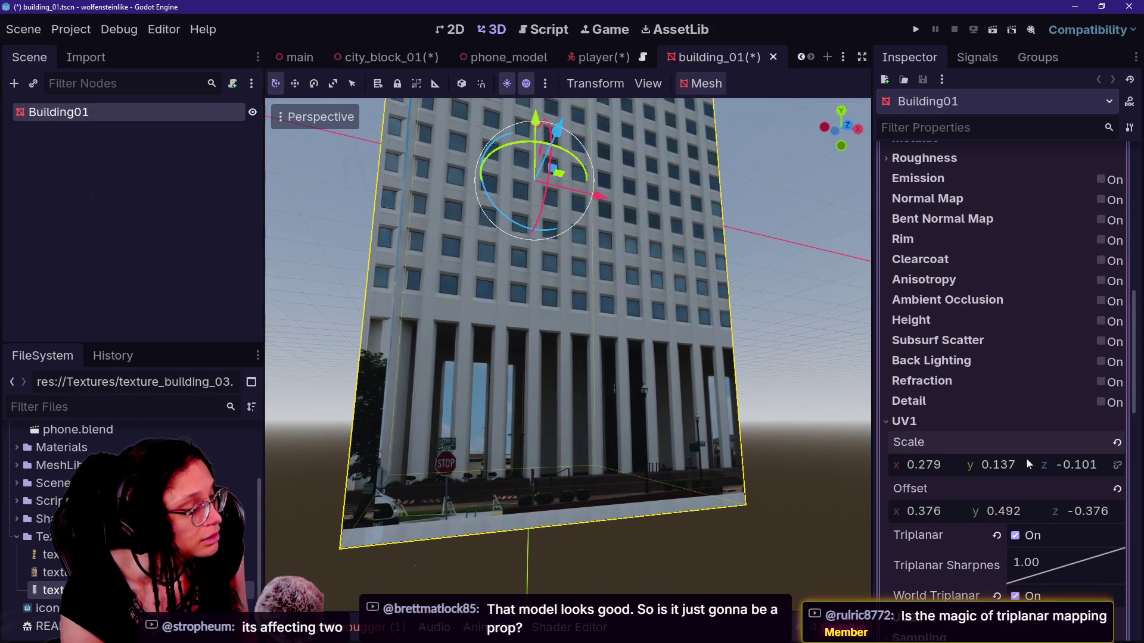
Step: Roughly adjust the UV1 X scale and X offset to align the facade windows
{"action": "mouse_move", "coordinate": [934, 511]}
{"action": "left_mouse_down"}
{"action": "mouse_move", "coordinate": [903, 511]}
{"action": "mouse_move", "coordinate": [950, 511]}
{"action": "mouse_move", "coordinate": [940, 511]}
{"action": "left_mouse_up"}
{"action": "left_click_drag", "start_coordinate": [939, 466], "coordinate": [953, 466]}
{"action": "left_click_drag", "start_coordinate": [928, 511], "coordinate": [950, 512]}
{"action": "left_click_drag", "start_coordinate": [930, 465], "coordinate": [914, 465]}
{"action": "left_click_drag", "start_coordinate": [930, 512], "coordinate": [924, 511]}
{"action": "left_click_drag", "start_coordinate": [944, 464], "coordinate": [941, 465]}
{"action": "left_click_drag", "start_coordinate": [941, 511], "coordinate": [942, 511]}
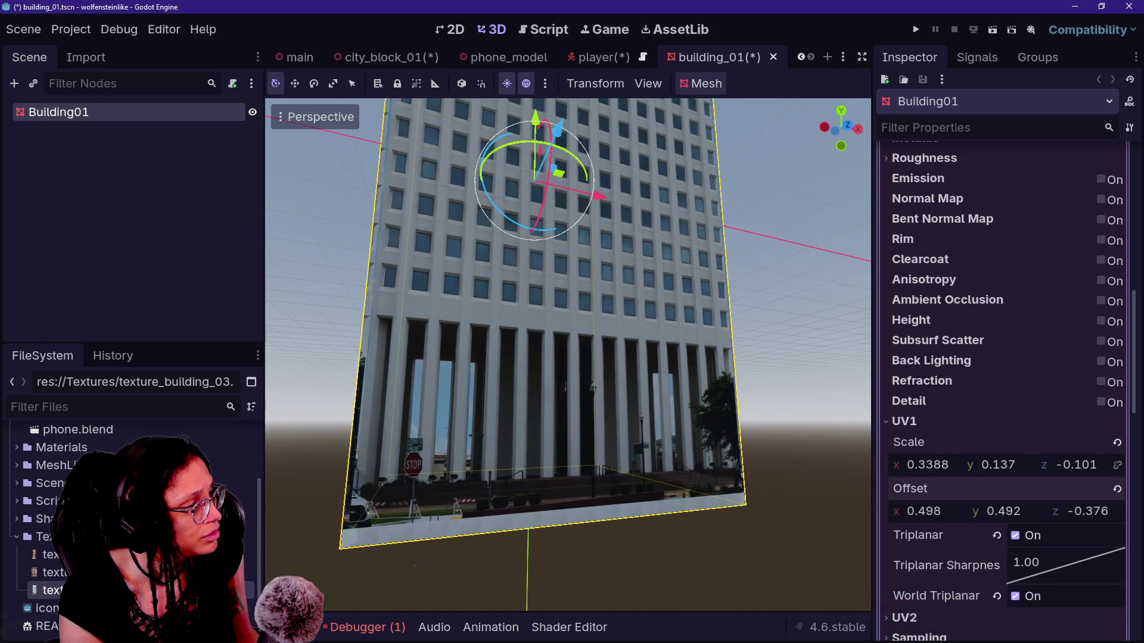
{"action": "left_click_drag", "start_coordinate": [941, 466], "coordinate": [940, 466]}
{"action": "left_click_drag", "start_coordinate": [944, 511], "coordinate": [941, 511]}
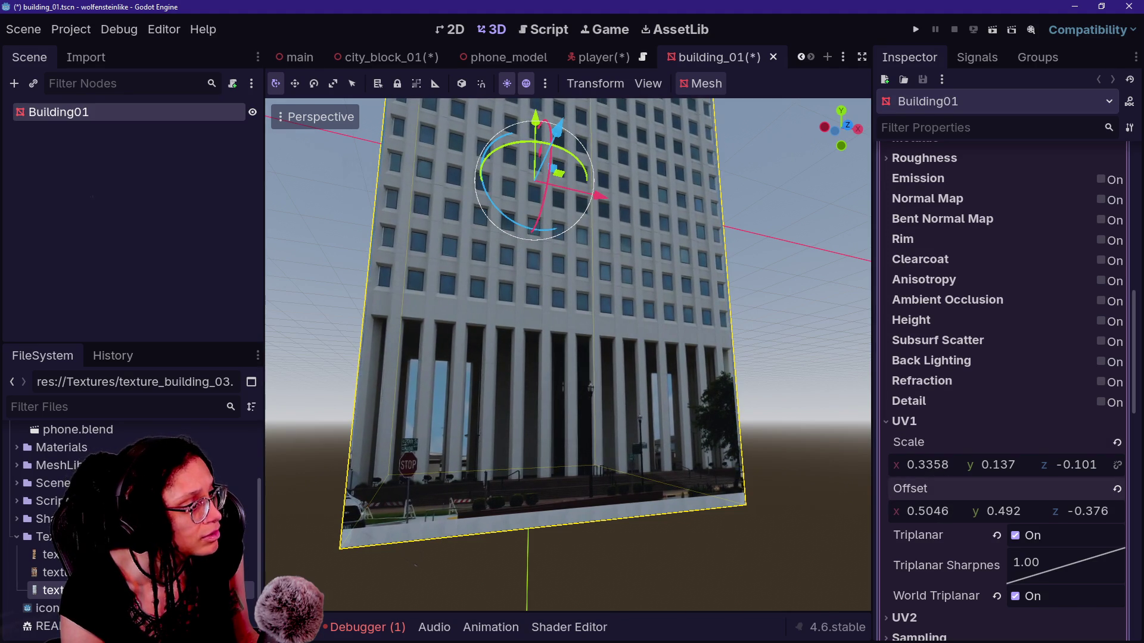
Step: Fine-tune UV1 X scale to 0.333 and X offset to 0.5022, orbiting to check the columns
{"action": "mouse_move", "coordinate": [660, 404]}
{"action": "left_mouse_down"}
{"action": "mouse_move", "coordinate": [626, 400]}
{"action": "mouse_move", "coordinate": [666, 404]}
{"action": "left_mouse_up"}
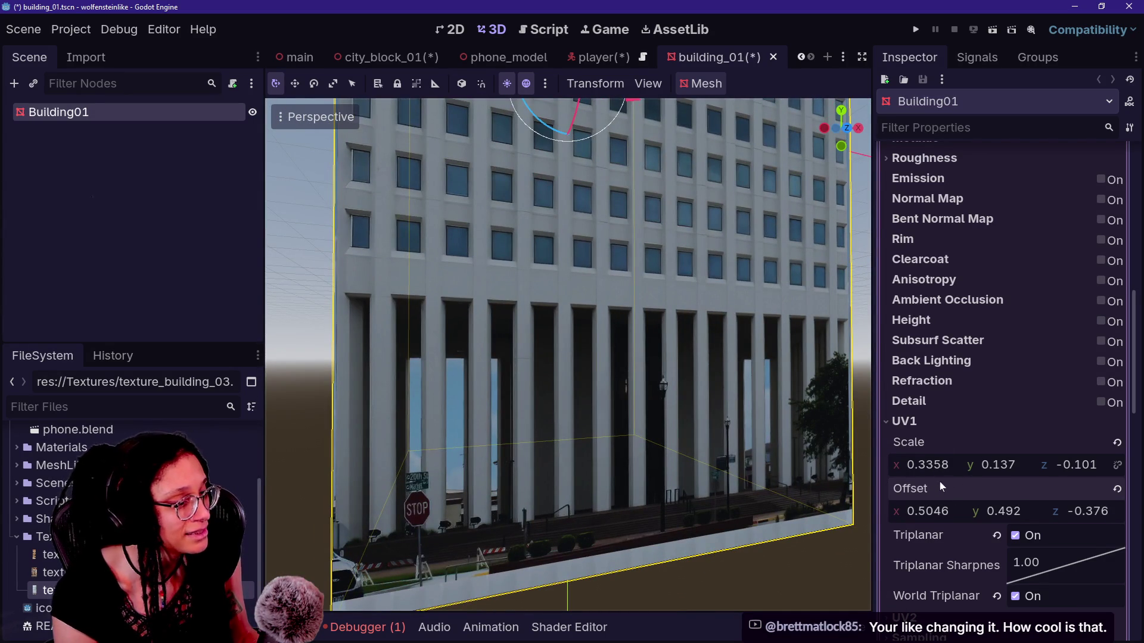
{"action": "mouse_move", "coordinate": [944, 468]}
{"action": "left_mouse_down"}
{"action": "mouse_move", "coordinate": [957, 468]}
{"action": "mouse_move", "coordinate": [943, 468]}
{"action": "left_mouse_up"}
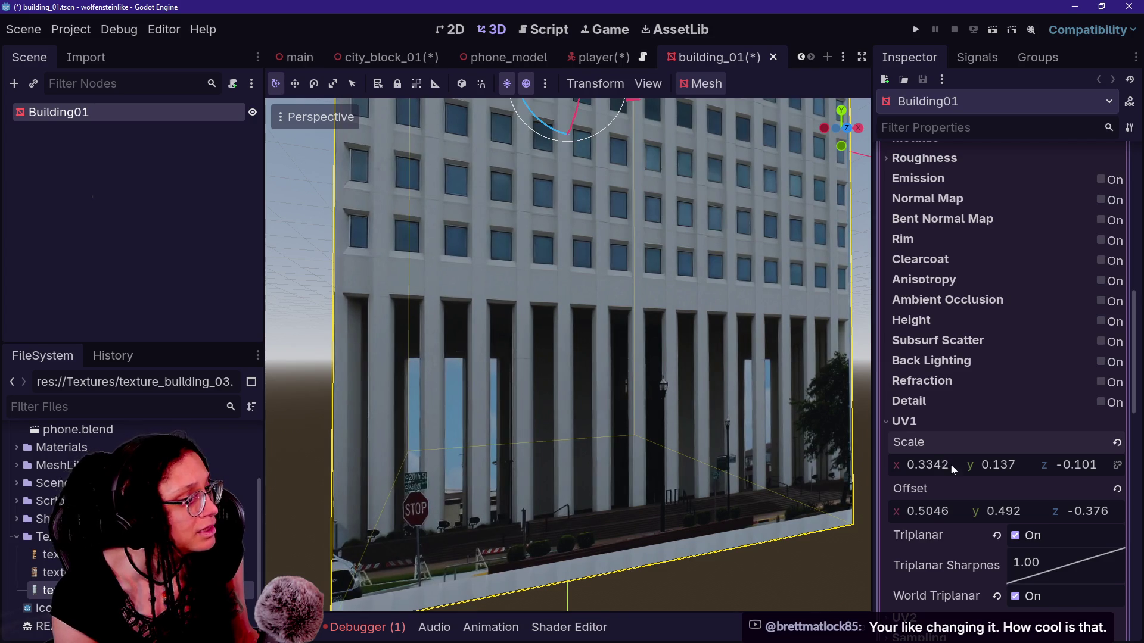
{"action": "mouse_move", "coordinate": [791, 424]}
{"action": "left_mouse_down"}
{"action": "mouse_move", "coordinate": [732, 411]}
{"action": "mouse_move", "coordinate": [791, 424]}
{"action": "left_mouse_up"}
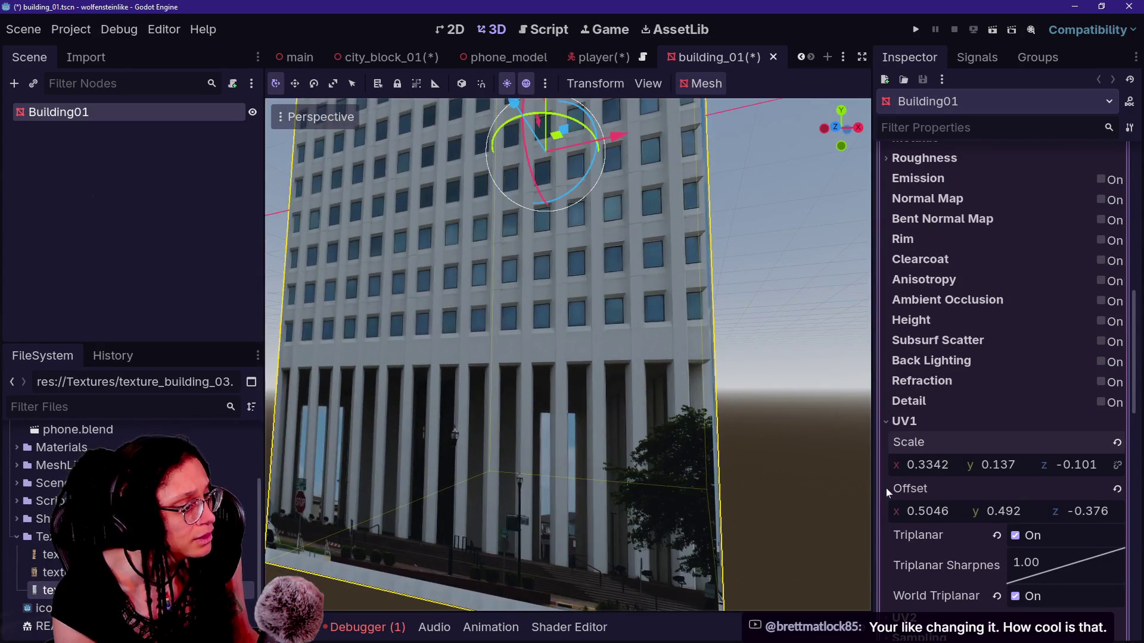
{"action": "mouse_move", "coordinate": [928, 515]}
{"action": "left_mouse_down"}
{"action": "mouse_move", "coordinate": [943, 516]}
{"action": "mouse_move", "coordinate": [929, 516]}
{"action": "left_mouse_up"}
{"action": "left_click_drag", "start_coordinate": [566, 351], "coordinate": [543, 352]}
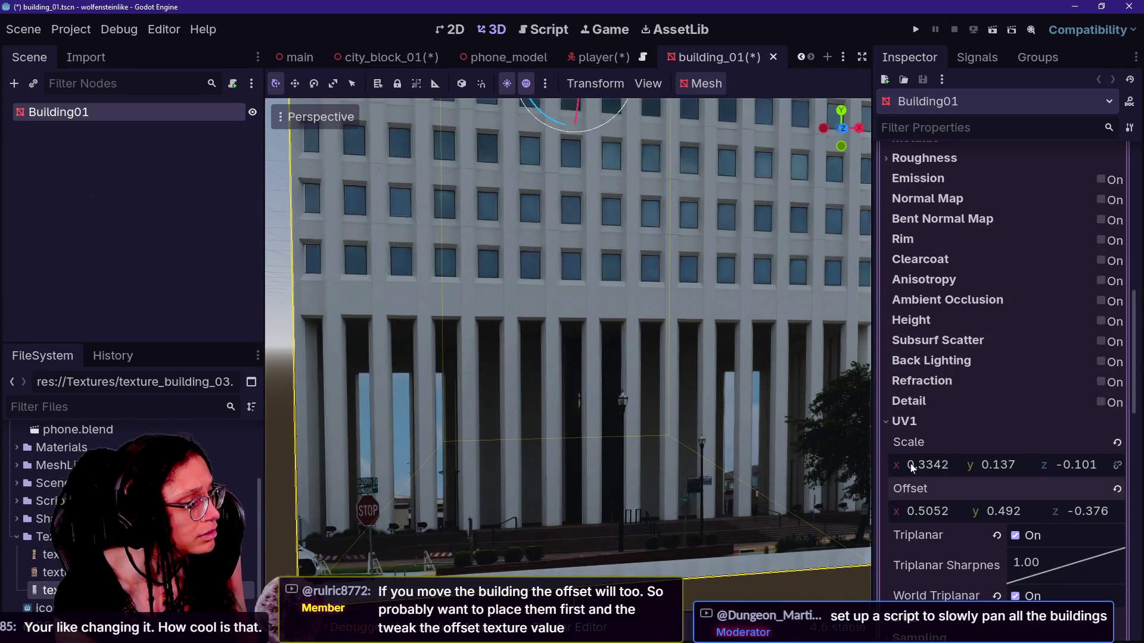
{"action": "left_click_drag", "start_coordinate": [933, 521], "coordinate": [928, 520]}
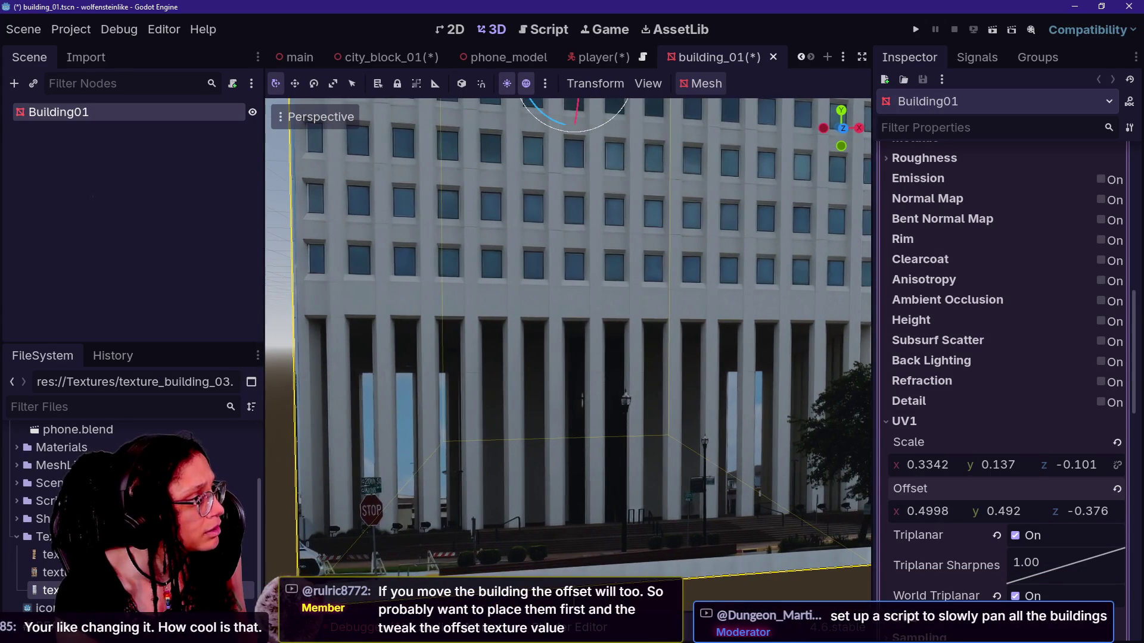
{"action": "left_click_drag", "start_coordinate": [542, 351], "coordinate": [501, 351]}
{"action": "left_click_drag", "start_coordinate": [762, 418], "coordinate": [762, 418]}
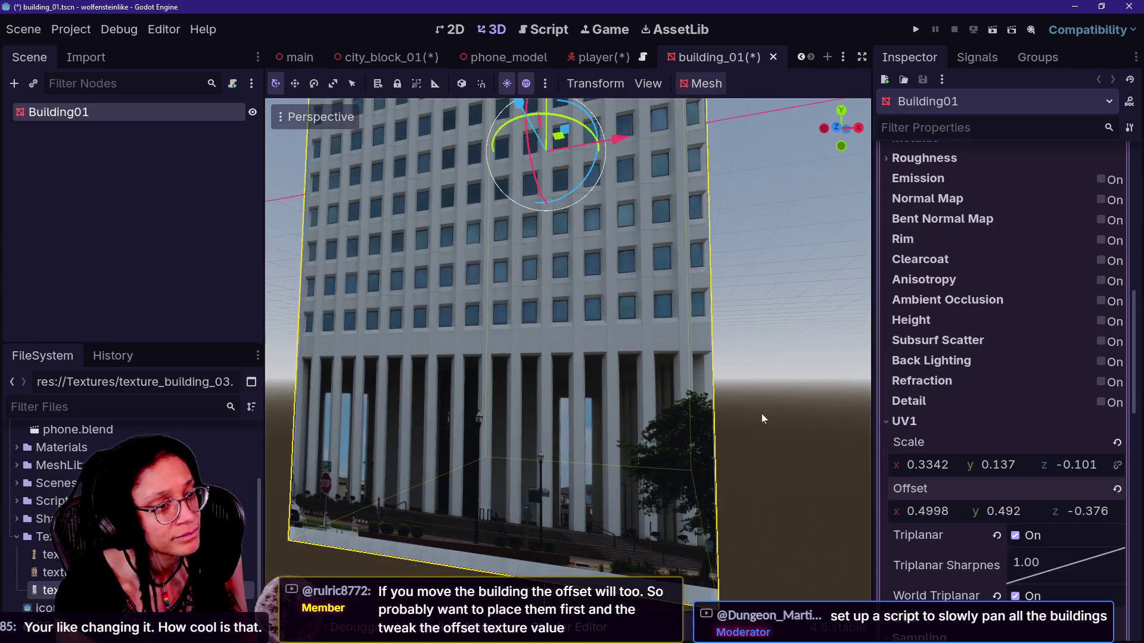
{"action": "mouse_move", "coordinate": [947, 513]}
{"action": "left_mouse_down"}
{"action": "mouse_move", "coordinate": [961, 514]}
{"action": "mouse_move", "coordinate": [951, 513]}
{"action": "left_mouse_up"}
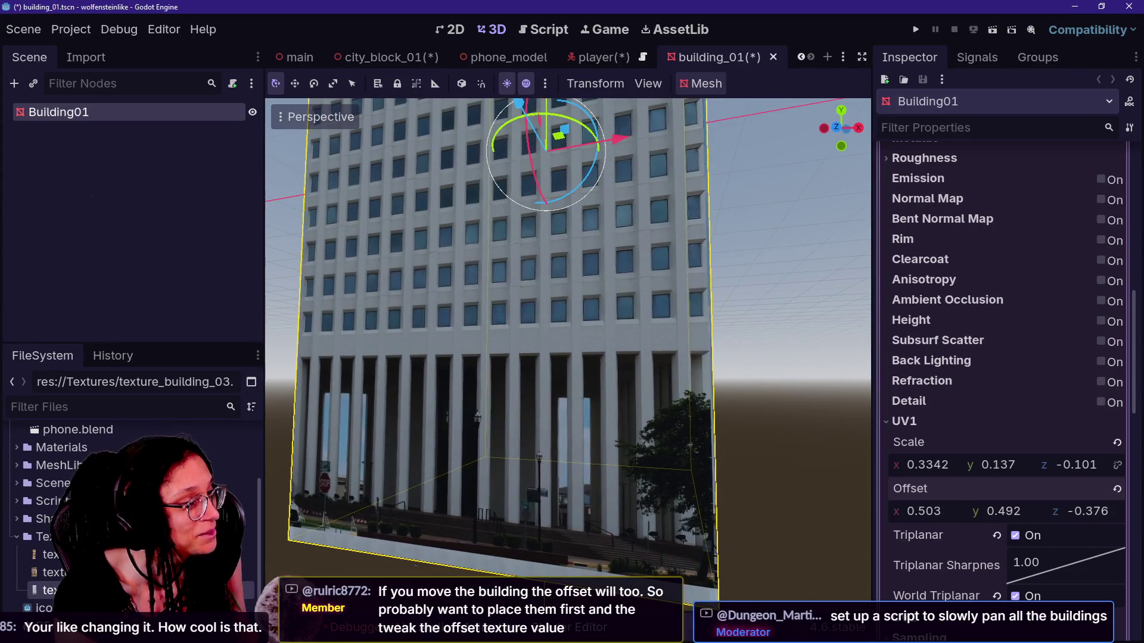
{"action": "mouse_move", "coordinate": [566, 352]}
{"action": "left_mouse_down"}
{"action": "mouse_move", "coordinate": [554, 351]}
{"action": "mouse_move", "coordinate": [537, 398]}
{"action": "left_mouse_up"}
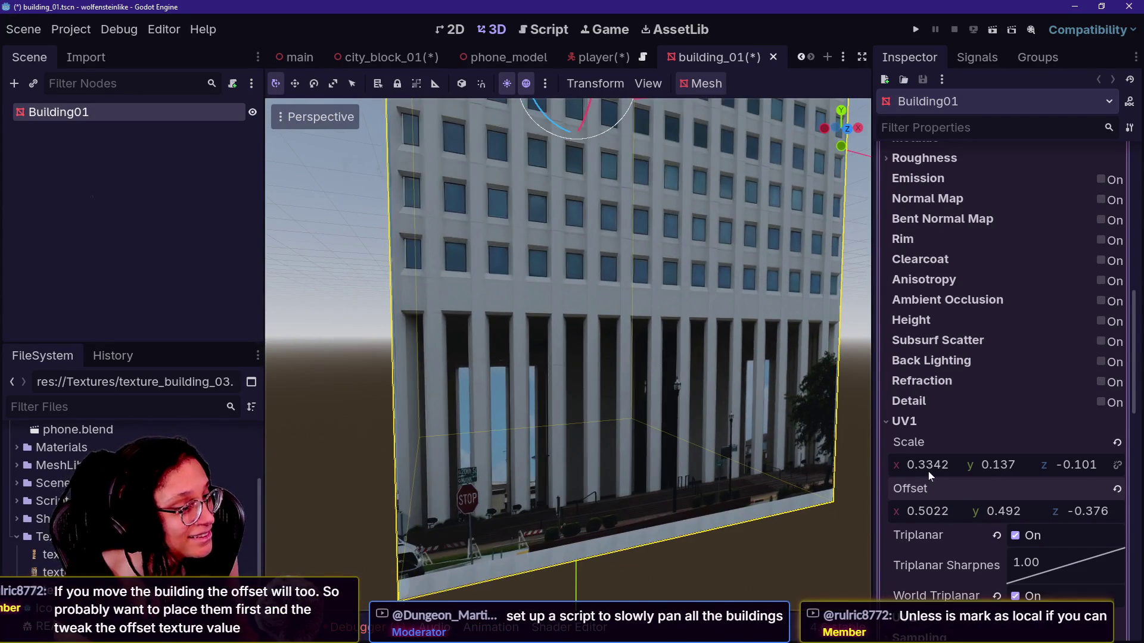
{"action": "mouse_move", "coordinate": [926, 465]}
{"action": "left_mouse_down"}
{"action": "mouse_move", "coordinate": [939, 465]}
{"action": "mouse_move", "coordinate": [927, 465]}
{"action": "left_mouse_up"}
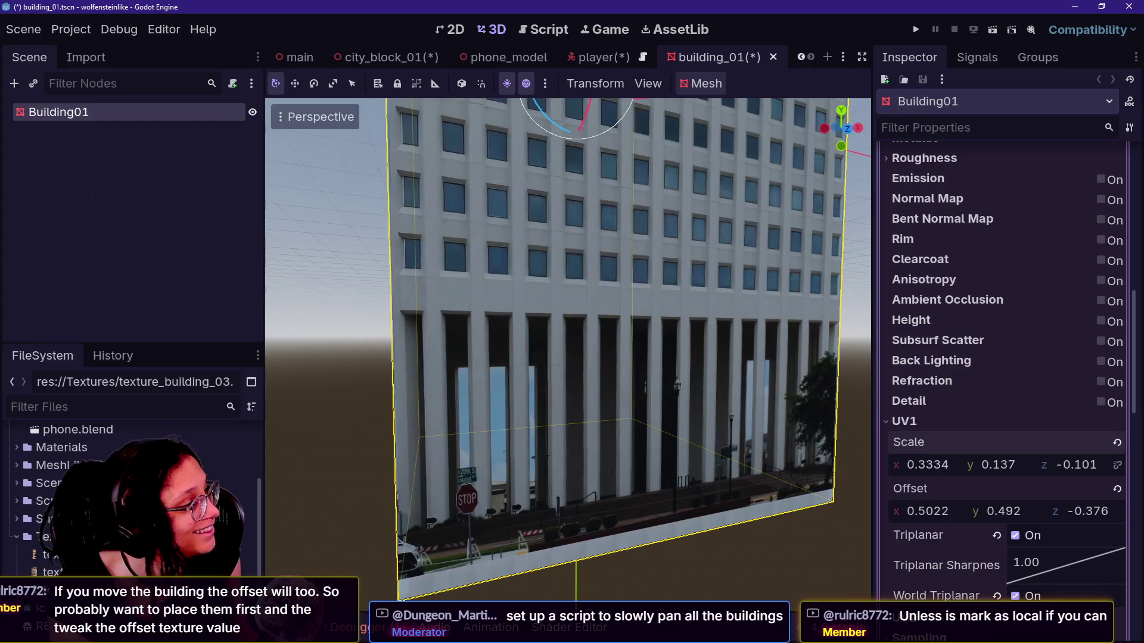
{"action": "left_click_drag", "start_coordinate": [683, 394], "coordinate": [646, 393]}
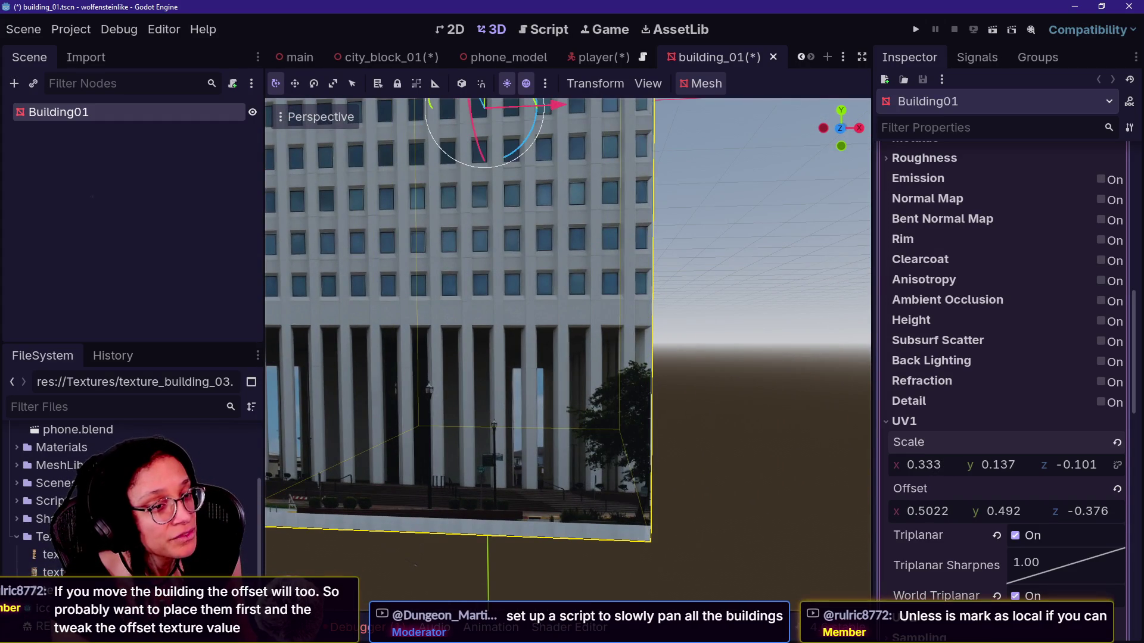
{"action": "mouse_move", "coordinate": [569, 351]}
{"action": "left_mouse_down"}
{"action": "mouse_move", "coordinate": [542, 353]}
{"action": "mouse_move", "coordinate": [568, 352]}
{"action": "left_mouse_up"}
Step: Test-move Building01 along X to check the texture, then cancel the move
{"action": "key", "text": "f"}
{"action": "mouse_move", "coordinate": [666, 287]}
{"action": "left_mouse_down"}
{"action": "mouse_move", "coordinate": [745, 284]}
{"action": "mouse_move", "coordinate": [702, 319]}
{"action": "mouse_move", "coordinate": [370, 298]}
{"action": "mouse_move", "coordinate": [688, 301]}
{"action": "mouse_move", "coordinate": [907, 348]}
{"action": "mouse_move", "coordinate": [358, 298]}
{"action": "mouse_move", "coordinate": [917, 282]}
{"action": "mouse_move", "coordinate": [417, 297]}
{"action": "left_mouse_up"}
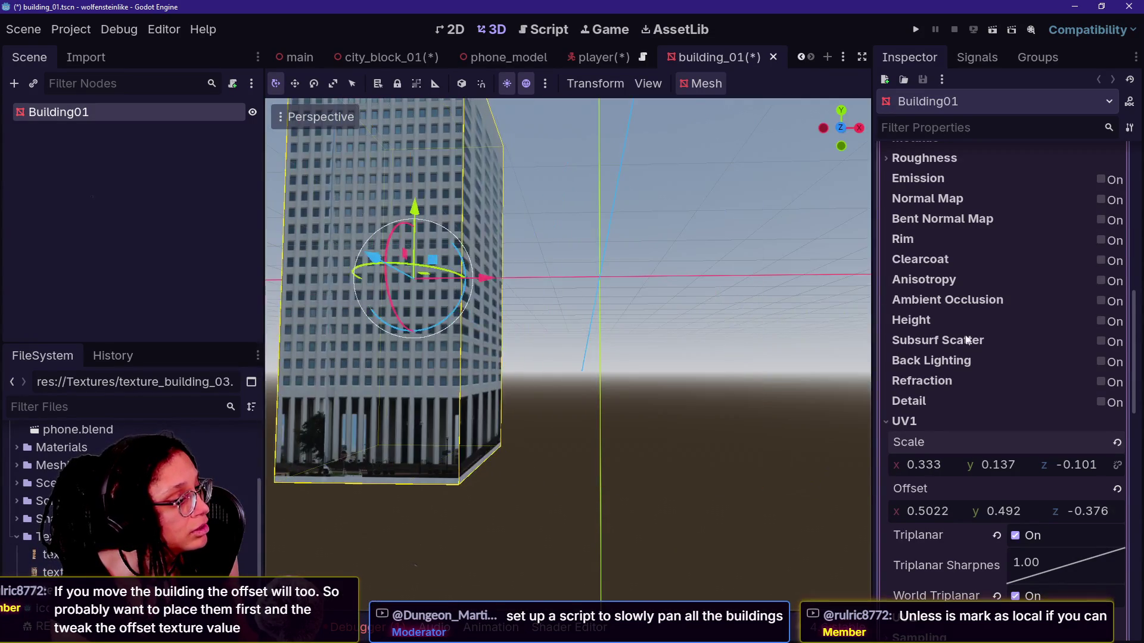
{"action": "key", "text": "Escape"}
Step: Disable World Triplanar, slide Building01 along X to test, and tweak UV1 offset y and scale y
{"action": "left_click", "coordinate": [1021, 597]}
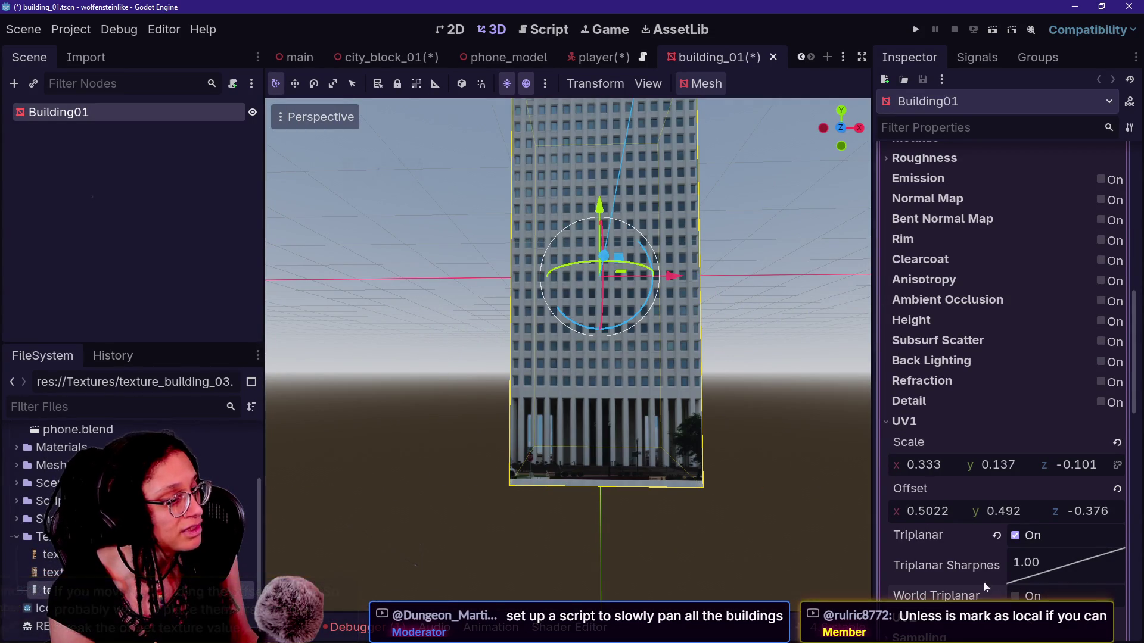
{"action": "mouse_move", "coordinate": [671, 290]}
{"action": "left_mouse_down"}
{"action": "mouse_move", "coordinate": [802, 297]}
{"action": "mouse_move", "coordinate": [546, 279]}
{"action": "mouse_move", "coordinate": [731, 298]}
{"action": "mouse_move", "coordinate": [566, 286]}
{"action": "mouse_move", "coordinate": [644, 292]}
{"action": "mouse_move", "coordinate": [596, 286]}
{"action": "mouse_move", "coordinate": [685, 280]}
{"action": "mouse_move", "coordinate": [702, 292]}
{"action": "mouse_move", "coordinate": [613, 280]}
{"action": "mouse_move", "coordinate": [595, 286]}
{"action": "mouse_move", "coordinate": [619, 298]}
{"action": "mouse_move", "coordinate": [638, 291]}
{"action": "mouse_move", "coordinate": [602, 289]}
{"action": "mouse_move", "coordinate": [656, 286]}
{"action": "mouse_move", "coordinate": [571, 291]}
{"action": "mouse_move", "coordinate": [596, 274]}
{"action": "mouse_move", "coordinate": [589, 286]}
{"action": "mouse_move", "coordinate": [601, 250]}
{"action": "mouse_move", "coordinate": [572, 292]}
{"action": "mouse_move", "coordinate": [590, 274]}
{"action": "left_mouse_up"}
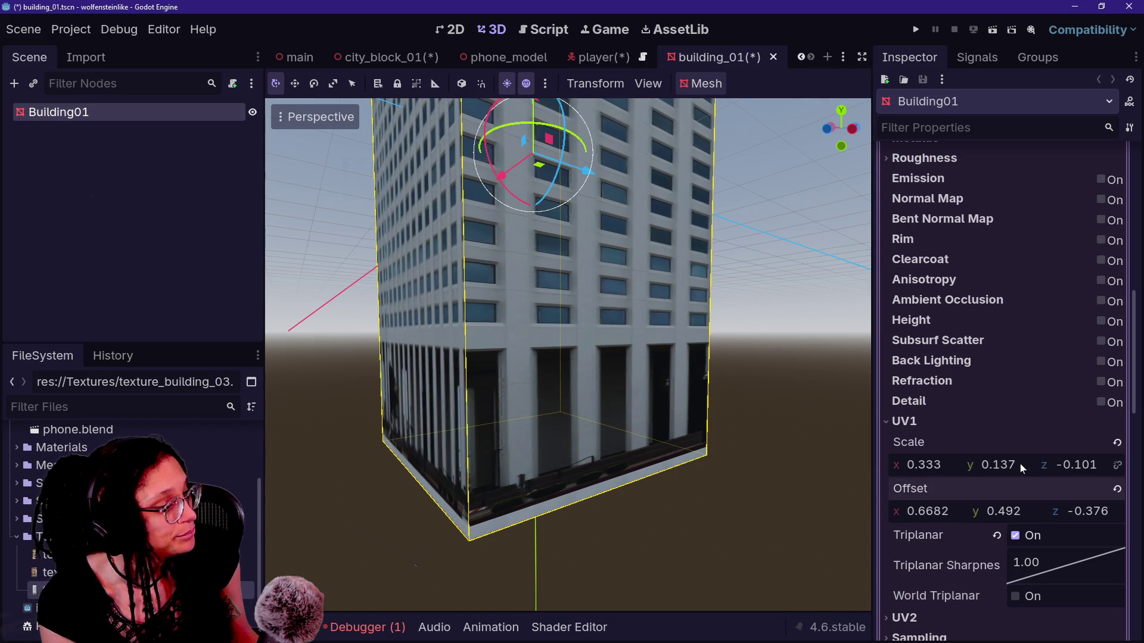
{"action": "mouse_move", "coordinate": [1001, 507]}
{"action": "left_mouse_down"}
{"action": "mouse_move", "coordinate": [1013, 508]}
{"action": "mouse_move", "coordinate": [989, 508]}
{"action": "mouse_move", "coordinate": [1001, 508]}
{"action": "left_mouse_up"}
{"action": "mouse_move", "coordinate": [998, 465]}
{"action": "left_mouse_down"}
{"action": "mouse_move", "coordinate": [1024, 467]}
{"action": "mouse_move", "coordinate": [1006, 467]}
{"action": "left_mouse_up"}
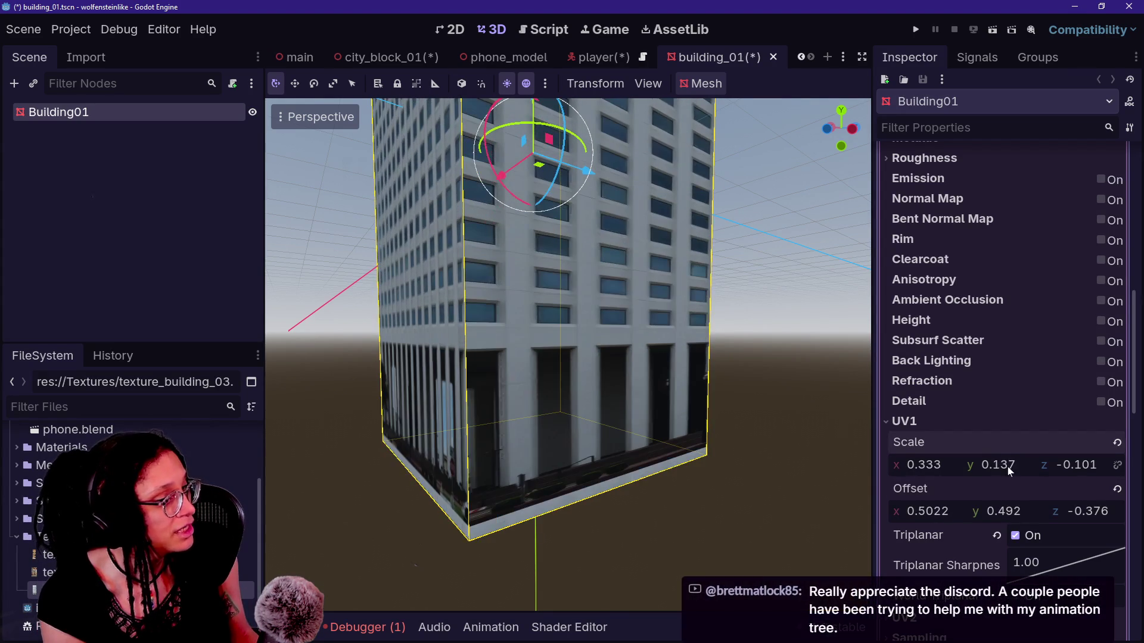
{"action": "scroll", "coordinate": [713, 446], "scroll_direction": "up", "scroll_amount": 3}
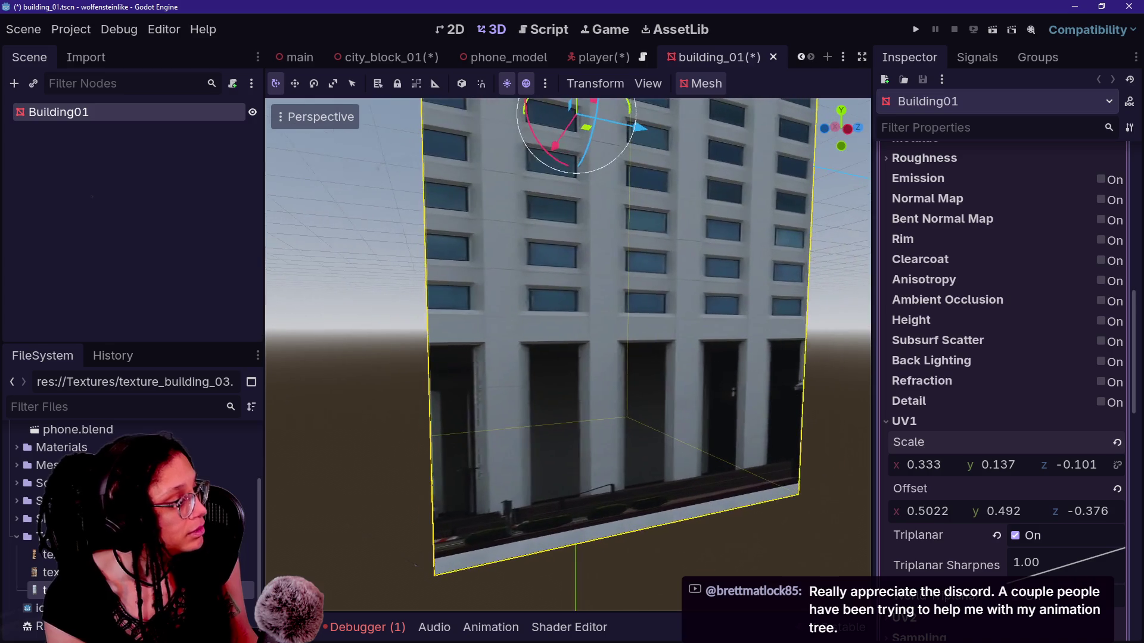
{"action": "left_click", "coordinate": [1132, 482]}
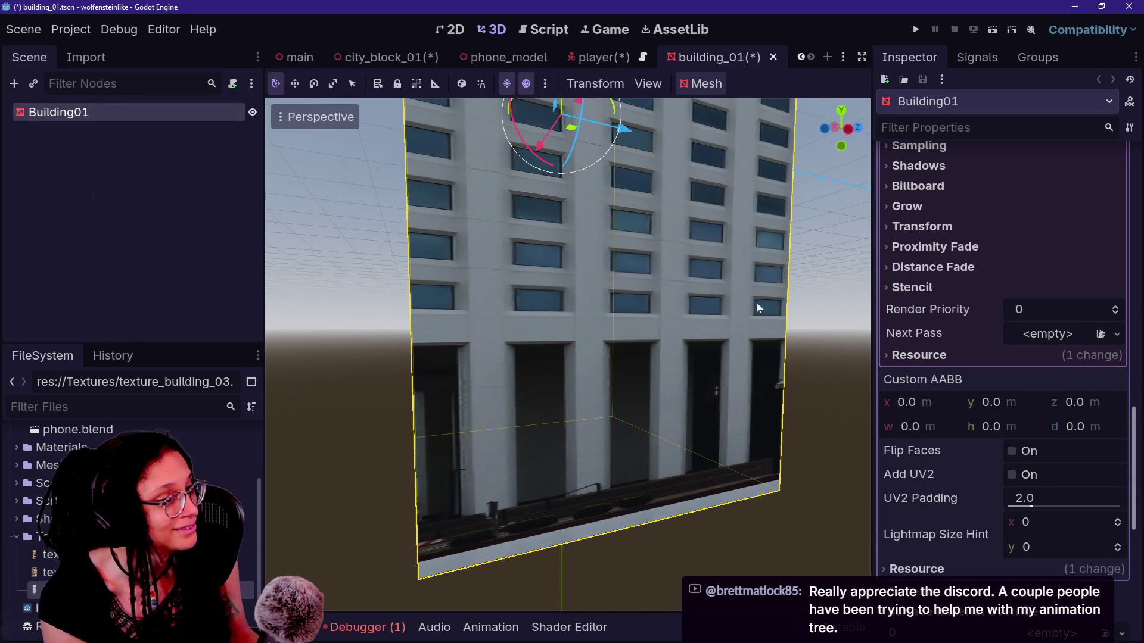
{"action": "scroll", "coordinate": [980, 411], "scroll_direction": "up", "scroll_amount": 10}
Step: Adjust Building01's UV1 Z scale and Z offset so the side facade lines up
{"action": "left_click_drag", "start_coordinate": [1076, 404], "coordinate": [1057, 403]}
{"action": "left_click_drag", "start_coordinate": [572, 357], "coordinate": [691, 365]}
{"action": "left_click_drag", "start_coordinate": [1079, 409], "coordinate": [1100, 410]}
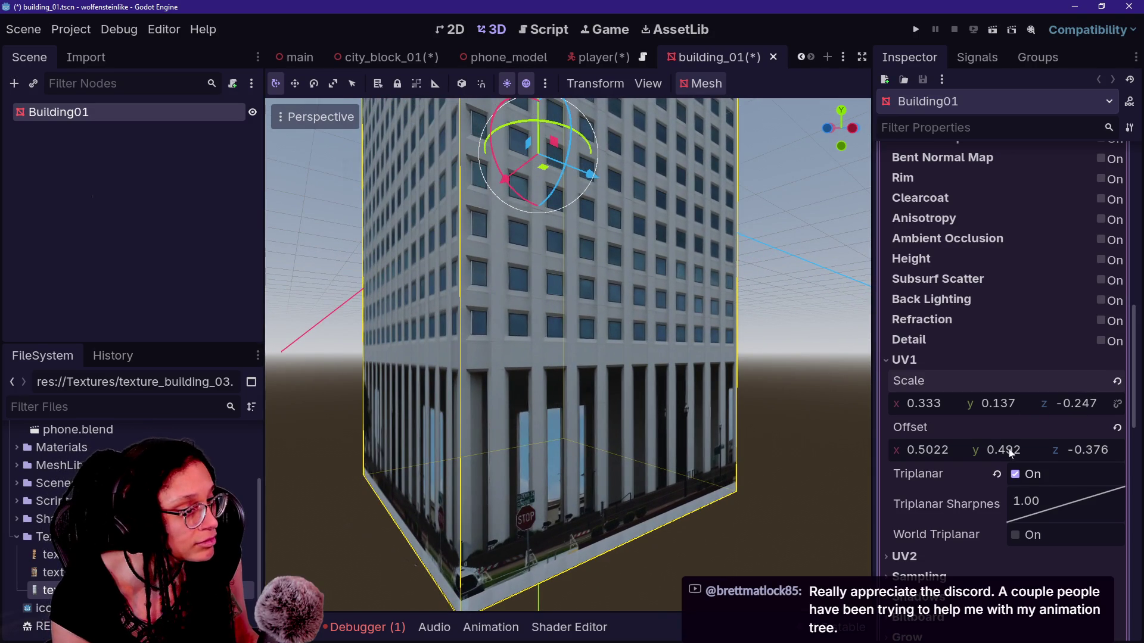
{"action": "mouse_move", "coordinate": [1068, 456]}
{"action": "left_mouse_down"}
{"action": "mouse_move", "coordinate": [1016, 455]}
{"action": "mouse_move", "coordinate": [1040, 456]}
{"action": "left_mouse_up"}
{"action": "left_click_drag", "start_coordinate": [1079, 403], "coordinate": [1061, 404]}
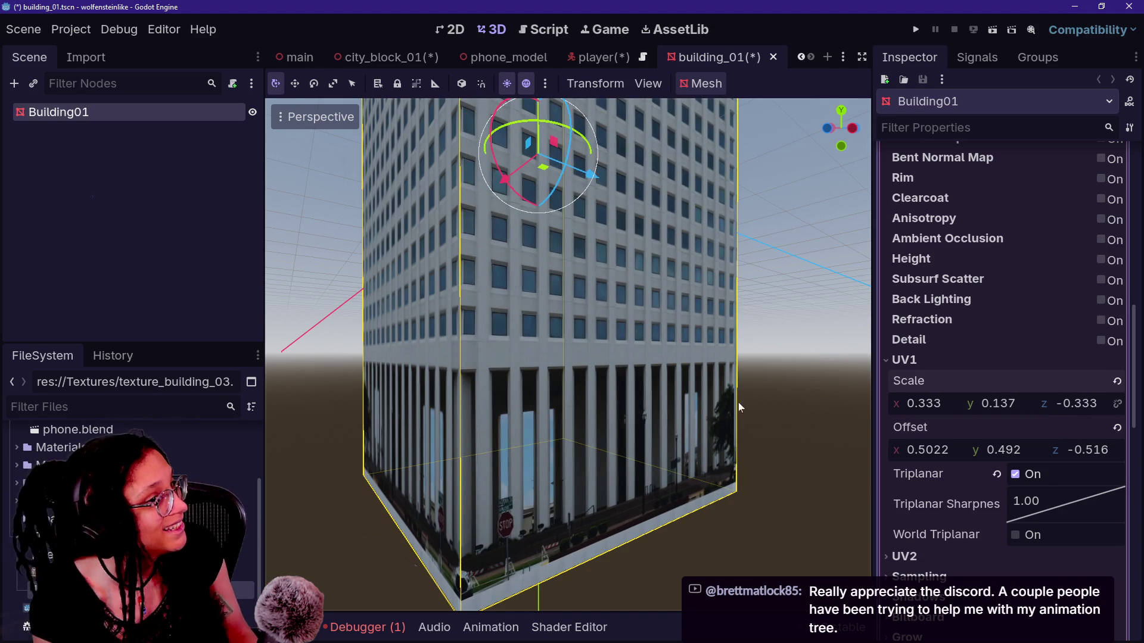
{"action": "scroll", "coordinate": [744, 396], "scroll_direction": "up", "scroll_amount": 5}
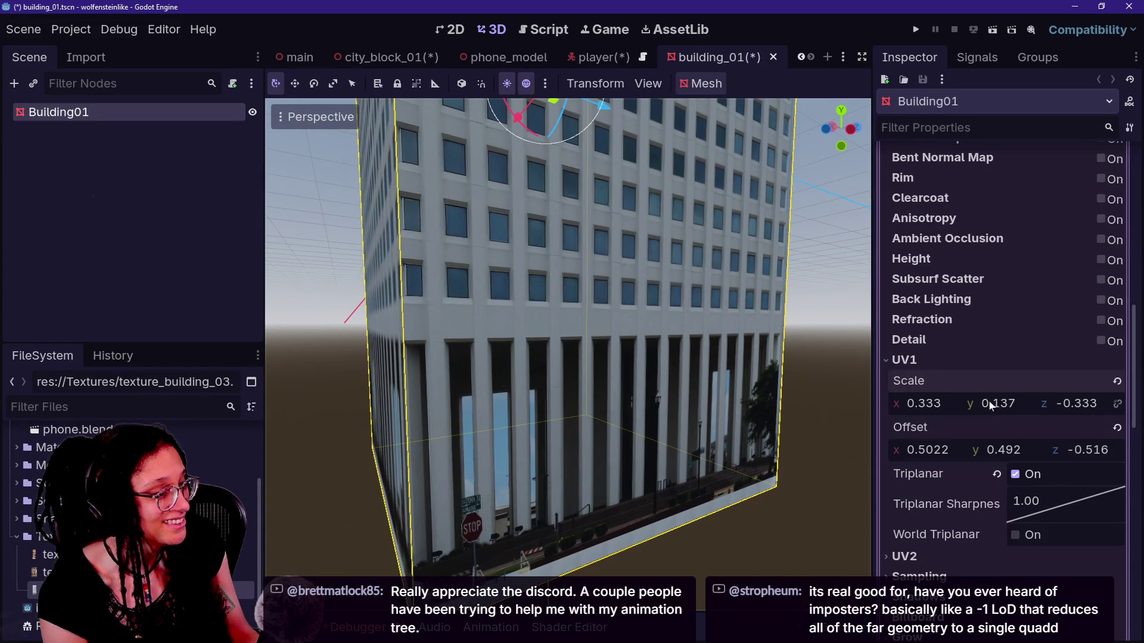
{"action": "mouse_move", "coordinate": [1087, 449]}
{"action": "left_mouse_down"}
{"action": "mouse_move", "coordinate": [1102, 449]}
{"action": "mouse_move", "coordinate": [1088, 449]}
{"action": "left_mouse_up"}
{"action": "left_click_drag", "start_coordinate": [1076, 403], "coordinate": [1074, 403]}
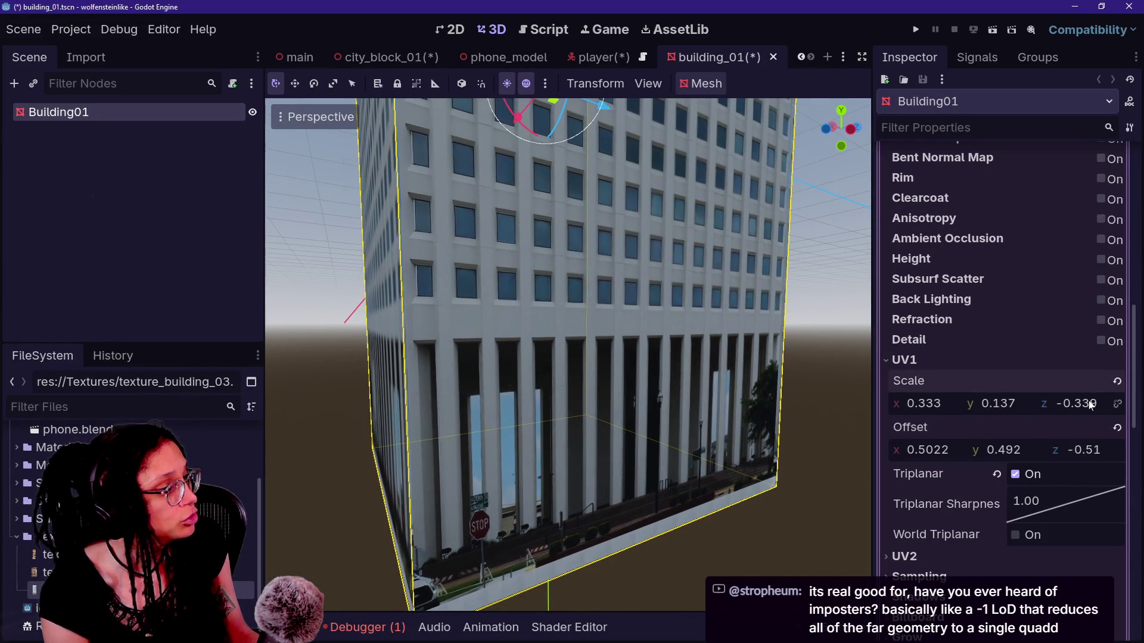
Step: Settle on Z scale -0.333 and Z offset -0.501, then deselect and save building_01.tscn
{"action": "mouse_move", "coordinate": [687, 420]}
{"action": "left_mouse_down"}
{"action": "mouse_move", "coordinate": [626, 421]}
{"action": "mouse_move", "coordinate": [687, 415]}
{"action": "left_mouse_up"}
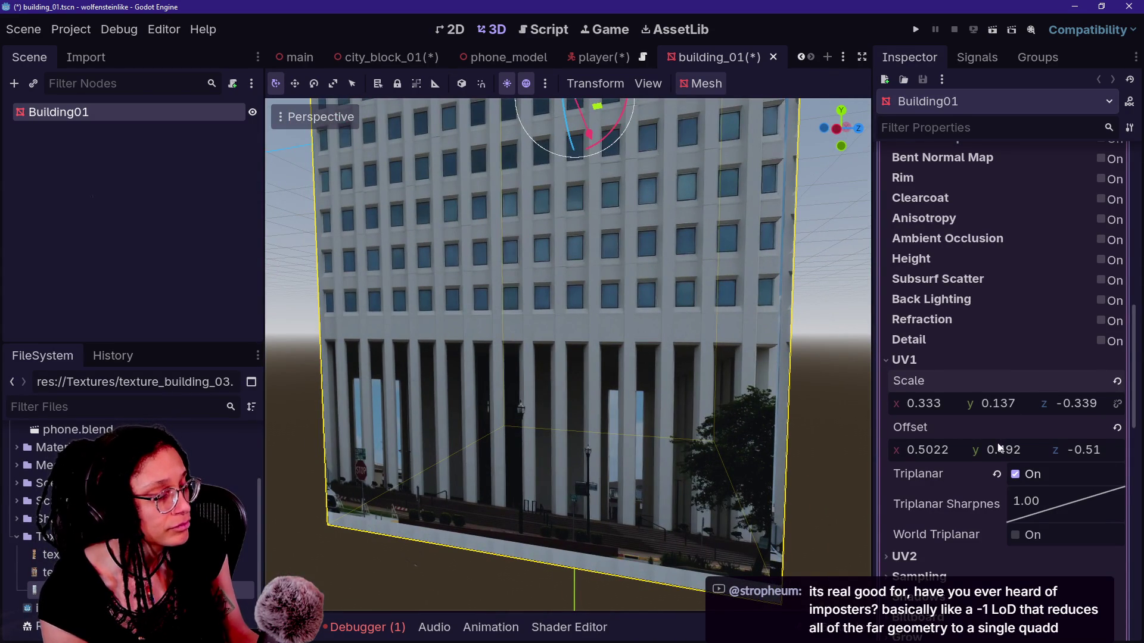
{"action": "left_click_drag", "start_coordinate": [1083, 410], "coordinate": [1082, 410]}
{"action": "left_click_drag", "start_coordinate": [1076, 456], "coordinate": [1080, 449]}
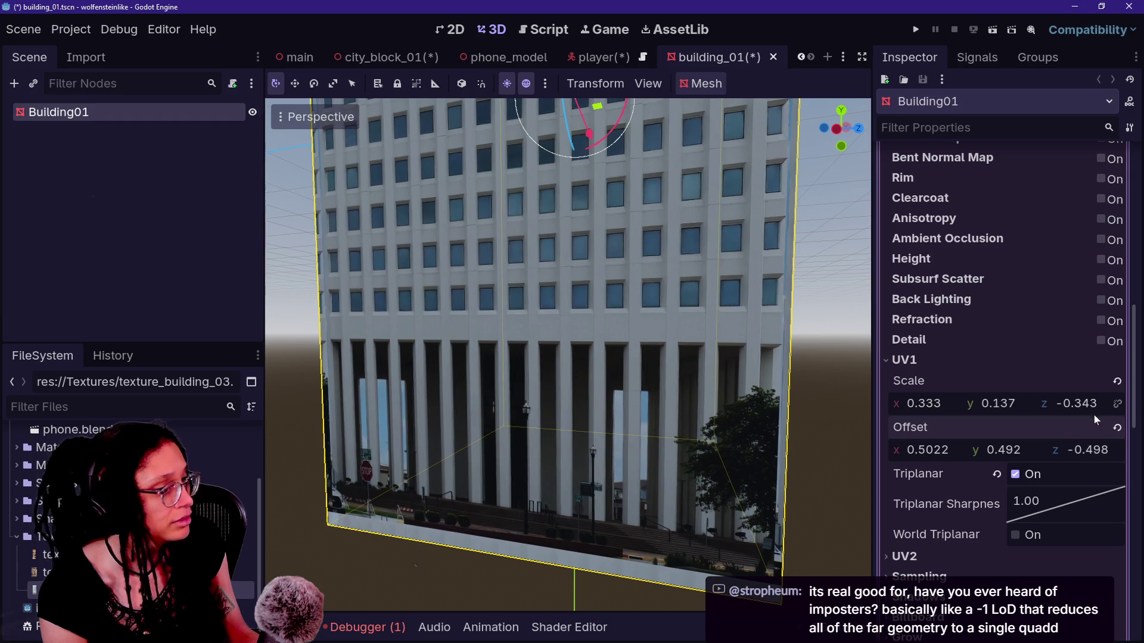
{"action": "left_click_drag", "start_coordinate": [1098, 407], "coordinate": [1095, 441]}
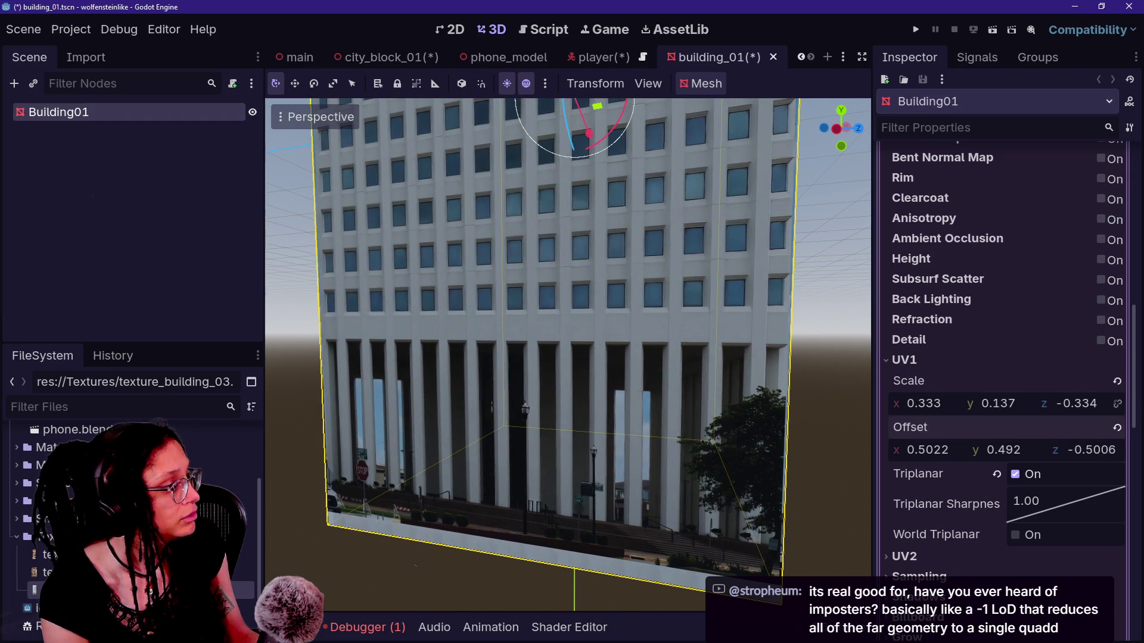
{"action": "left_click_drag", "start_coordinate": [1090, 407], "coordinate": [1095, 406]}
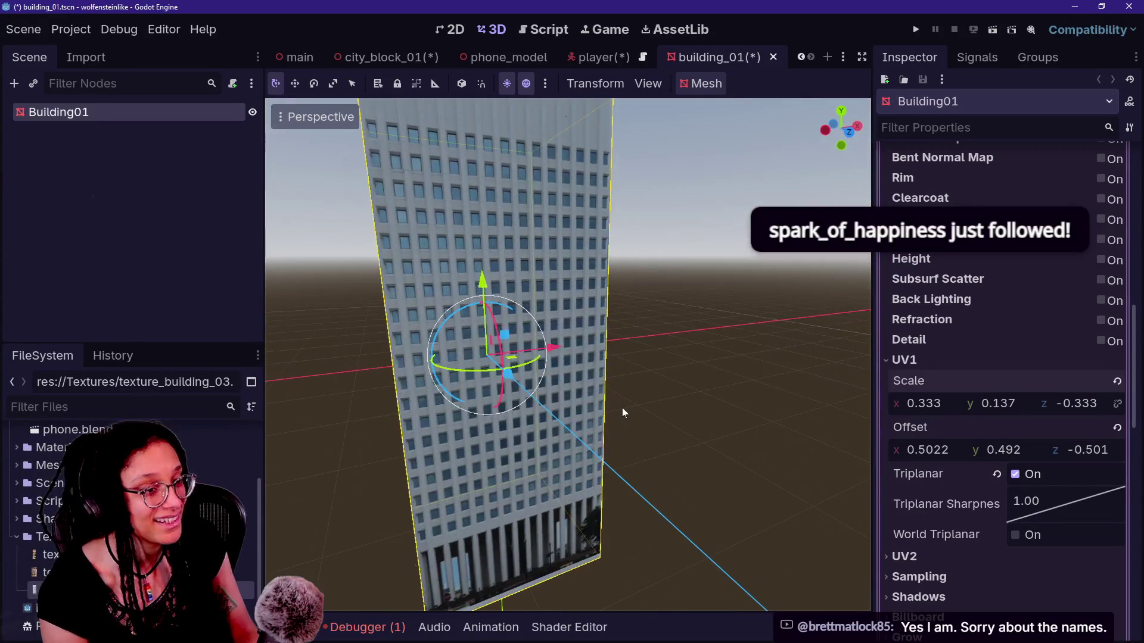
{"action": "left_click", "coordinate": [120, 291]}
{"action": "key", "text": "ctrl+s"}
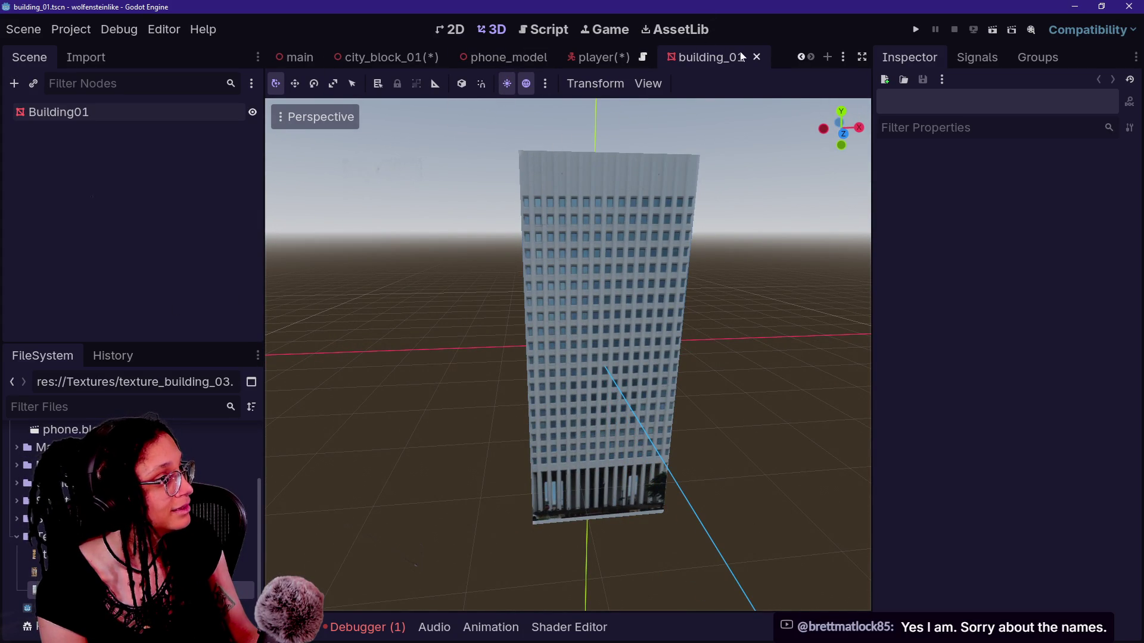
Step: Close building_01, return to city_block_01, and open Building02's scene from the Scene tree
{"action": "left_click", "coordinate": [756, 56]}
{"action": "left_click", "coordinate": [446, 62]}
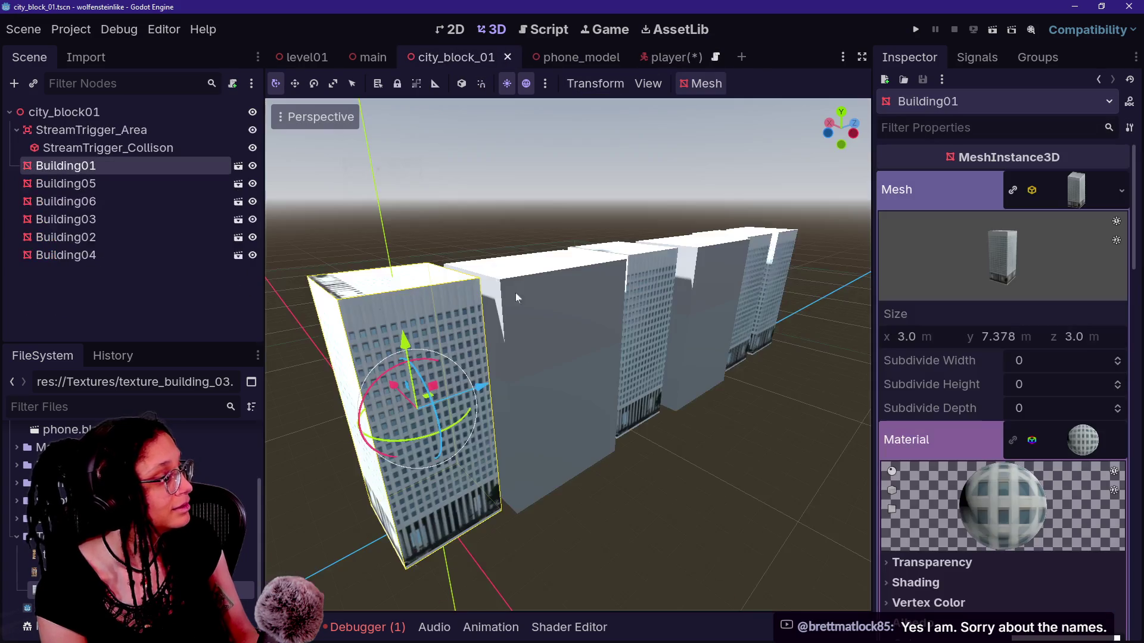
{"action": "key", "text": "s"}
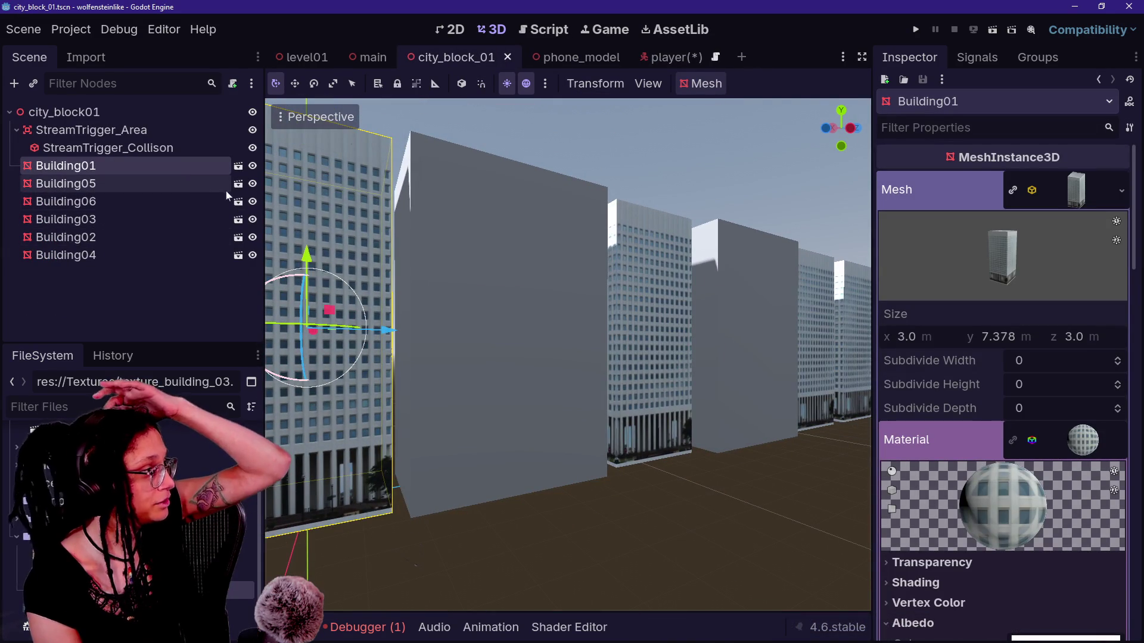
{"action": "left_click", "coordinate": [239, 237]}
{"action": "scroll", "coordinate": [383, 230], "scroll_direction": "down", "scroll_amount": 6}
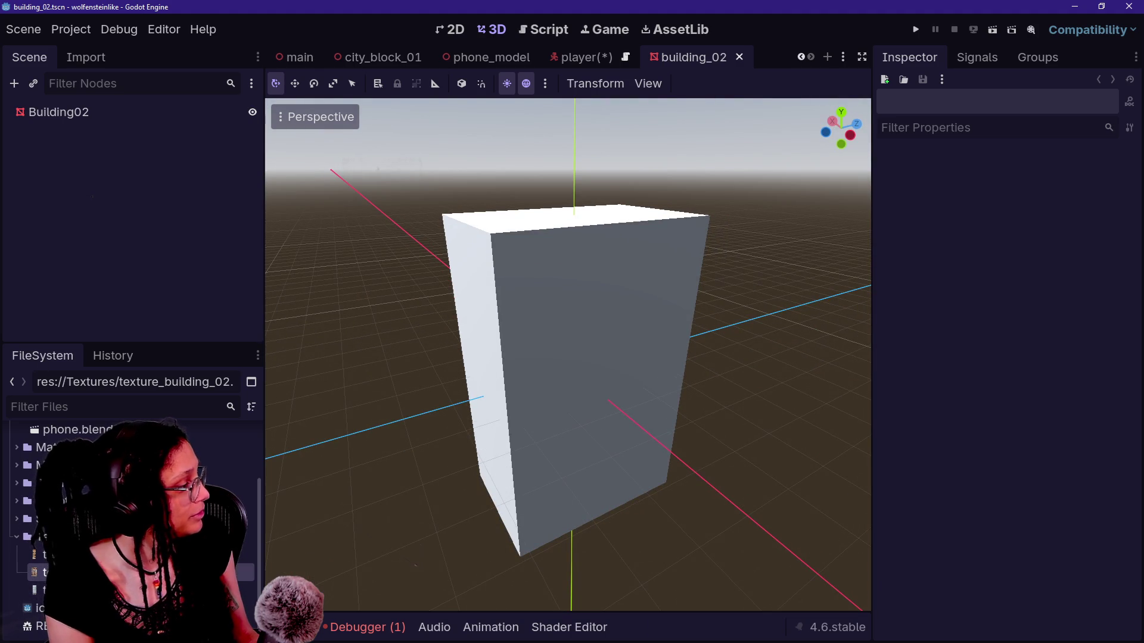
Step: Select Building02 and assign a new StandardMaterial3D to its box mesh
{"action": "left_click", "coordinate": [68, 110]}
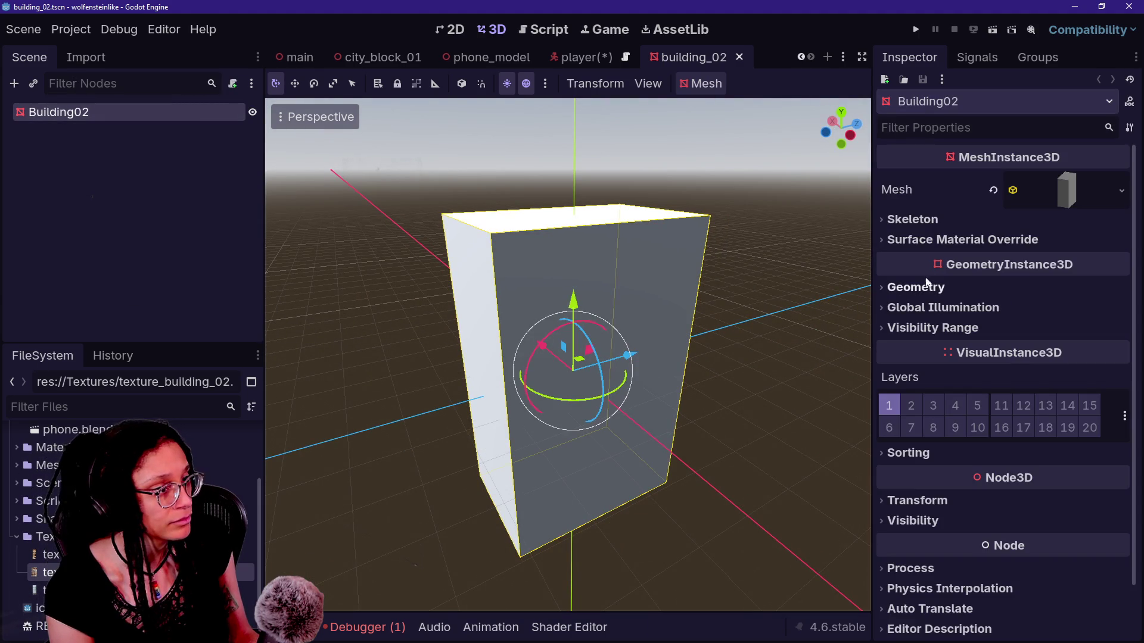
{"action": "left_click", "coordinate": [1079, 202]}
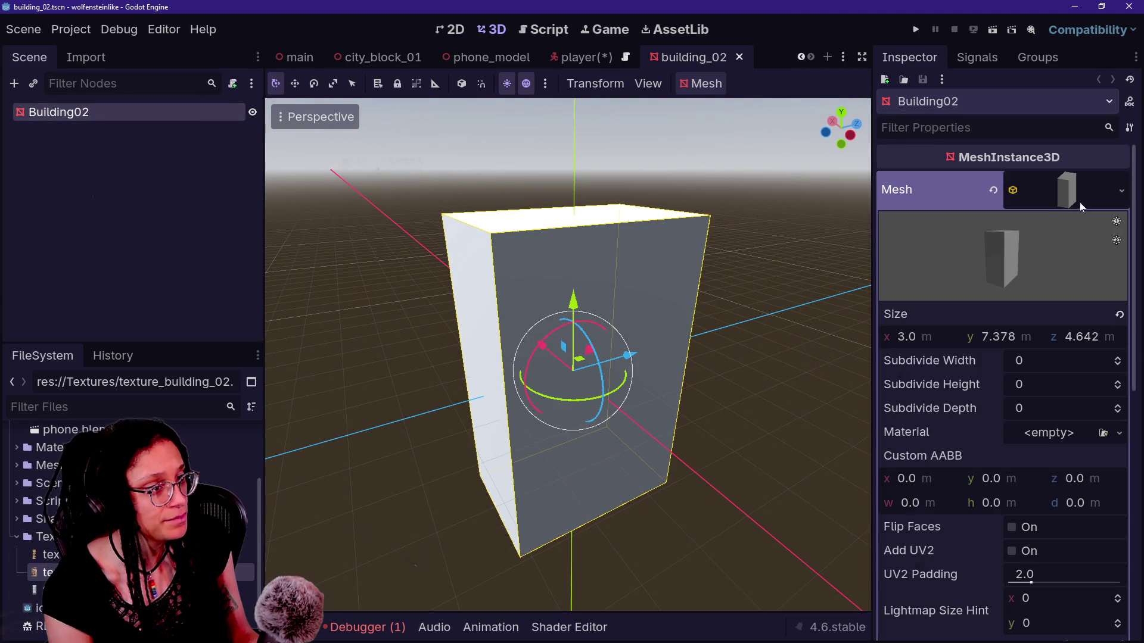
{"action": "left_click", "coordinate": [1116, 435]}
{"action": "left_click", "coordinate": [1049, 475]}
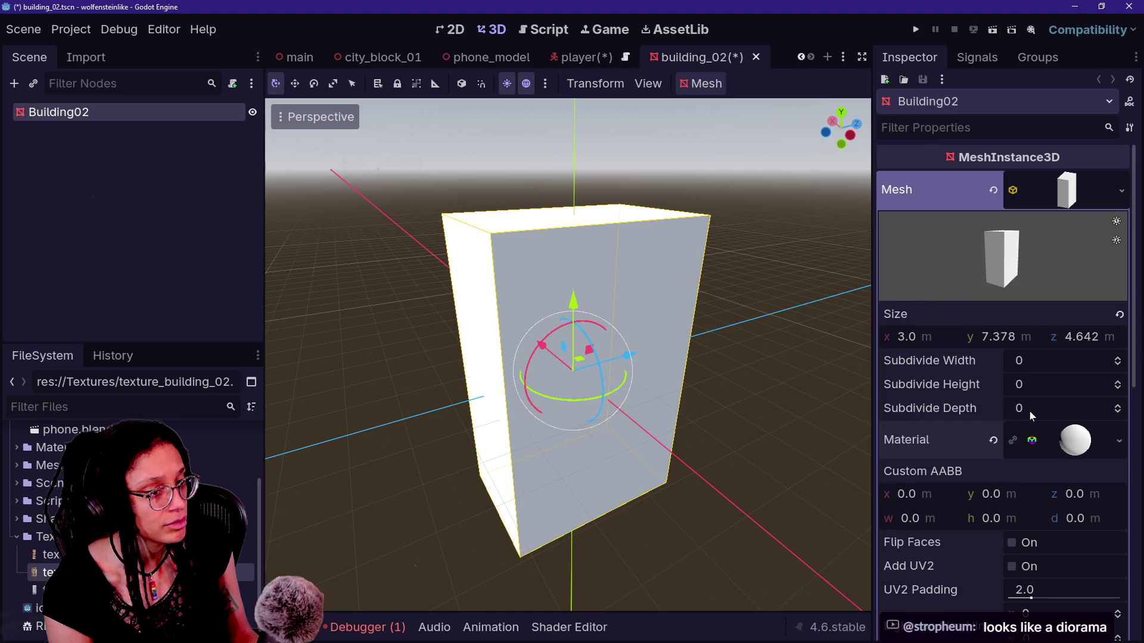
{"action": "scroll", "coordinate": [1029, 411], "scroll_direction": "down", "scroll_amount": 4}
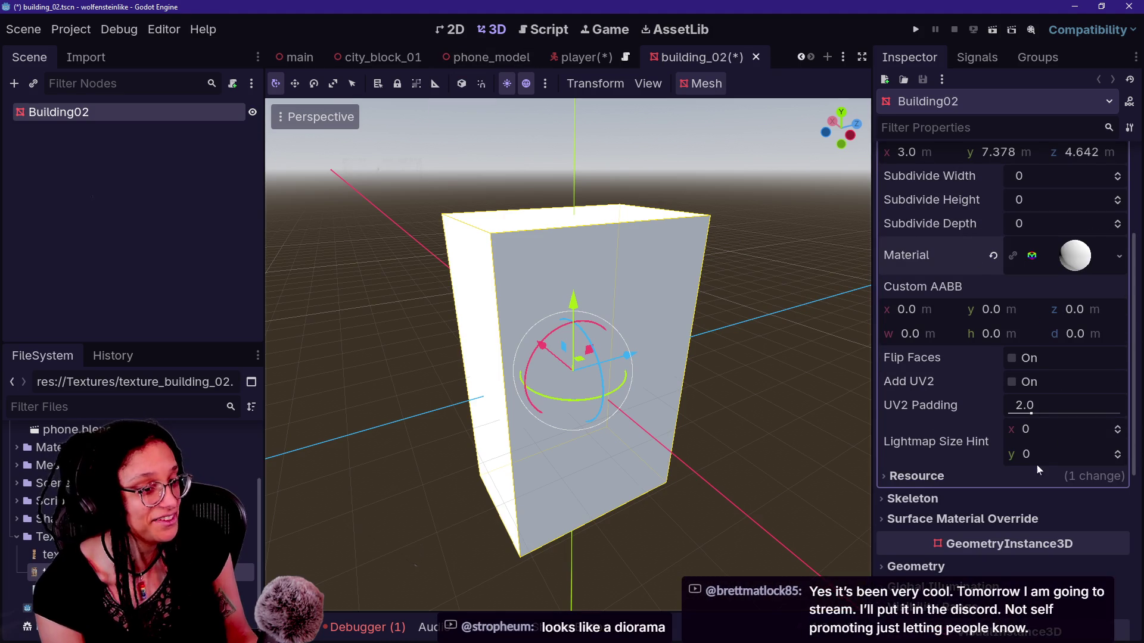
{"action": "scroll", "coordinate": [996, 473], "scroll_direction": "down", "scroll_amount": 5}
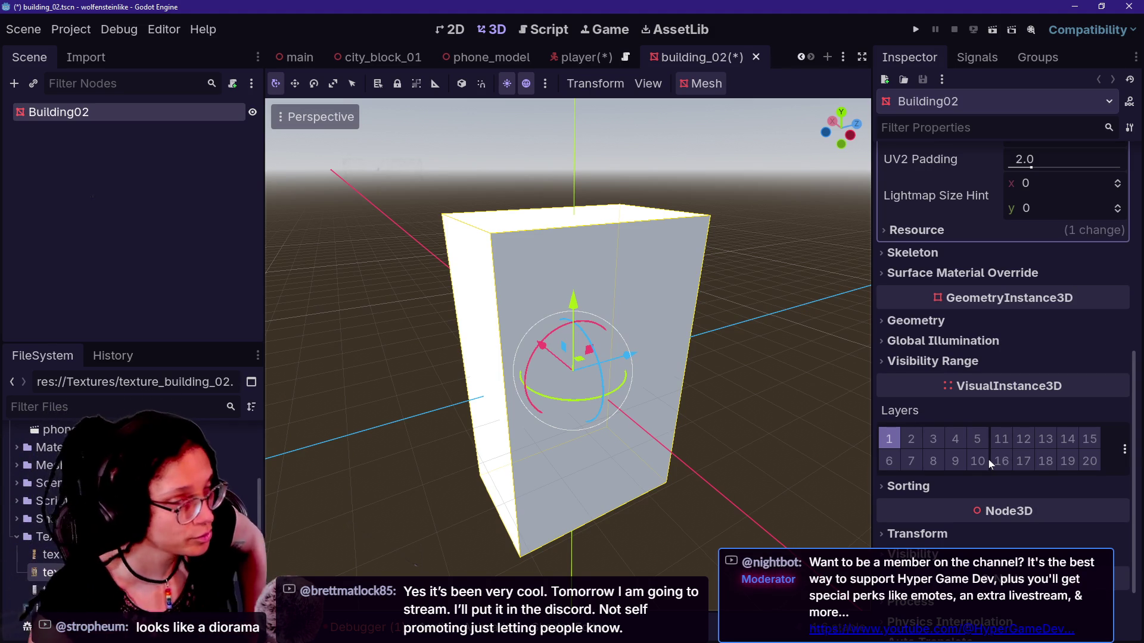
Step: Expand the new material and reveal its Albedo section
{"action": "scroll", "coordinate": [1052, 385], "scroll_direction": "up", "scroll_amount": 6}
{"action": "left_click", "coordinate": [1053, 384]}
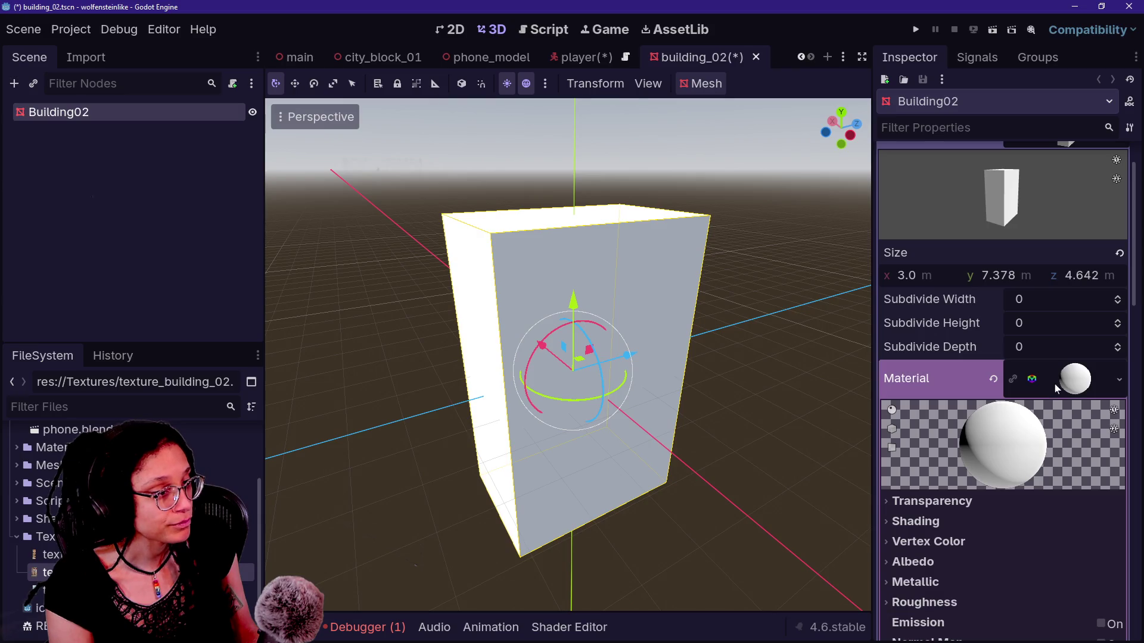
{"action": "scroll", "coordinate": [968, 420], "scroll_direction": "down", "scroll_amount": 3}
{"action": "scroll", "coordinate": [970, 452], "scroll_direction": "down", "scroll_amount": 4}
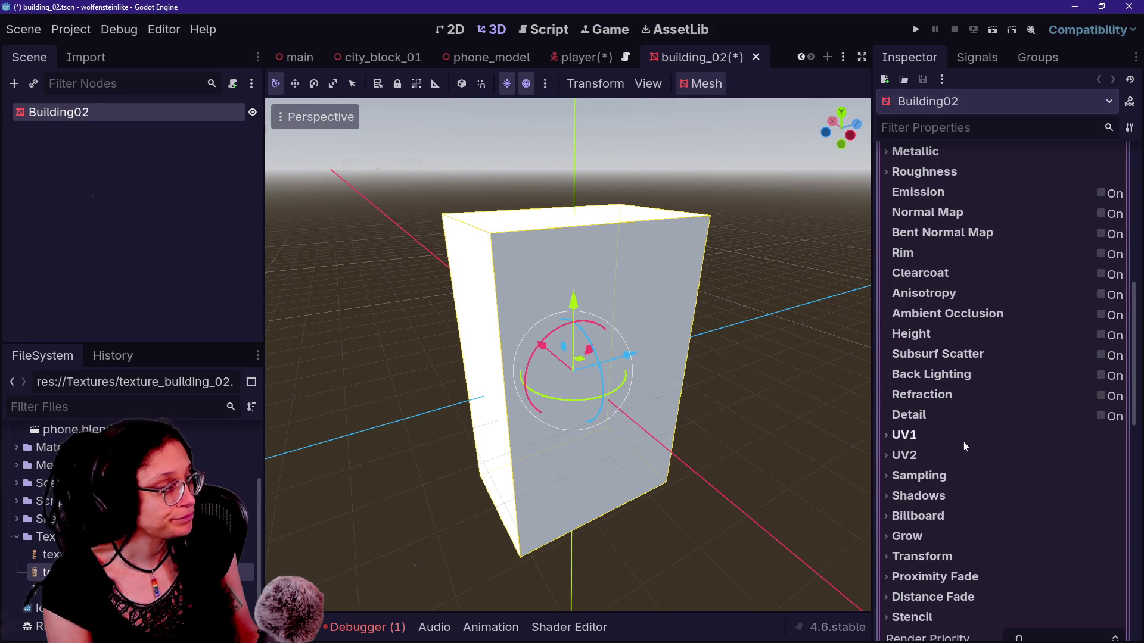
{"action": "scroll", "coordinate": [964, 442], "scroll_direction": "up", "scroll_amount": 8}
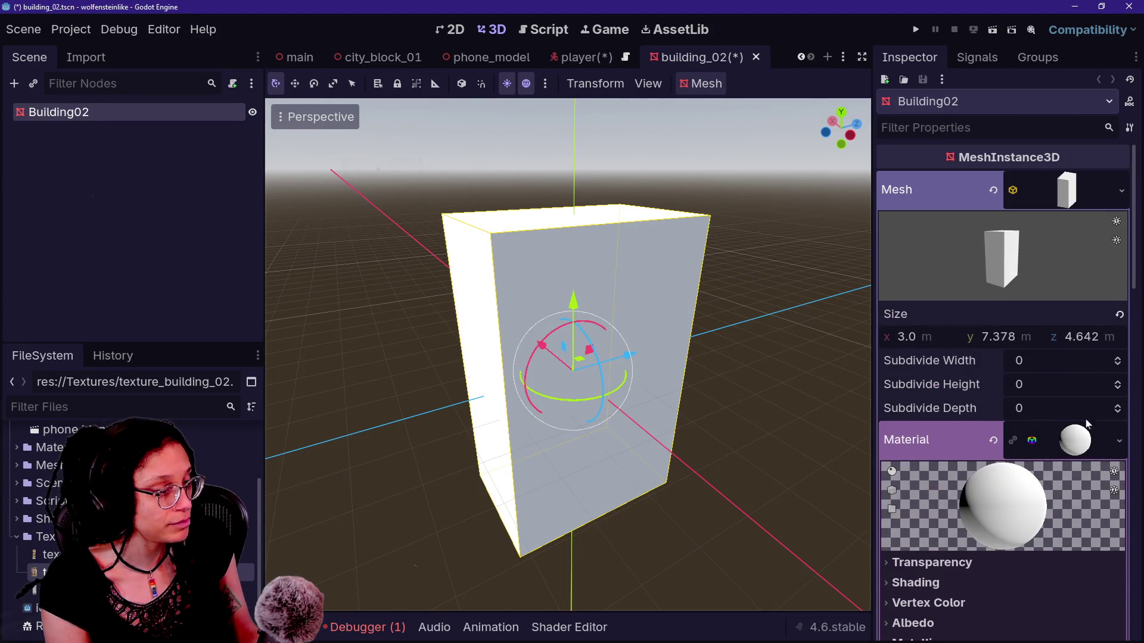
{"action": "scroll", "coordinate": [970, 490], "scroll_direction": "down", "scroll_amount": 1}
{"action": "left_click", "coordinate": [920, 561]}
{"action": "scroll", "coordinate": [931, 569], "scroll_direction": "down", "scroll_amount": 2}
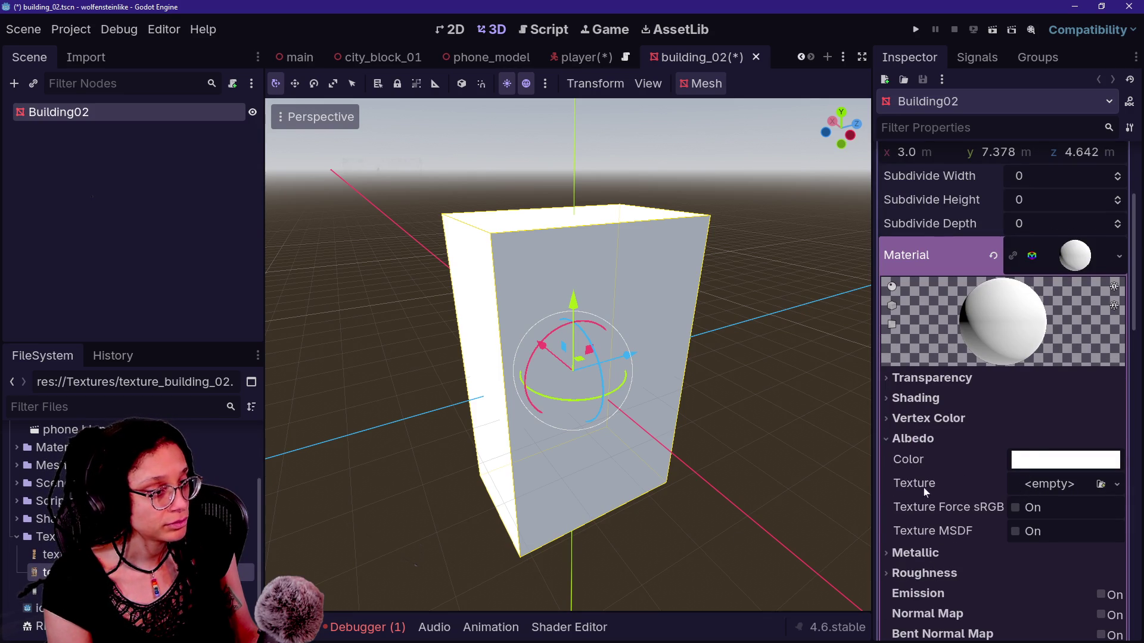
Step: Drop texture_building_02 from the FileSystem onto the material's Albedo Texture slot
{"action": "mouse_move", "coordinate": [59, 572]}
{"action": "left_mouse_down"}
{"action": "mouse_move", "coordinate": [1020, 466]}
{"action": "mouse_move", "coordinate": [1014, 480]}
{"action": "mouse_move", "coordinate": [1028, 489]}
{"action": "left_mouse_up"}
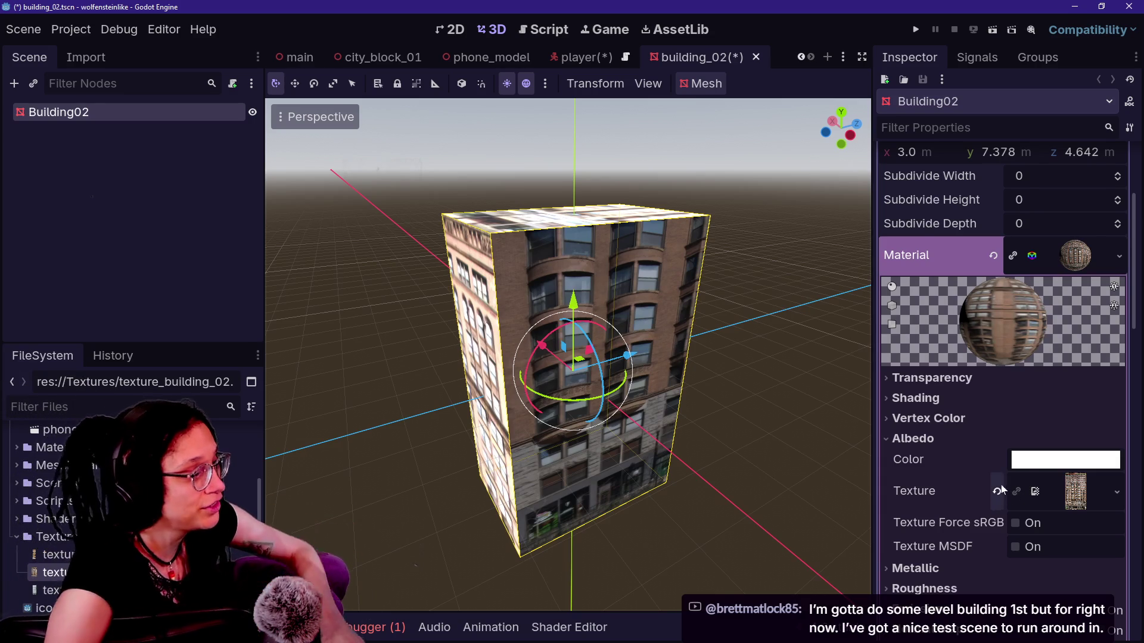
{"action": "mouse_move", "coordinate": [1032, 471]}
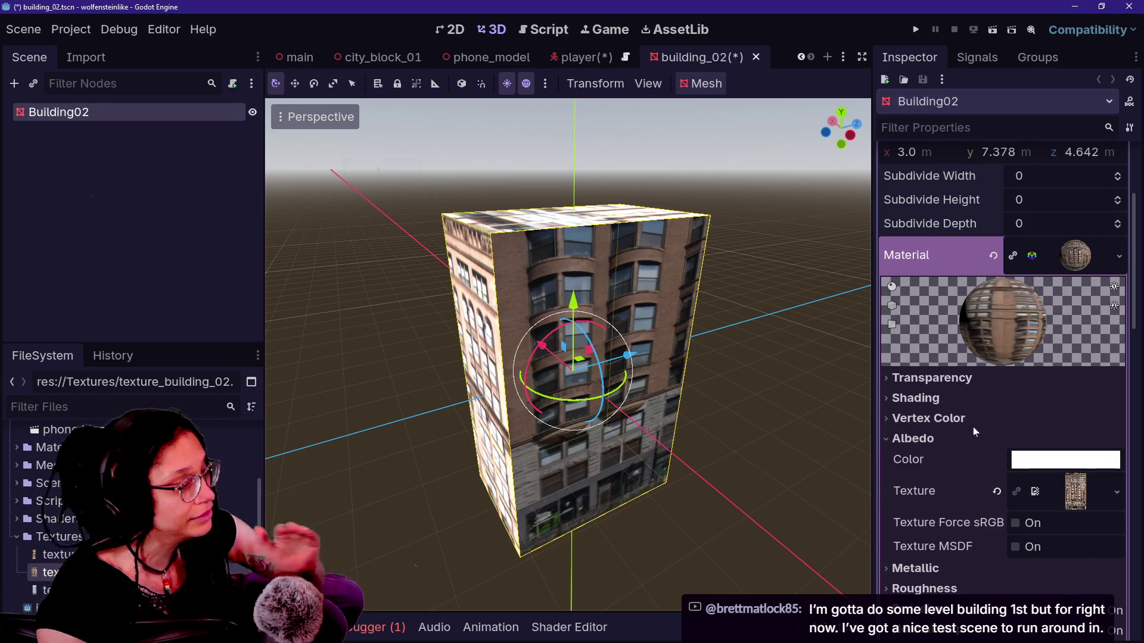
Step: Expand UV1, lower Scale z to about 0.87, and enable Triplanar mapping
{"action": "scroll", "coordinate": [990, 489], "scroll_direction": "down", "scroll_amount": 1}
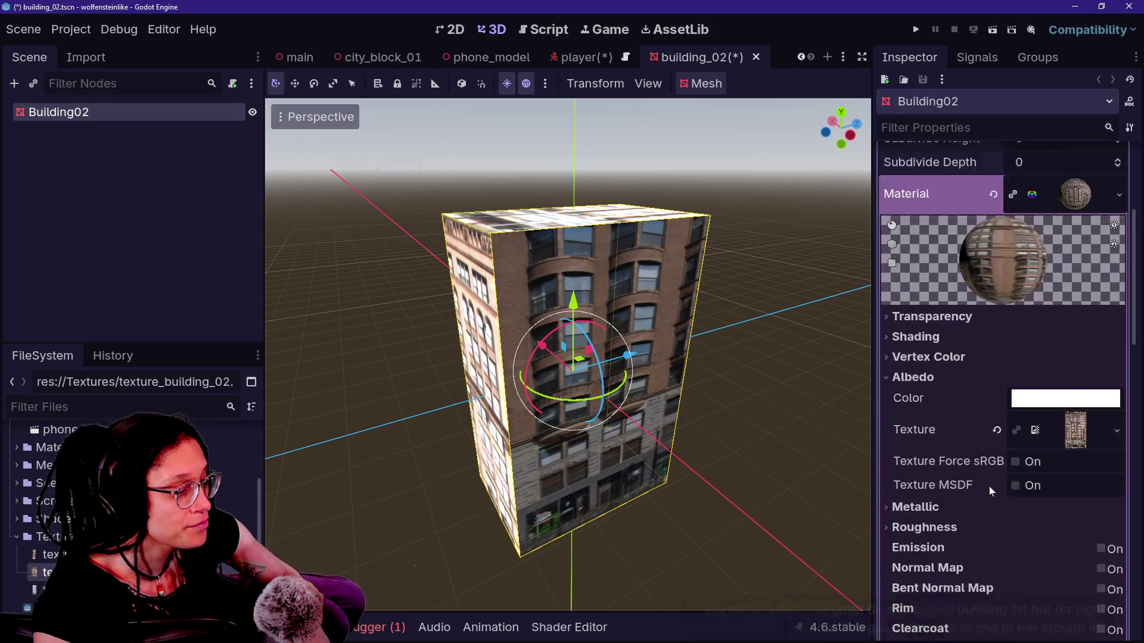
{"action": "scroll", "coordinate": [989, 486], "scroll_direction": "down", "scroll_amount": 3}
{"action": "scroll", "coordinate": [925, 548], "scroll_direction": "down", "scroll_amount": 2}
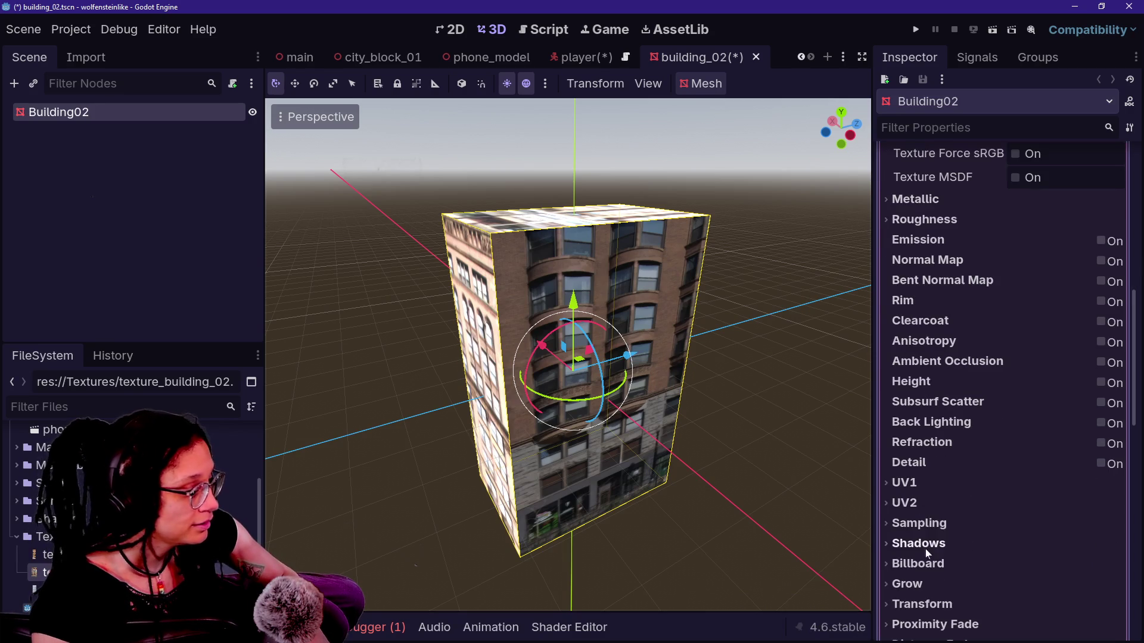
{"action": "left_click", "coordinate": [924, 483]}
{"action": "left_click_drag", "start_coordinate": [1059, 530], "coordinate": [1048, 530]}
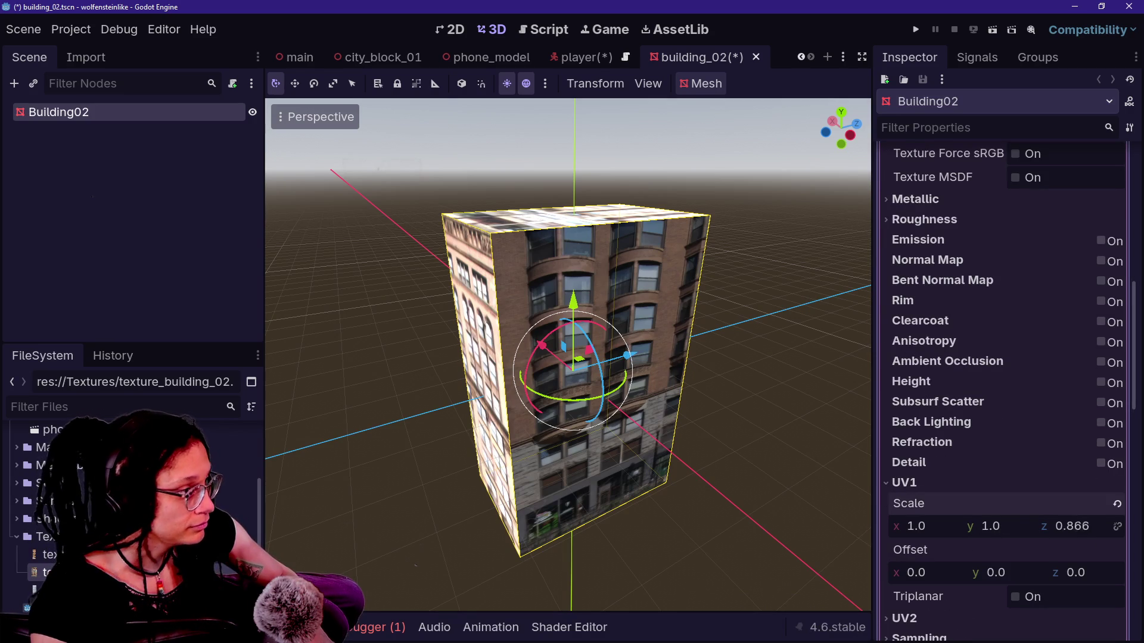
{"action": "scroll", "coordinate": [962, 516], "scroll_direction": "up", "scroll_amount": 8}
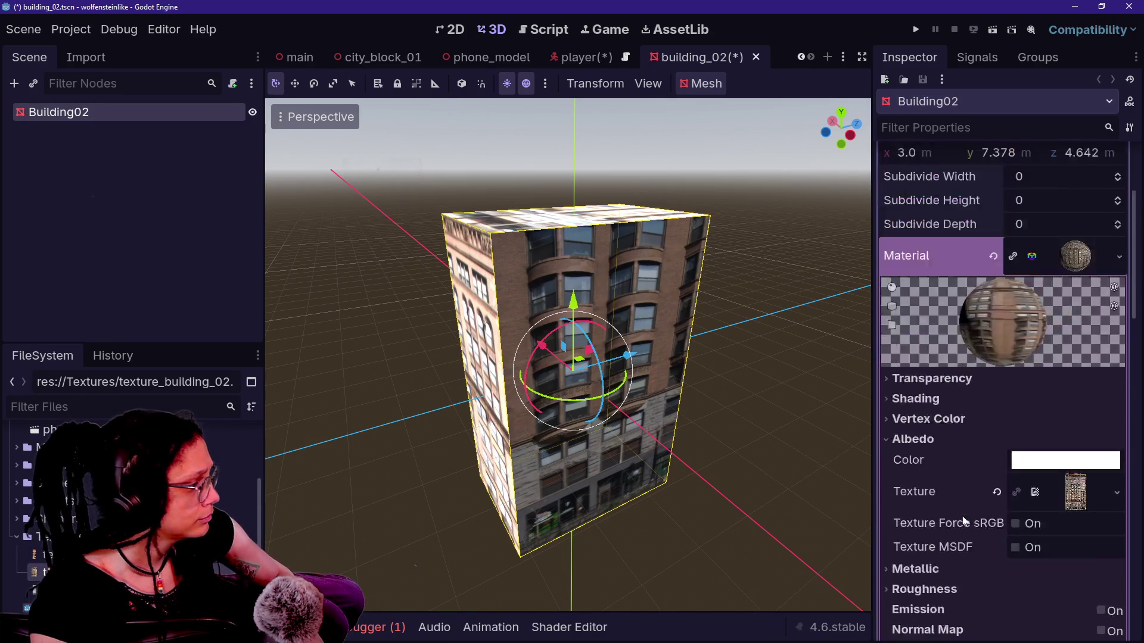
{"action": "scroll", "coordinate": [963, 516], "scroll_direction": "down", "scroll_amount": 5}
{"action": "scroll", "coordinate": [963, 516], "scroll_direction": "down", "scroll_amount": 2}
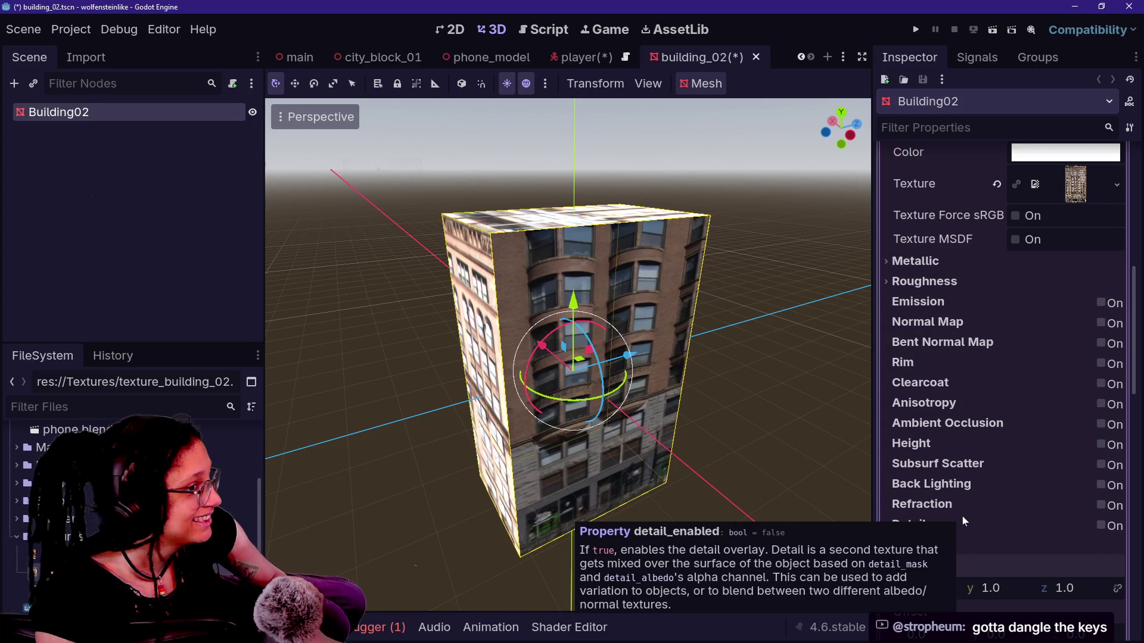
{"action": "scroll", "coordinate": [1025, 569], "scroll_direction": "down", "scroll_amount": 5}
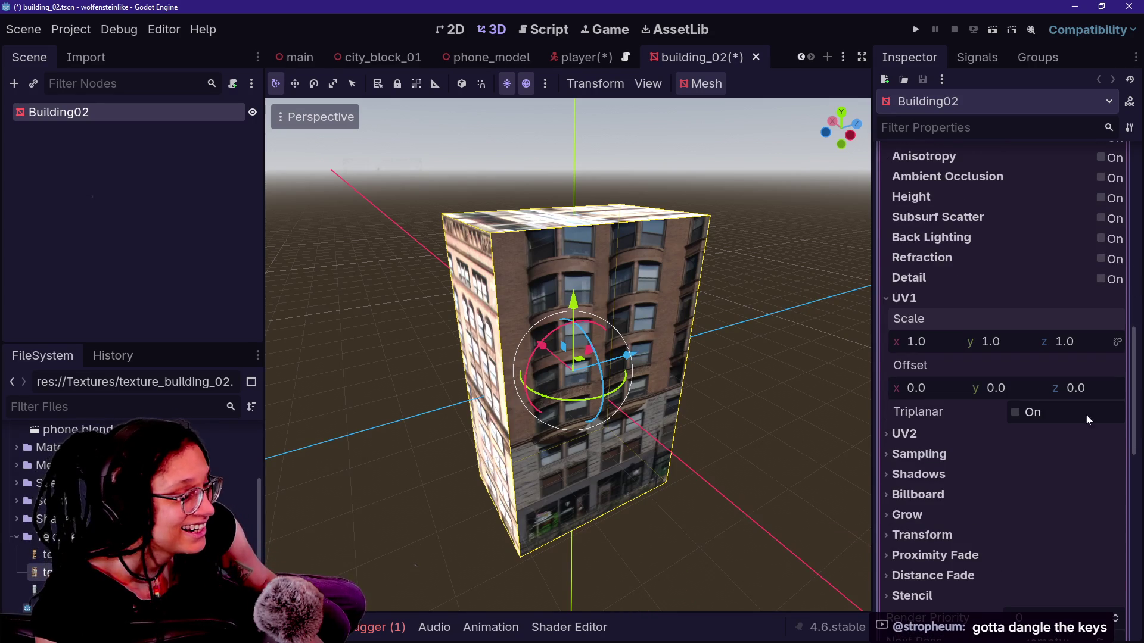
{"action": "left_click", "coordinate": [1031, 415]}
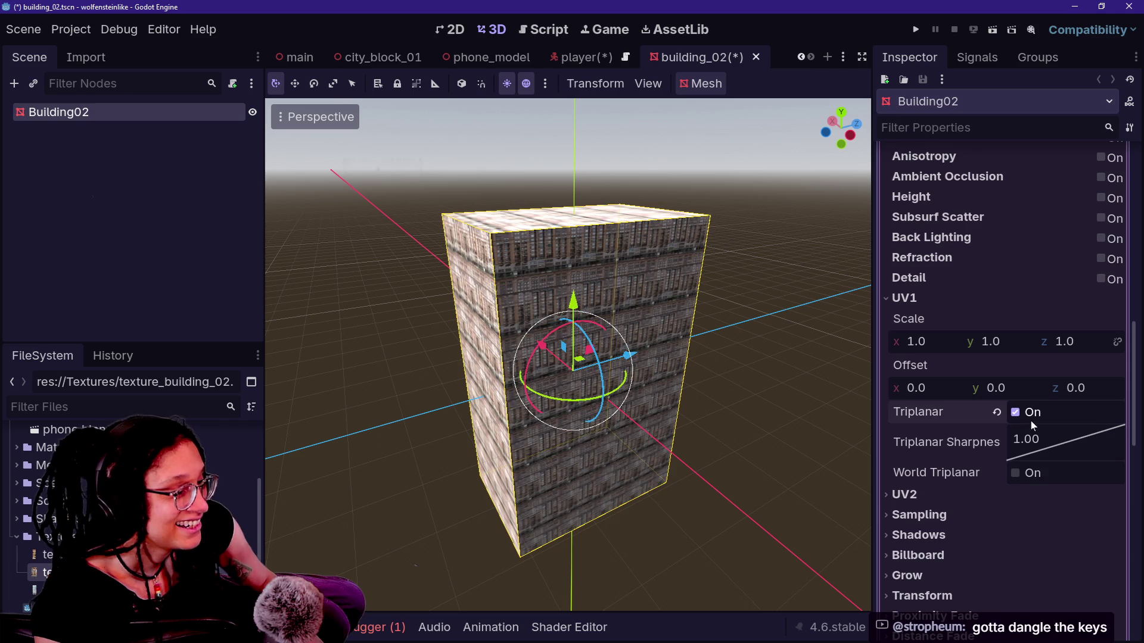
Step: Fly the viewport camera back until the whole textured Building02 block and horizon are visible
{"action": "key", "text": "w"}
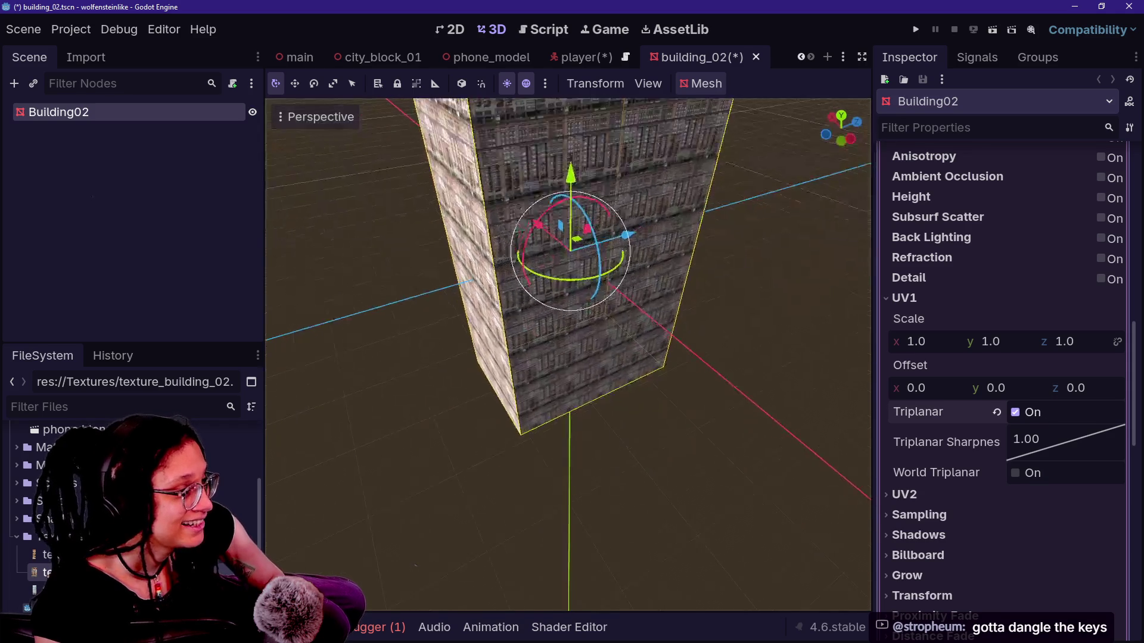
{"action": "key", "text": "s"}
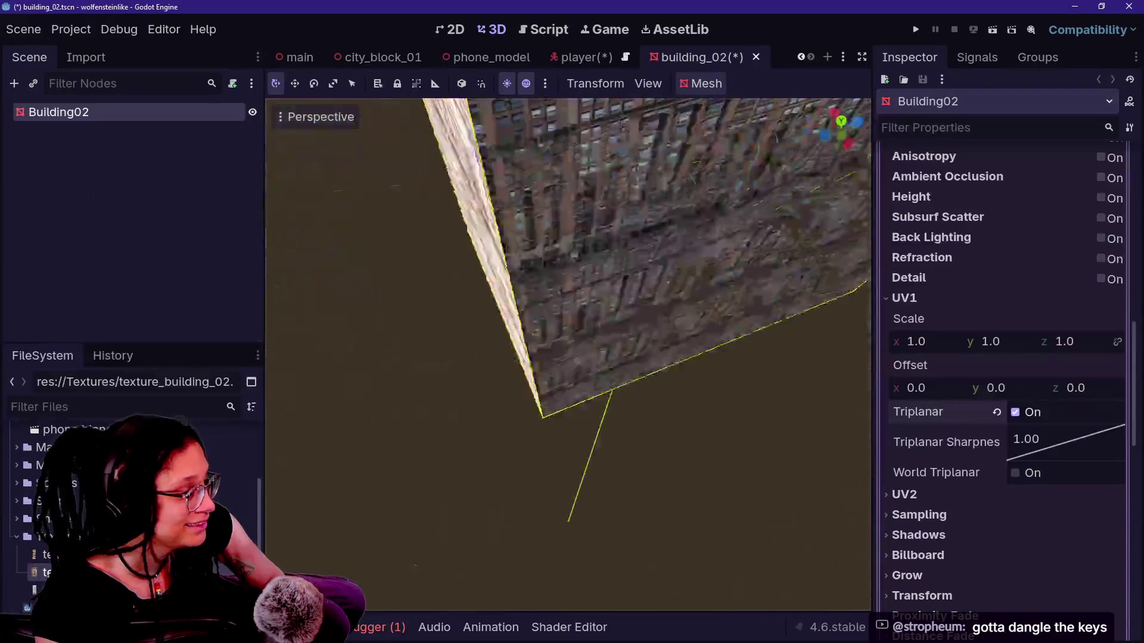
{"action": "key", "text": "s"}
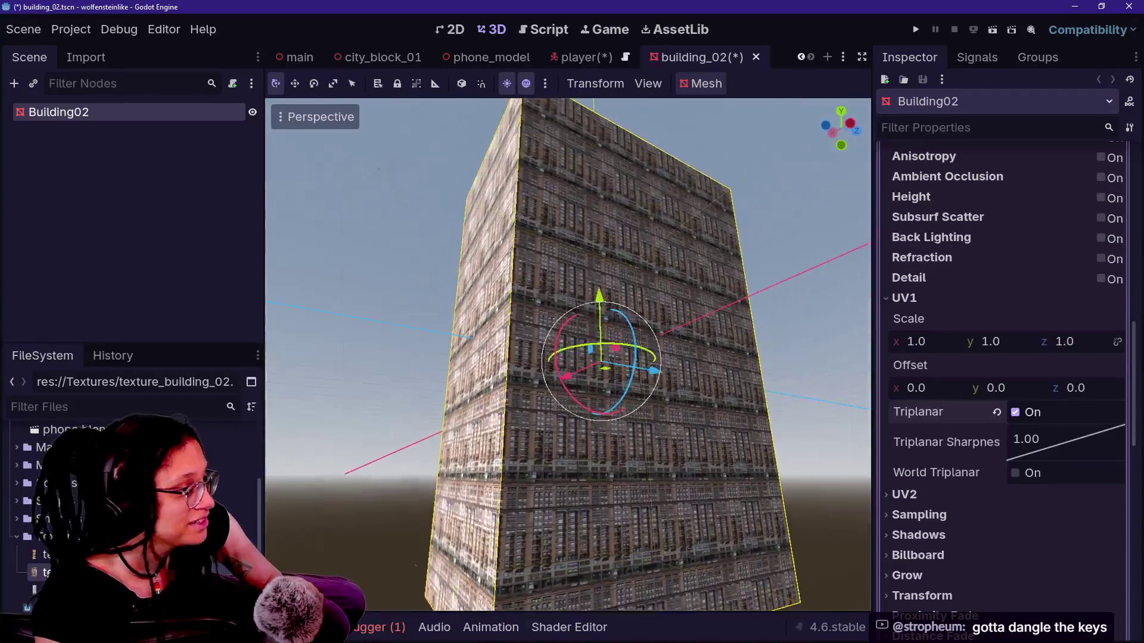
{"action": "key", "text": "w"}
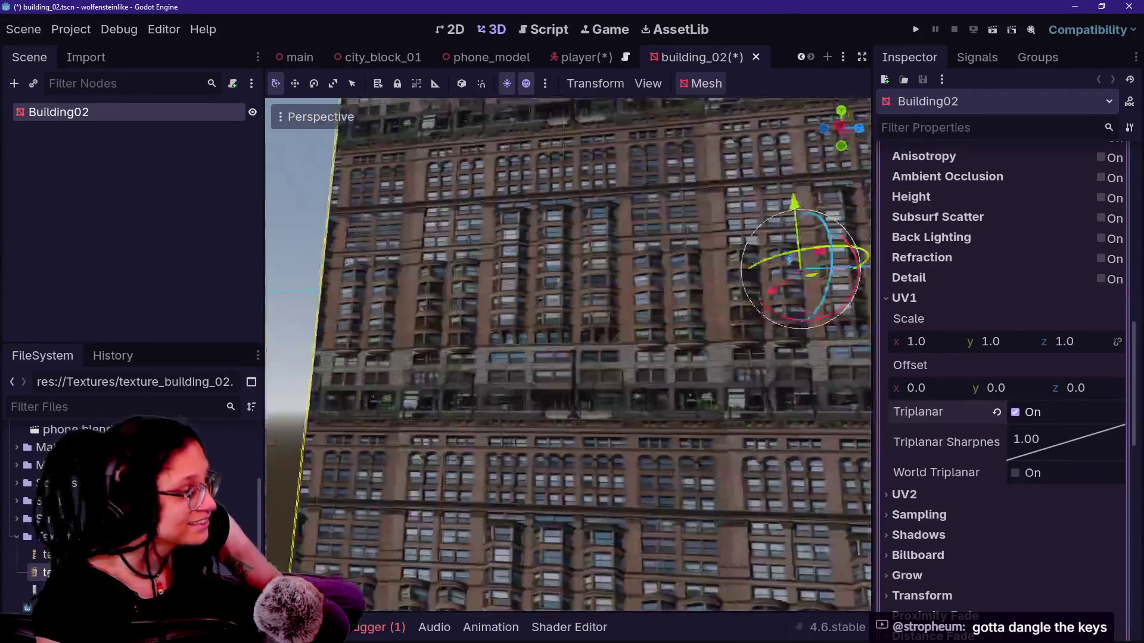
{"action": "key", "text": "s"}
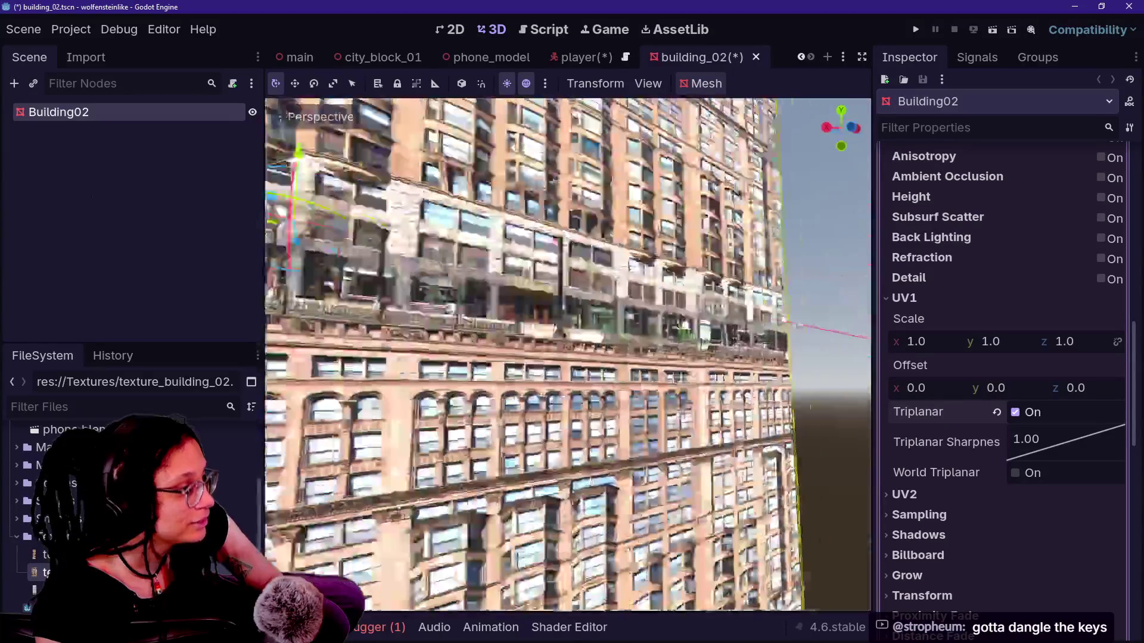
{"action": "key", "text": "s"}
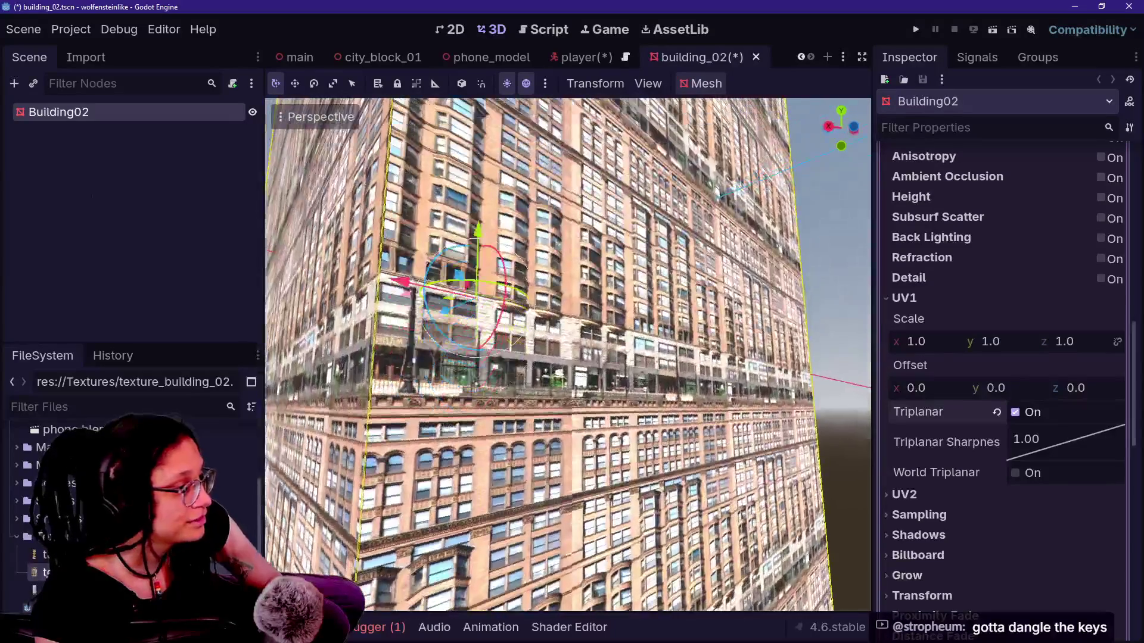
{"action": "key", "text": "w"}
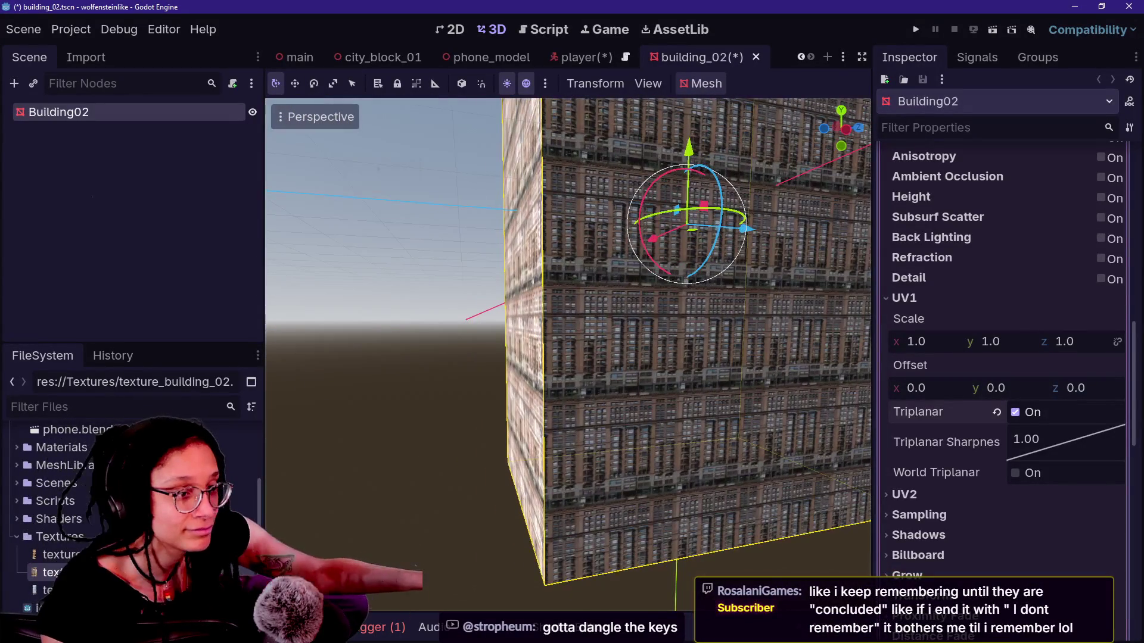
{"action": "key", "text": "a"}
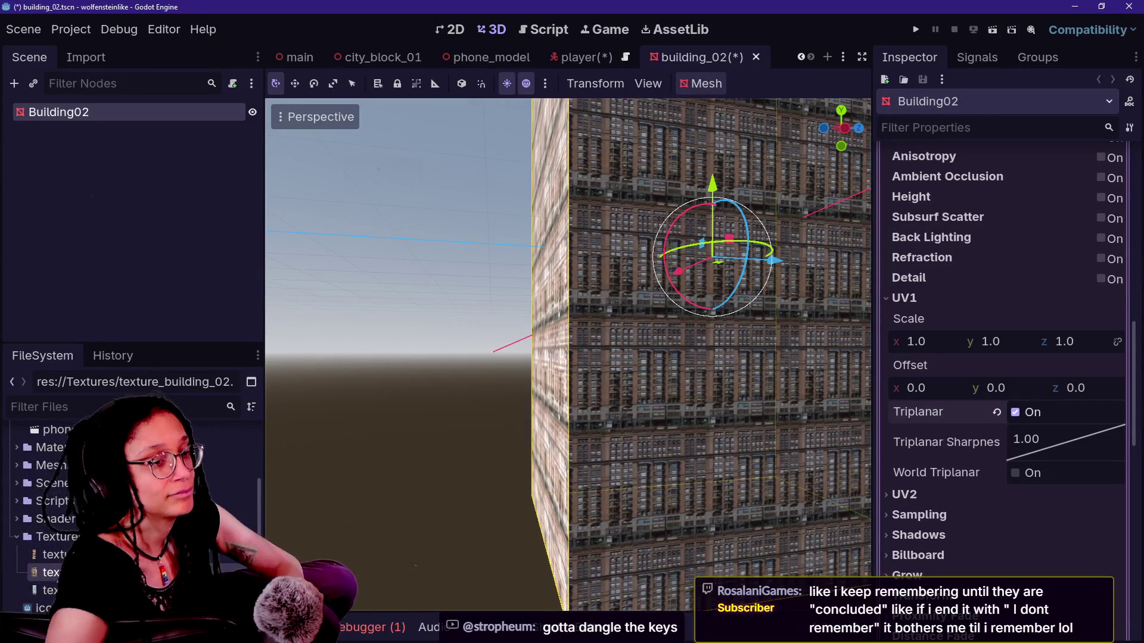
{"action": "key", "text": "d"}
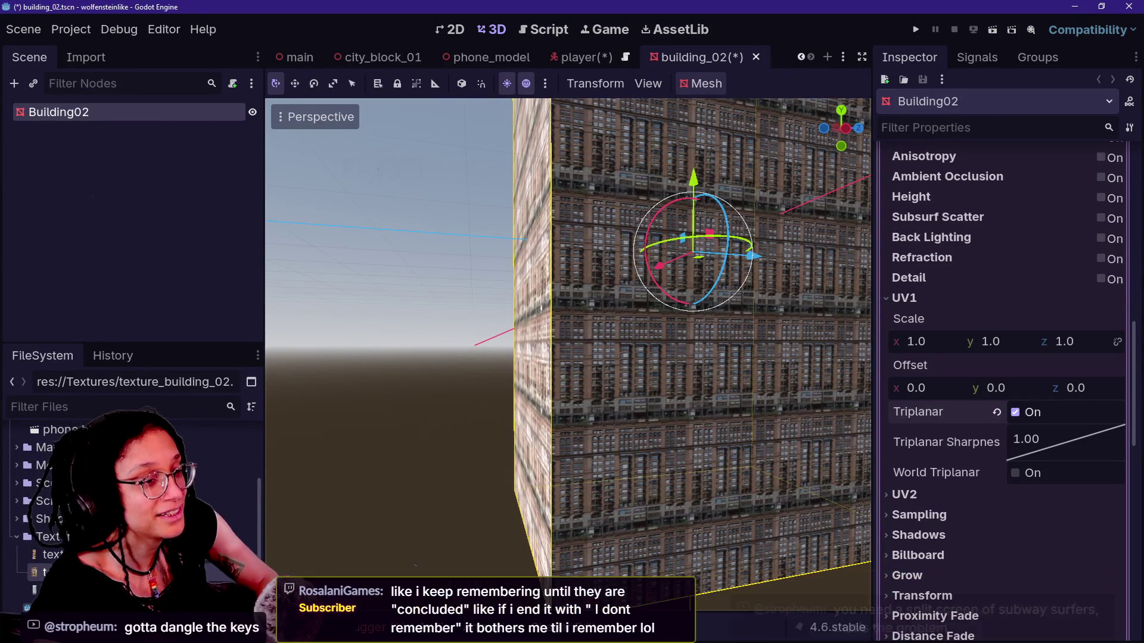
{"action": "key", "text": "s"}
{"action": "key", "text": "e"}
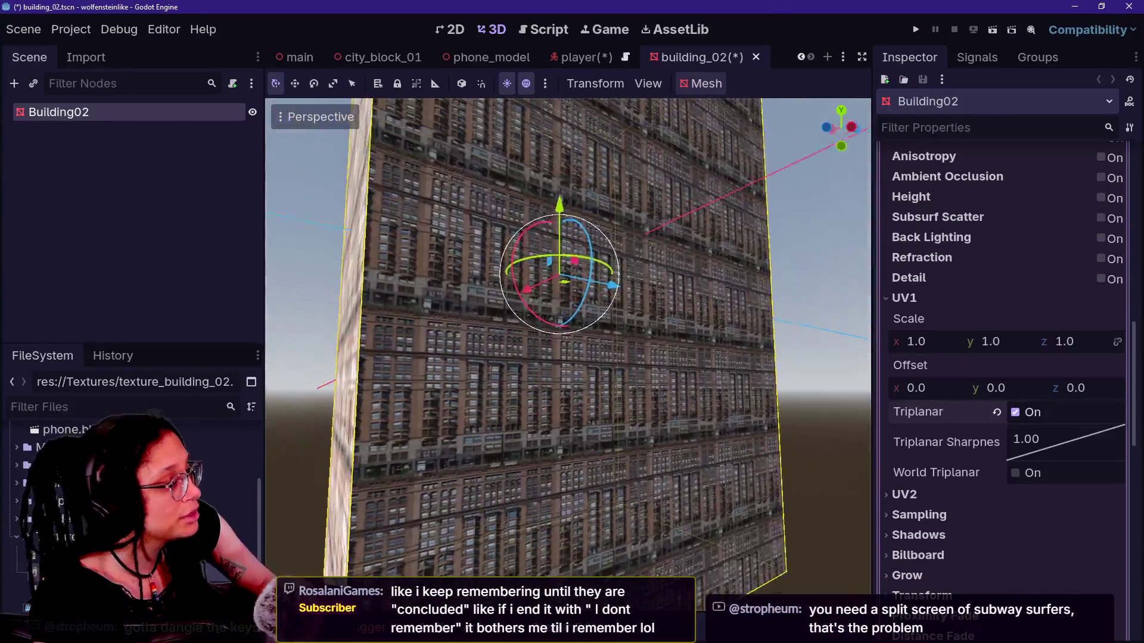
{"action": "mouse_move", "coordinate": [1042, 389]}
{"action": "left_mouse_down"}
{"action": "mouse_move", "coordinate": [1007, 389]}
{"action": "mouse_move", "coordinate": [1042, 388]}
{"action": "left_mouse_up"}
Step: Try UV1 z scale and offset changes, undo one, and reset the texture Scale to default
{"action": "mouse_move", "coordinate": [1073, 341]}
{"action": "left_mouse_down"}
{"action": "mouse_move", "coordinate": [1097, 341]}
{"action": "mouse_move", "coordinate": [1018, 341]}
{"action": "mouse_move", "coordinate": [1066, 346]}
{"action": "left_mouse_up"}
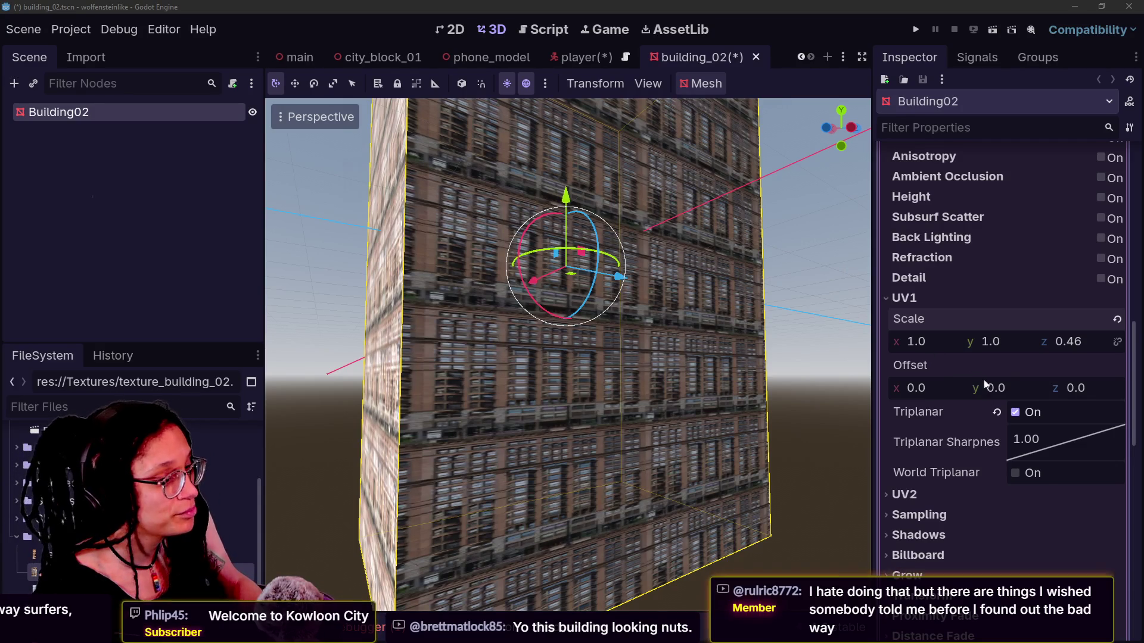
{"action": "mouse_move", "coordinate": [945, 387]}
{"action": "left_mouse_down"}
{"action": "mouse_move", "coordinate": [1063, 388]}
{"action": "mouse_move", "coordinate": [1045, 388]}
{"action": "mouse_move", "coordinate": [1025, 356]}
{"action": "mouse_move", "coordinate": [994, 341]}
{"action": "mouse_move", "coordinate": [1036, 341]}
{"action": "mouse_move", "coordinate": [976, 349]}
{"action": "mouse_move", "coordinate": [991, 349]}
{"action": "left_mouse_up"}
{"action": "key", "text": "ctrl+z"}
{"action": "left_click", "coordinate": [1117, 318]}
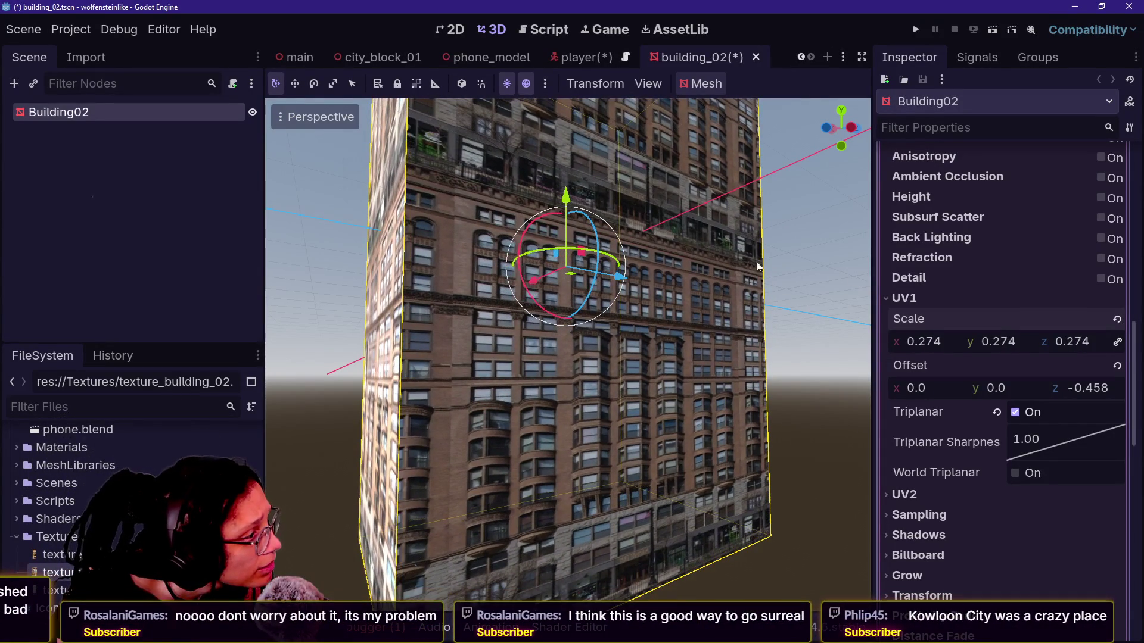
Step: Scrub UV1 scale between 0.236 and 0.274 and shift offsets toward y -1.258, z -0.49
{"action": "scroll", "coordinate": [759, 266], "scroll_direction": "down", "scroll_amount": 5}
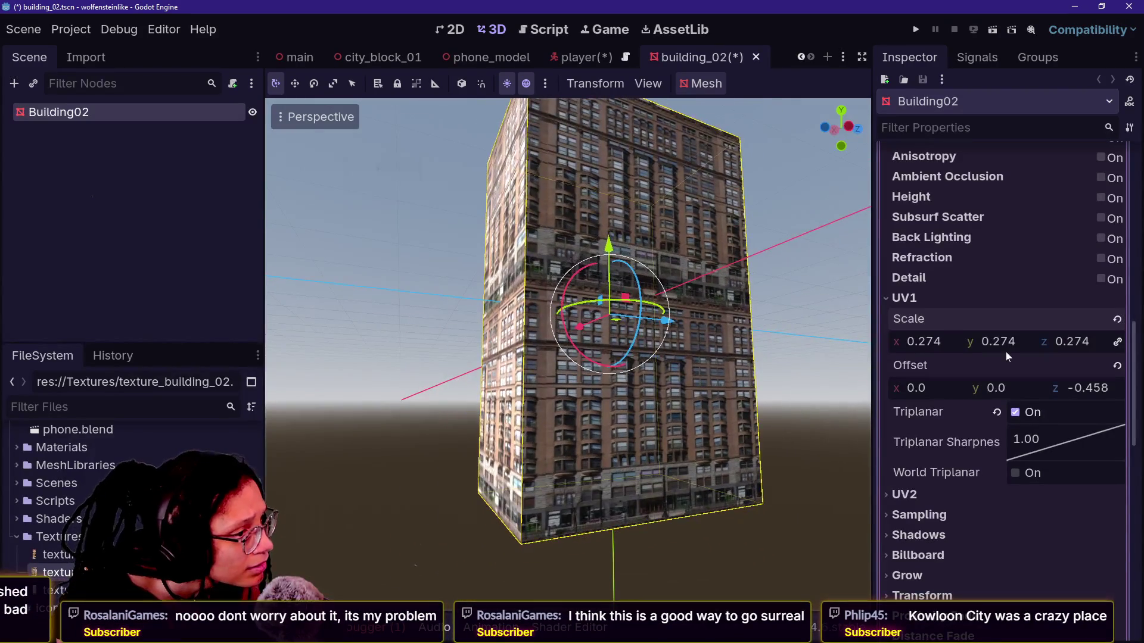
{"action": "left_click_drag", "start_coordinate": [998, 391], "coordinate": [1005, 391]}
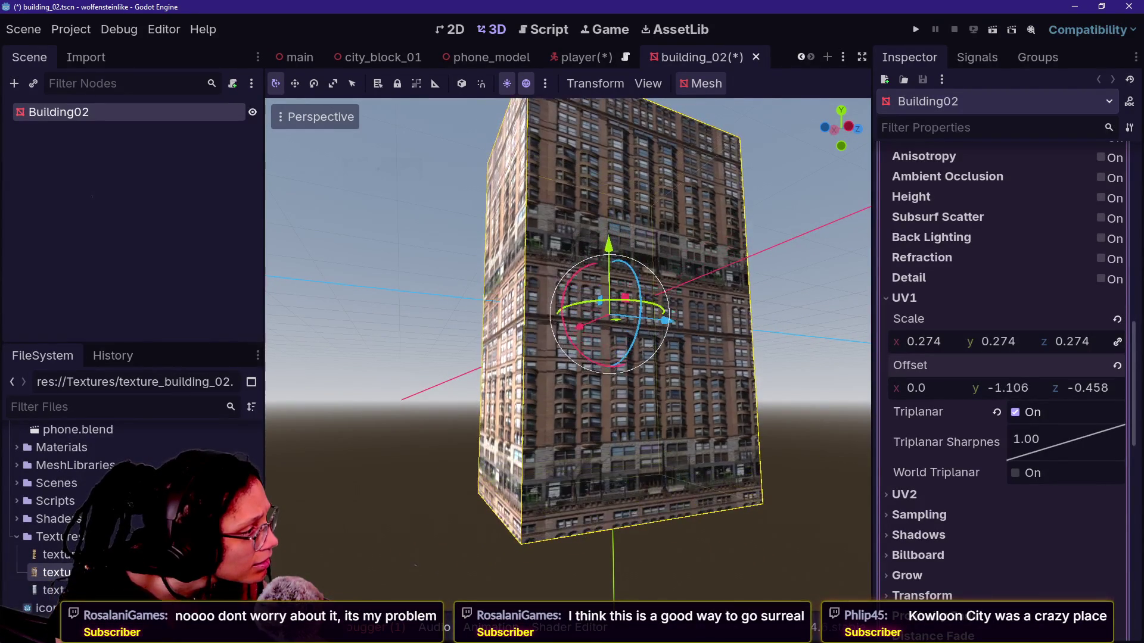
{"action": "left_click_drag", "start_coordinate": [1006, 387], "coordinate": [1008, 387]}
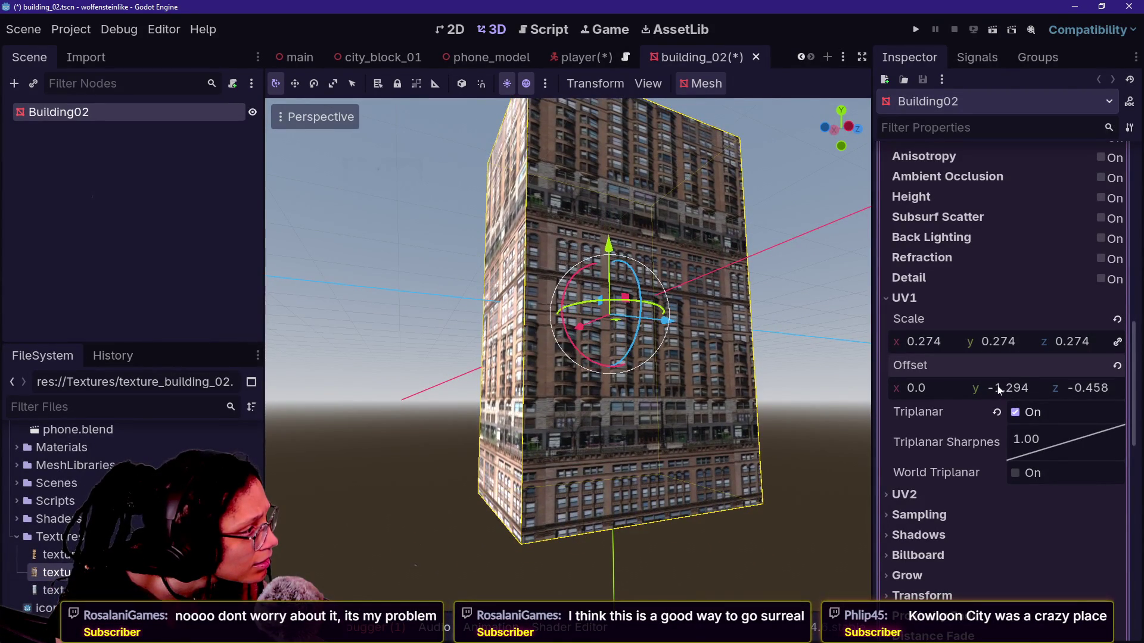
{"action": "left_click_drag", "start_coordinate": [947, 348], "coordinate": [941, 348]}
{"action": "left_click_drag", "start_coordinate": [923, 342], "coordinate": [947, 341]}
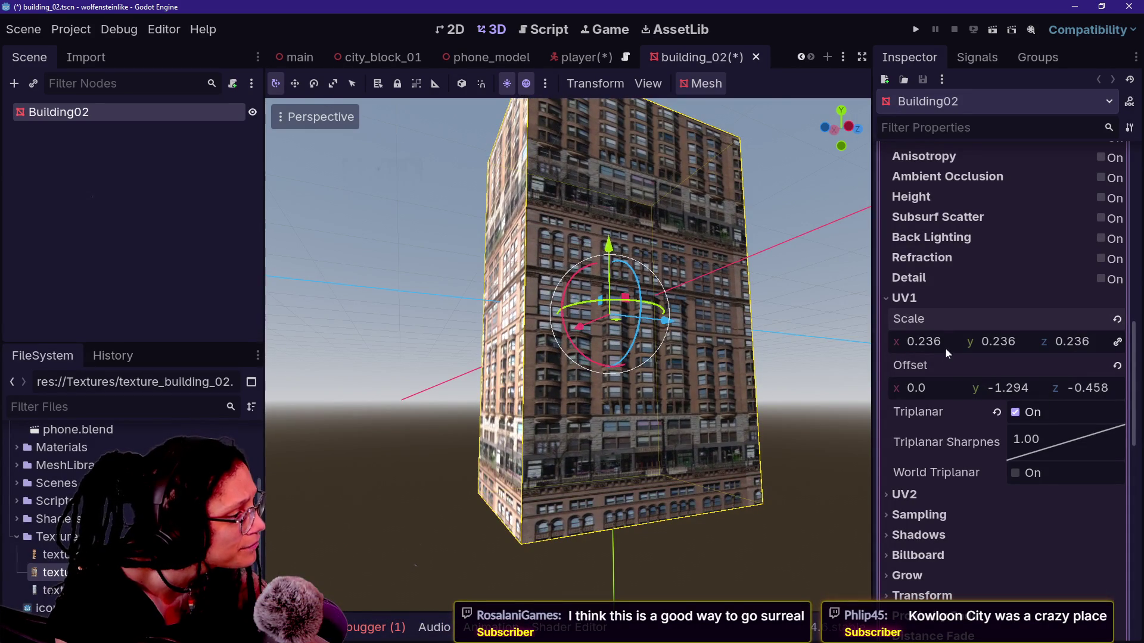
{"action": "mouse_move", "coordinate": [1019, 388]}
{"action": "left_mouse_down"}
{"action": "mouse_move", "coordinate": [1133, 387]}
{"action": "mouse_move", "coordinate": [1086, 388]}
{"action": "mouse_move", "coordinate": [1115, 388]}
{"action": "left_mouse_up"}
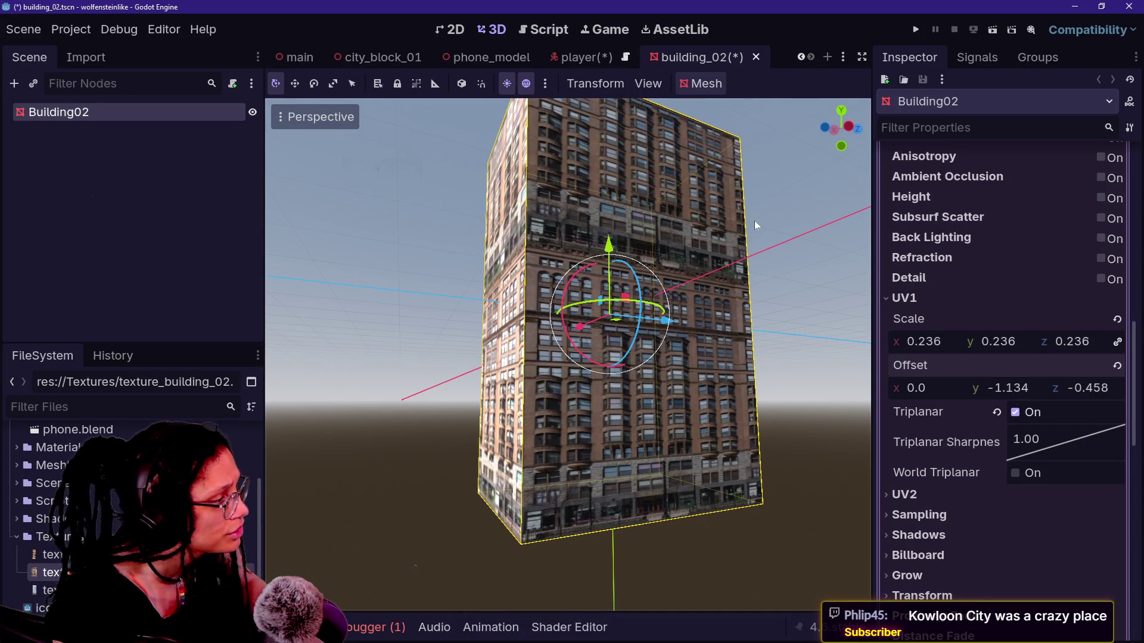
{"action": "mouse_move", "coordinate": [990, 345]}
{"action": "left_mouse_down"}
{"action": "mouse_move", "coordinate": [1040, 345]}
{"action": "mouse_move", "coordinate": [995, 345]}
{"action": "left_mouse_up"}
{"action": "left_click_drag", "start_coordinate": [934, 388], "coordinate": [963, 391]}
{"action": "left_click_drag", "start_coordinate": [1101, 389], "coordinate": [1097, 388]}
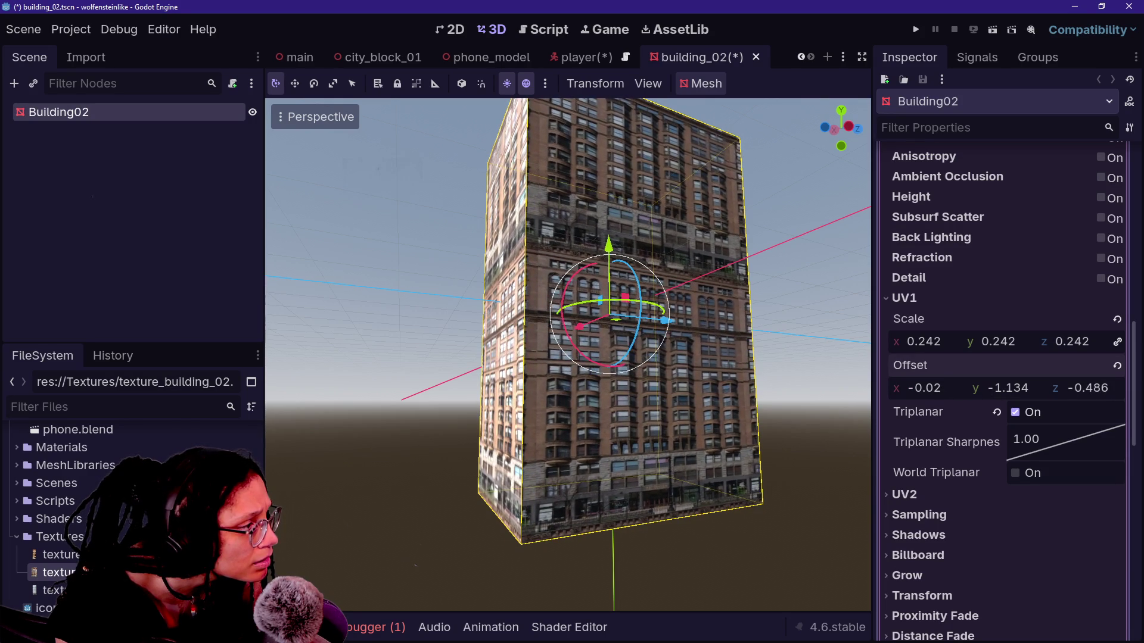
{"action": "left_click_drag", "start_coordinate": [943, 341], "coordinate": [944, 340]}
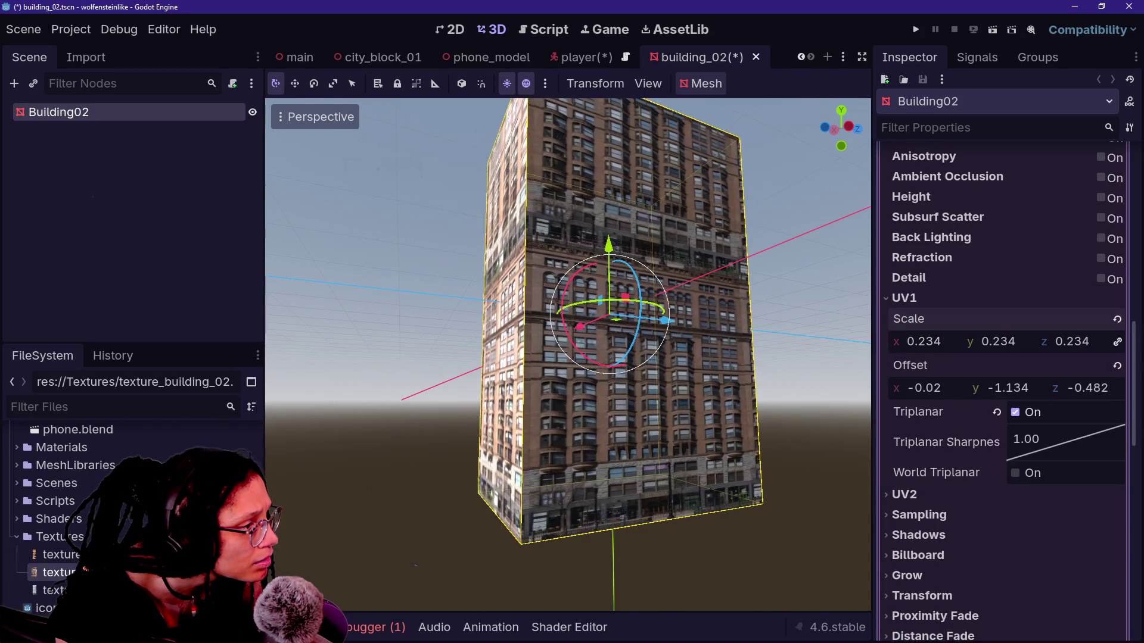
{"action": "left_click_drag", "start_coordinate": [944, 387], "coordinate": [946, 388]}
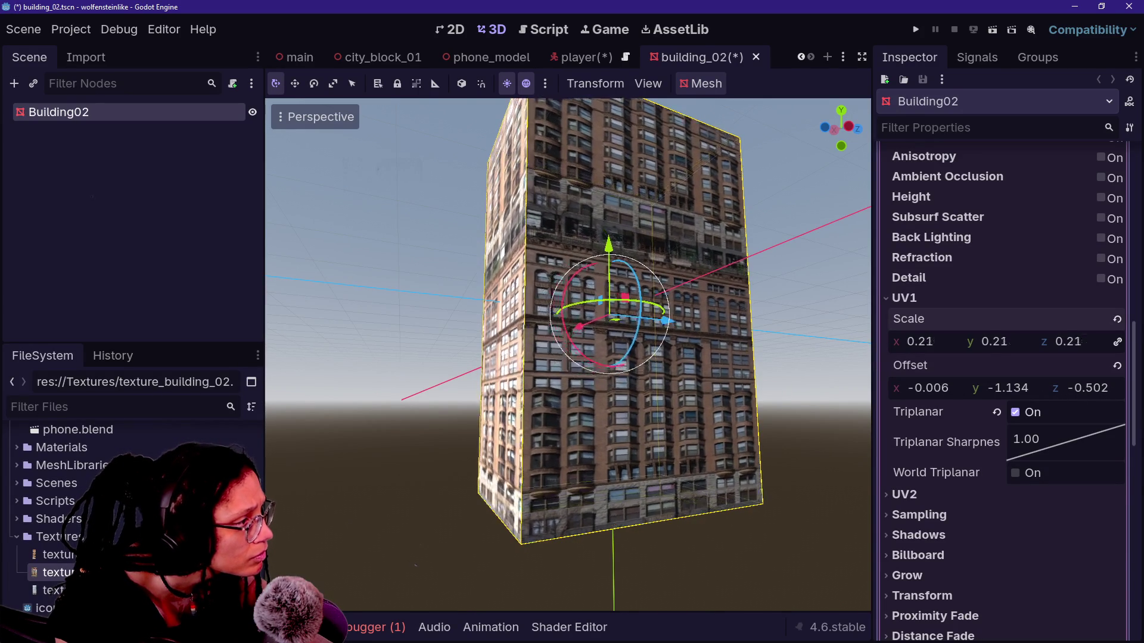
{"action": "left_click_drag", "start_coordinate": [923, 341], "coordinate": [930, 342]}
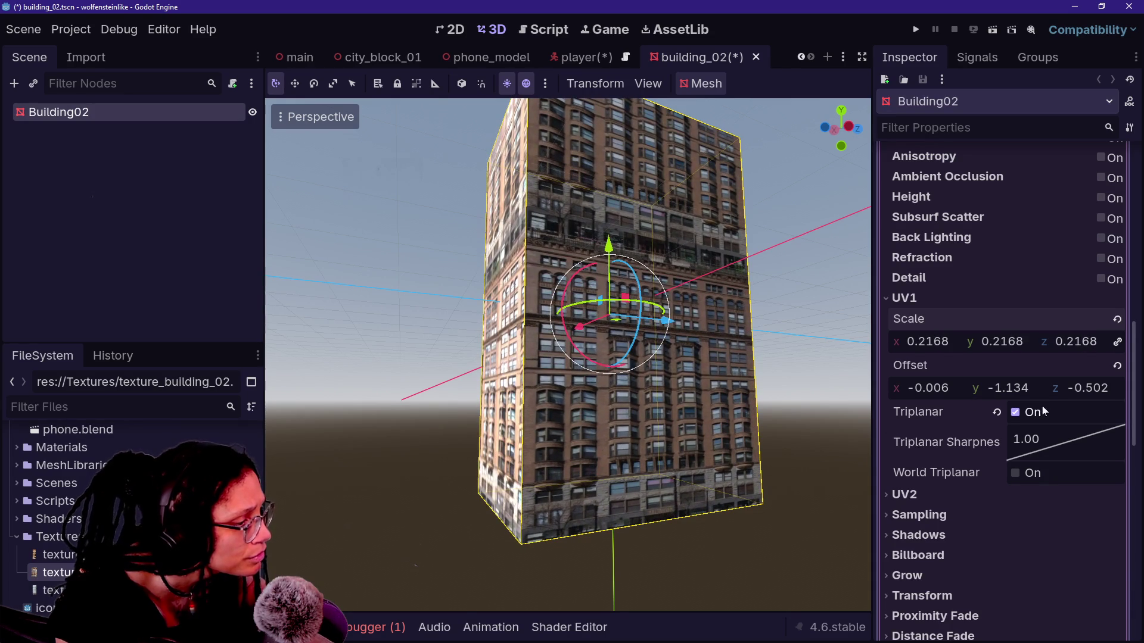
{"action": "mouse_move", "coordinate": [1011, 390]}
{"action": "left_mouse_down"}
{"action": "mouse_move", "coordinate": [1000, 390]}
{"action": "mouse_move", "coordinate": [1011, 390]}
{"action": "left_mouse_up"}
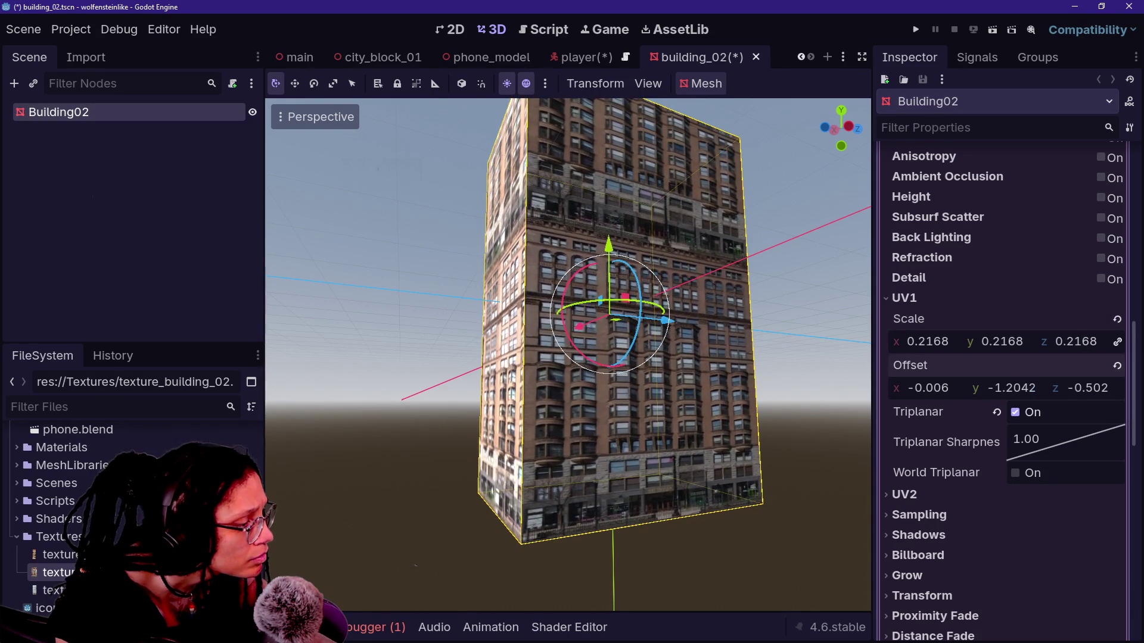
Step: Check in front view and orbit while refining to scale 0.2148, offsets (-0.0032, -1.2094, -0.5006)
{"action": "key", "text": "ctrl+KP_3"}
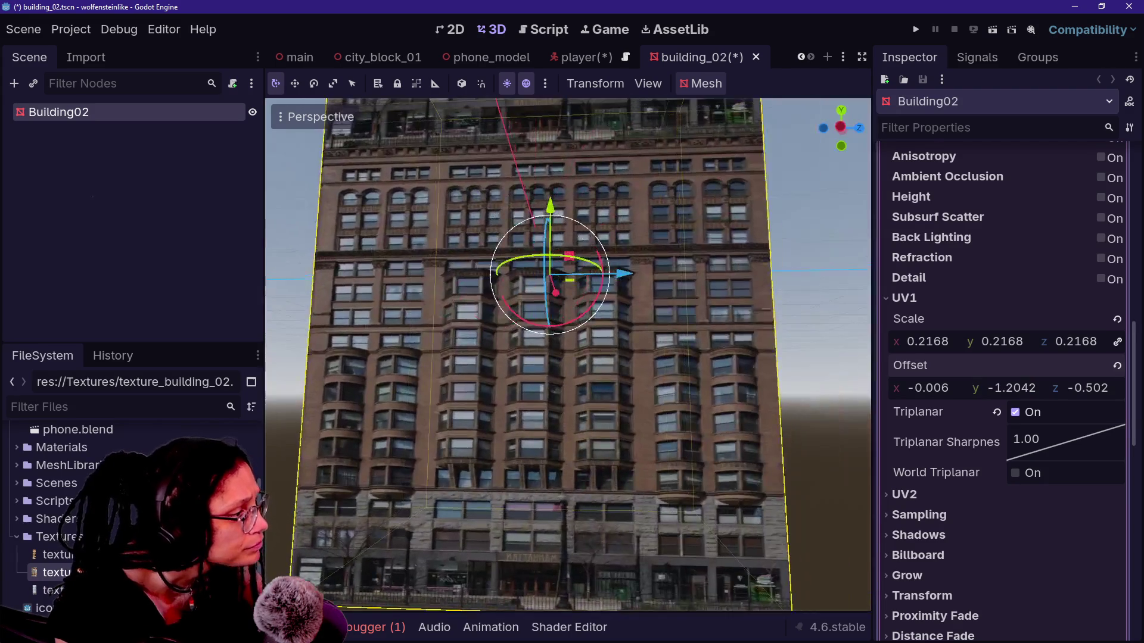
{"action": "scroll", "coordinate": [568, 355], "scroll_direction": "down", "scroll_amount": 5}
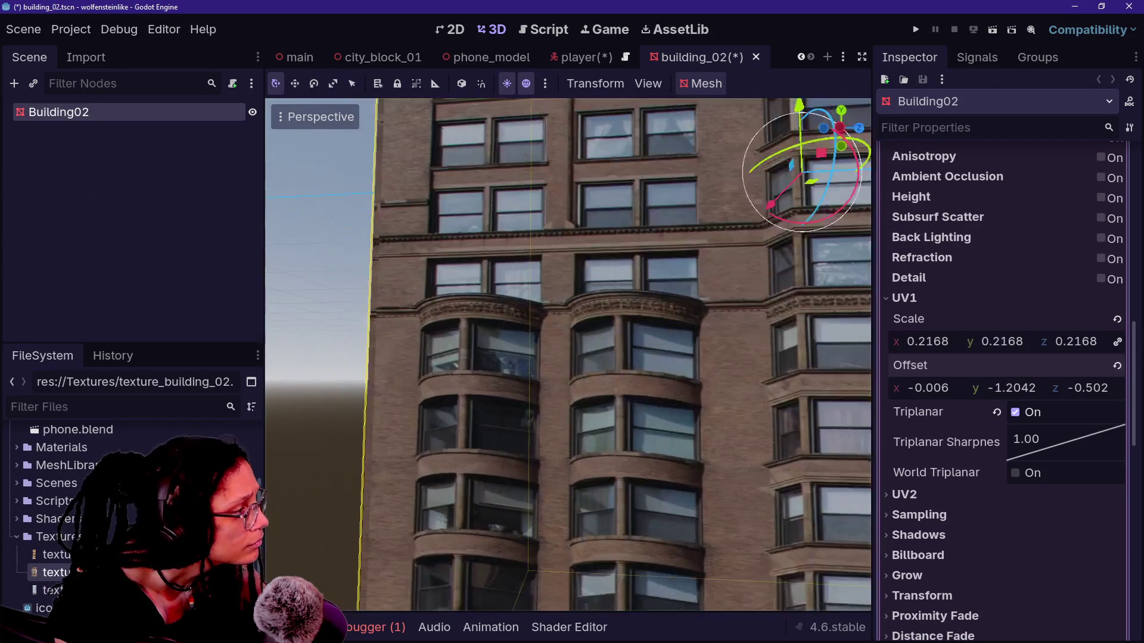
{"action": "key", "text": "ctrl+KP_3"}
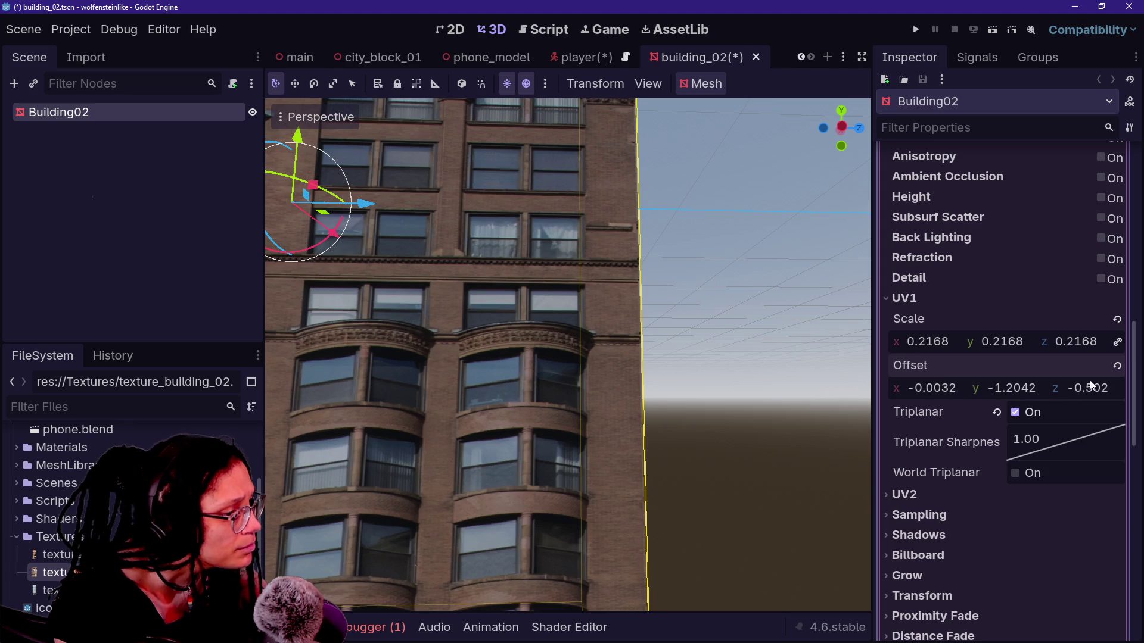
{"action": "mouse_move", "coordinate": [1100, 393]}
{"action": "left_mouse_down"}
{"action": "mouse_move", "coordinate": [1120, 393]}
{"action": "mouse_move", "coordinate": [1103, 391]}
{"action": "left_mouse_up"}
{"action": "left_click_drag", "start_coordinate": [742, 403], "coordinate": [743, 403]}
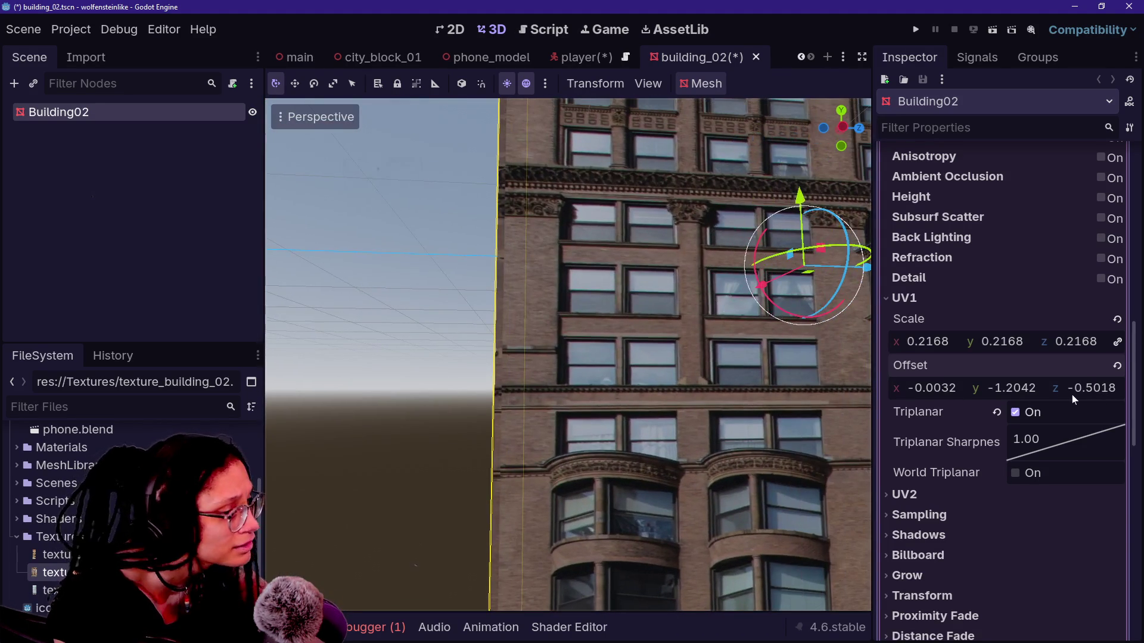
{"action": "mouse_move", "coordinate": [1081, 394]}
{"action": "left_mouse_down"}
{"action": "mouse_move", "coordinate": [1066, 394]}
{"action": "mouse_move", "coordinate": [1082, 394]}
{"action": "left_mouse_up"}
{"action": "mouse_move", "coordinate": [925, 349]}
{"action": "left_mouse_down"}
{"action": "mouse_move", "coordinate": [946, 349]}
{"action": "mouse_move", "coordinate": [913, 341]}
{"action": "left_mouse_up"}
{"action": "left_click_drag", "start_coordinate": [793, 404], "coordinate": [566, 387]}
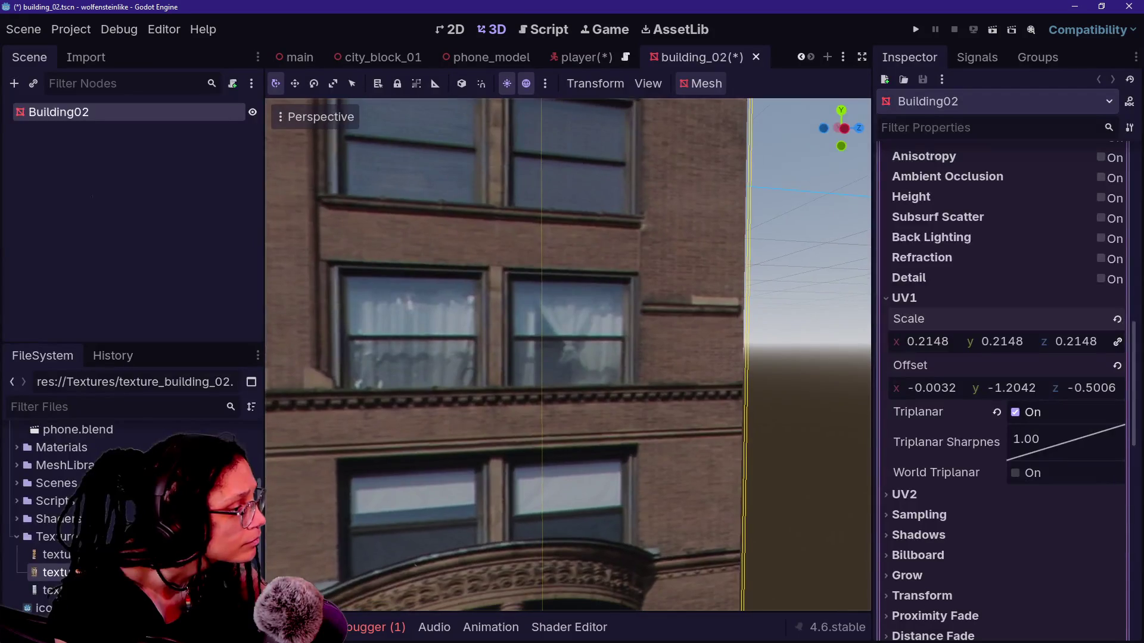
{"action": "scroll", "coordinate": [567, 354], "scroll_direction": "down", "scroll_amount": 5}
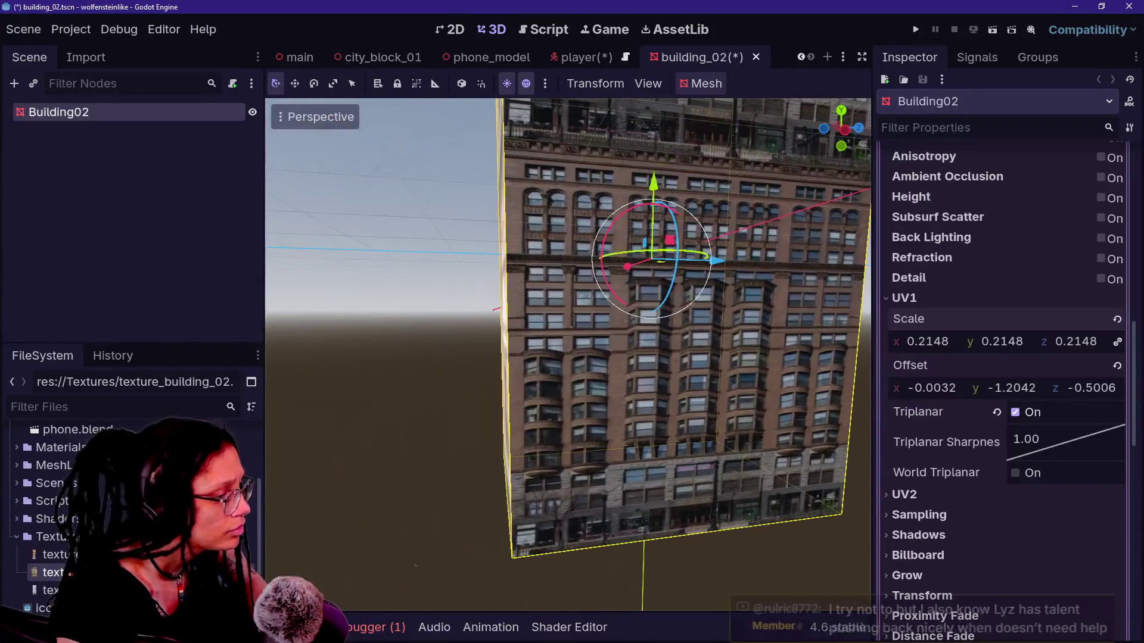
{"action": "left_click_drag", "start_coordinate": [1011, 387], "coordinate": [1004, 388]}
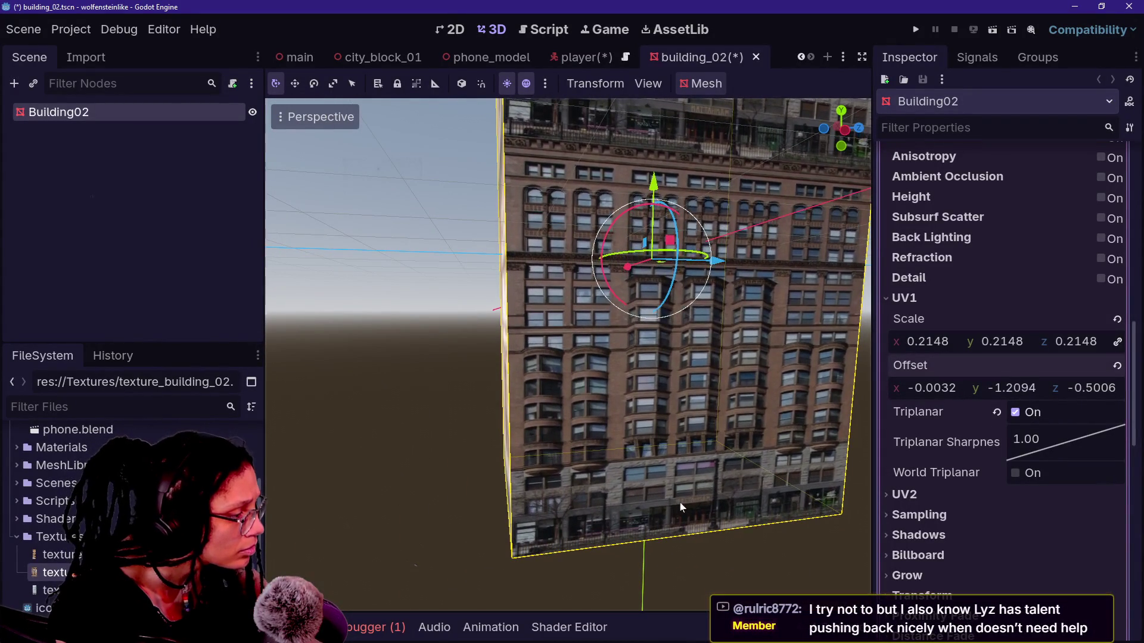
{"action": "scroll", "coordinate": [568, 355], "scroll_direction": "up", "scroll_amount": 3}
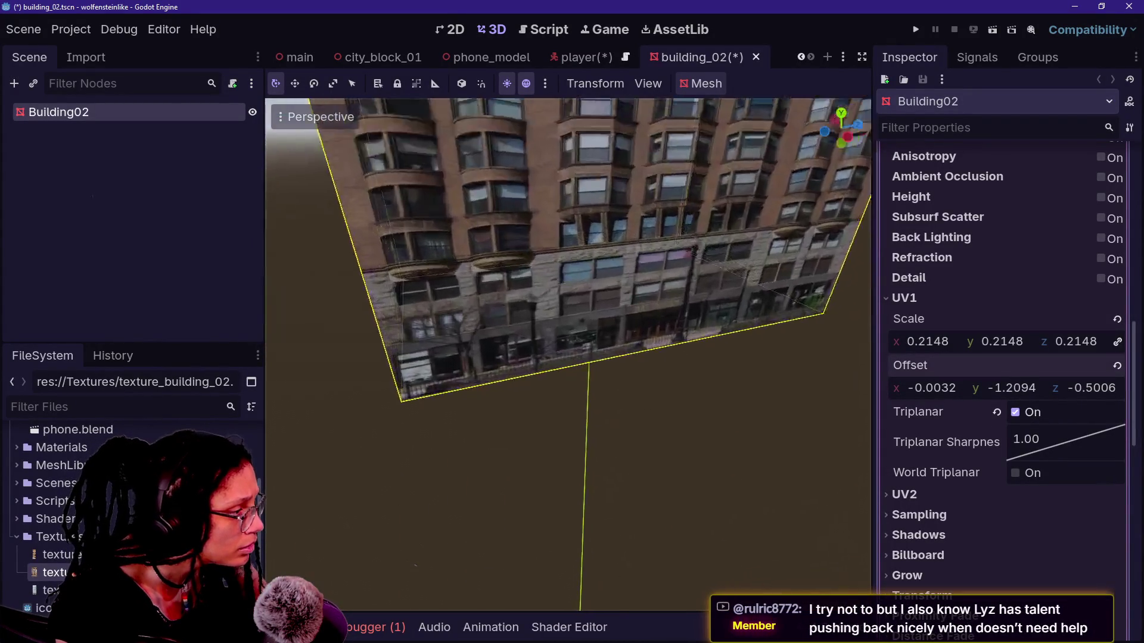
{"action": "scroll", "coordinate": [567, 355], "scroll_direction": "up", "scroll_amount": 3}
{"action": "key", "text": "f"}
{"action": "mouse_move", "coordinate": [568, 354]}
{"action": "left_mouse_down"}
{"action": "mouse_move", "coordinate": [615, 343]}
{"action": "mouse_move", "coordinate": [446, 332]}
{"action": "left_mouse_up"}
Step: Try lower BoxMesh Size y values for Building02, undoing trial heights, toward 5.306 m
{"action": "scroll", "coordinate": [1059, 286], "scroll_direction": "up", "scroll_amount": 10}
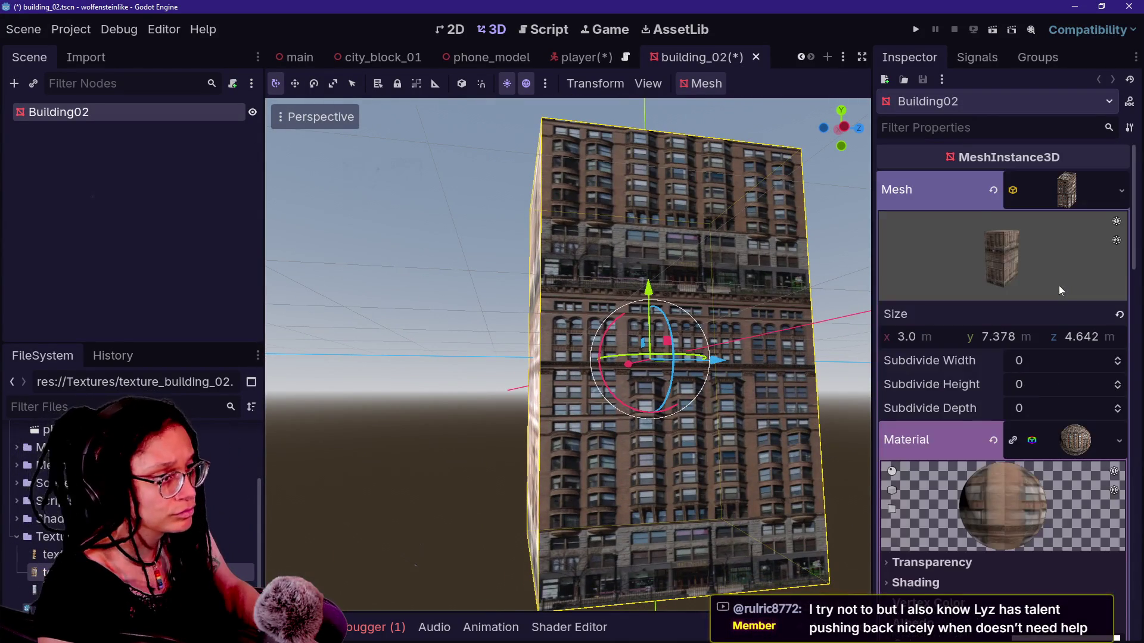
{"action": "left_click_drag", "start_coordinate": [984, 338], "coordinate": [834, 338]}
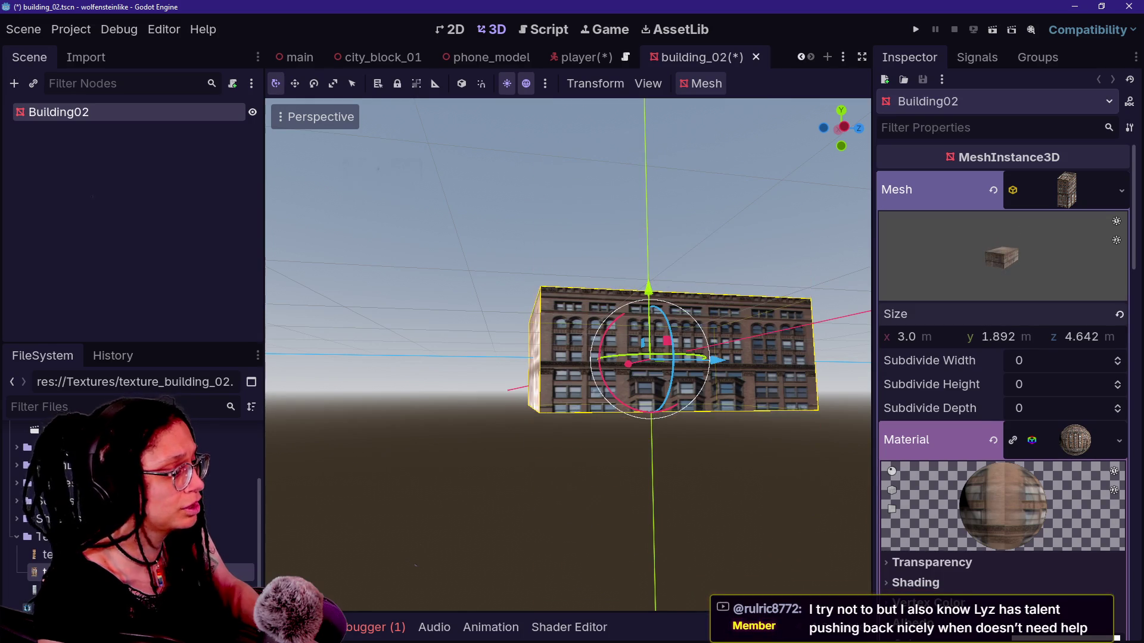
{"action": "key", "text": "ctrl+z"}
{"action": "mouse_move", "coordinate": [1020, 343]}
{"action": "left_mouse_down"}
{"action": "mouse_move", "coordinate": [947, 344]}
{"action": "mouse_move", "coordinate": [1017, 345]}
{"action": "left_mouse_up"}
{"action": "key", "text": "ctrl+z"}
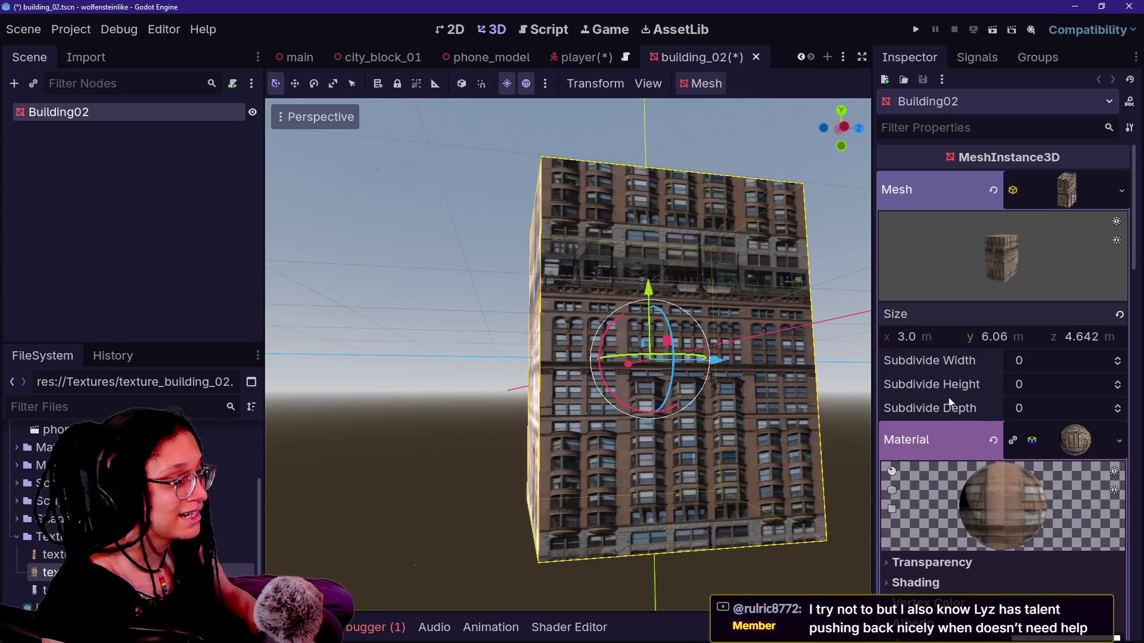
Step: Shift the UV1 Offset y so the storefront floor stays at the building's base
{"action": "scroll", "coordinate": [949, 406], "scroll_direction": "down", "scroll_amount": 15}
{"action": "scroll", "coordinate": [949, 405], "scroll_direction": "up", "scroll_amount": 5}
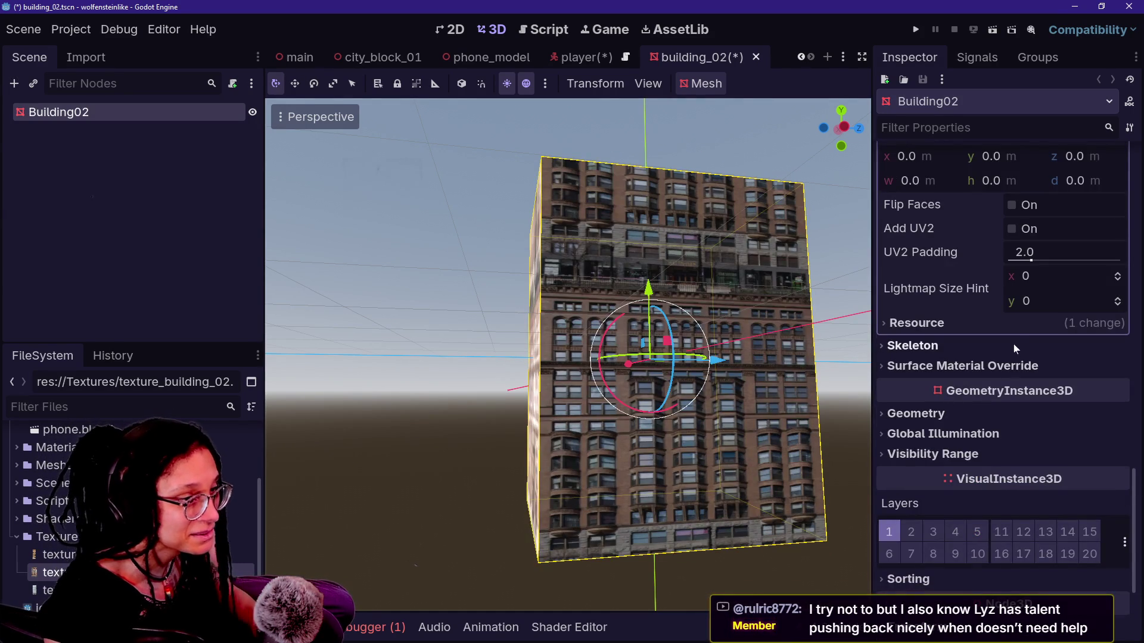
{"action": "scroll", "coordinate": [1013, 343], "scroll_direction": "up", "scroll_amount": 6}
{"action": "scroll", "coordinate": [1006, 352], "scroll_direction": "up", "scroll_amount": 1}
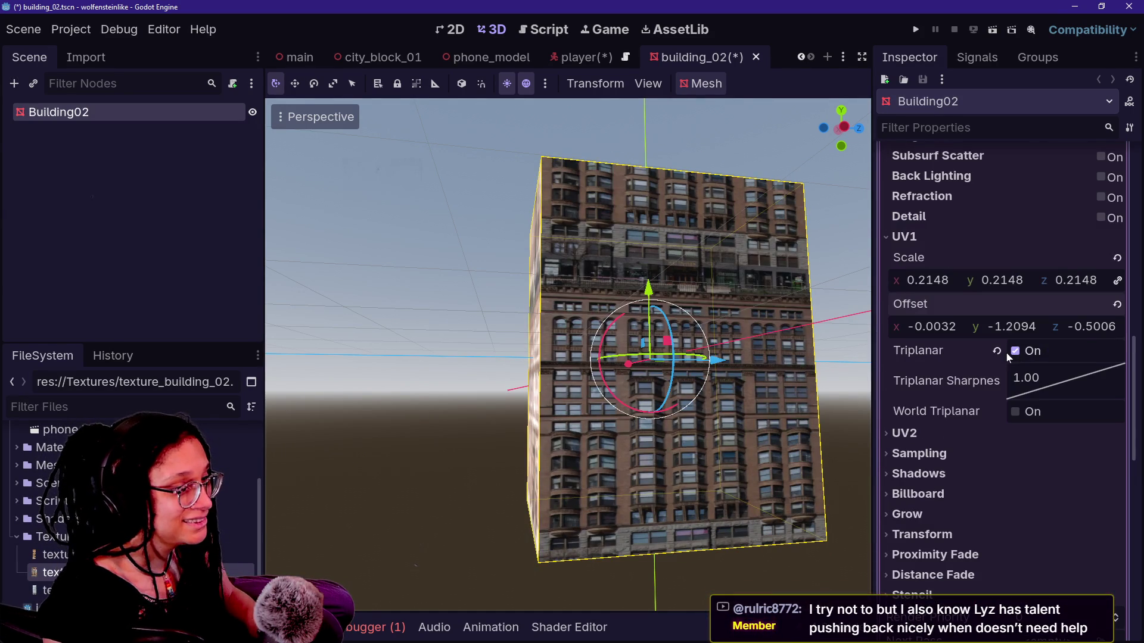
{"action": "mouse_move", "coordinate": [1007, 326]}
{"action": "left_mouse_down"}
{"action": "mouse_move", "coordinate": [1029, 326]}
{"action": "mouse_move", "coordinate": [980, 327]}
{"action": "mouse_move", "coordinate": [995, 337]}
{"action": "left_mouse_up"}
{"action": "scroll", "coordinate": [964, 255], "scroll_direction": "up", "scroll_amount": 10}
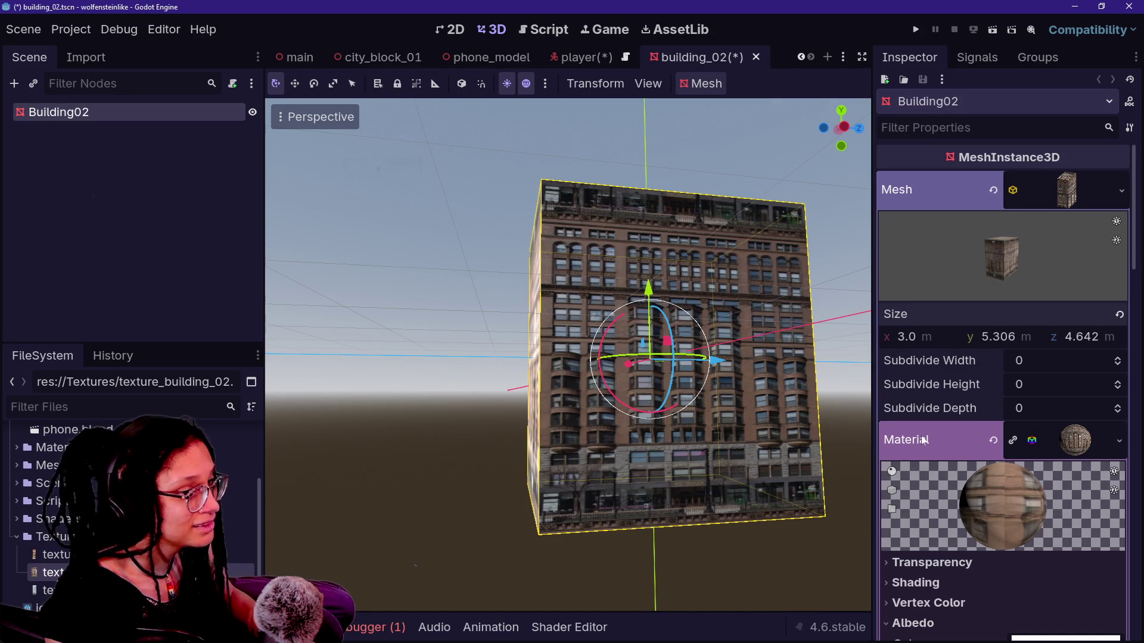
Step: Frame Building02 in a left orthogonal view and nudge the facade's vertical UV offset, undoing an accidental scale change
{"action": "left_click", "coordinate": [844, 128]}
{"action": "mouse_move", "coordinate": [653, 422]}
{"action": "left_mouse_down"}
{"action": "mouse_move", "coordinate": [452, 442]}
{"action": "mouse_move", "coordinate": [484, 442]}
{"action": "left_mouse_up"}
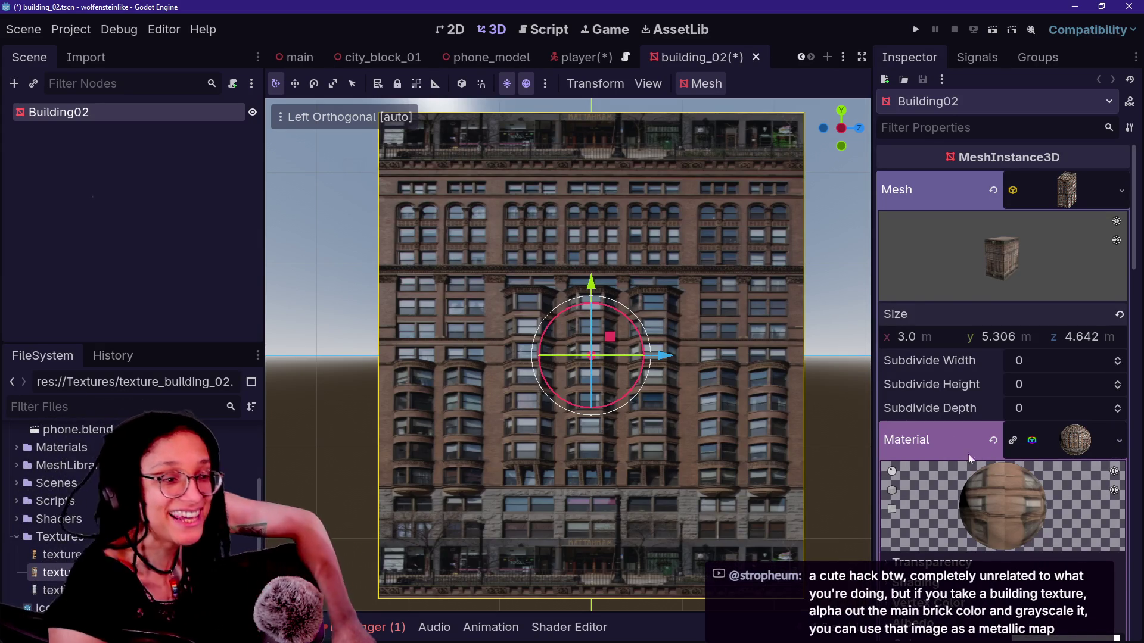
{"action": "scroll", "coordinate": [923, 460], "scroll_direction": "down", "scroll_amount": 6}
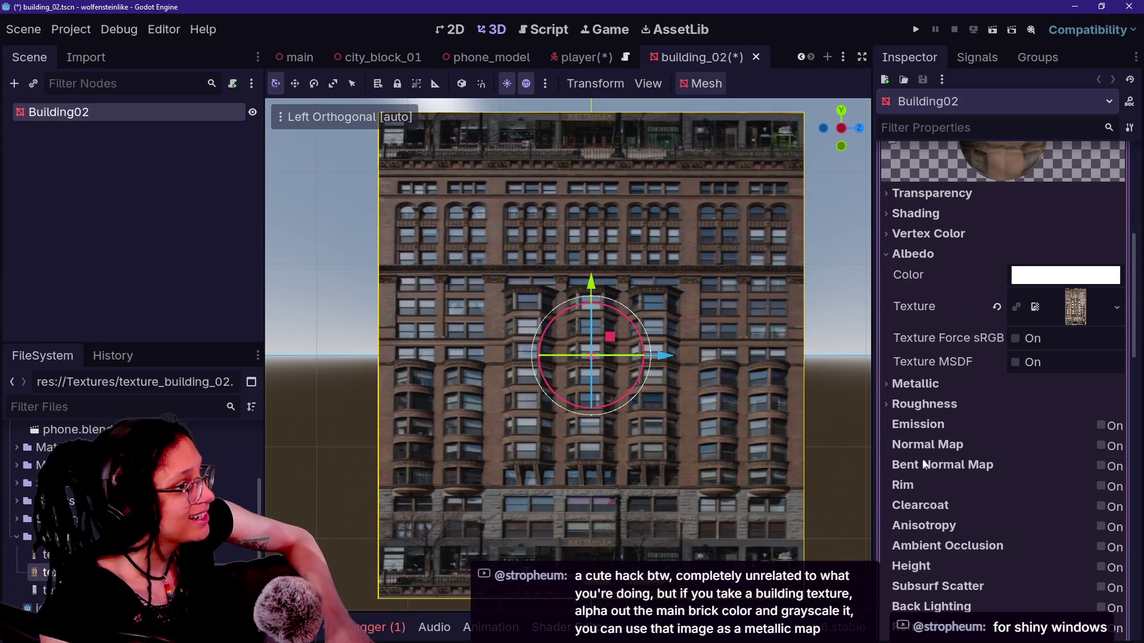
{"action": "scroll", "coordinate": [924, 465], "scroll_direction": "down", "scroll_amount": 5}
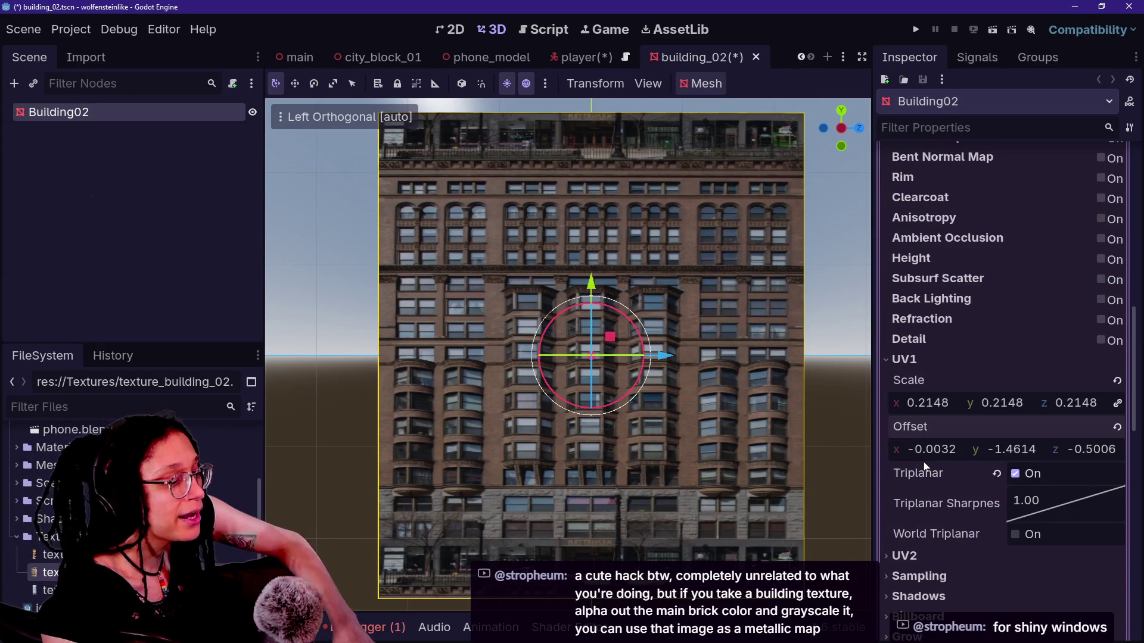
{"action": "left_click_drag", "start_coordinate": [1009, 456], "coordinate": [997, 456]}
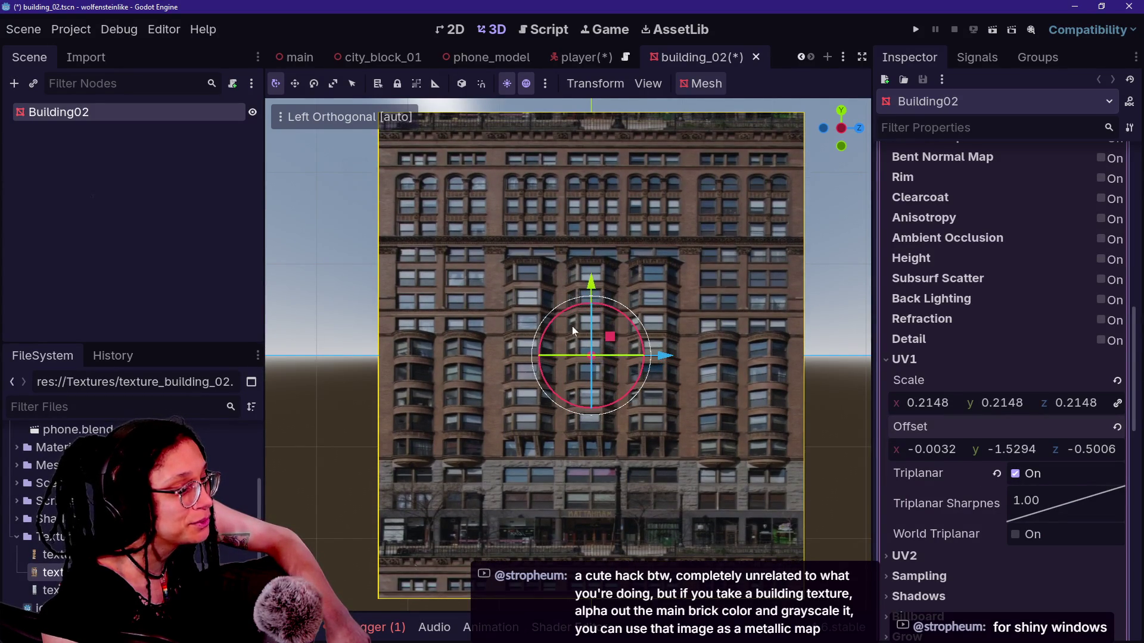
{"action": "left_click_drag", "start_coordinate": [572, 327], "coordinate": [576, 327]}
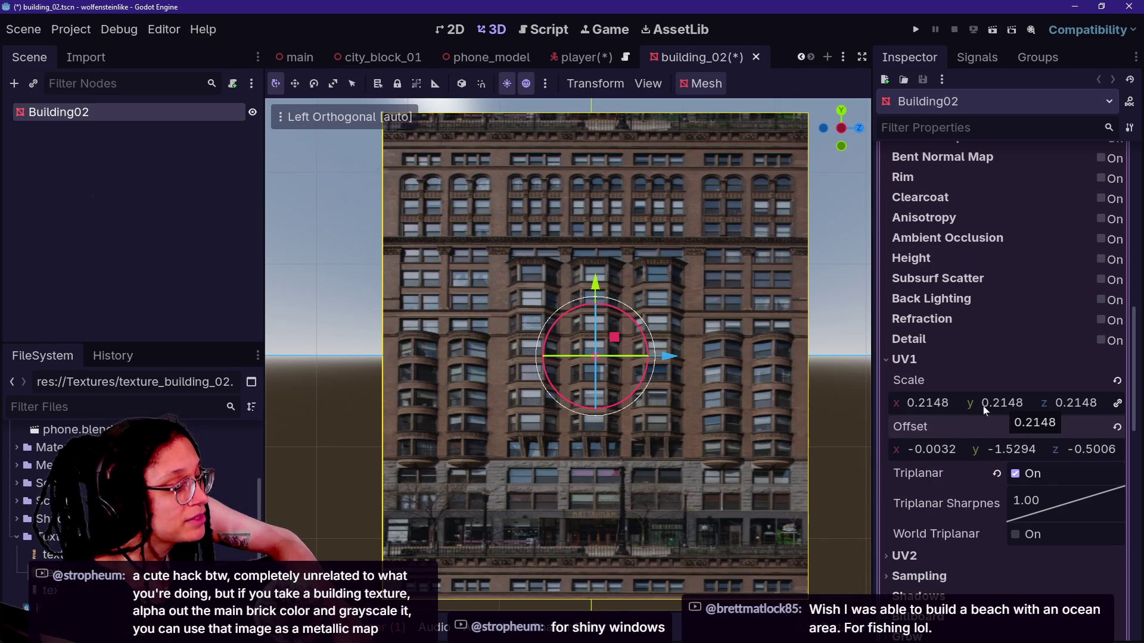
{"action": "left_click_drag", "start_coordinate": [999, 408], "coordinate": [980, 409]}
{"action": "key", "text": "ctrl+z"}
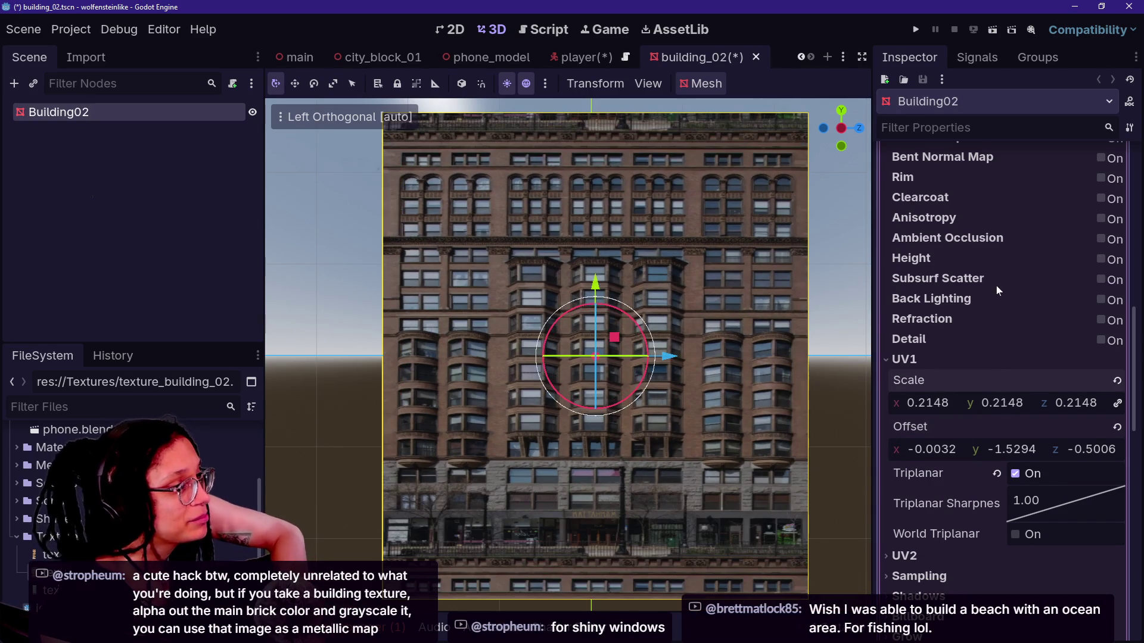
Step: Lower Building02's box Mesh Size y toward about 4.7 m
{"action": "scroll", "coordinate": [996, 286], "scroll_direction": "up", "scroll_amount": 10}
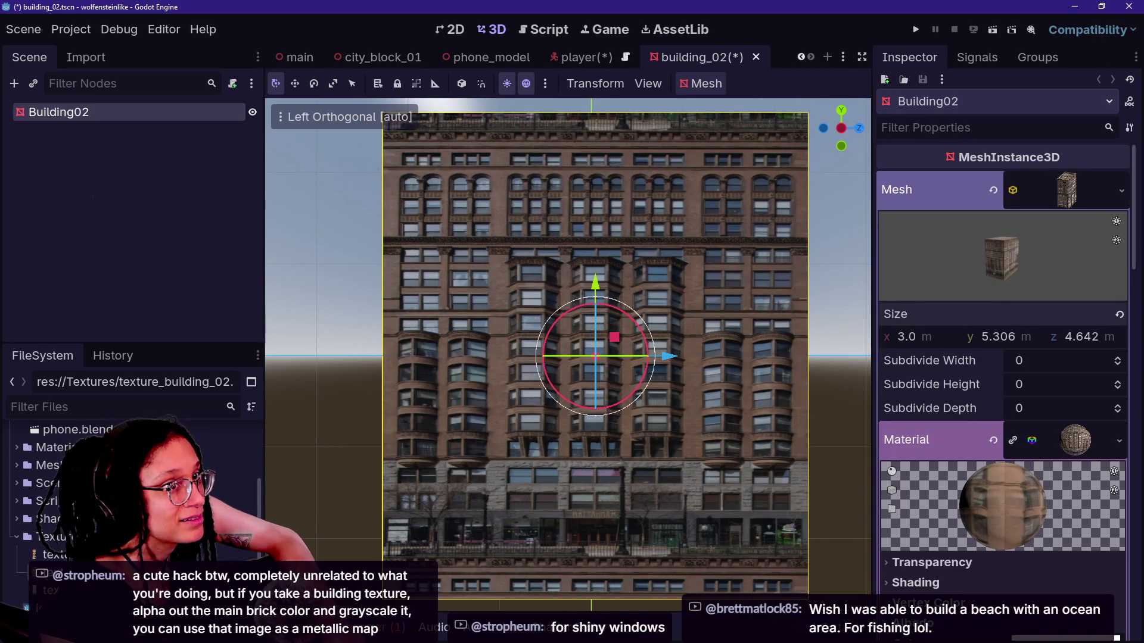
{"action": "left_click_drag", "start_coordinate": [1015, 329], "coordinate": [997, 330]}
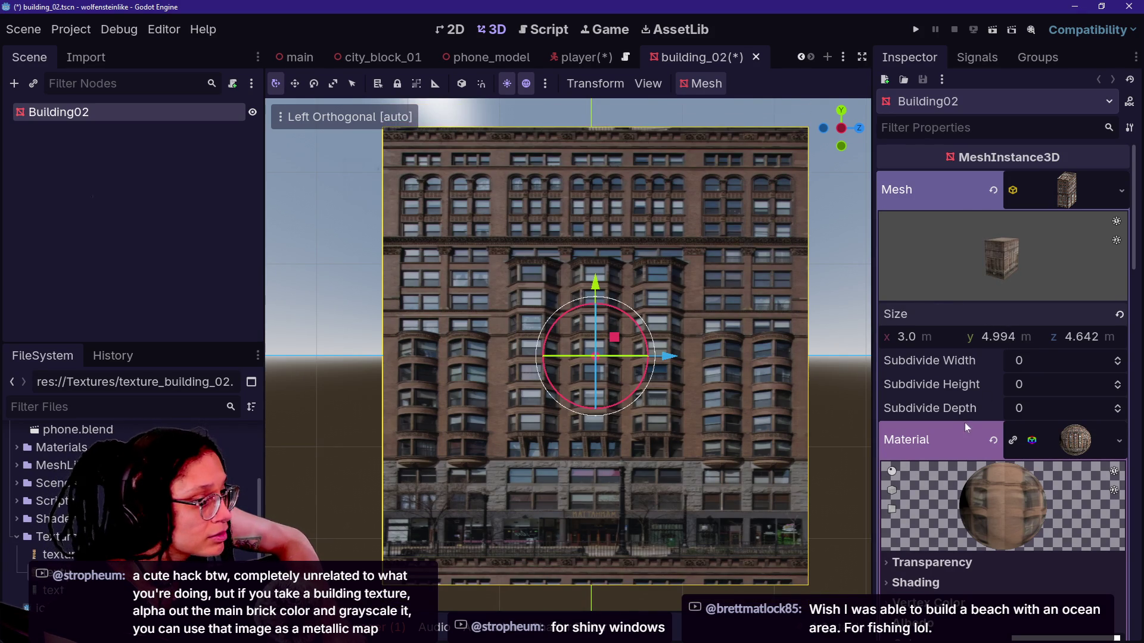
{"action": "scroll", "coordinate": [977, 399], "scroll_direction": "down", "scroll_amount": 10}
{"action": "scroll", "coordinate": [982, 320], "scroll_direction": "up", "scroll_amount": 6}
{"action": "scroll", "coordinate": [982, 321], "scroll_direction": "down", "scroll_amount": 3}
{"action": "scroll", "coordinate": [982, 321], "scroll_direction": "down", "scroll_amount": 2}
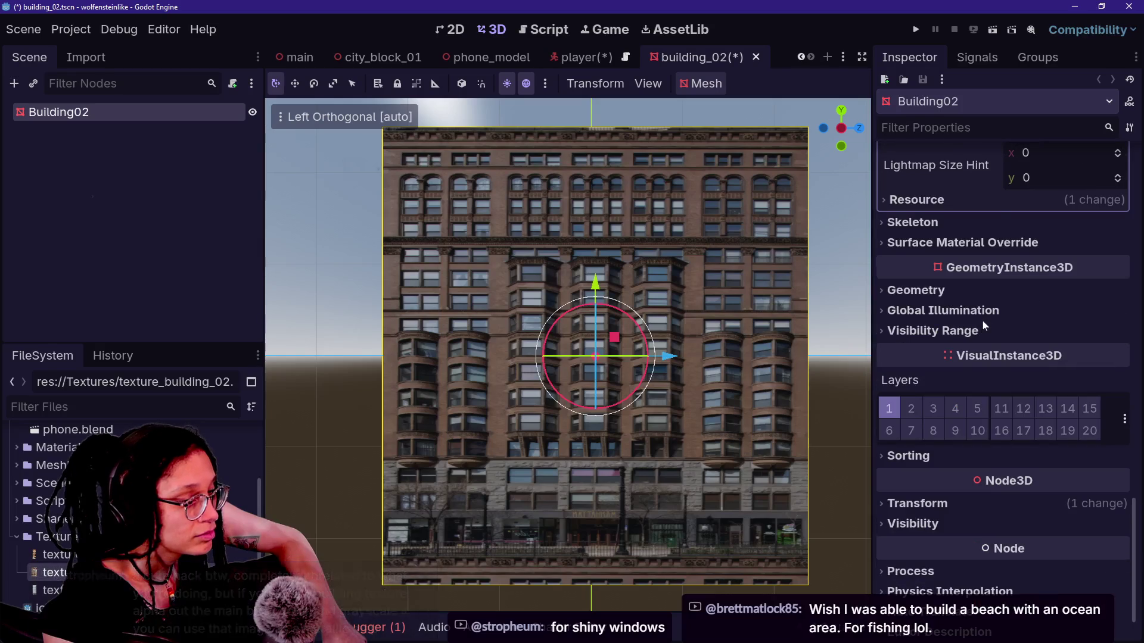
{"action": "scroll", "coordinate": [981, 321], "scroll_direction": "up", "scroll_amount": 7}
{"action": "scroll", "coordinate": [981, 320], "scroll_direction": "down", "scroll_amount": 1}
{"action": "scroll", "coordinate": [981, 320], "scroll_direction": "up", "scroll_amount": 12}
{"action": "scroll", "coordinate": [982, 320], "scroll_direction": "down", "scroll_amount": 7}
Step: Settle the box height at 4.68 m and the UV1 Y offset at -1.5018
{"action": "left_click_drag", "start_coordinate": [1016, 391], "coordinate": [1016, 391]}
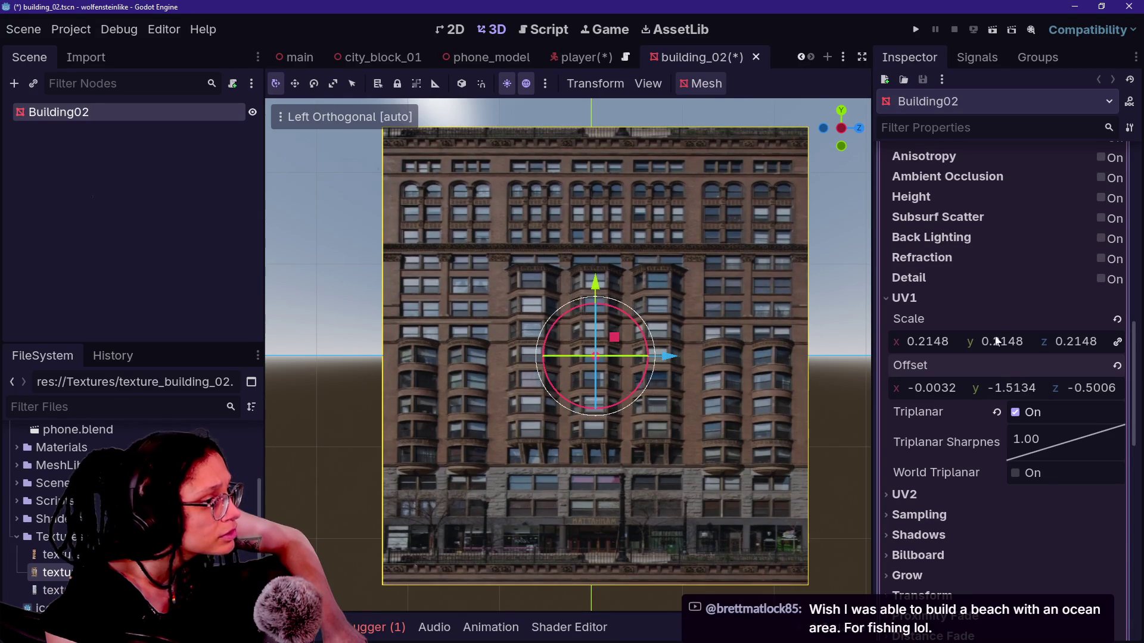
{"action": "left_click_drag", "start_coordinate": [996, 340], "coordinate": [996, 340]}
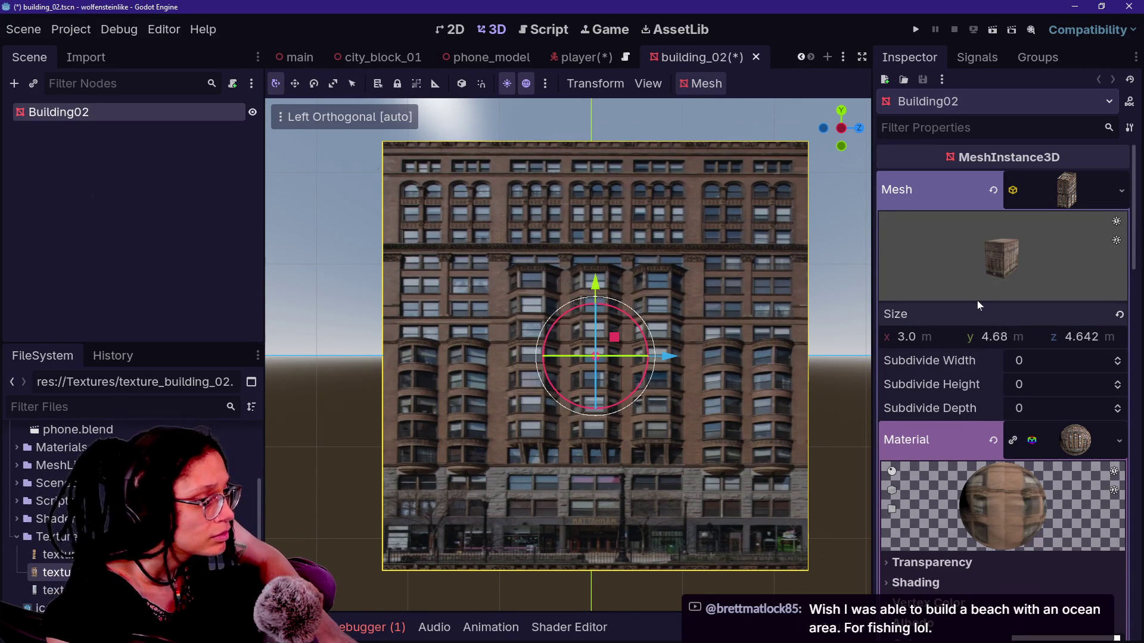
{"action": "scroll", "coordinate": [977, 305], "scroll_direction": "down", "scroll_amount": 15}
{"action": "scroll", "coordinate": [981, 325], "scroll_direction": "up", "scroll_amount": 6}
{"action": "scroll", "coordinate": [980, 324], "scroll_direction": "up", "scroll_amount": 8}
{"action": "mouse_move", "coordinate": [998, 326]}
{"action": "left_mouse_down"}
{"action": "mouse_move", "coordinate": [998, 316]}
{"action": "mouse_move", "coordinate": [959, 327]}
{"action": "mouse_move", "coordinate": [1015, 331]}
{"action": "left_mouse_up"}
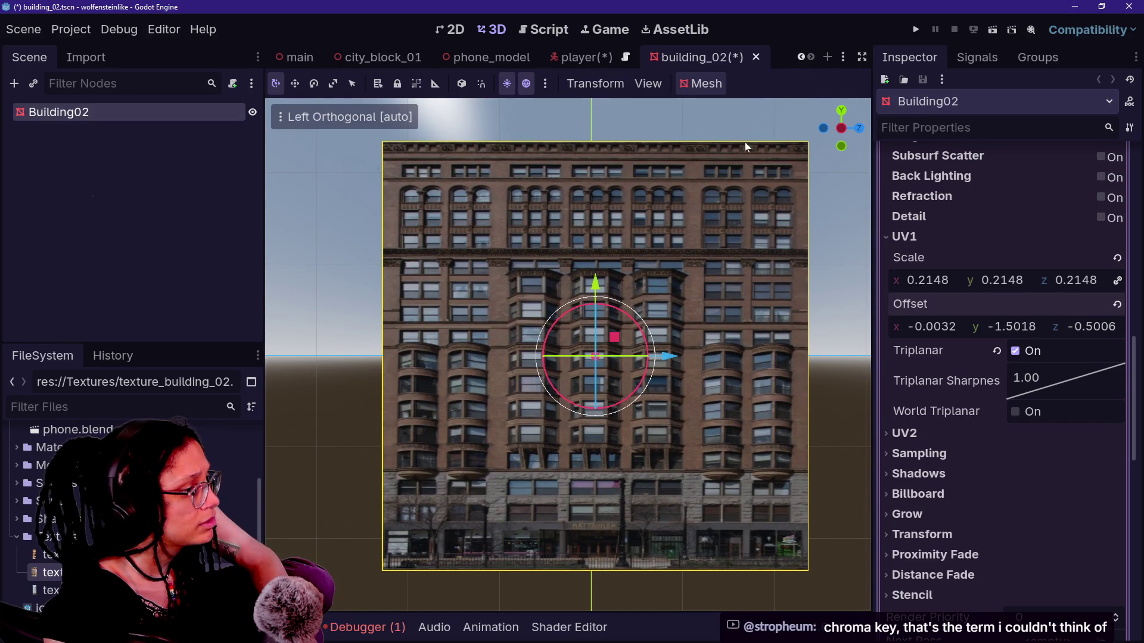
{"action": "left_click_drag", "start_coordinate": [839, 128], "coordinate": [703, 151]}
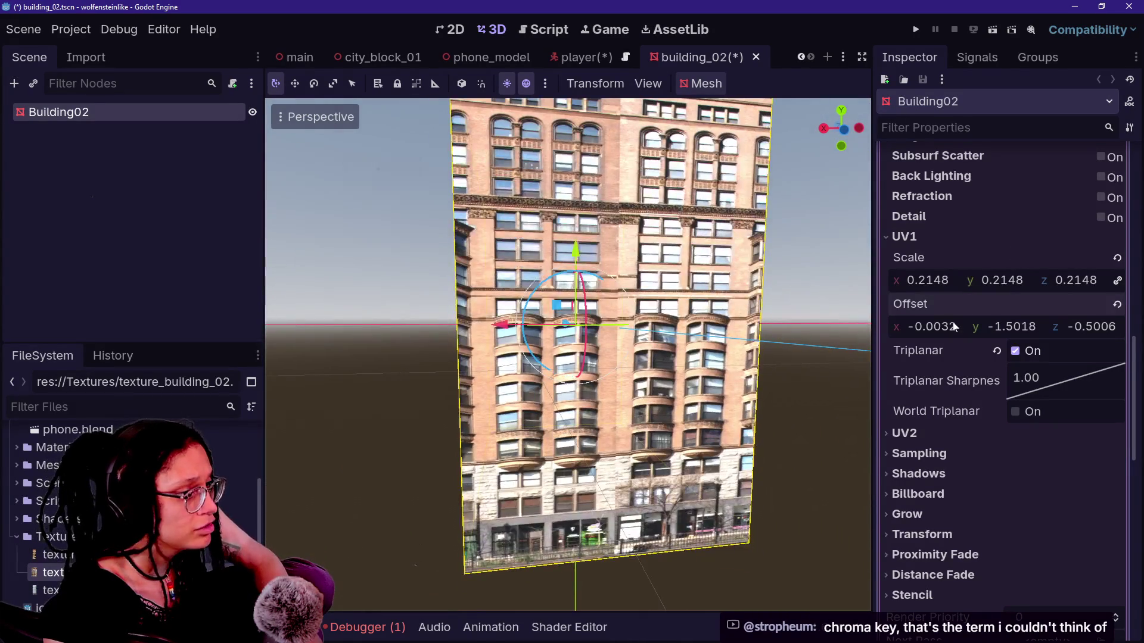
Step: Slide the facade texture's UV1 X offset and squeeze its horizontal scale
{"action": "mouse_move", "coordinate": [953, 326]}
{"action": "left_mouse_down"}
{"action": "mouse_move", "coordinate": [965, 326]}
{"action": "mouse_move", "coordinate": [921, 327]}
{"action": "left_mouse_up"}
{"action": "mouse_move", "coordinate": [931, 327]}
{"action": "left_mouse_down"}
{"action": "mouse_move", "coordinate": [947, 327]}
{"action": "mouse_move", "coordinate": [920, 326]}
{"action": "mouse_move", "coordinate": [930, 327]}
{"action": "left_mouse_up"}
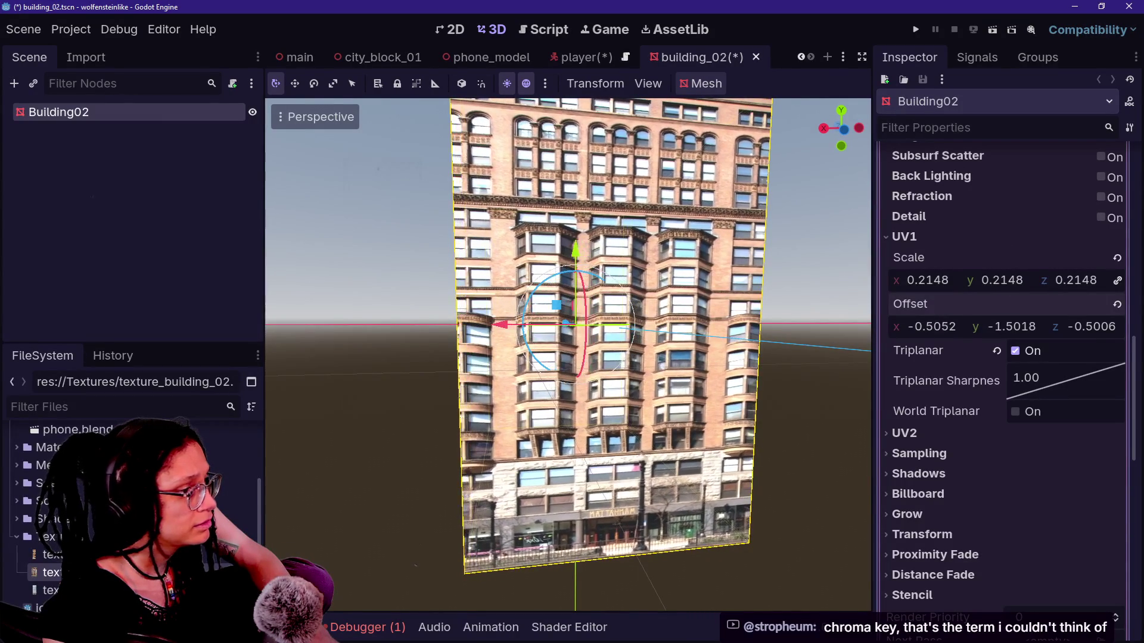
{"action": "mouse_move", "coordinate": [781, 242]}
{"action": "left_mouse_down"}
{"action": "mouse_move", "coordinate": [792, 250]}
{"action": "mouse_move", "coordinate": [783, 242]}
{"action": "left_mouse_up"}
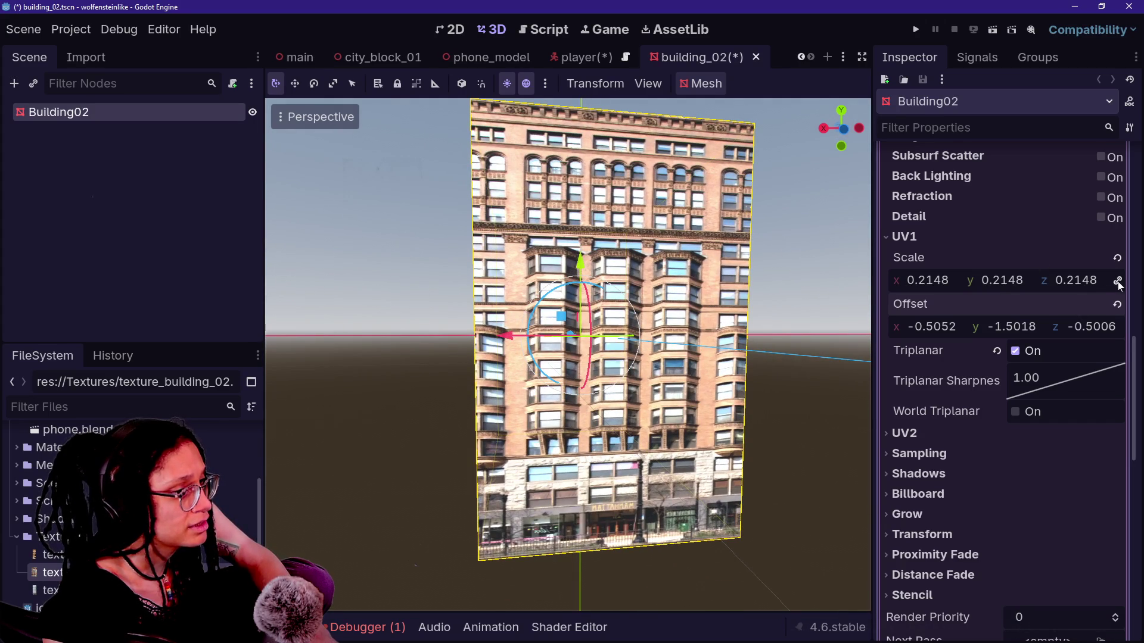
{"action": "mouse_move", "coordinate": [935, 280]}
{"action": "left_mouse_down"}
{"action": "mouse_move", "coordinate": [959, 280]}
{"action": "mouse_move", "coordinate": [918, 280]}
{"action": "left_mouse_up"}
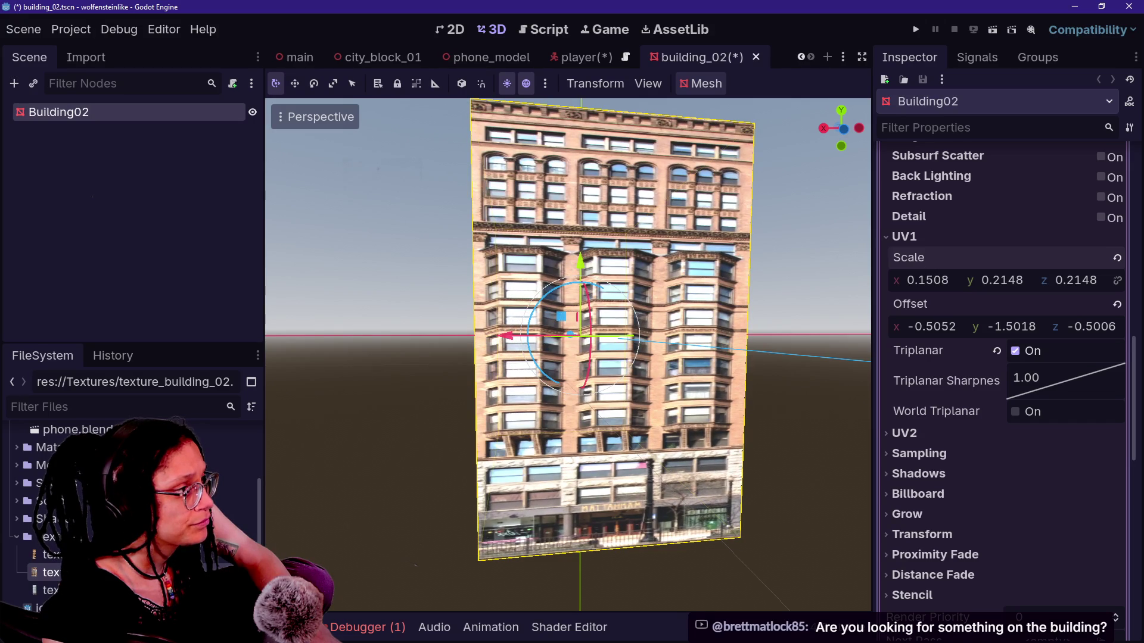
Step: Settle UV1 scale x at 0.1508 and offset x at -0.4978, then save building_02
{"action": "mouse_move", "coordinate": [794, 286]}
{"action": "left_mouse_down"}
{"action": "mouse_move", "coordinate": [750, 287]}
{"action": "mouse_move", "coordinate": [822, 289]}
{"action": "mouse_move", "coordinate": [768, 292]}
{"action": "left_mouse_up"}
{"action": "scroll", "coordinate": [566, 351], "scroll_direction": "down", "scroll_amount": 3}
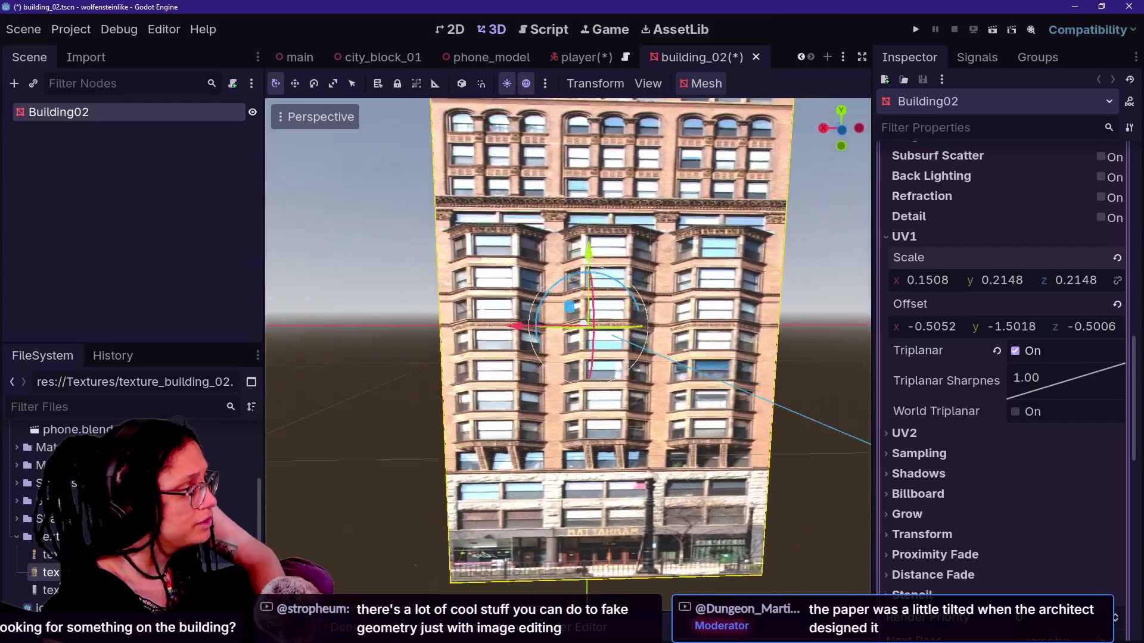
{"action": "scroll", "coordinate": [566, 352], "scroll_direction": "up", "scroll_amount": 3}
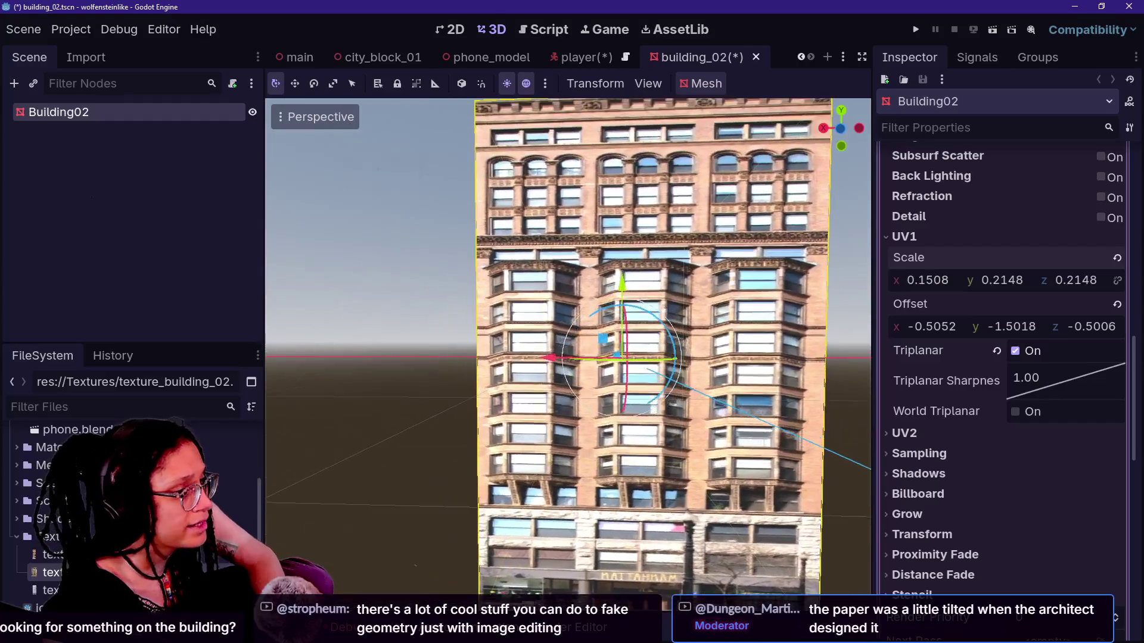
{"action": "scroll", "coordinate": [792, 295], "scroll_direction": "down", "scroll_amount": 1}
{"action": "left_click_drag", "start_coordinate": [938, 287], "coordinate": [1050, 287]}
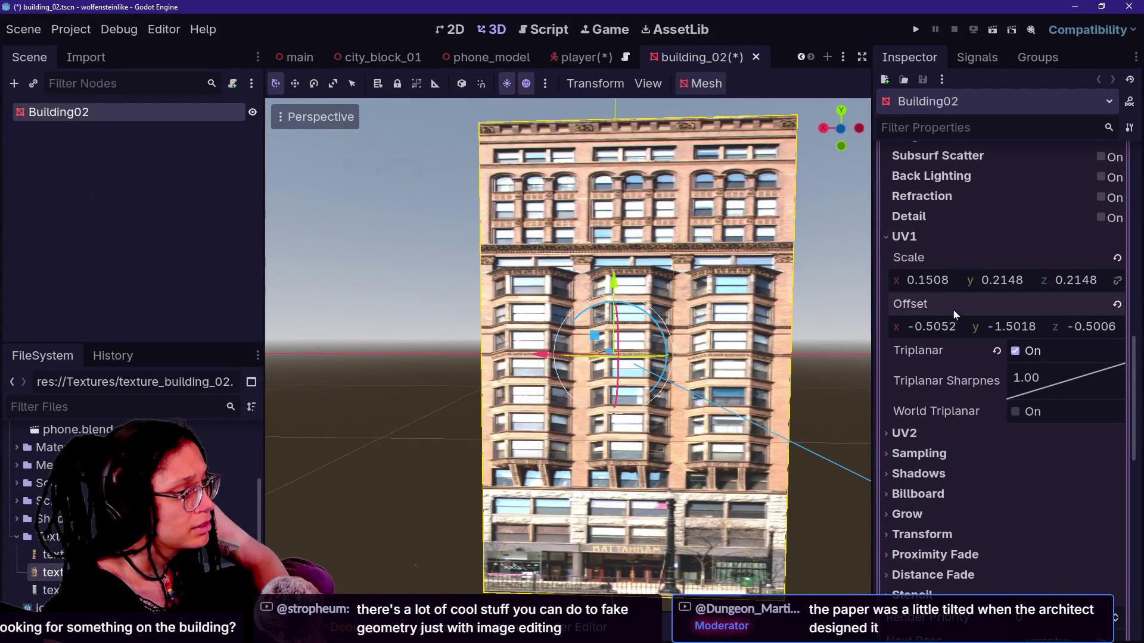
{"action": "mouse_move", "coordinate": [942, 322]}
{"action": "left_mouse_down"}
{"action": "mouse_move", "coordinate": [954, 322]}
{"action": "mouse_move", "coordinate": [929, 322]}
{"action": "mouse_move", "coordinate": [946, 322]}
{"action": "left_mouse_up"}
{"action": "scroll", "coordinate": [566, 358], "scroll_direction": "down", "scroll_amount": 5}
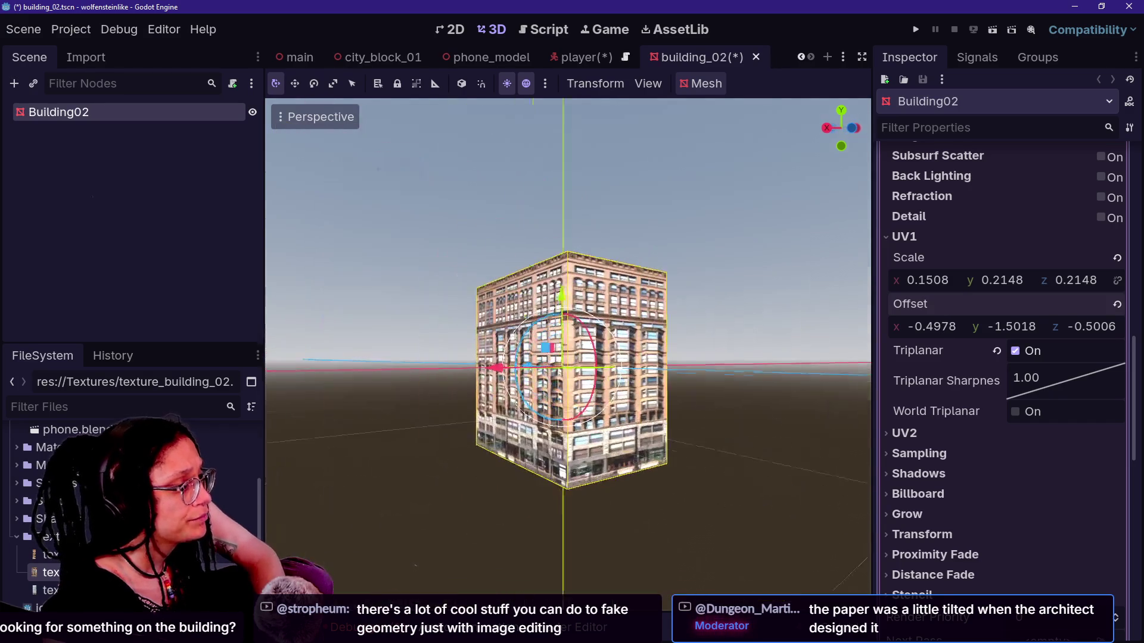
{"action": "scroll", "coordinate": [568, 349], "scroll_direction": "down", "scroll_amount": 3}
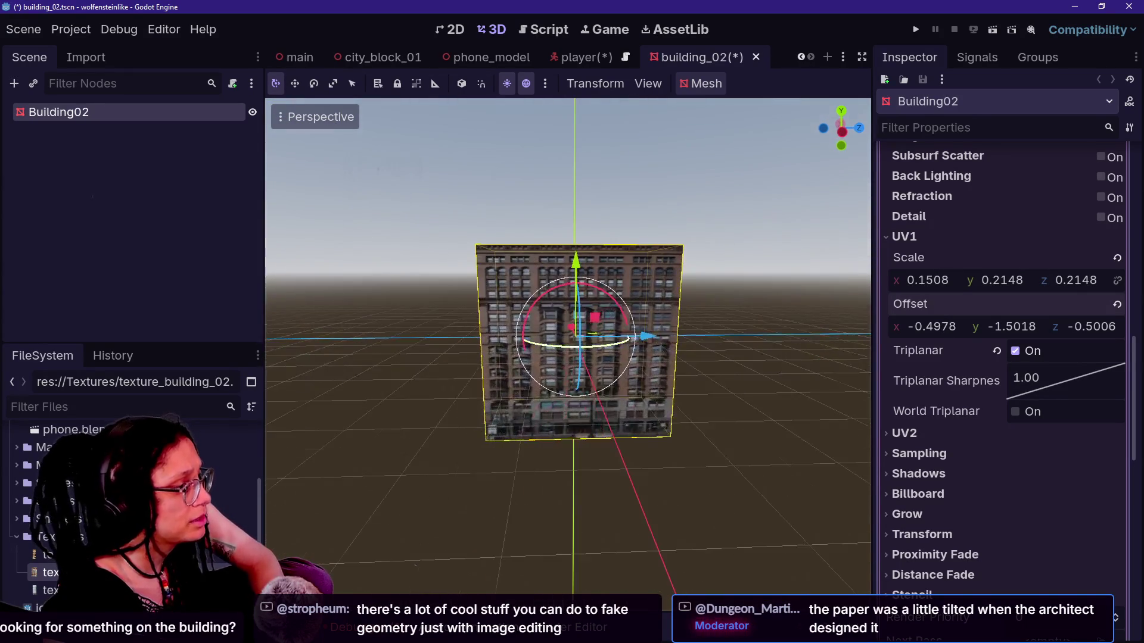
{"action": "key", "text": "ctrl+s"}
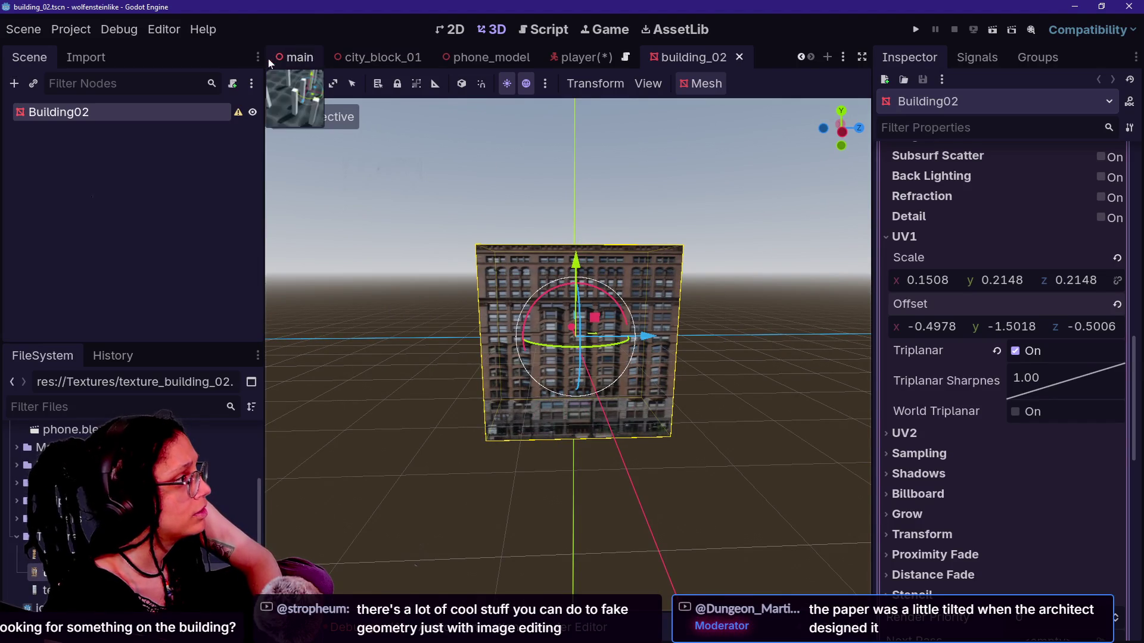
Step: Revert Building02's Transform position to 0, 0, 0, save building_02, then save the player scene
{"action": "mouse_move", "coordinate": [236, 117]}
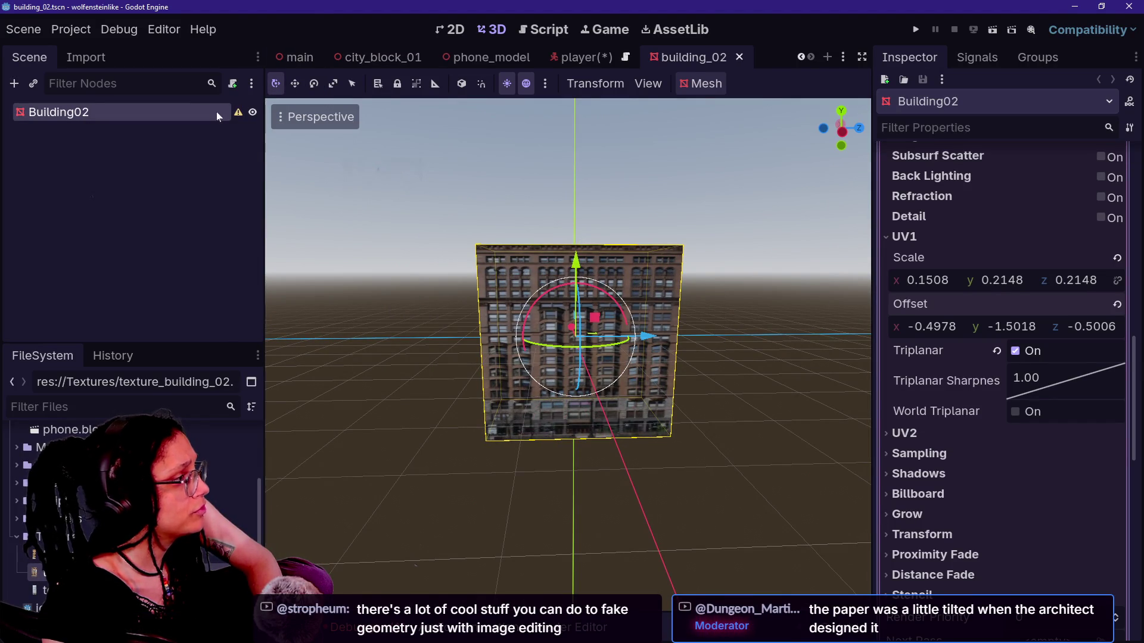
{"action": "scroll", "coordinate": [976, 331], "scroll_direction": "down", "scroll_amount": 10}
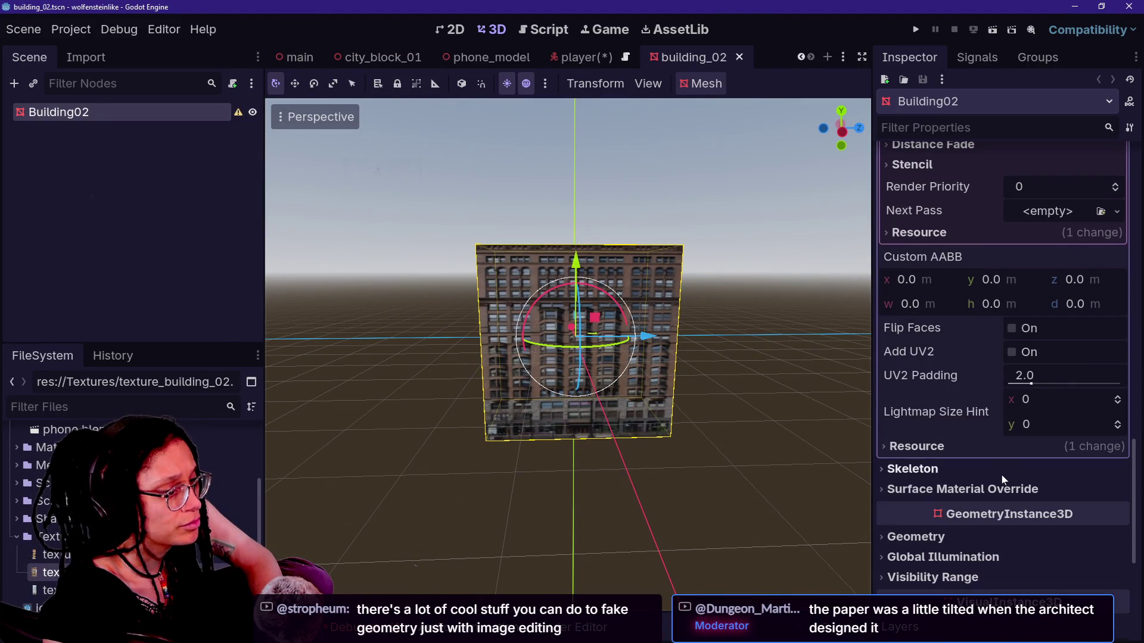
{"action": "scroll", "coordinate": [1002, 474], "scroll_direction": "down", "scroll_amount": 1}
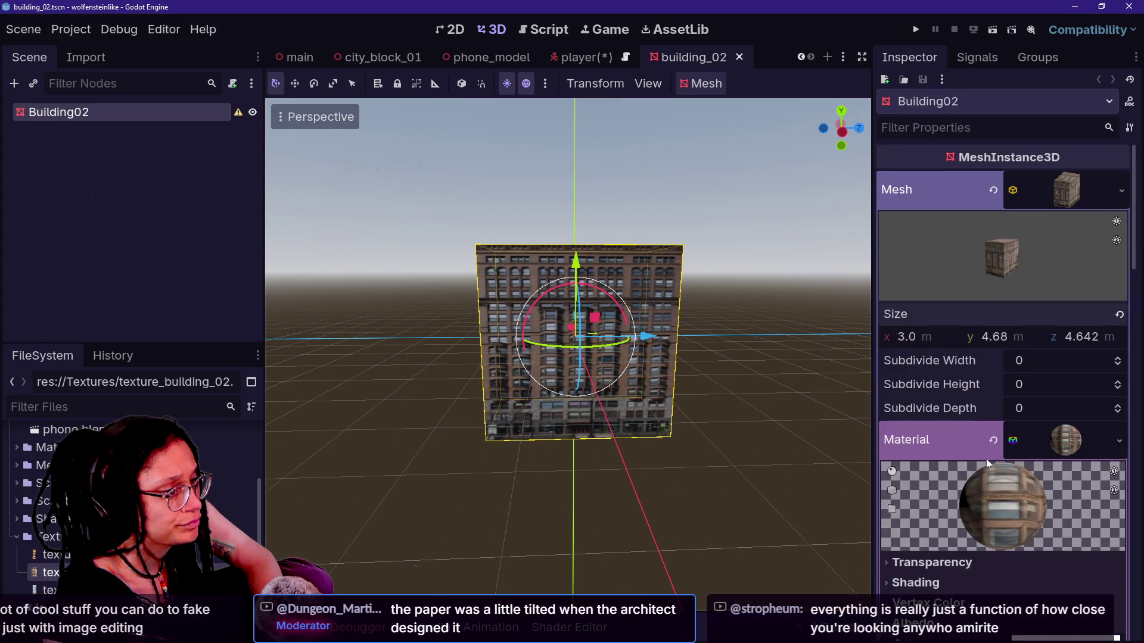
{"action": "scroll", "coordinate": [985, 458], "scroll_direction": "down", "scroll_amount": 5}
{"action": "left_click", "coordinate": [985, 442]}
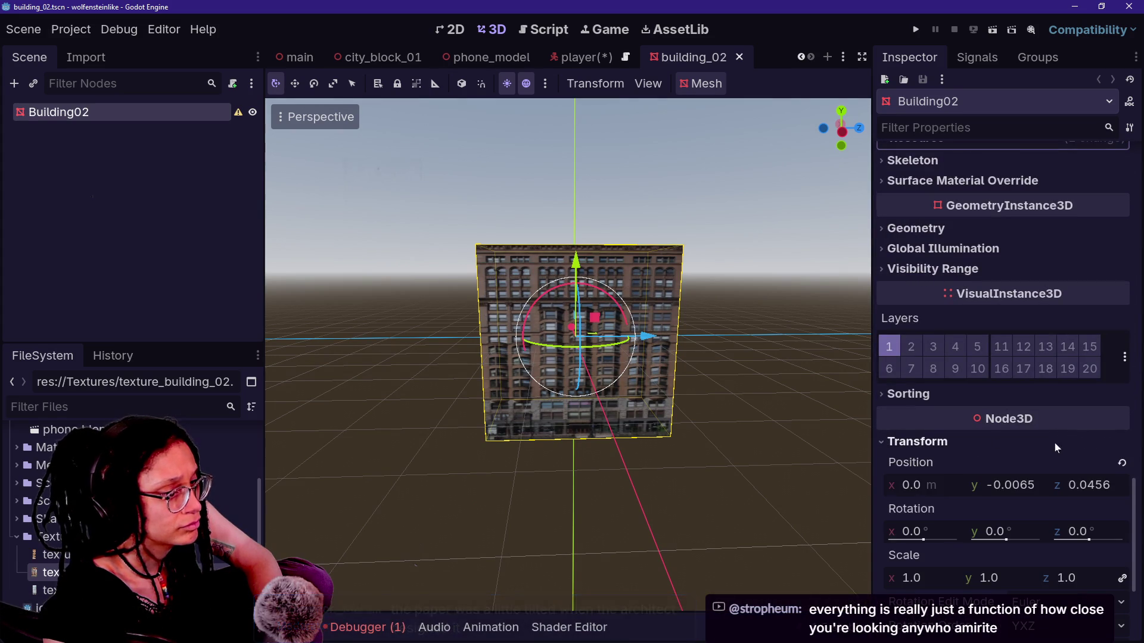
{"action": "left_click", "coordinate": [1120, 464]}
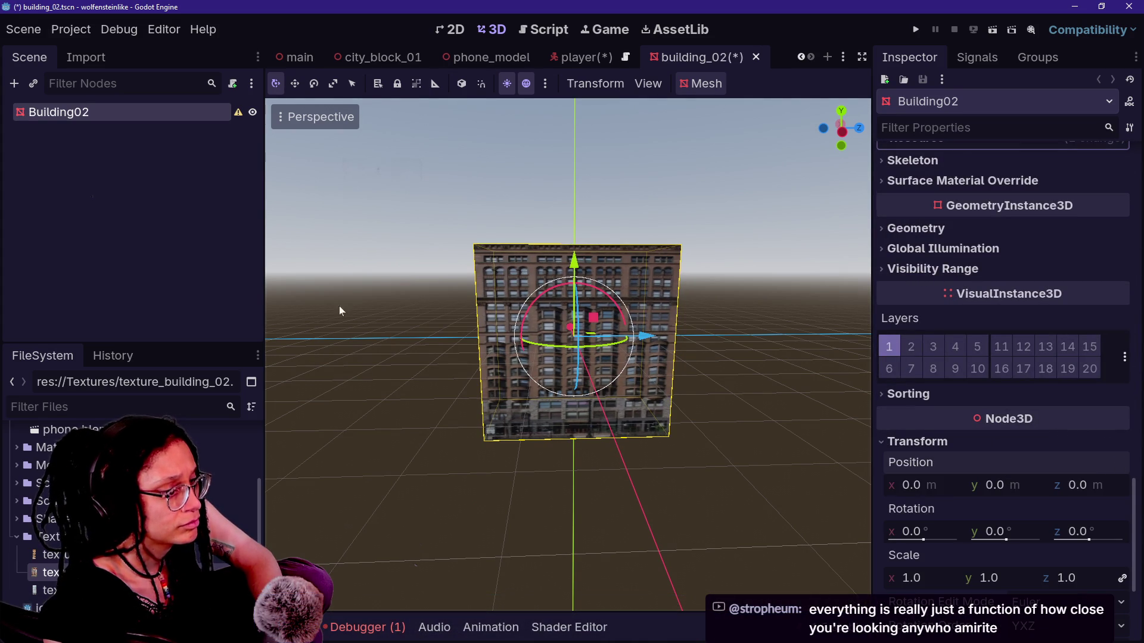
{"action": "key", "text": "ctrl+s"}
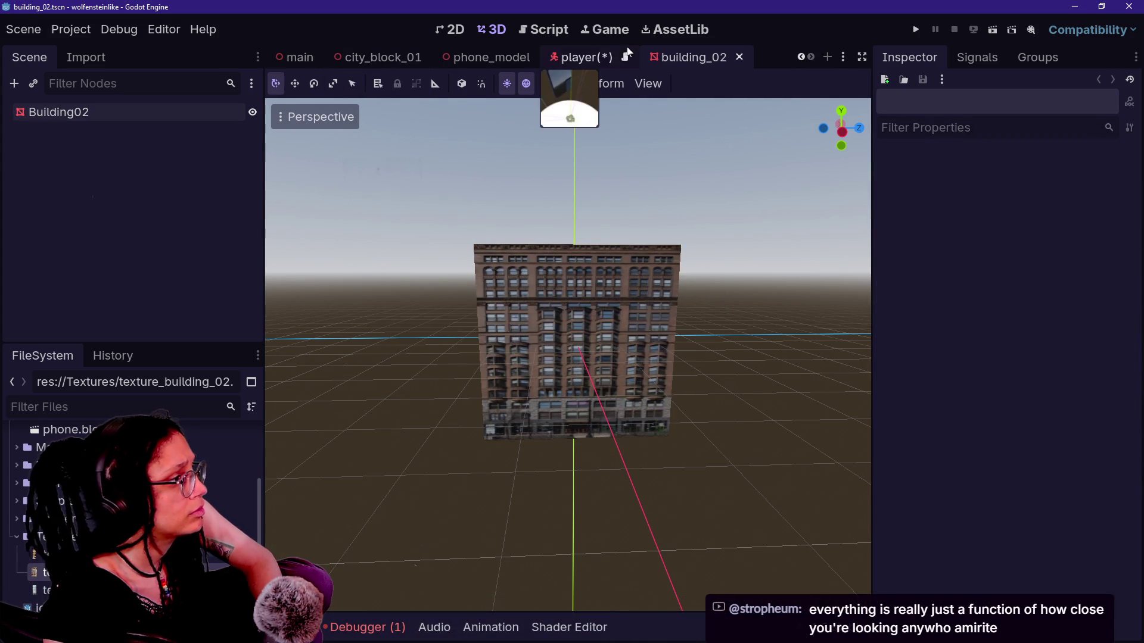
{"action": "left_click", "coordinate": [589, 65]}
{"action": "key", "text": "ctrl+s"}
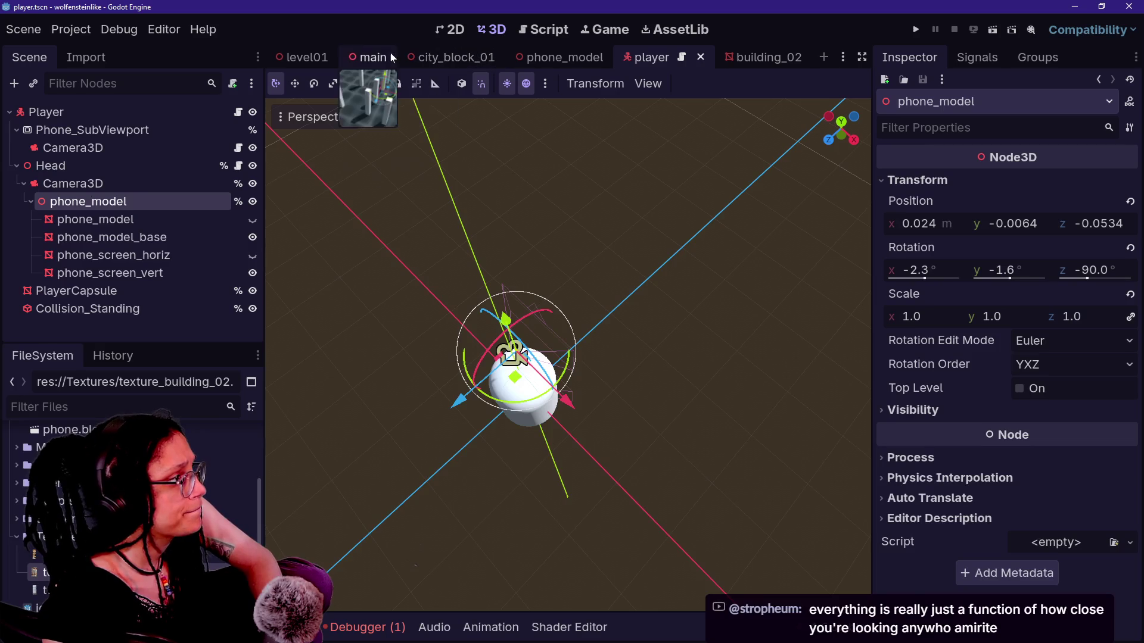
Step: In city_block_01, select Building02 and Building04 together
{"action": "left_click", "coordinate": [417, 57]}
{"action": "key", "text": "w"}
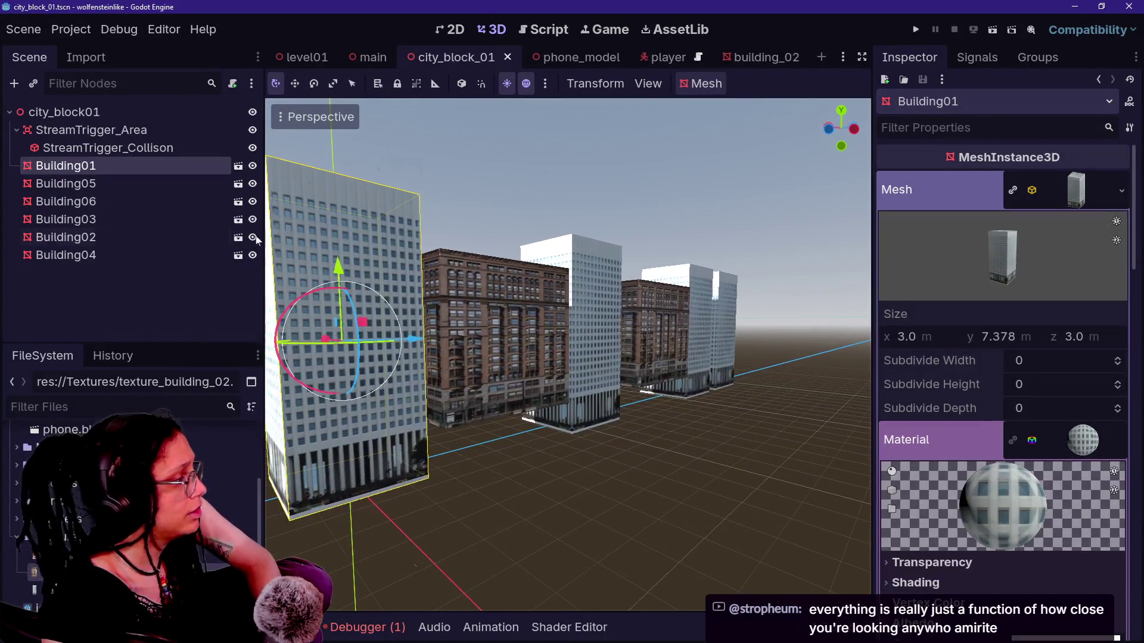
{"action": "left_click", "coordinate": [110, 183]}
{"action": "left_click", "coordinate": [114, 205]}
{"action": "left_click", "coordinate": [109, 185]}
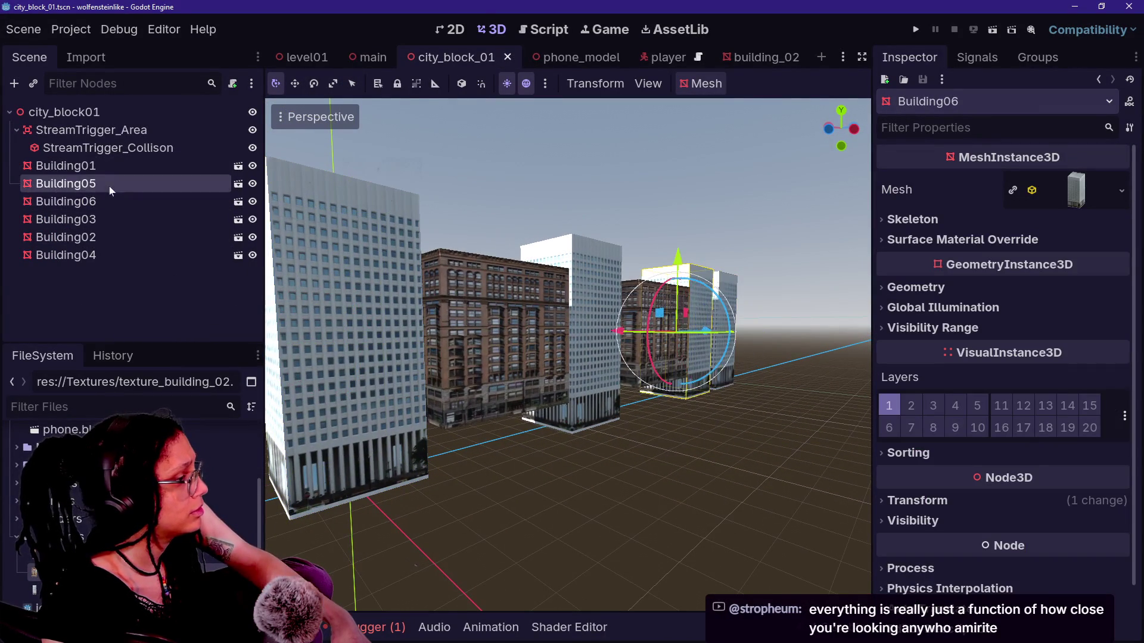
{"action": "left_click", "coordinate": [116, 236]}
{"action": "left_click", "coordinate": [105, 203], "text": "ctrl"}
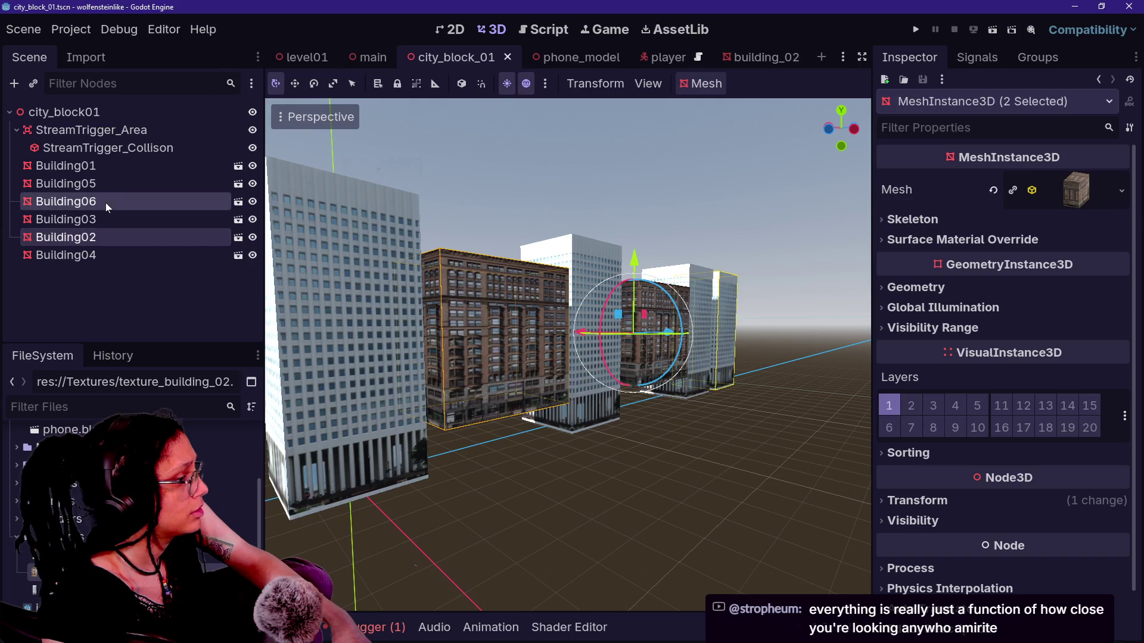
{"action": "left_click", "coordinate": [107, 203]}
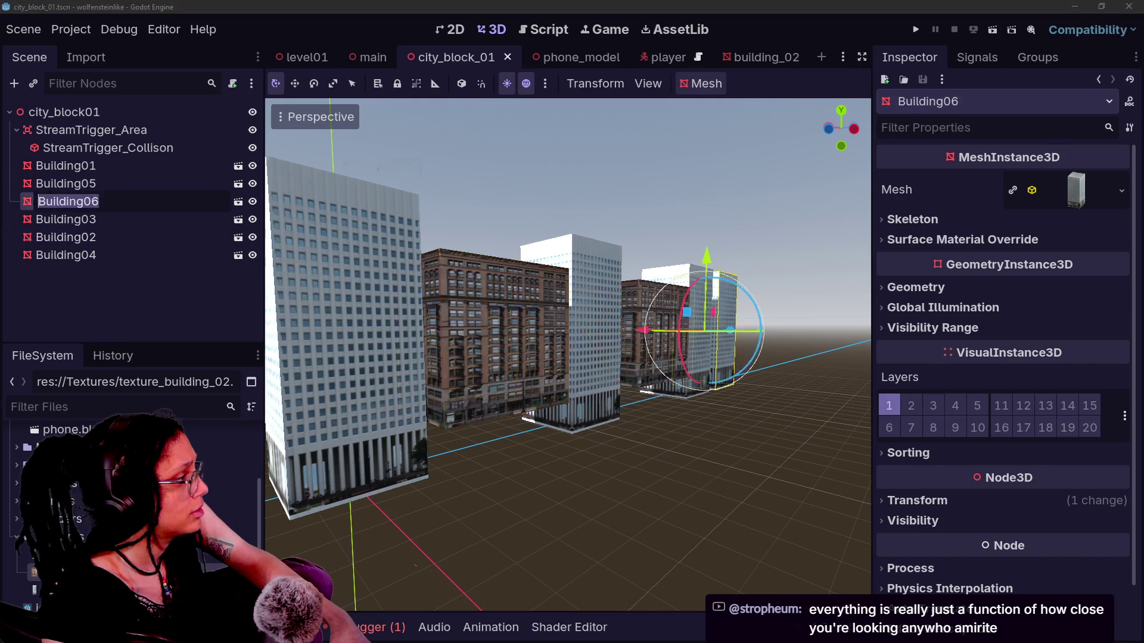
{"action": "left_click", "coordinate": [103, 255]}
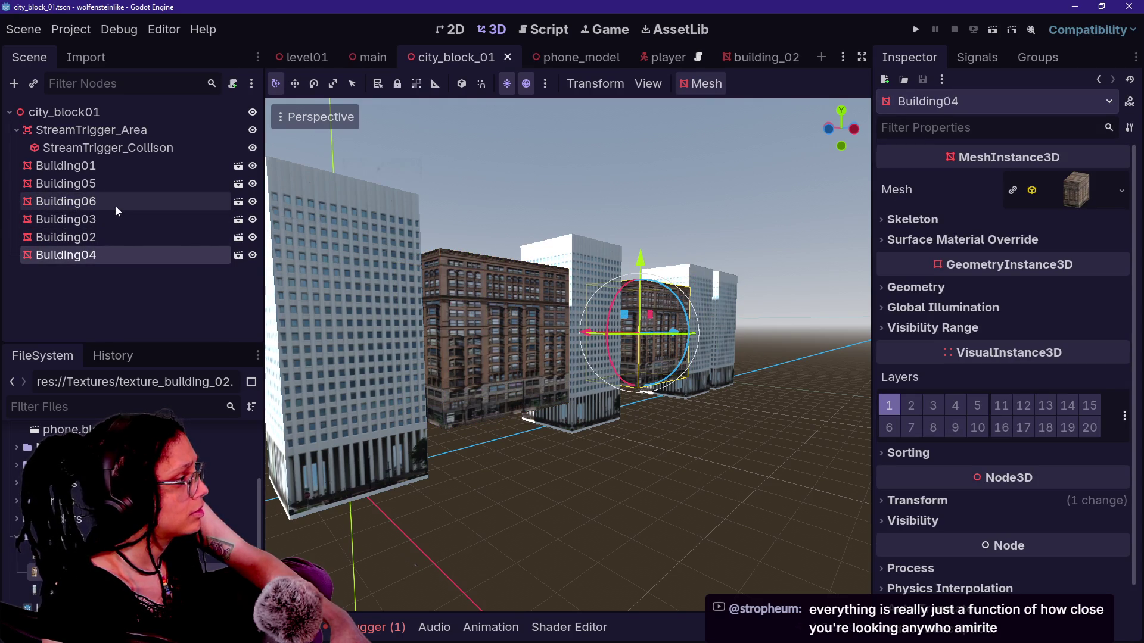
{"action": "left_click", "coordinate": [115, 206]}
{"action": "left_click", "coordinate": [116, 218]}
{"action": "left_click", "coordinate": [115, 236]}
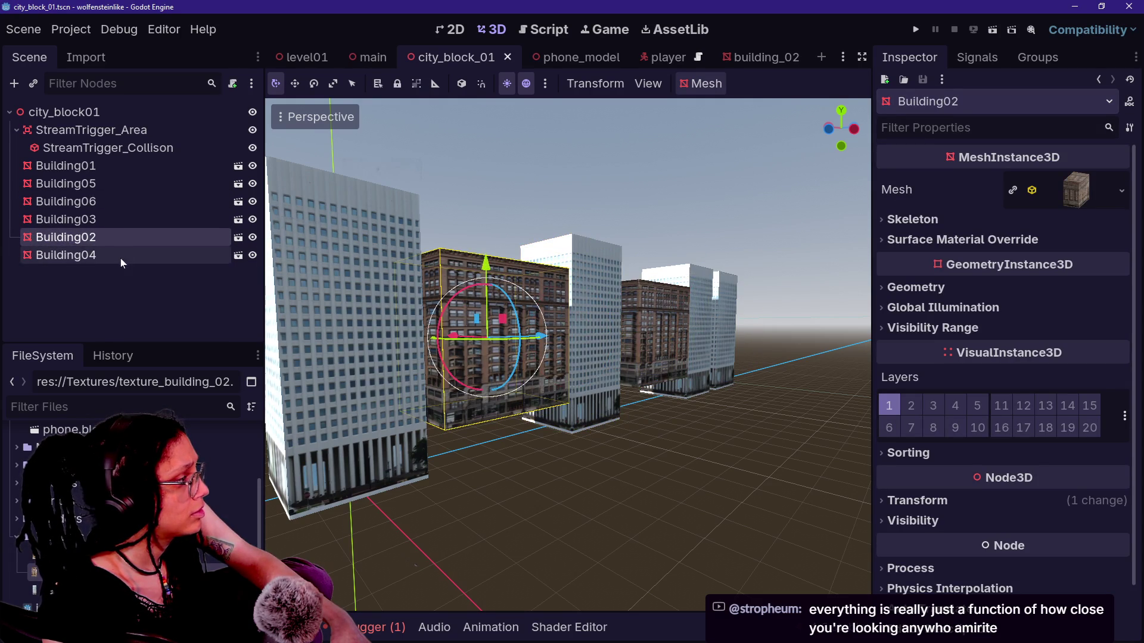
{"action": "left_click", "coordinate": [116, 253], "text": "ctrl"}
Step: Lower both brick buildings about 0.17 m in Left Orthogonal view to meet the ground line
{"action": "left_click_drag", "start_coordinate": [578, 262], "coordinate": [581, 297]}
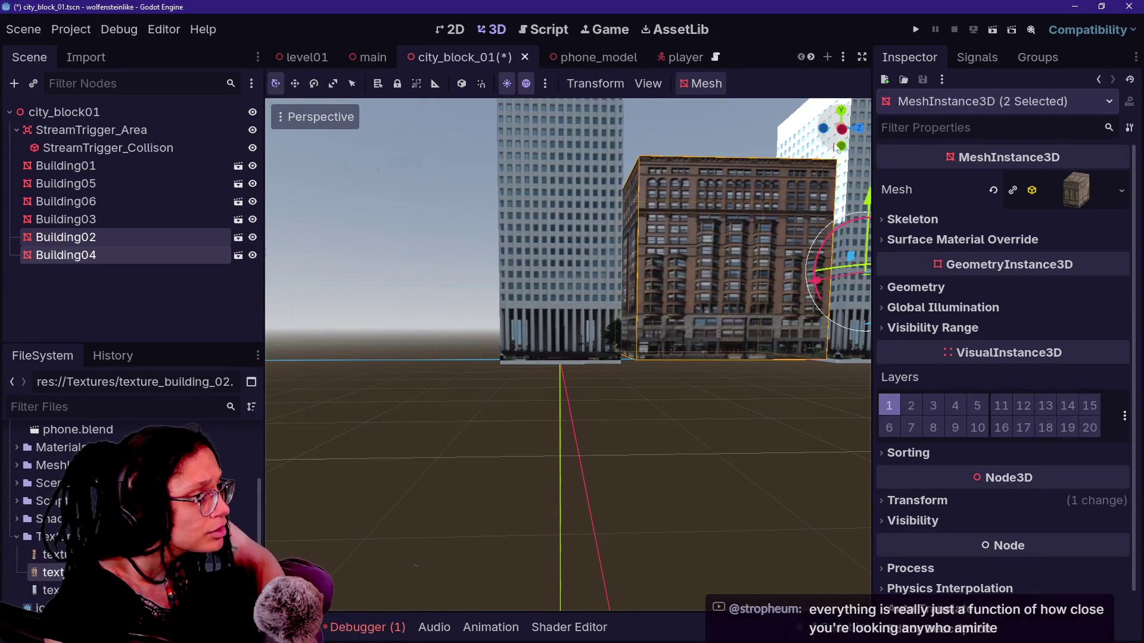
{"action": "key", "text": "alt+KP_3"}
{"action": "scroll", "coordinate": [648, 307], "scroll_direction": "down", "scroll_amount": 2}
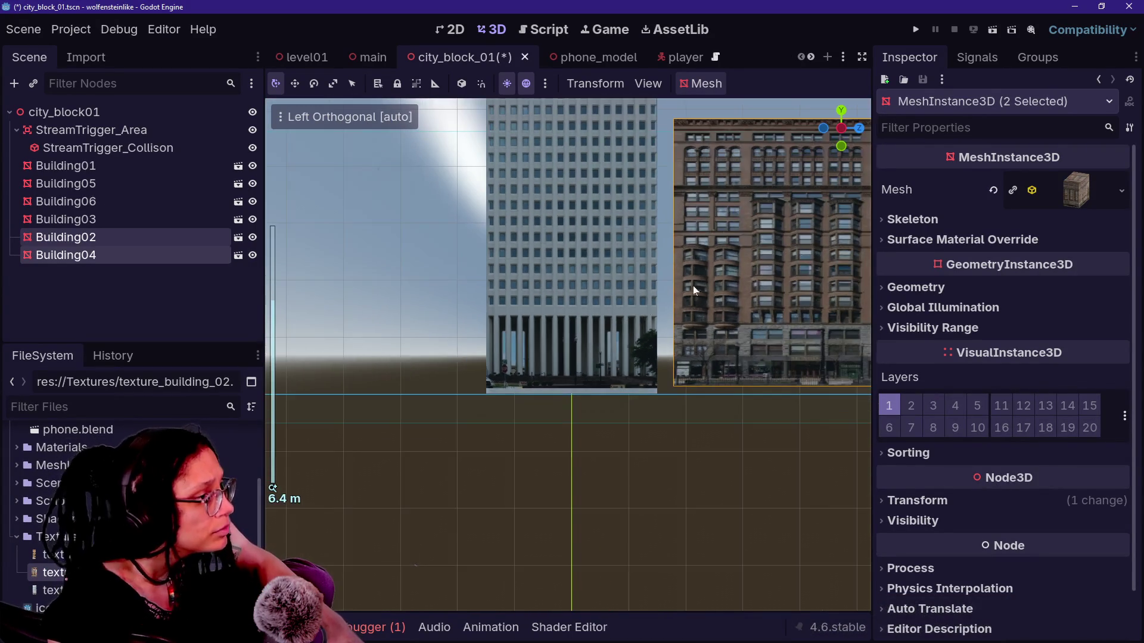
{"action": "scroll", "coordinate": [764, 265], "scroll_direction": "down", "scroll_amount": 4}
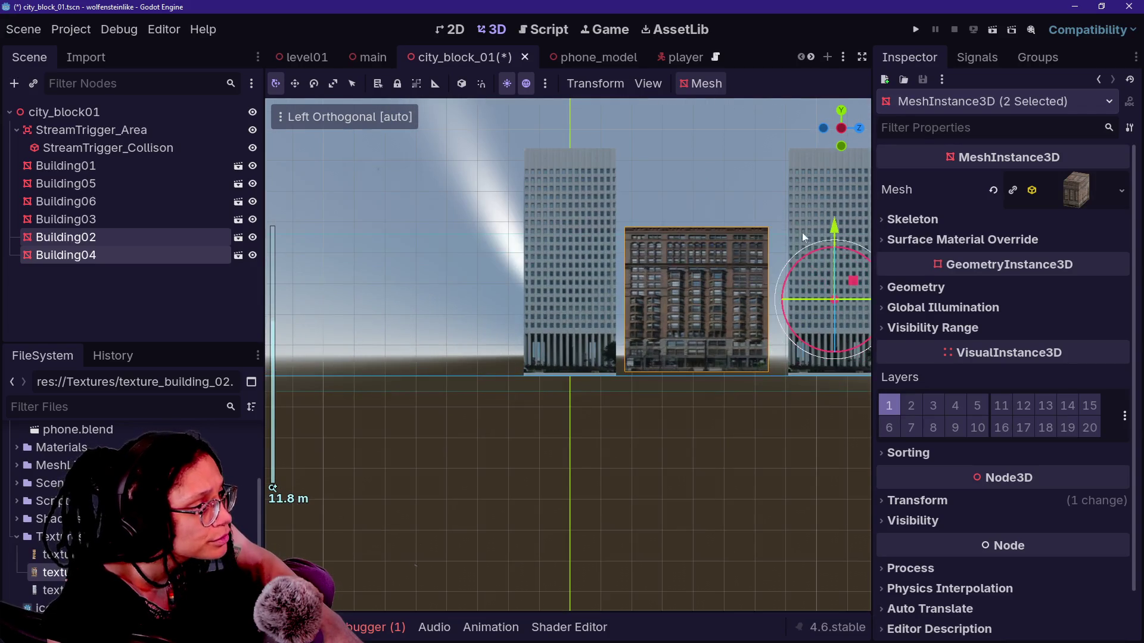
{"action": "left_click_drag", "start_coordinate": [833, 227], "coordinate": [834, 231]}
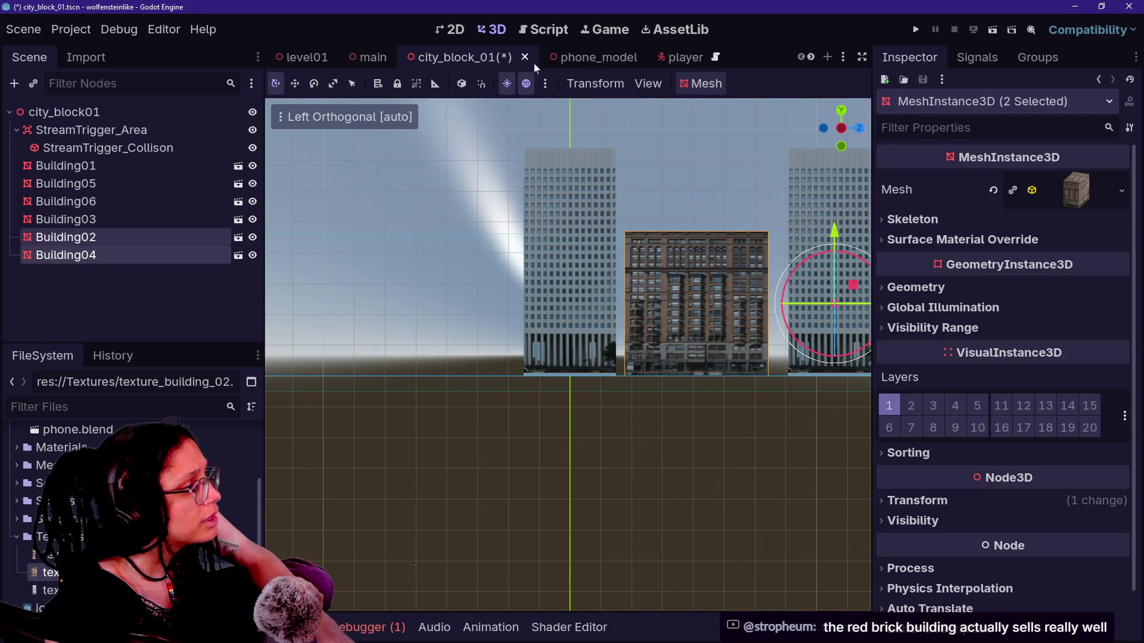
Step: Save city_block_01, check building_02's Mesh Size and Albedo Texture, then return to city_block_01
{"action": "key", "text": "ctrl+s"}
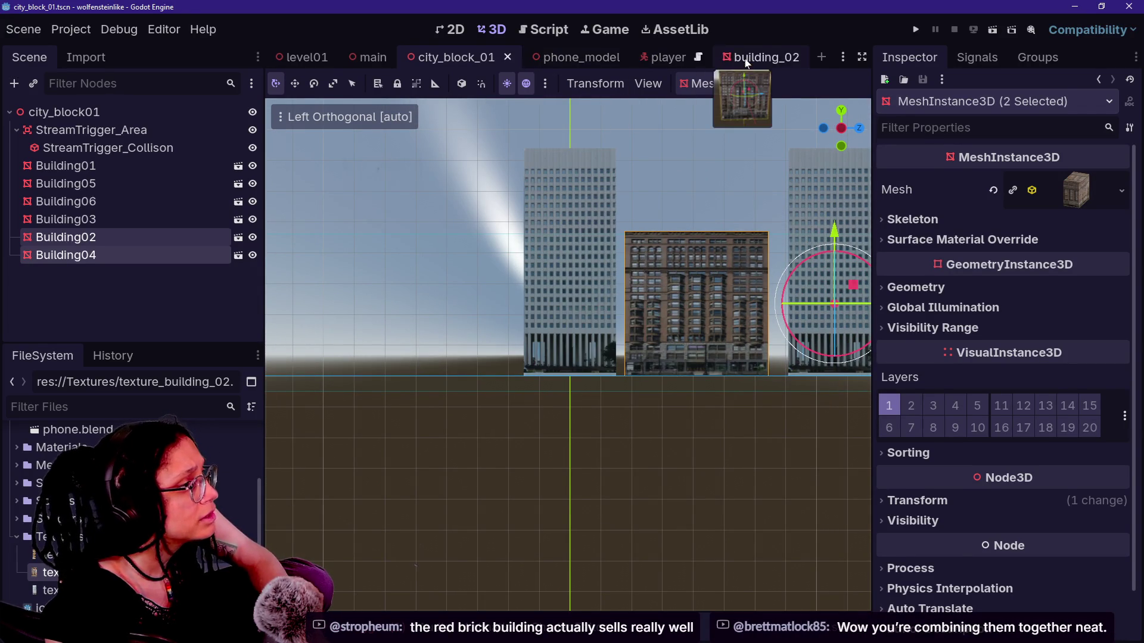
{"action": "left_click", "coordinate": [746, 61]}
{"action": "scroll", "coordinate": [1028, 200], "scroll_direction": "up", "scroll_amount": 8}
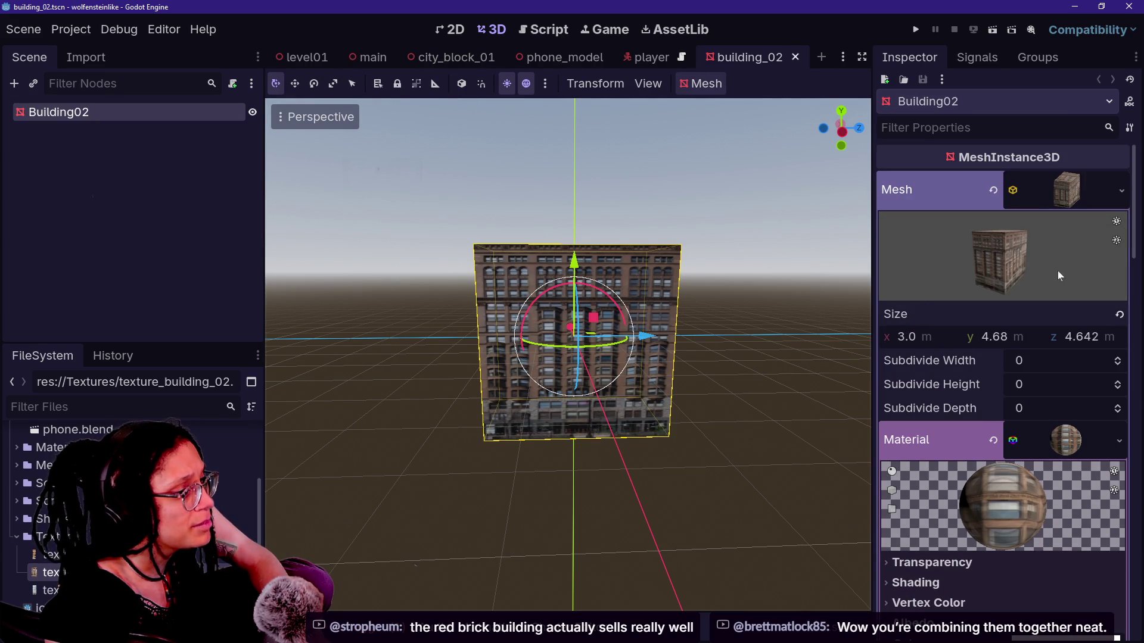
{"action": "scroll", "coordinate": [966, 386], "scroll_direction": "down", "scroll_amount": 5}
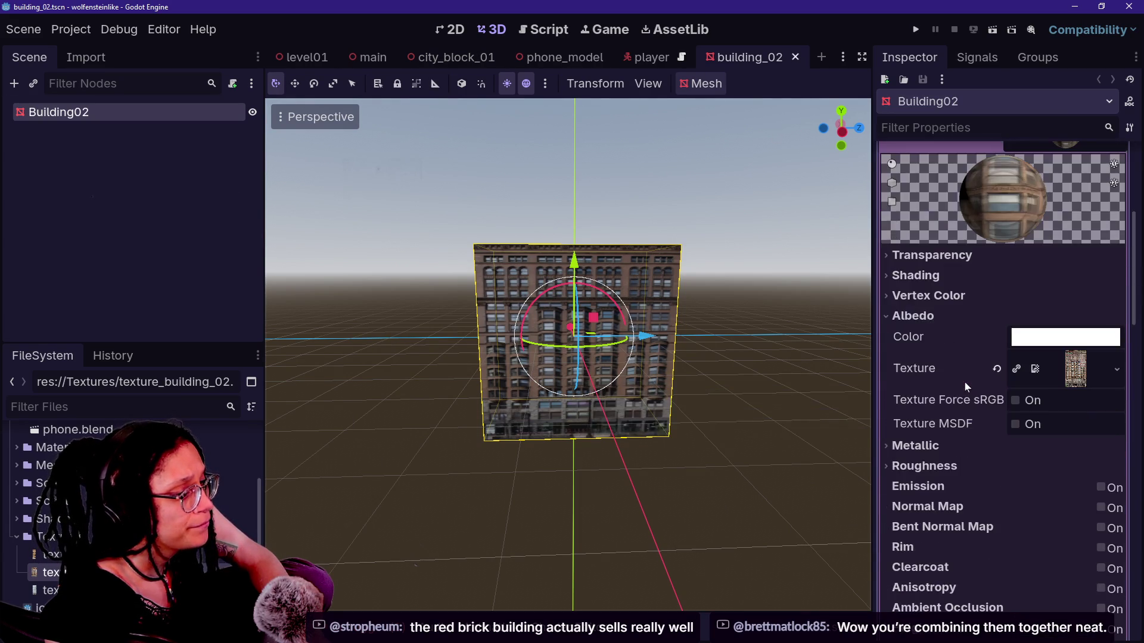
{"action": "scroll", "coordinate": [964, 386], "scroll_direction": "up", "scroll_amount": 5}
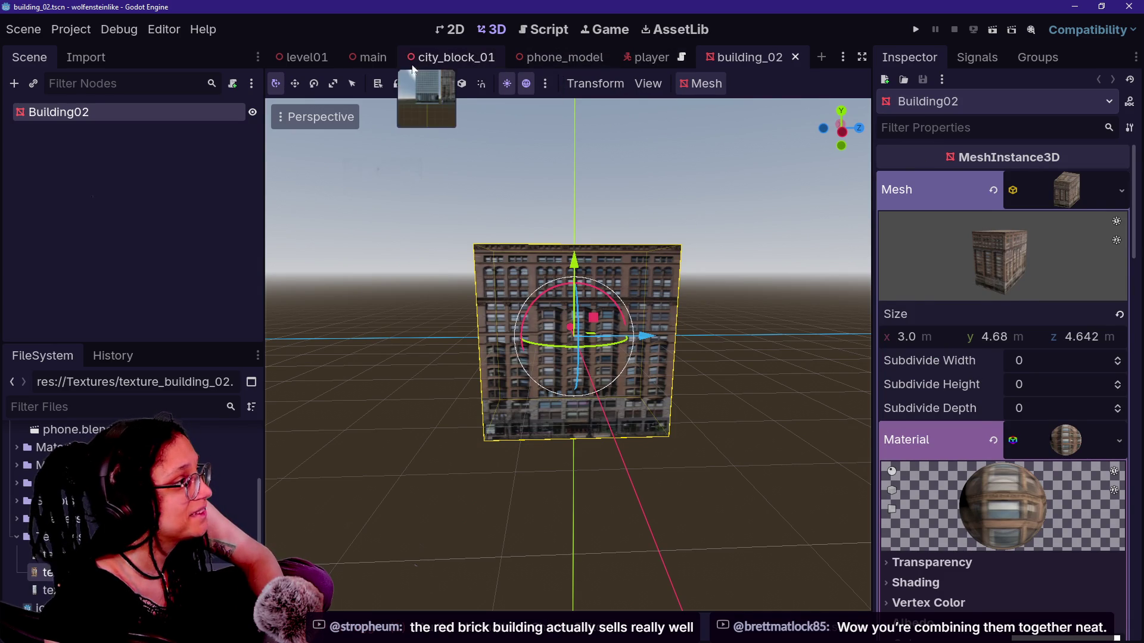
{"action": "left_click", "coordinate": [453, 60]}
{"action": "left_click_drag", "start_coordinate": [791, 173], "coordinate": [691, 208]}
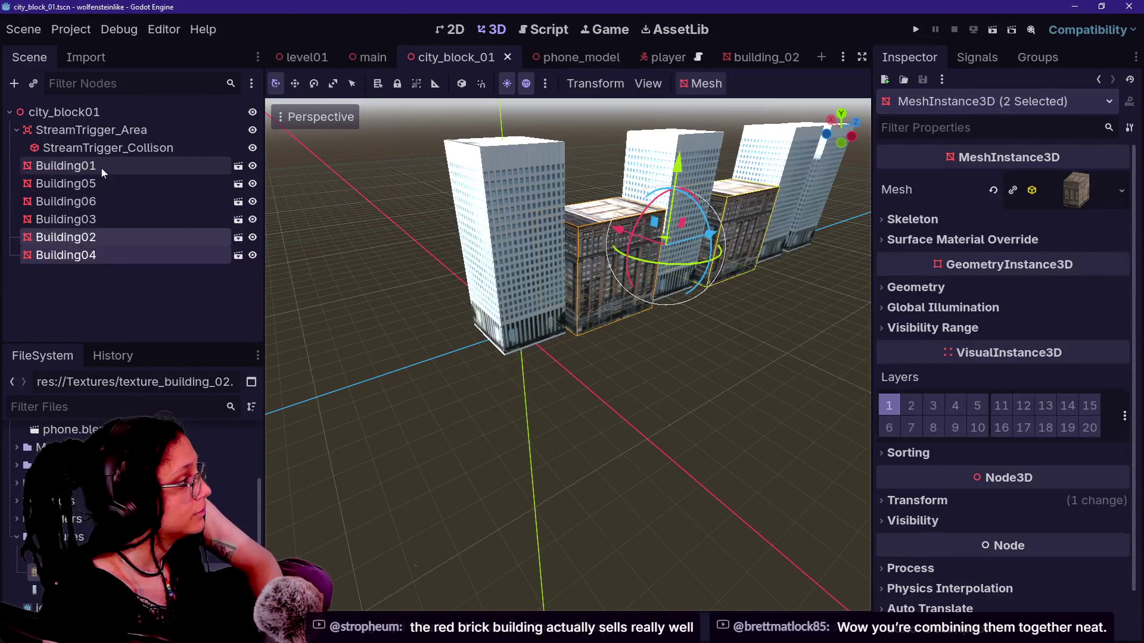
Step: Duplicate Building02 as Building07 and slide it along the Z axis
{"action": "left_click", "coordinate": [102, 168]}
{"action": "left_click", "coordinate": [136, 261], "text": "shift"}
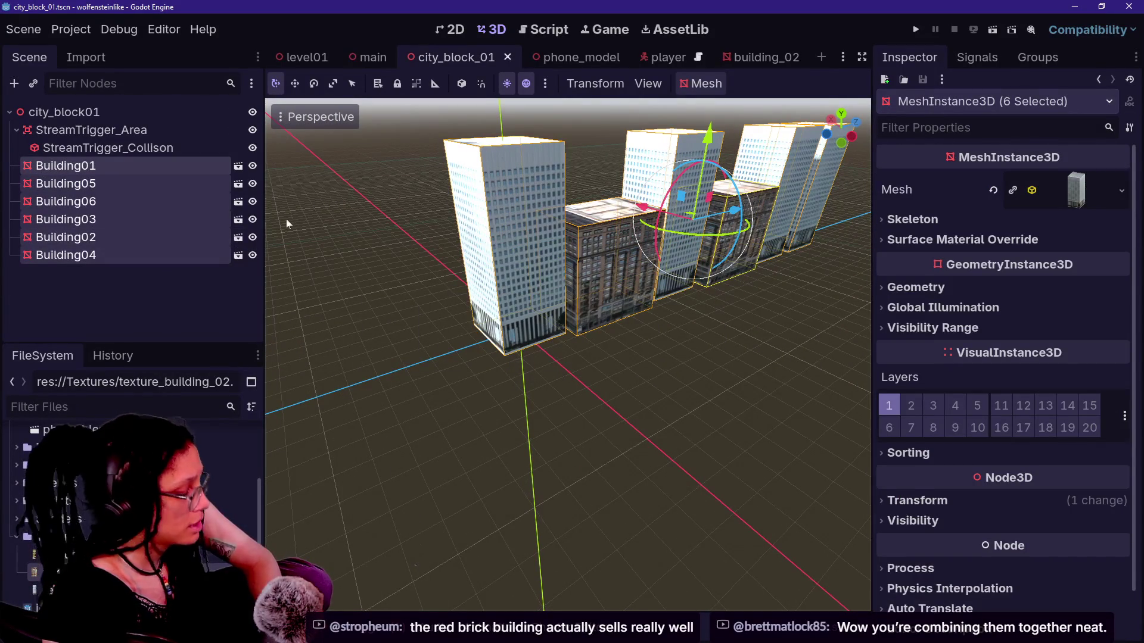
{"action": "left_click", "coordinate": [144, 237]}
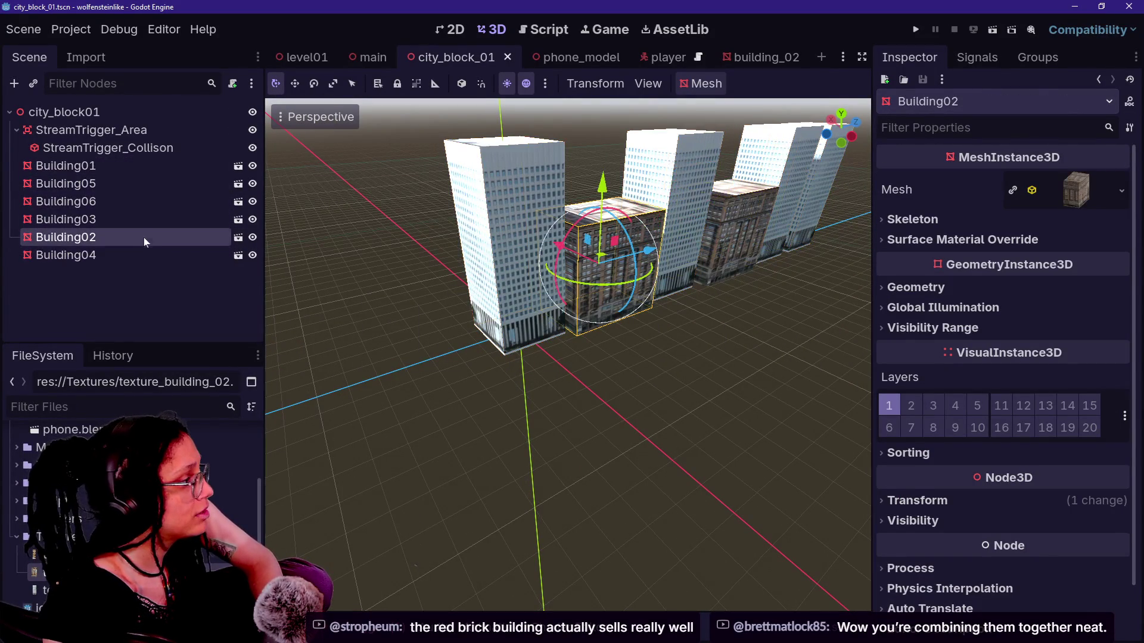
{"action": "mouse_move", "coordinate": [433, 259]}
{"action": "left_mouse_down"}
{"action": "mouse_move", "coordinate": [674, 291]}
{"action": "mouse_move", "coordinate": [627, 290]}
{"action": "left_mouse_up"}
{"action": "key", "text": "ctrl+d"}
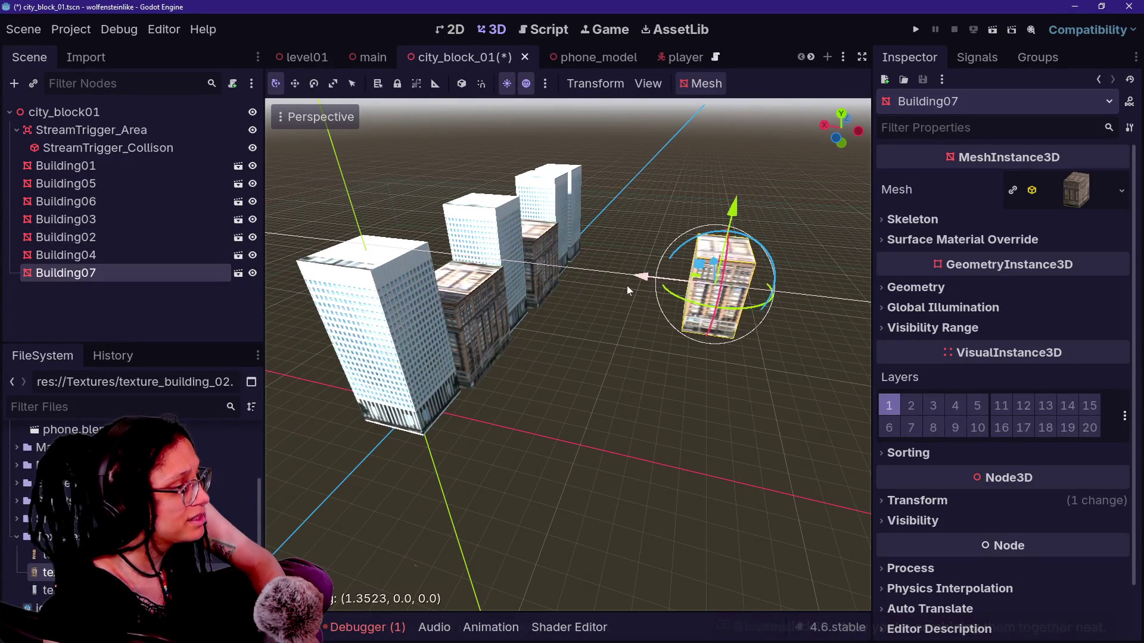
{"action": "scroll", "coordinate": [627, 291], "scroll_direction": "up", "scroll_amount": 5}
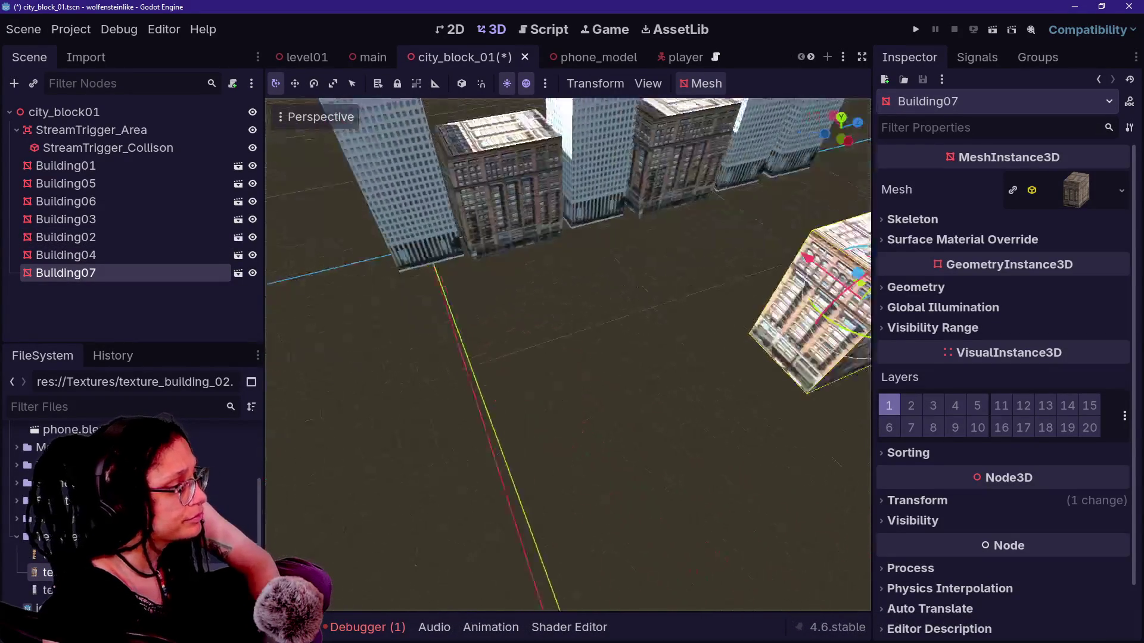
{"action": "left_click_drag", "start_coordinate": [709, 337], "coordinate": [675, 344]}
Step: Duplicate Building05 as Building08 and move it along X beside Building07
{"action": "left_click", "coordinate": [172, 185]}
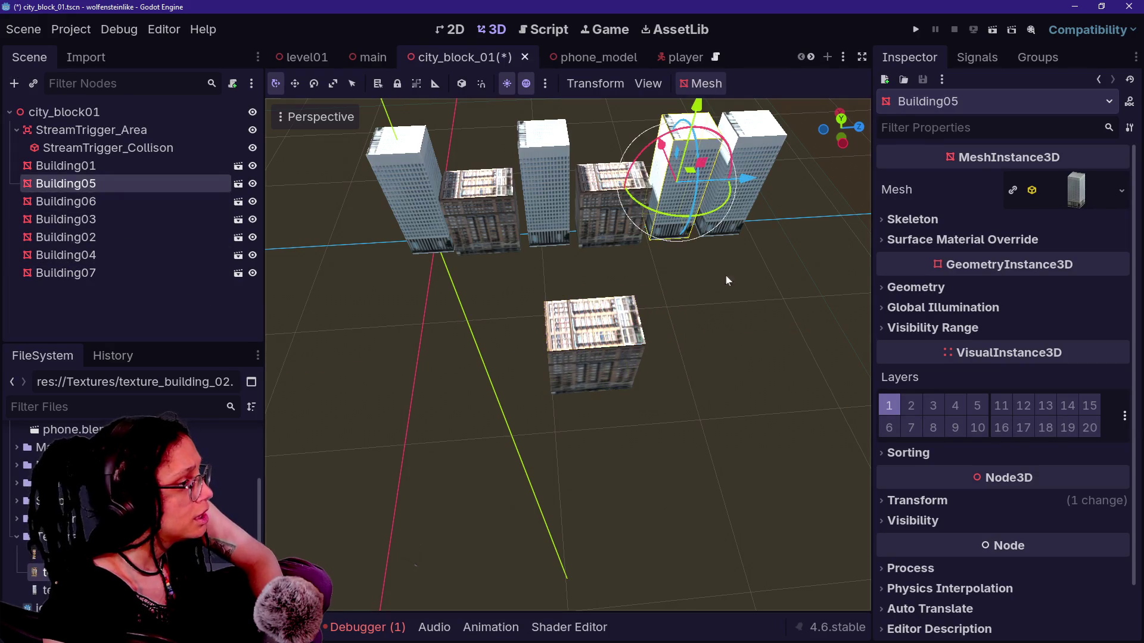
{"action": "key", "text": "ctrl+d"}
{"action": "mouse_move", "coordinate": [662, 146]}
{"action": "left_mouse_down"}
{"action": "mouse_move", "coordinate": [688, 310]}
{"action": "mouse_move", "coordinate": [677, 265]}
{"action": "left_mouse_up"}
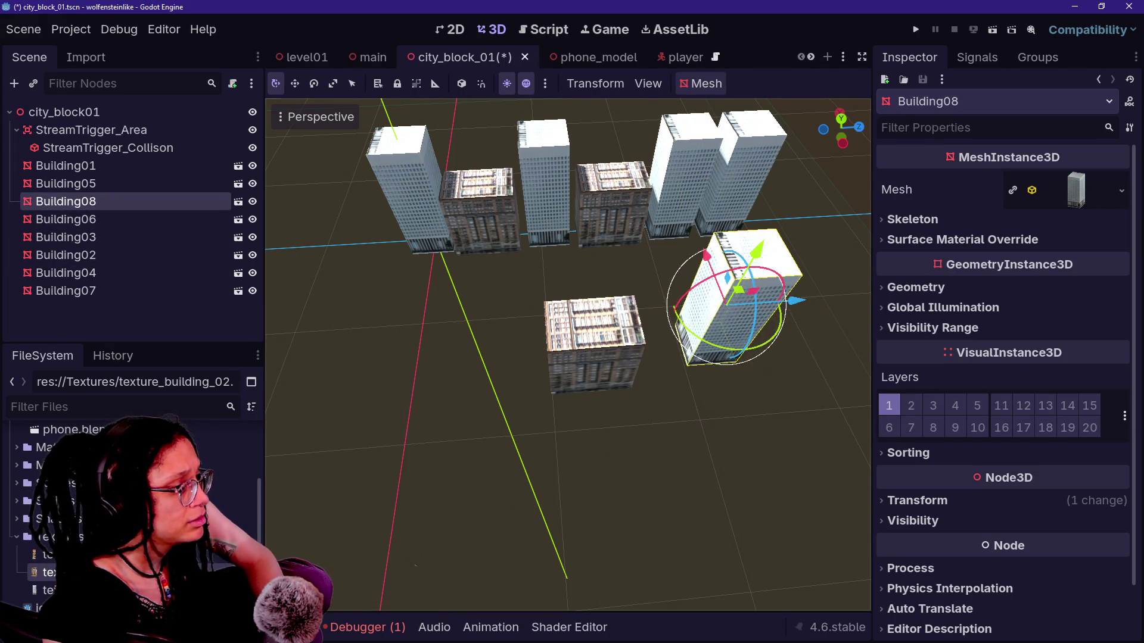
{"action": "key", "text": "w"}
{"action": "key", "text": "w"}
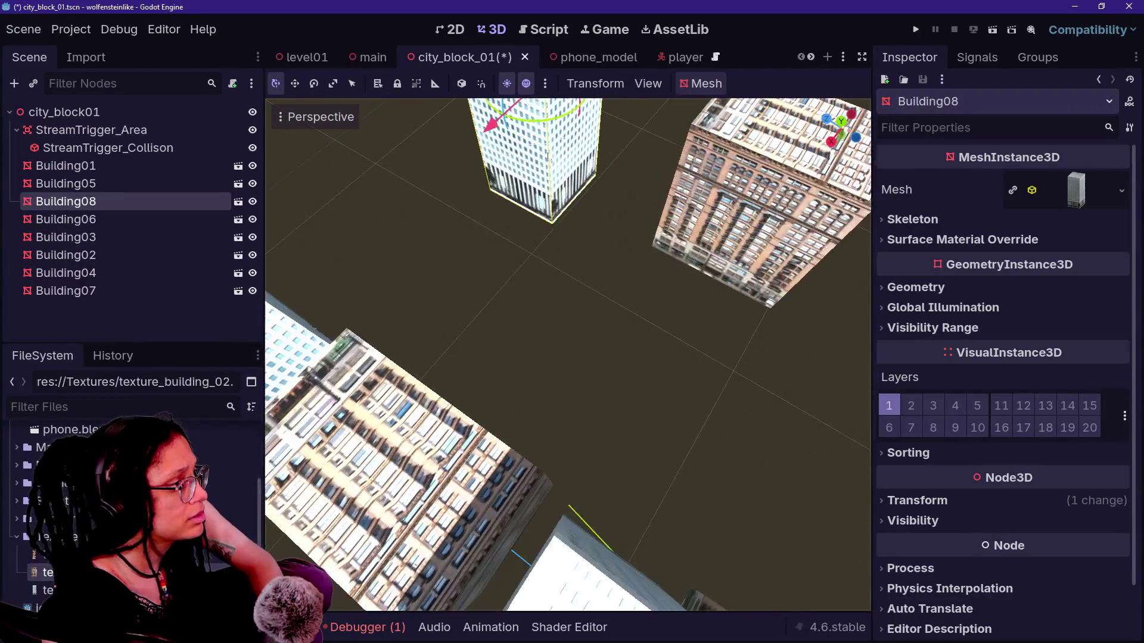
{"action": "key", "text": "f"}
{"action": "mouse_move", "coordinate": [499, 251]}
{"action": "left_mouse_down"}
{"action": "mouse_move", "coordinate": [612, 267]}
{"action": "mouse_move", "coordinate": [551, 388]}
{"action": "left_mouse_up"}
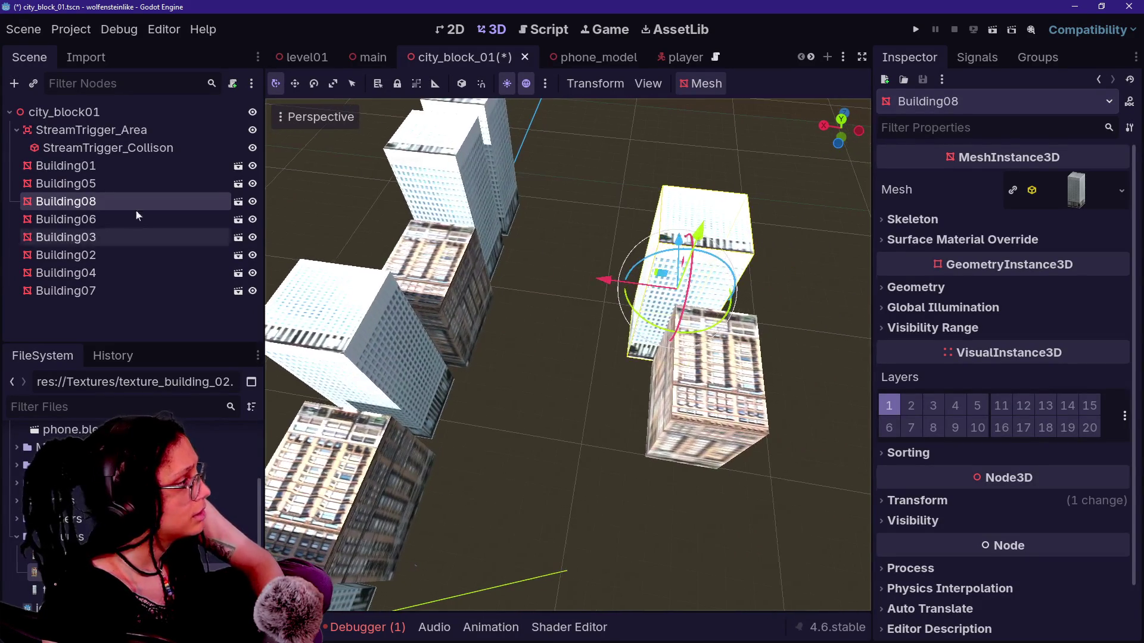
Step: Add a new Node3D at the top level of the tree and name it Row 1
{"action": "right_click", "coordinate": [140, 301]}
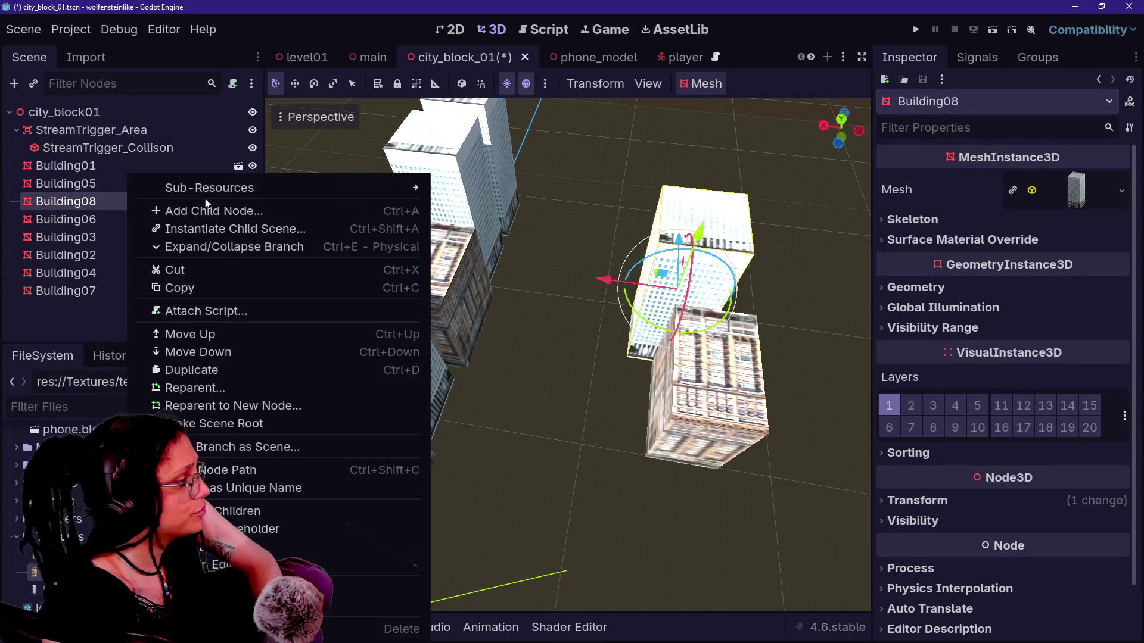
{"action": "left_click", "coordinate": [202, 208]}
{"action": "type", "text": "nod"}
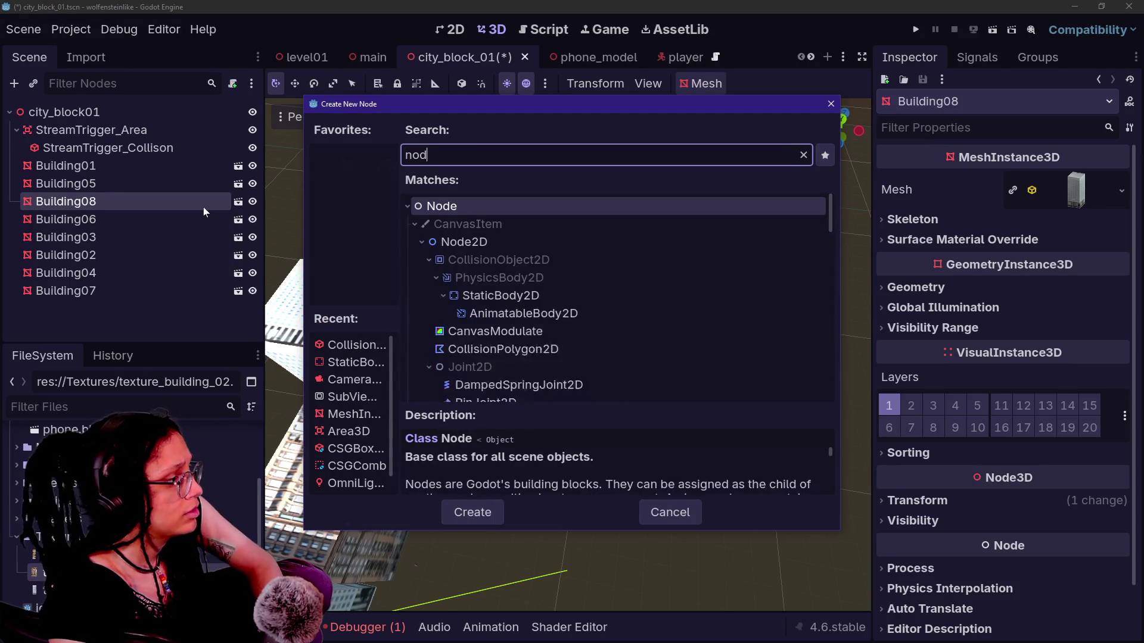
{"action": "type", "text": "e3d"}
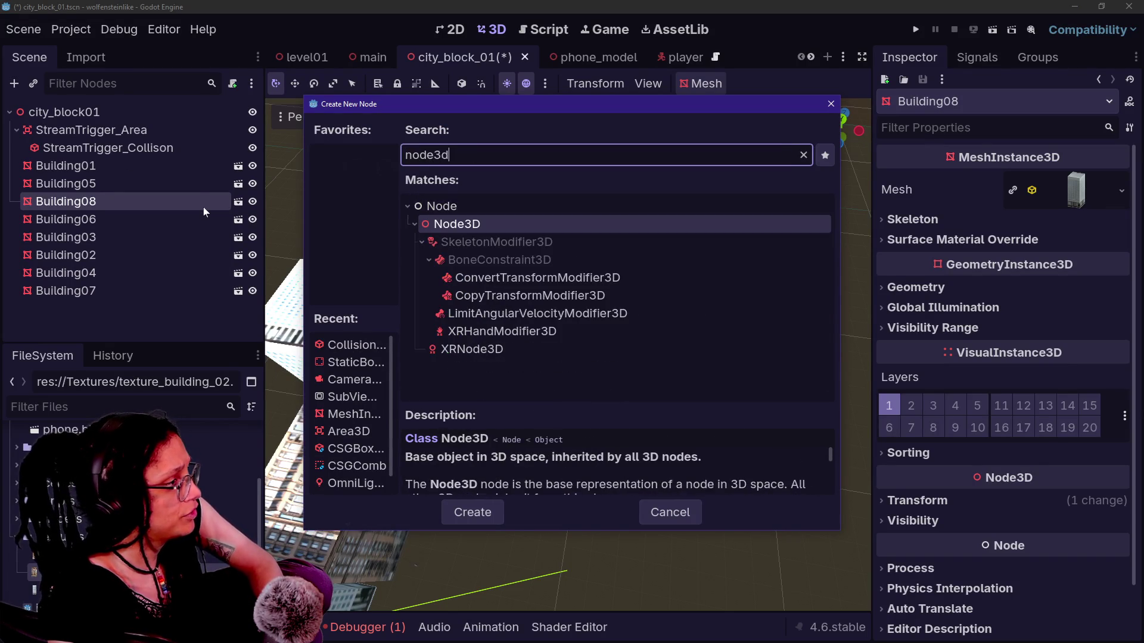
{"action": "key", "text": "Return"}
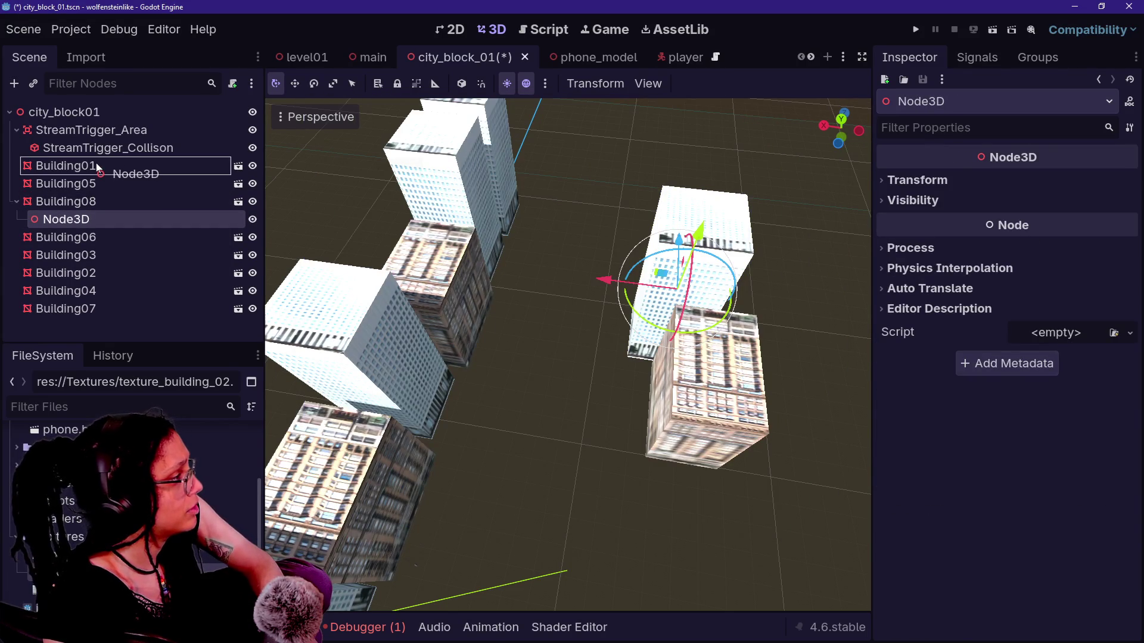
{"action": "left_click_drag", "start_coordinate": [95, 164], "coordinate": [91, 159]}
{"action": "left_click", "coordinate": [89, 163]}
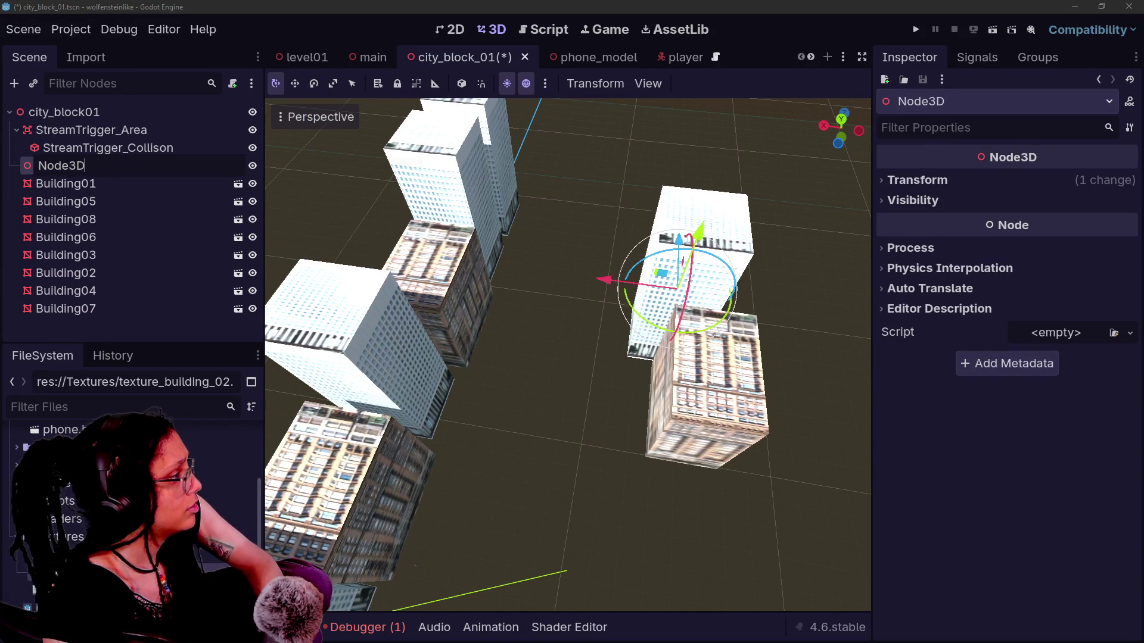
{"action": "type", "text": "Row 1"}
{"action": "key", "text": "Return"}
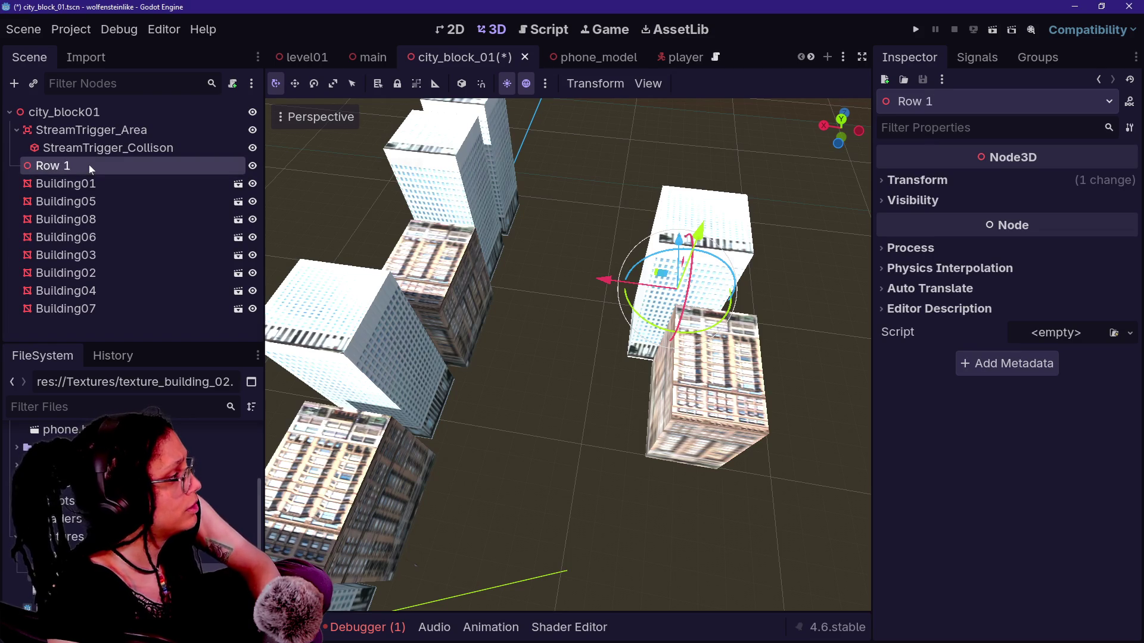
Step: Reorder Building08 to sit between Building04 and Building07 in the scene tree
{"action": "left_click", "coordinate": [84, 184]}
{"action": "left_click", "coordinate": [86, 195]}
{"action": "left_click", "coordinate": [83, 191]}
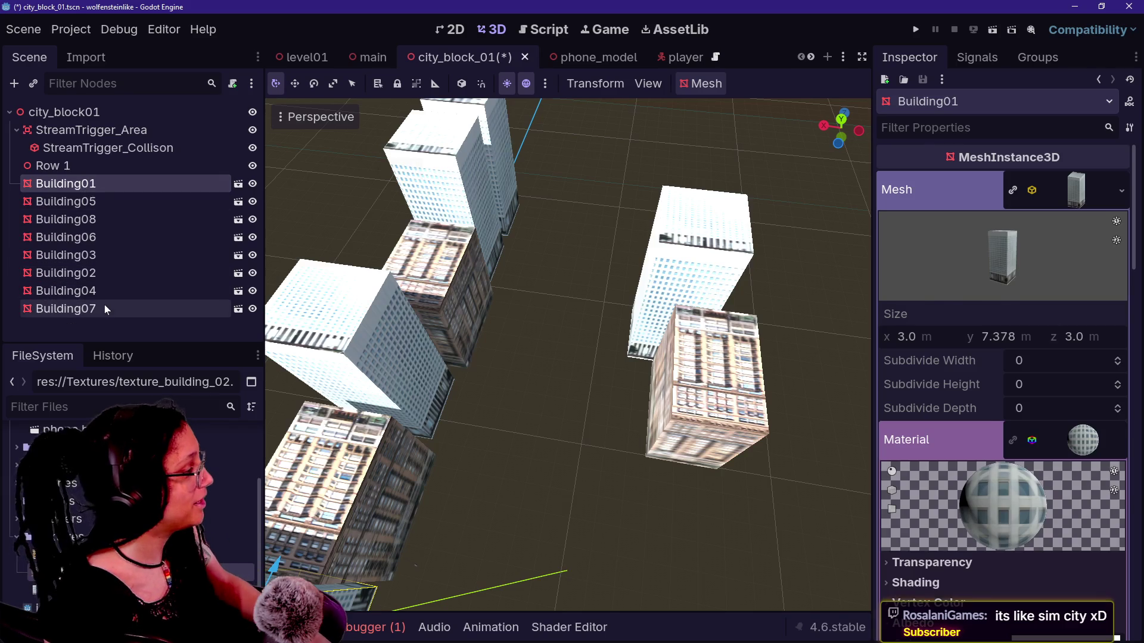
{"action": "left_click", "coordinate": [105, 305], "text": "shift"}
{"action": "left_click", "coordinate": [102, 294]}
{"action": "left_click", "coordinate": [98, 307]}
{"action": "left_click", "coordinate": [106, 219]}
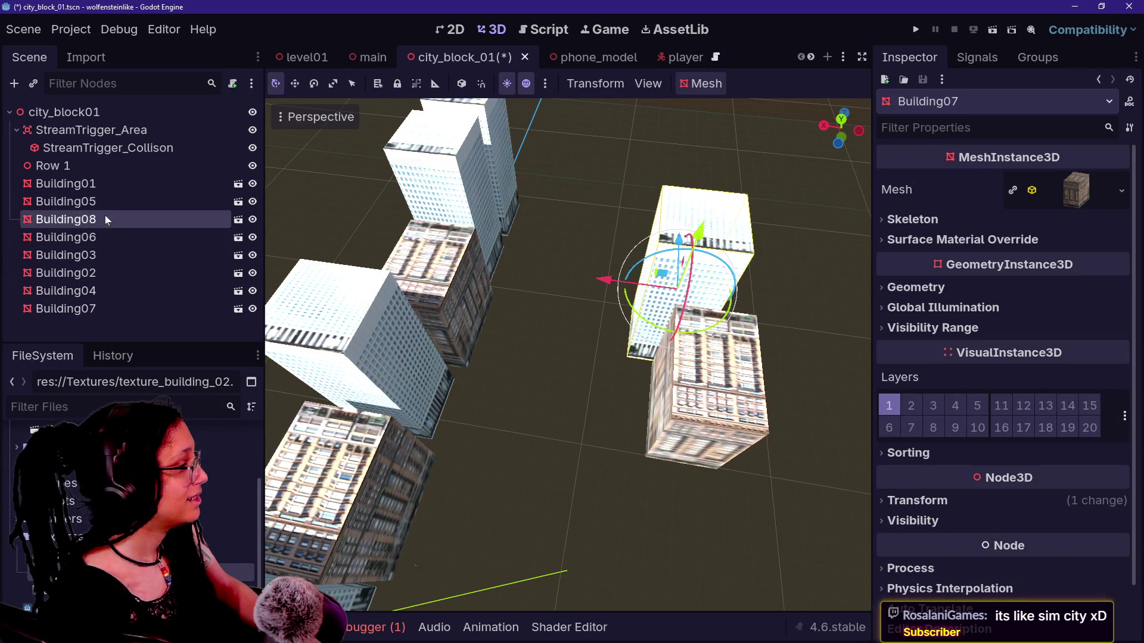
{"action": "left_click_drag", "start_coordinate": [141, 300], "coordinate": [138, 296]}
Step: Move Building01 through Building06 into Row 1, leaving Building07 and Building08 outside
{"action": "left_click", "coordinate": [117, 275]}
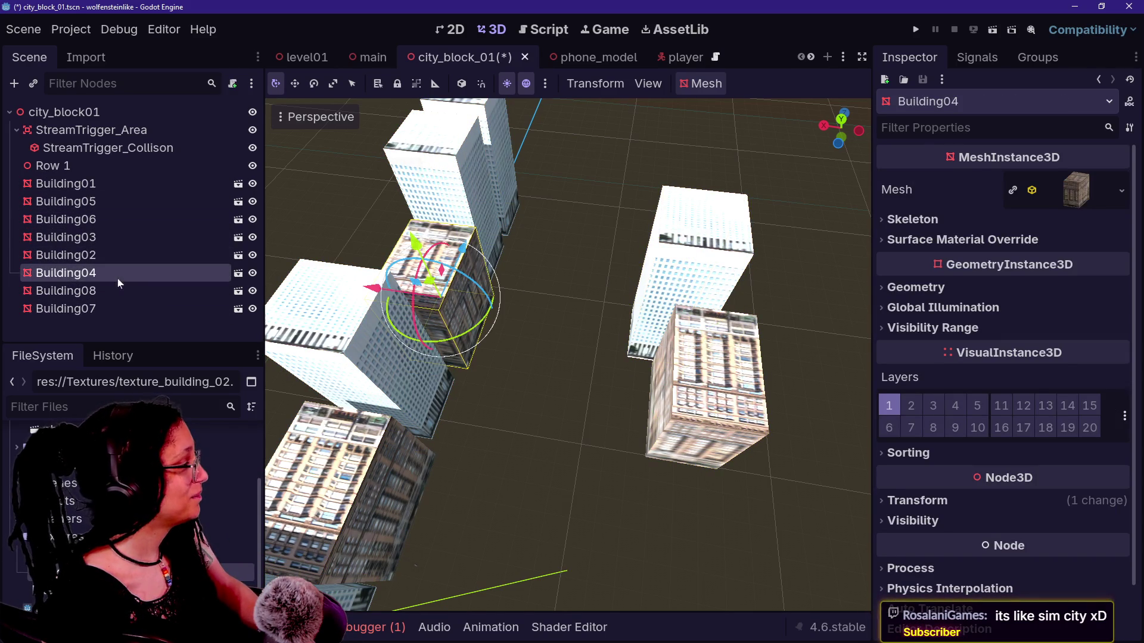
{"action": "left_click", "coordinate": [107, 185]}
{"action": "left_click", "coordinate": [112, 272], "text": "shift"}
{"action": "left_click_drag", "start_coordinate": [99, 195], "coordinate": [92, 166]}
{"action": "left_click", "coordinate": [93, 166]}
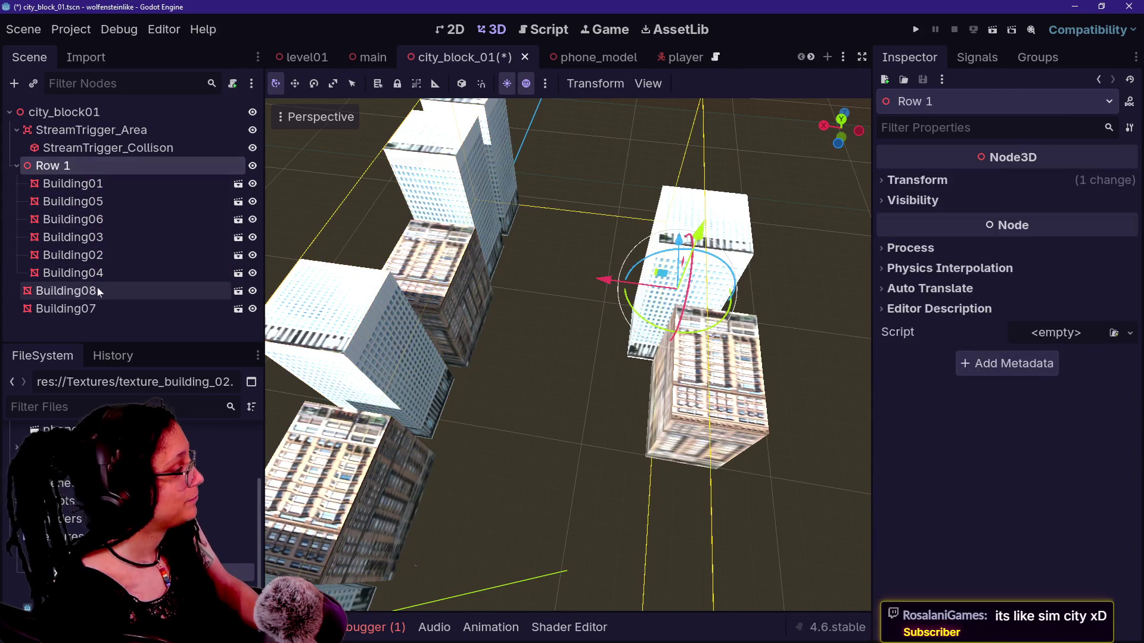
{"action": "left_click", "coordinate": [98, 289]}
{"action": "left_click", "coordinate": [126, 306]}
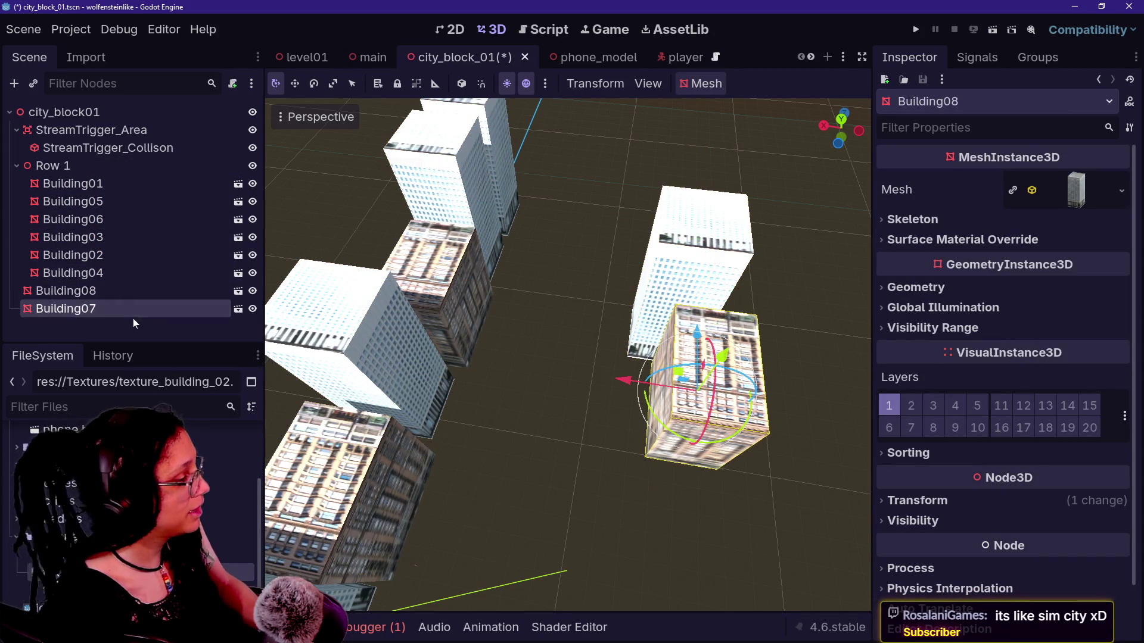
{"action": "left_click", "coordinate": [123, 306]}
{"action": "left_click", "coordinate": [116, 292]}
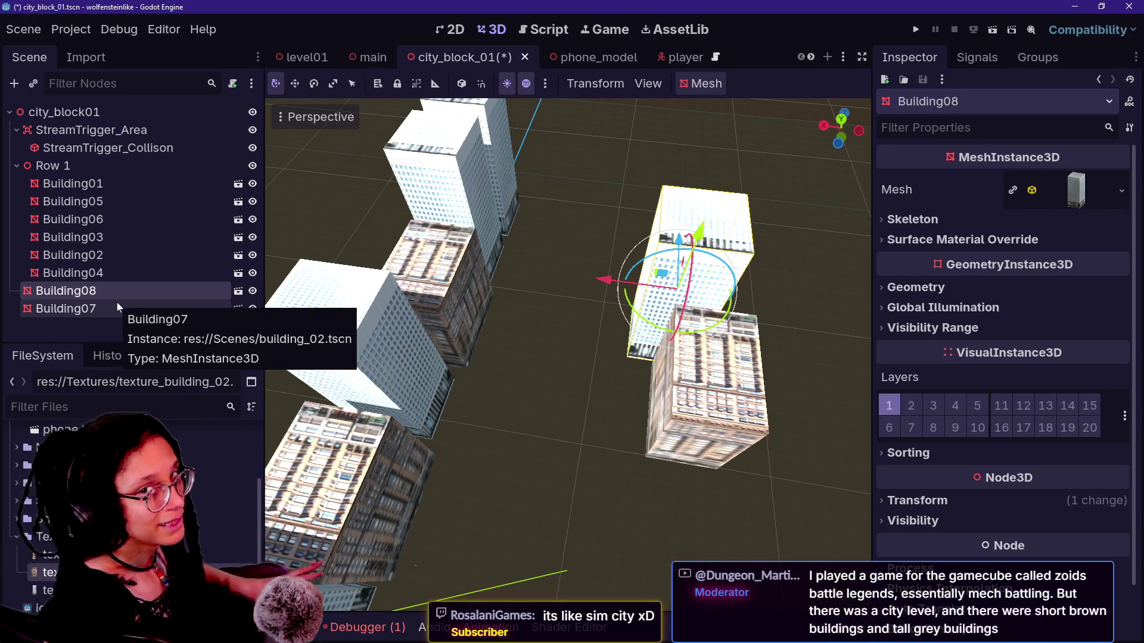
{"action": "left_click", "coordinate": [98, 305]}
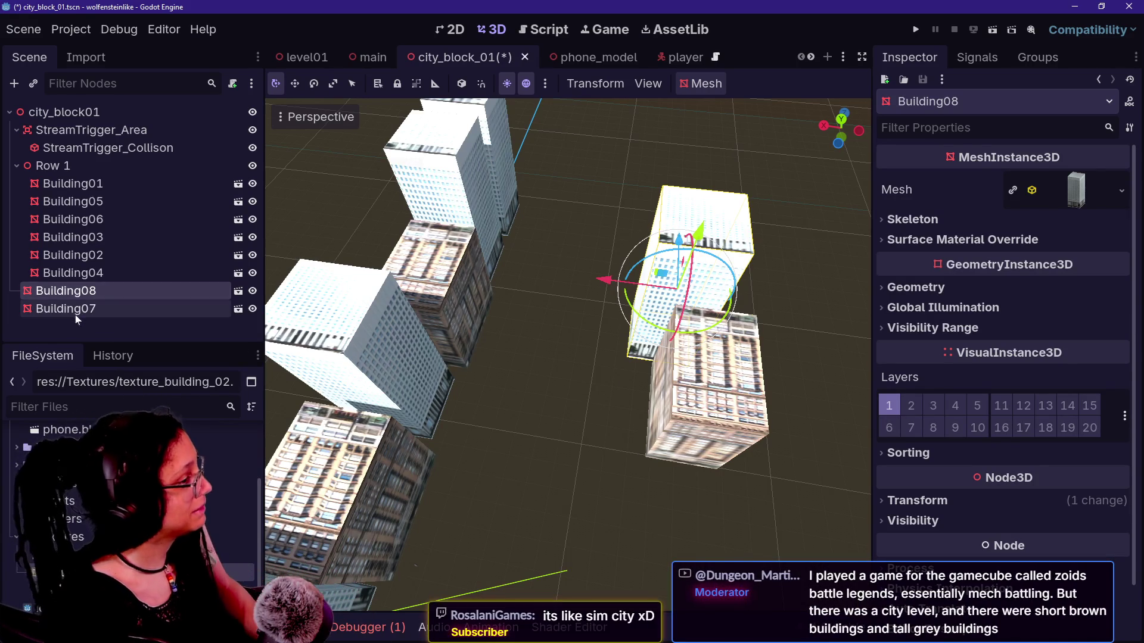
Step: Create a Node3D named Row 2 and move Building08 and Building07 into it
{"action": "right_click", "coordinate": [89, 328]}
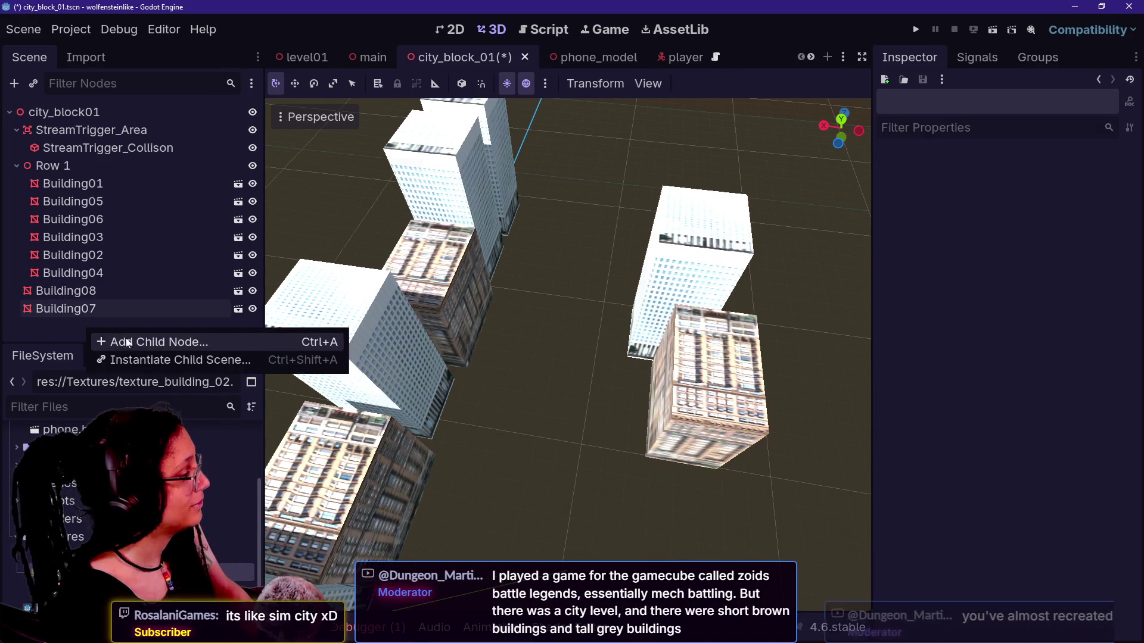
{"action": "left_click", "coordinate": [126, 340]}
{"action": "key", "text": "Return"}
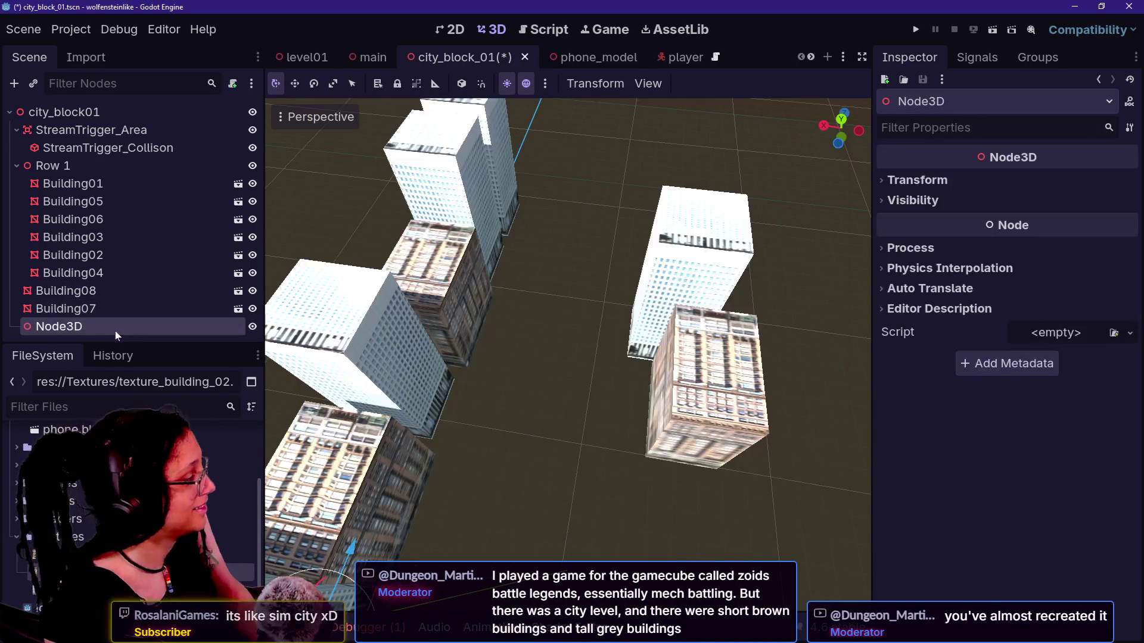
{"action": "double_click", "coordinate": [117, 328]}
{"action": "type", "text": "Rp"}
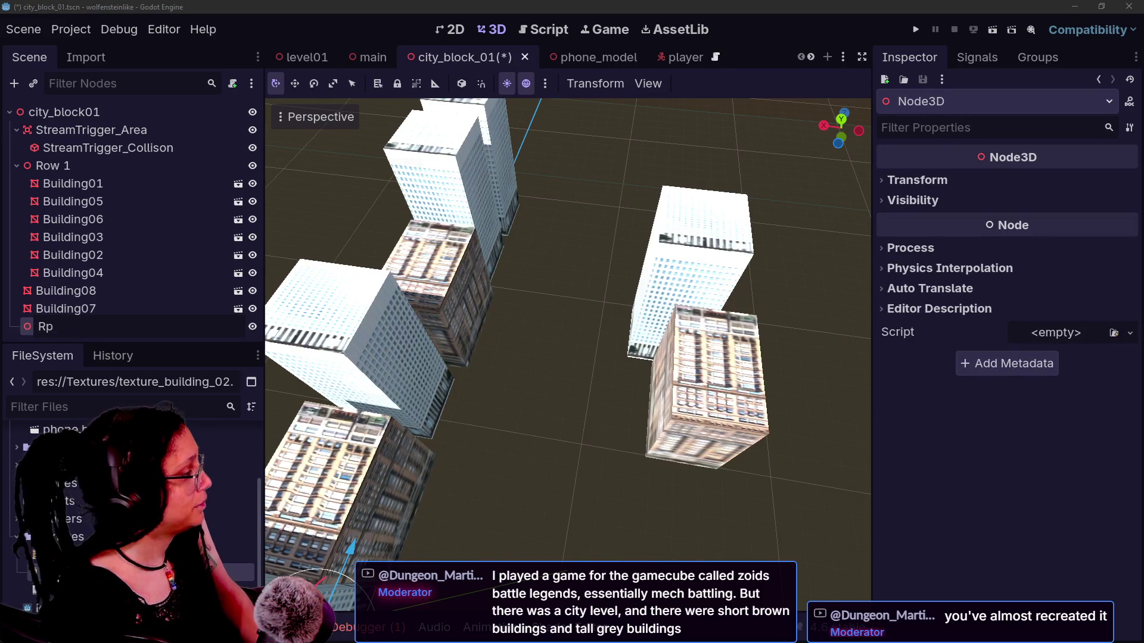
{"action": "type", "text": "2"}
{"action": "key", "text": "Return"}
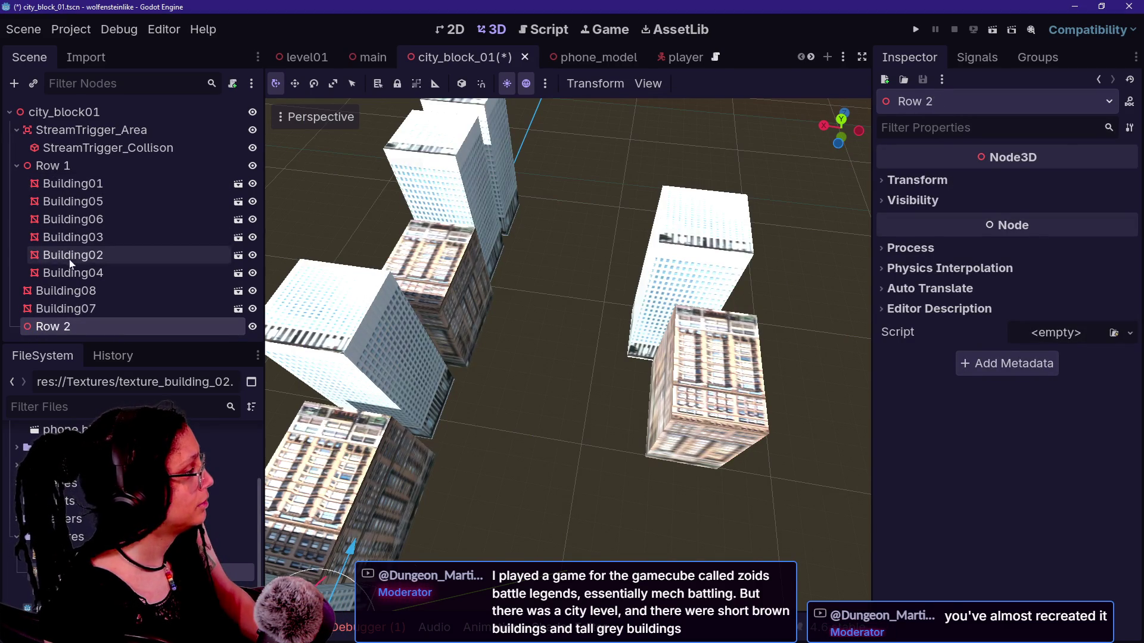
{"action": "left_click", "coordinate": [66, 291]}
{"action": "left_click", "coordinate": [68, 309], "text": "shift"}
{"action": "left_click_drag", "start_coordinate": [68, 309], "coordinate": [72, 327]}
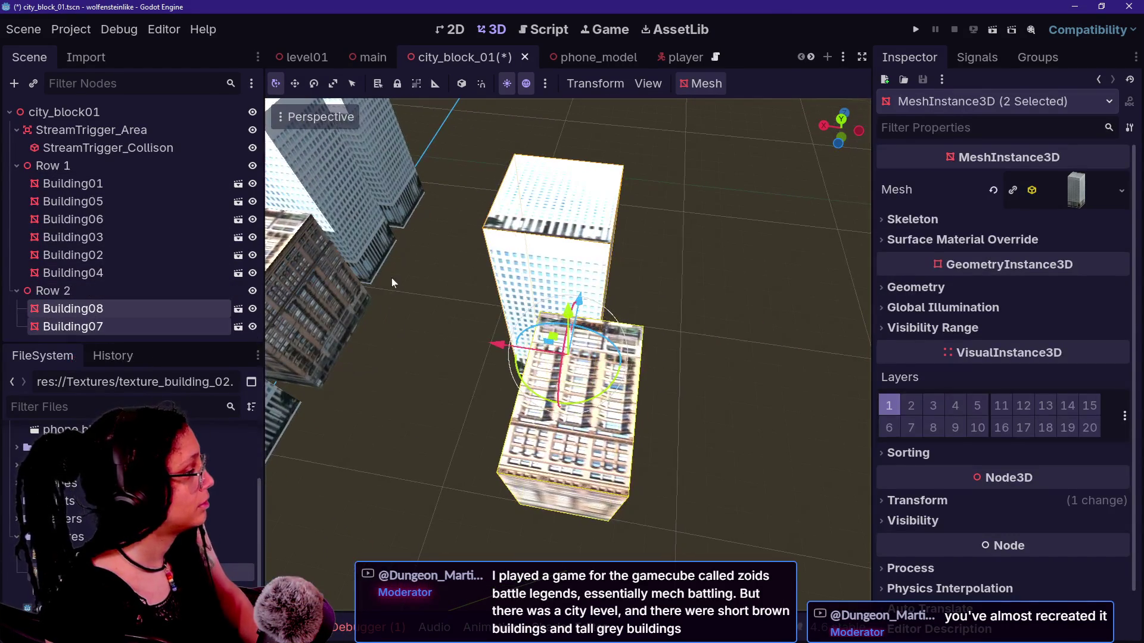
Step: Position Row 2 beside Row 1 along X and shift Building07 left within it
{"action": "left_click", "coordinate": [53, 291]}
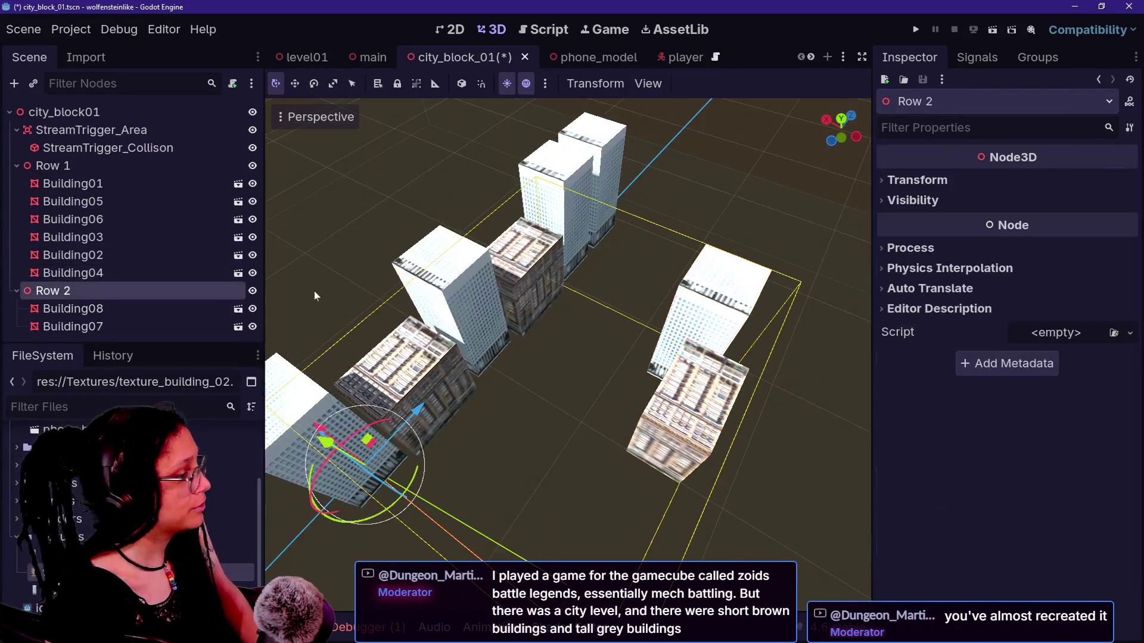
{"action": "left_click_drag", "start_coordinate": [357, 513], "coordinate": [313, 513]}
{"action": "mouse_move", "coordinate": [349, 464]}
{"action": "left_mouse_down"}
{"action": "mouse_move", "coordinate": [294, 488]}
{"action": "mouse_move", "coordinate": [238, 480]}
{"action": "mouse_move", "coordinate": [345, 477]}
{"action": "mouse_move", "coordinate": [374, 440]}
{"action": "left_mouse_up"}
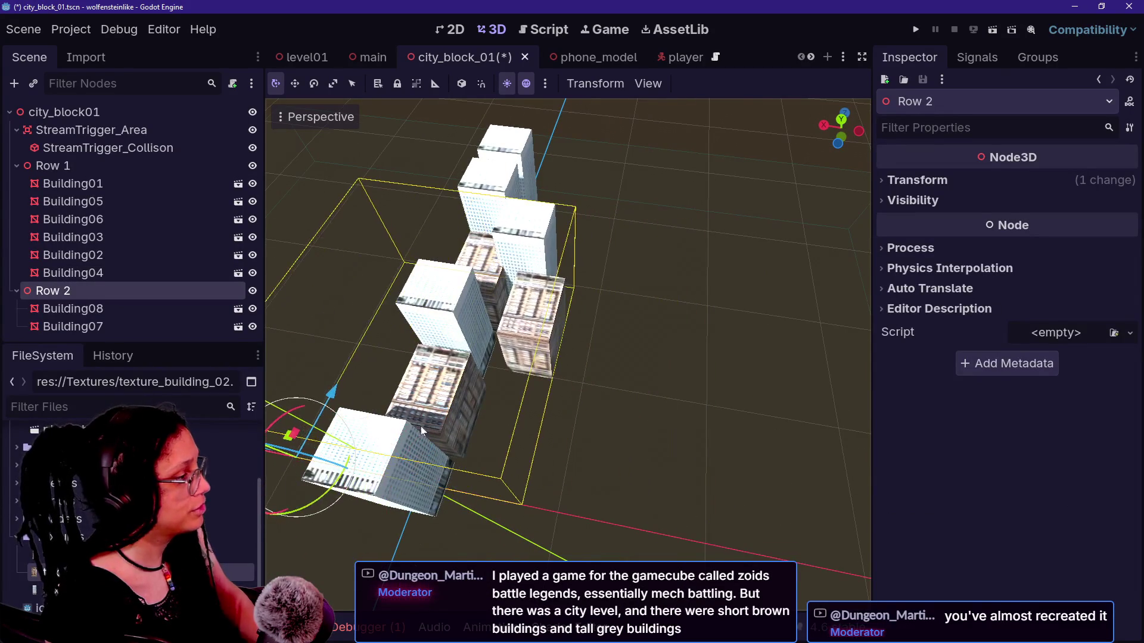
{"action": "key", "text": "f"}
{"action": "scroll", "coordinate": [499, 401], "scroll_direction": "down", "scroll_amount": 3}
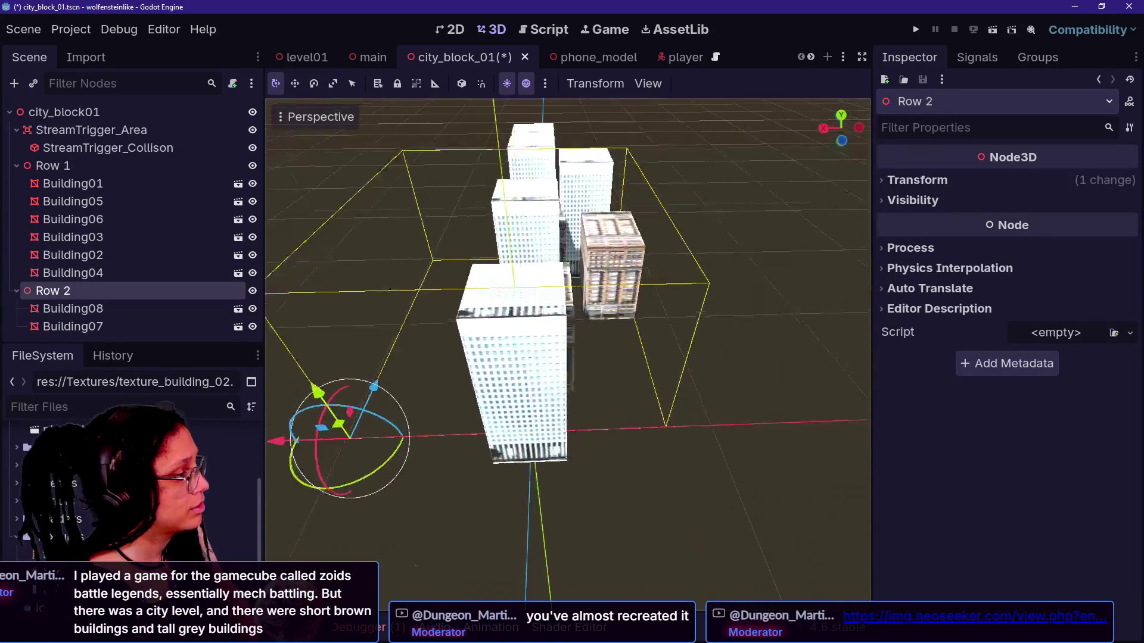
{"action": "left_click_drag", "start_coordinate": [269, 455], "coordinate": [333, 458]}
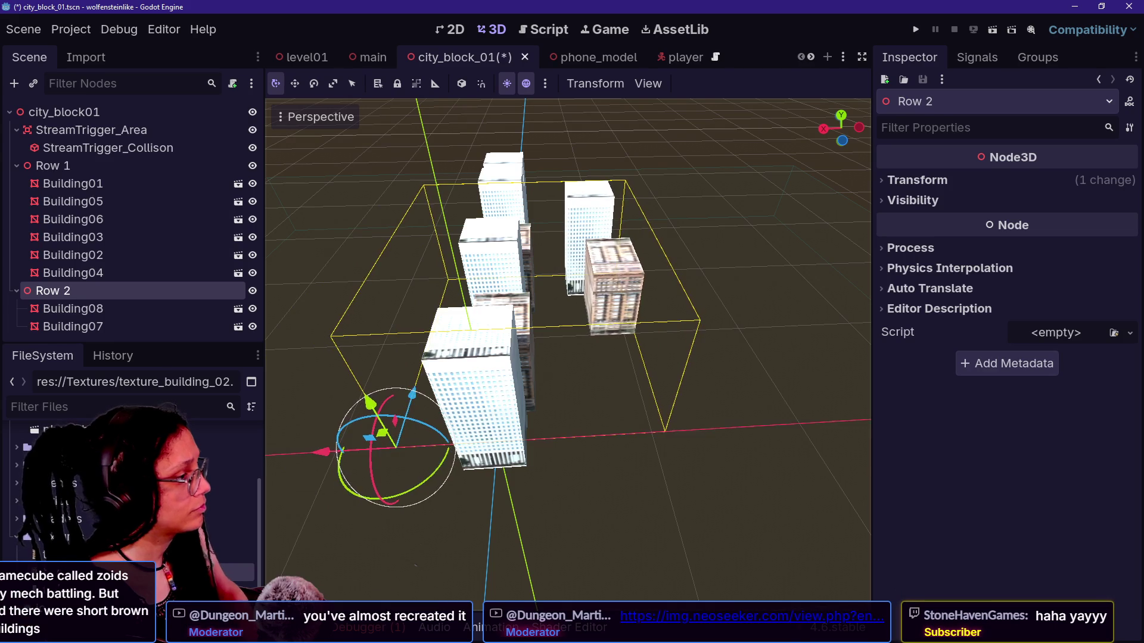
{"action": "scroll", "coordinate": [567, 355], "scroll_direction": "up", "scroll_amount": 3}
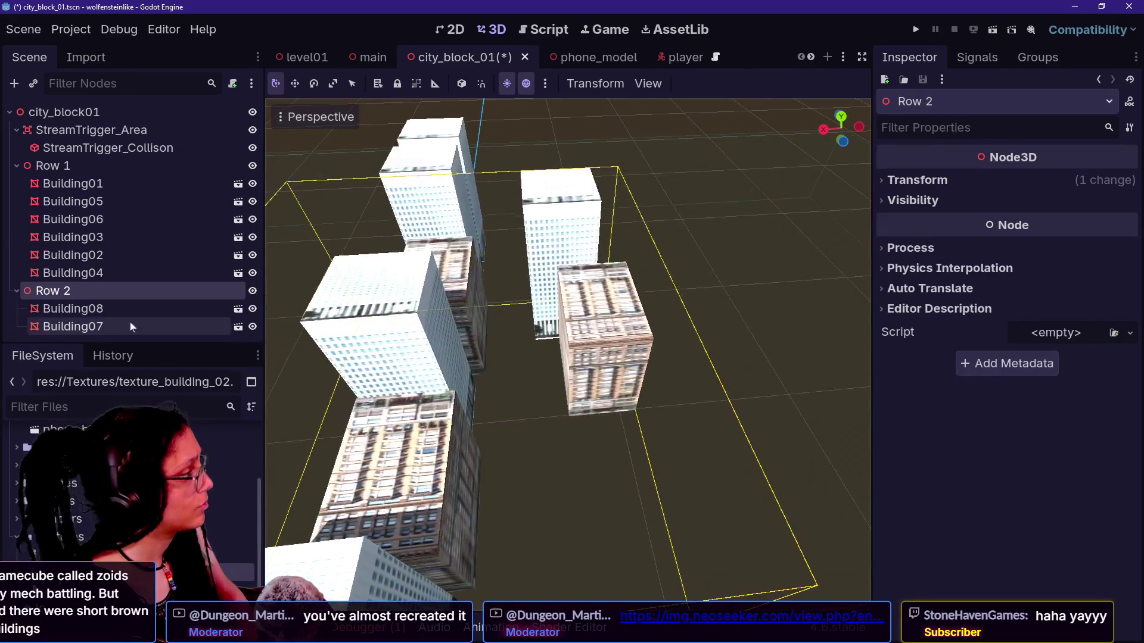
{"action": "left_click", "coordinate": [72, 326]}
{"action": "mouse_move", "coordinate": [501, 358]}
{"action": "left_mouse_down"}
{"action": "mouse_move", "coordinate": [485, 355]}
{"action": "mouse_move", "coordinate": [495, 356]}
{"action": "left_mouse_up"}
{"action": "left_click_drag", "start_coordinate": [511, 223], "coordinate": [542, 358]}
Step: Duplicate Building08 as Building09 and position it along Row 2
{"action": "left_click", "coordinate": [108, 310]}
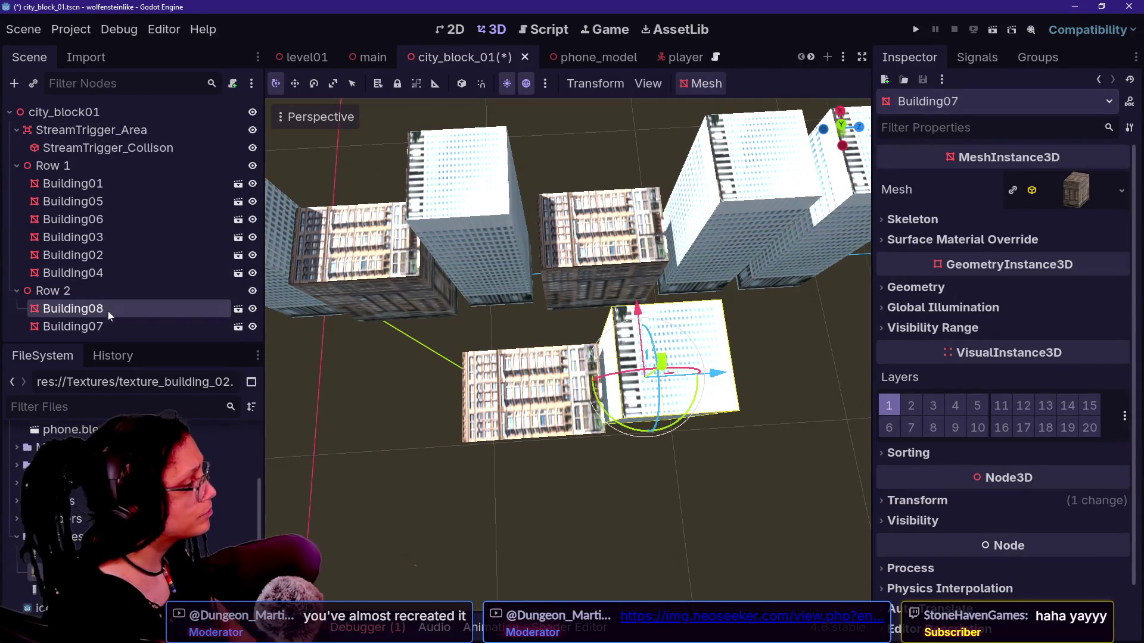
{"action": "key", "text": "ctrl+d"}
{"action": "left_click_drag", "start_coordinate": [741, 364], "coordinate": [471, 388]}
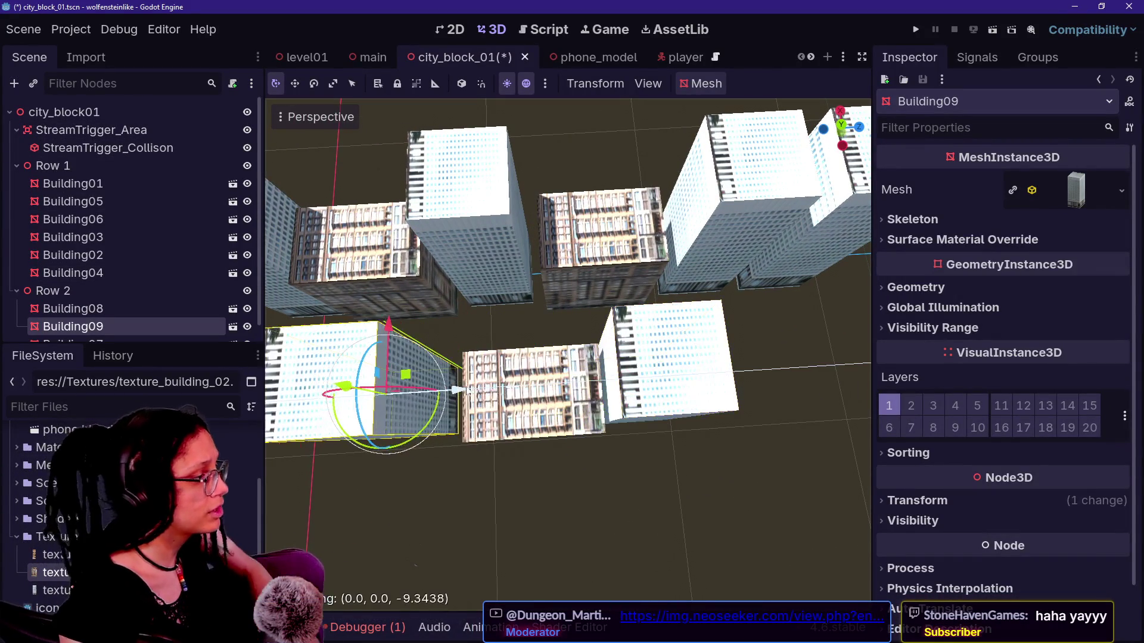
{"action": "scroll", "coordinate": [470, 389], "scroll_direction": "up", "scroll_amount": 3}
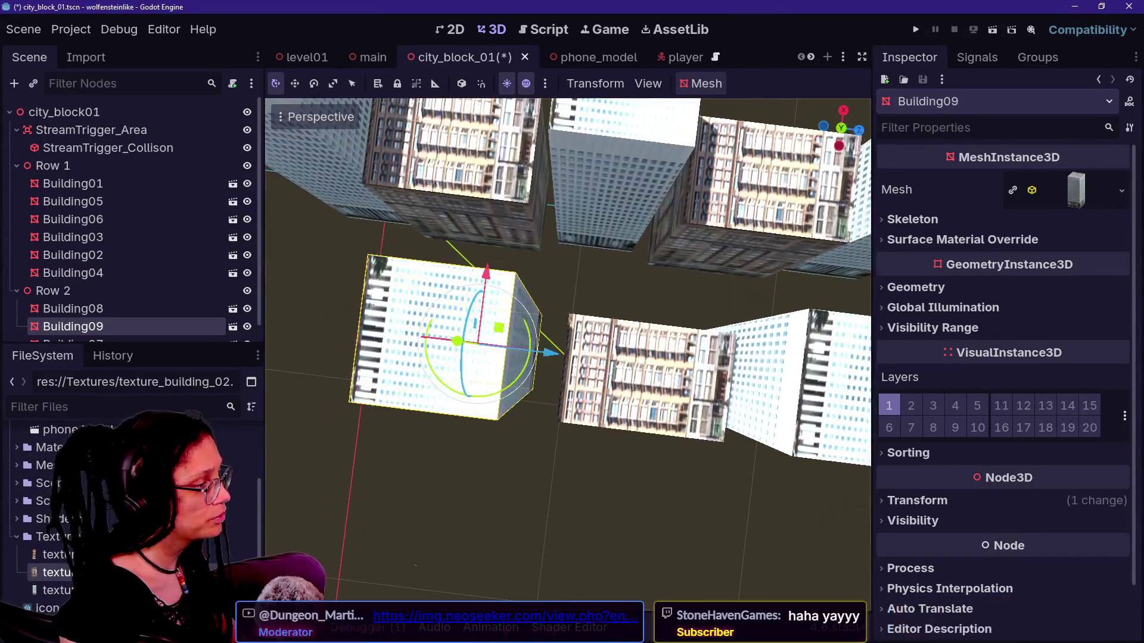
{"action": "left_click_drag", "start_coordinate": [545, 356], "coordinate": [573, 361]}
{"action": "left_click_drag", "start_coordinate": [511, 296], "coordinate": [516, 283]}
{"action": "key", "text": "f"}
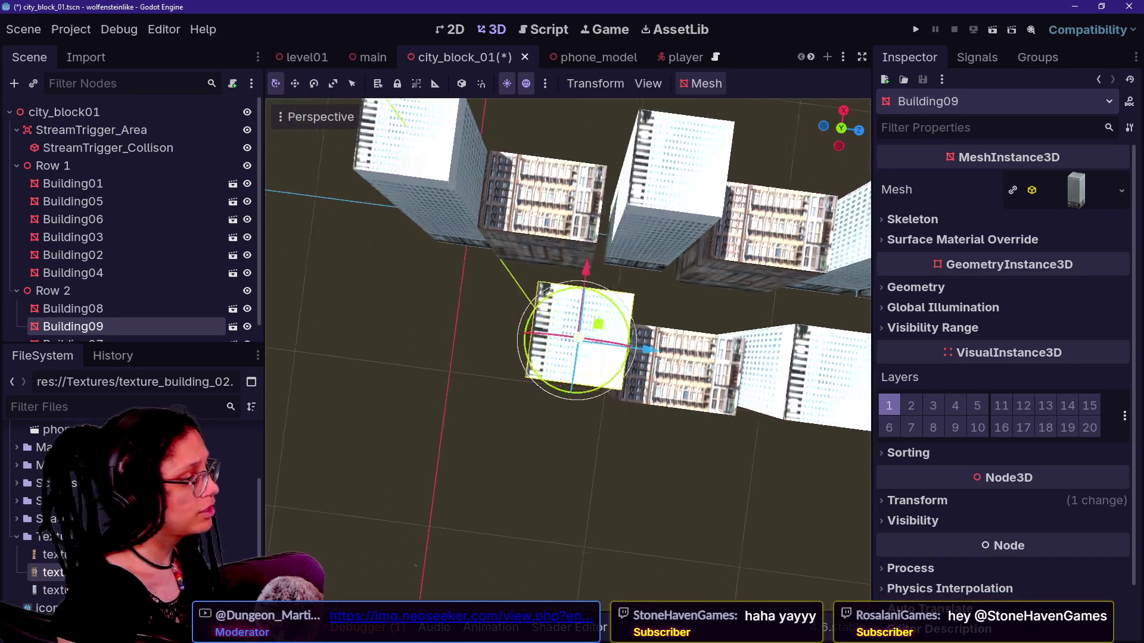
{"action": "scroll", "coordinate": [646, 349], "scroll_direction": "down", "scroll_amount": 3}
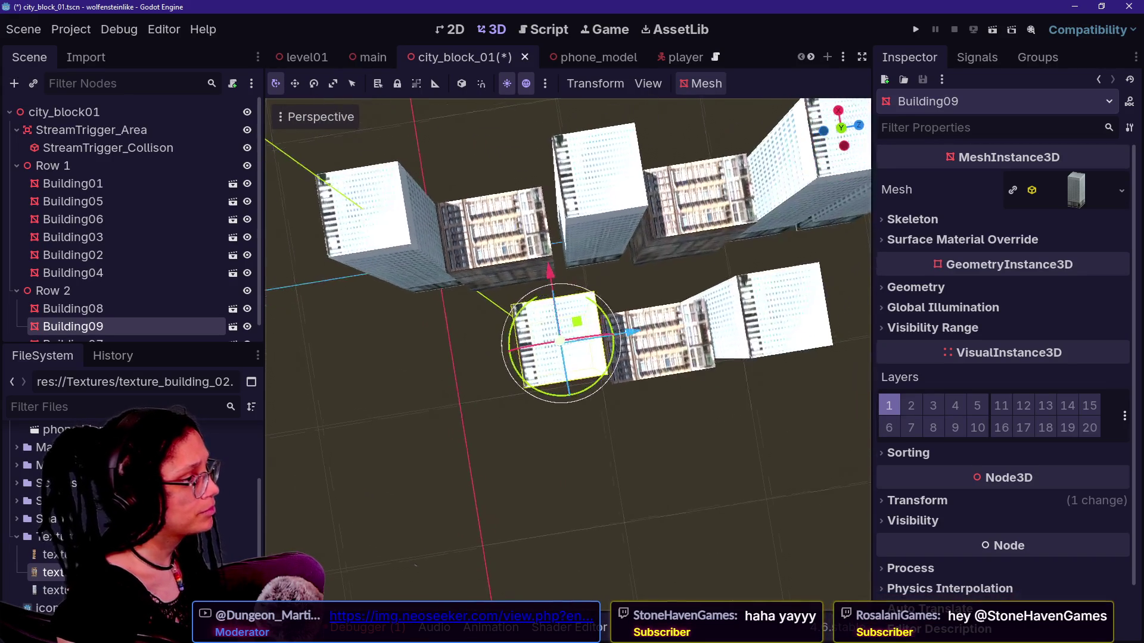
Step: Add Building10 and Building11 as copies, each placed further left along the row
{"action": "key", "text": "ctrl+d"}
{"action": "mouse_move", "coordinate": [655, 349]}
{"action": "left_mouse_down"}
{"action": "mouse_move", "coordinate": [549, 372]}
{"action": "mouse_move", "coordinate": [575, 364]}
{"action": "left_mouse_up"}
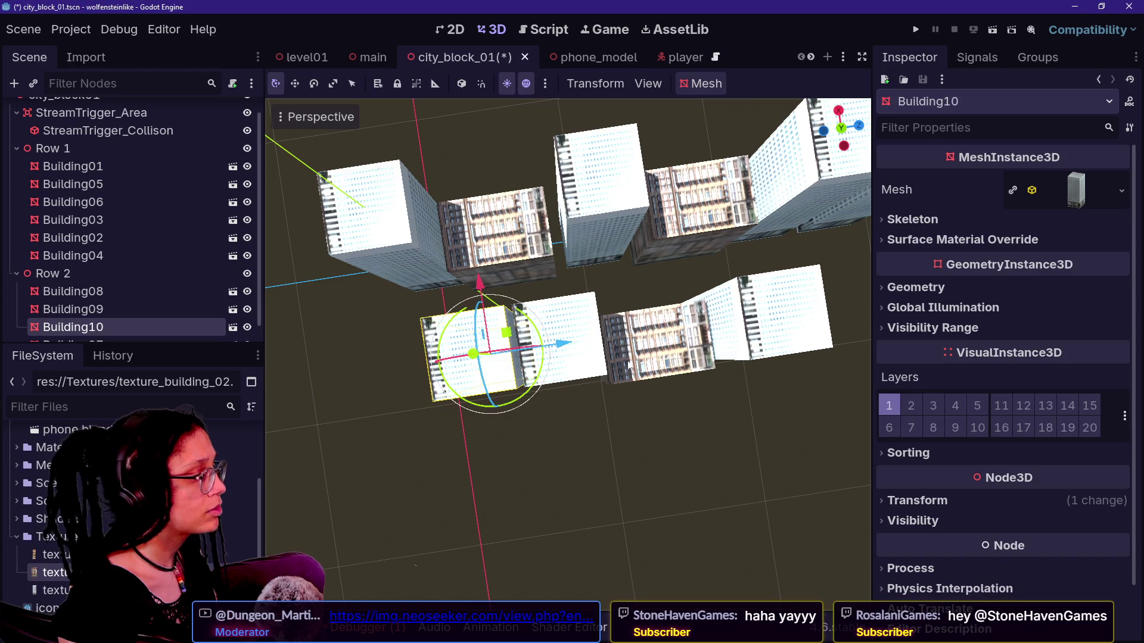
{"action": "left_click", "coordinate": [127, 310]}
{"action": "left_click", "coordinate": [123, 291]}
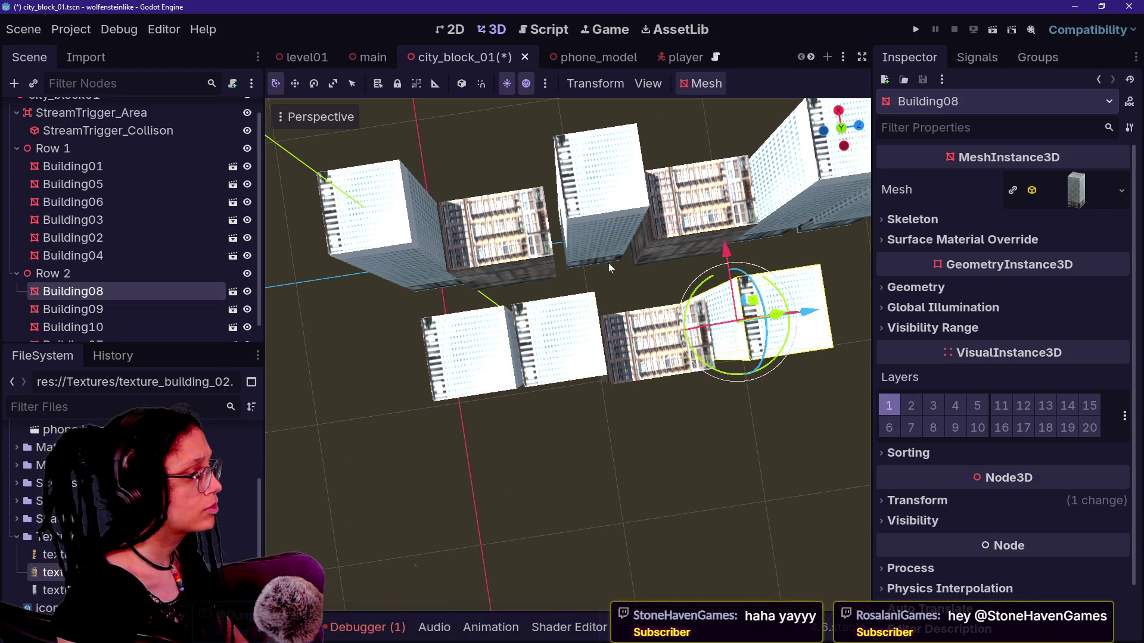
{"action": "left_click", "coordinate": [87, 310]}
{"action": "left_click", "coordinate": [87, 327]}
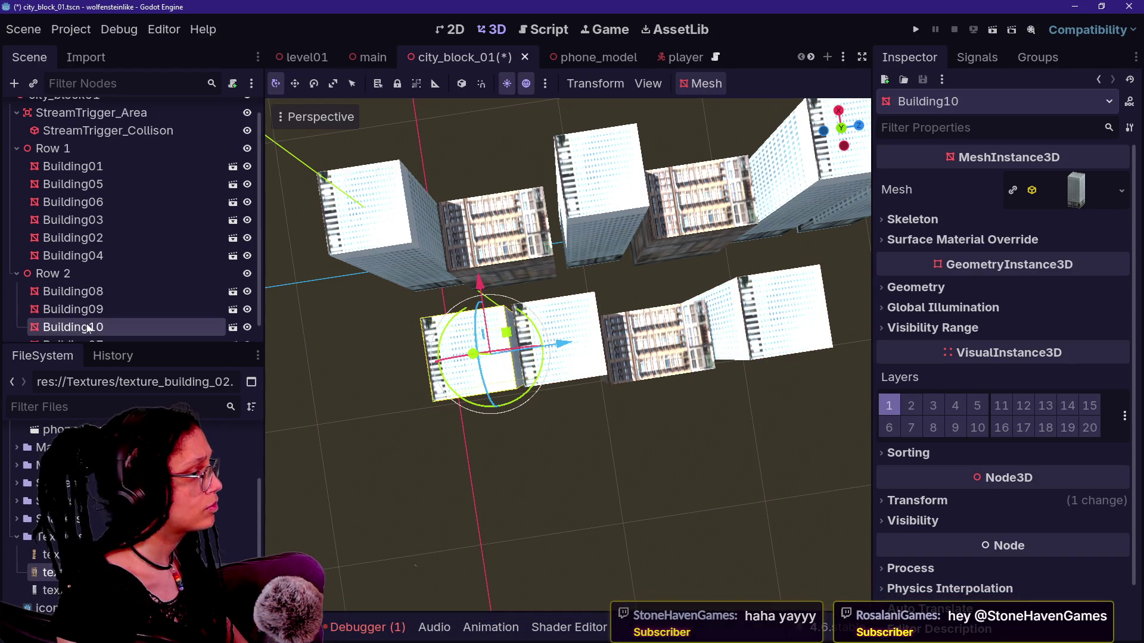
{"action": "left_click", "coordinate": [650, 346]}
{"action": "left_click", "coordinate": [649, 346]}
{"action": "mouse_move", "coordinate": [718, 336]}
{"action": "left_mouse_down"}
{"action": "mouse_move", "coordinate": [566, 387]}
{"action": "mouse_move", "coordinate": [417, 375]}
{"action": "mouse_move", "coordinate": [388, 301]}
{"action": "left_mouse_up"}
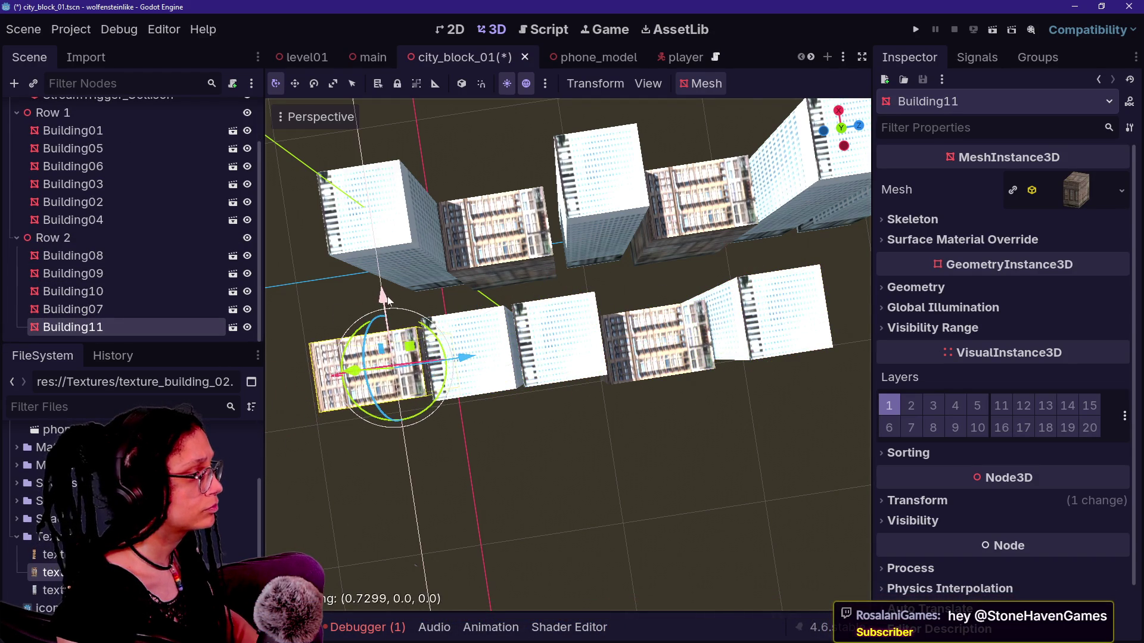
Step: Duplicate Building12 and Building13 and line them up at the right end of Row 2
{"action": "key", "text": "ctrl+d"}
{"action": "mouse_move", "coordinate": [417, 352]}
{"action": "left_mouse_down"}
{"action": "mouse_move", "coordinate": [676, 334]}
{"action": "mouse_move", "coordinate": [852, 300]}
{"action": "left_mouse_up"}
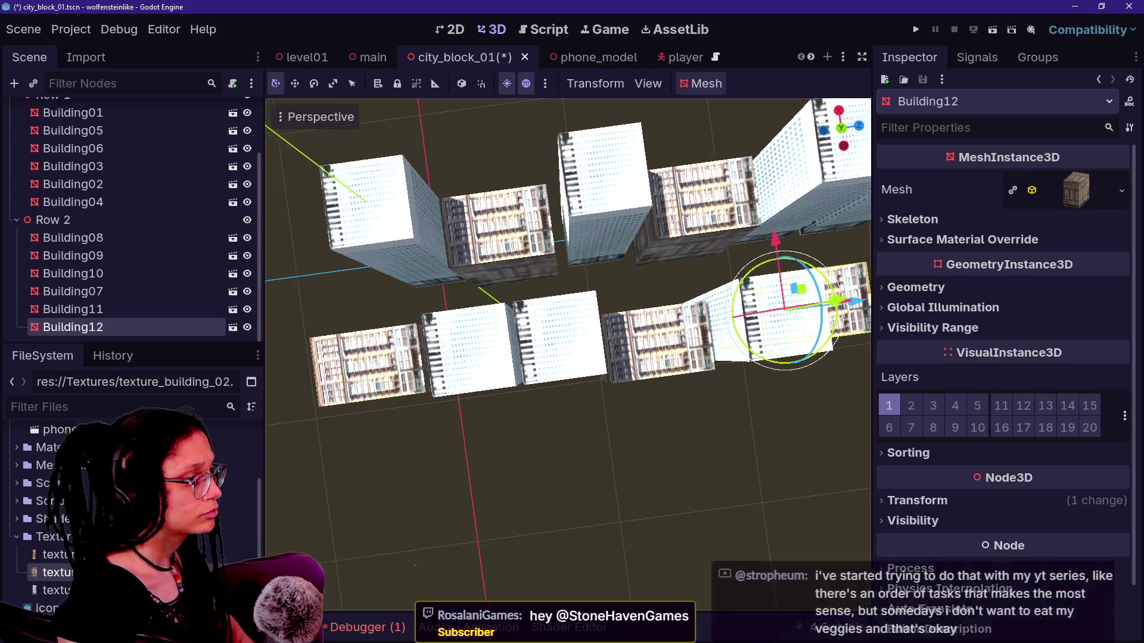
{"action": "mouse_move", "coordinate": [676, 295]}
{"action": "left_mouse_down"}
{"action": "mouse_move", "coordinate": [703, 305]}
{"action": "mouse_move", "coordinate": [689, 302]}
{"action": "left_mouse_up"}
{"action": "mouse_move", "coordinate": [606, 243]}
{"action": "left_mouse_down"}
{"action": "mouse_move", "coordinate": [608, 257]}
{"action": "mouse_move", "coordinate": [604, 241]}
{"action": "left_mouse_up"}
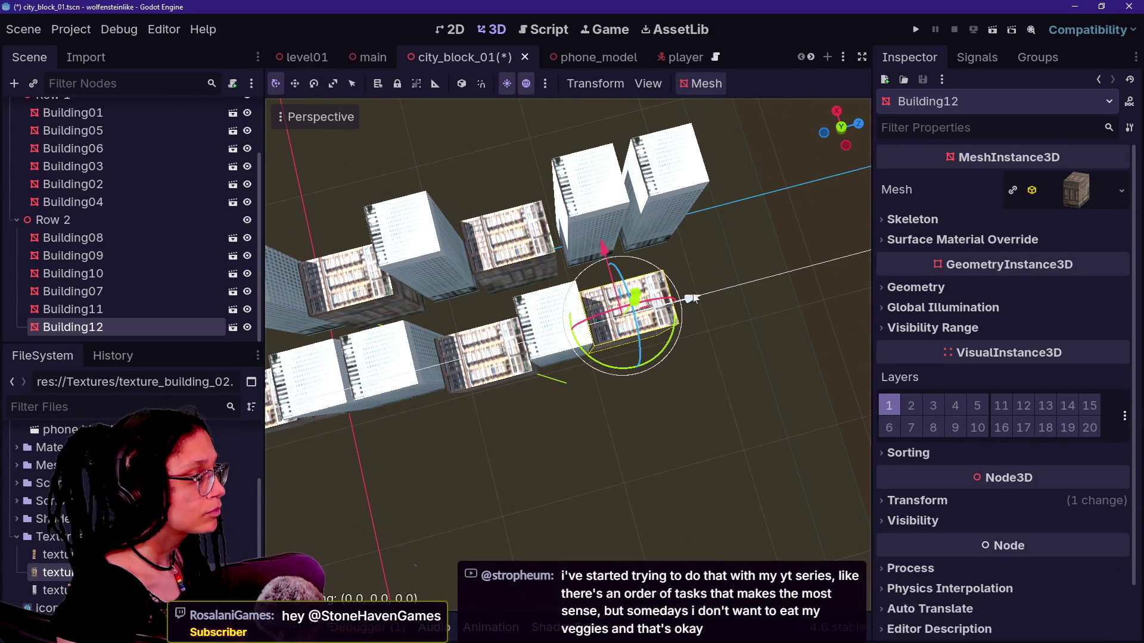
{"action": "key", "text": "ctrl+d"}
{"action": "mouse_move", "coordinate": [701, 300]}
{"action": "left_mouse_down"}
{"action": "mouse_move", "coordinate": [807, 280]}
{"action": "mouse_move", "coordinate": [787, 287]}
{"action": "left_mouse_up"}
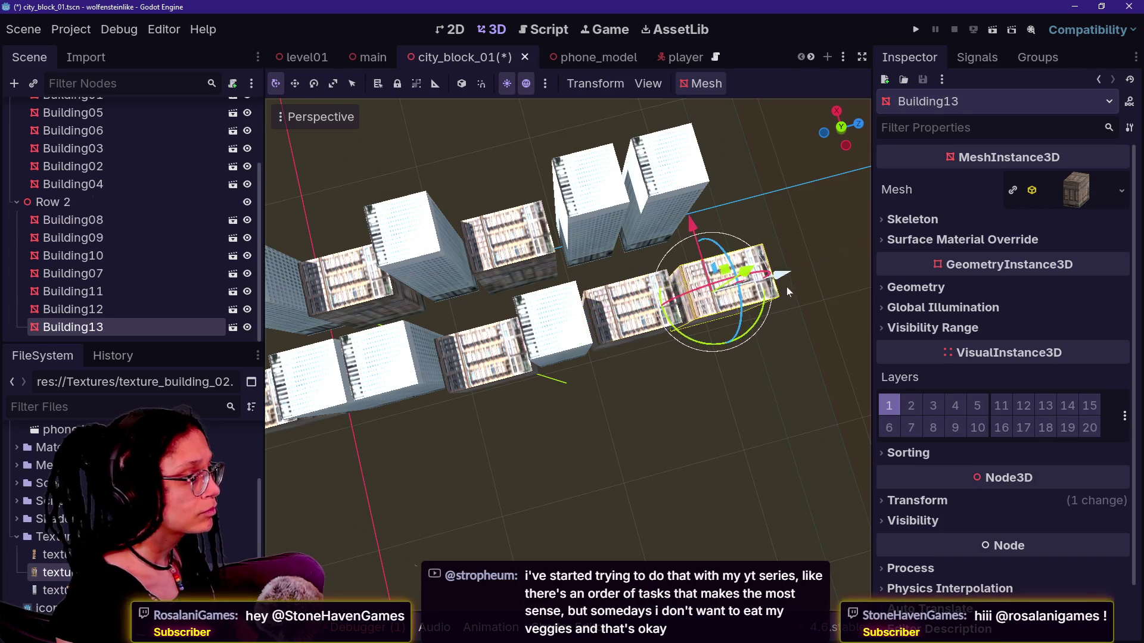
{"action": "left_click", "coordinate": [689, 224]}
Step: Review the completed block from several camera positions and save the city_block_01 scene
{"action": "key", "text": "w"}
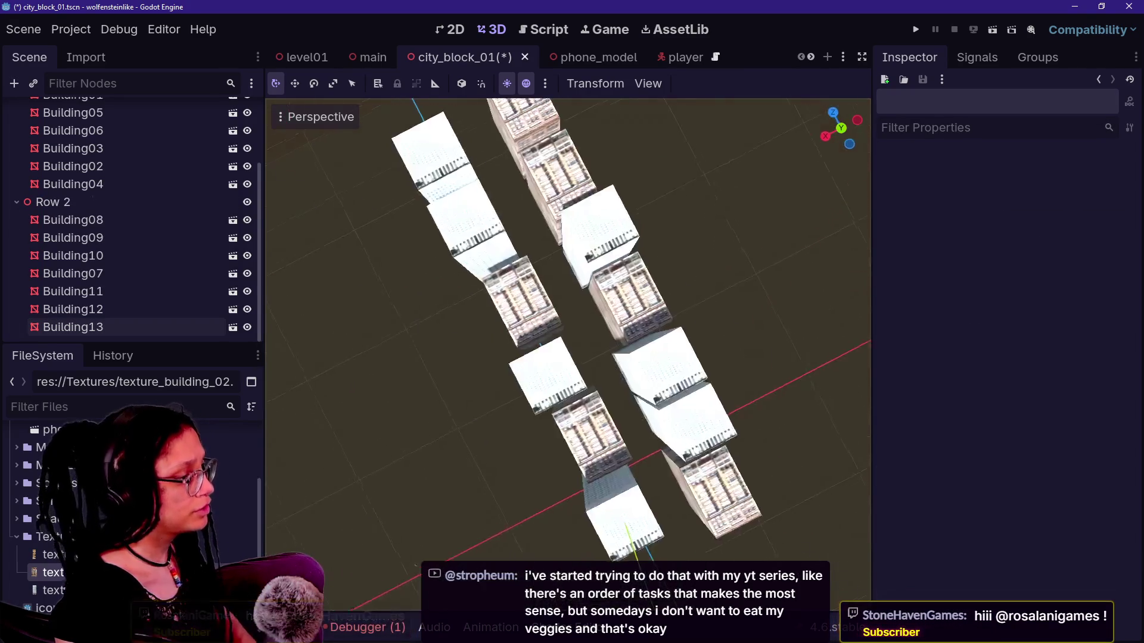
{"action": "key", "text": "s"}
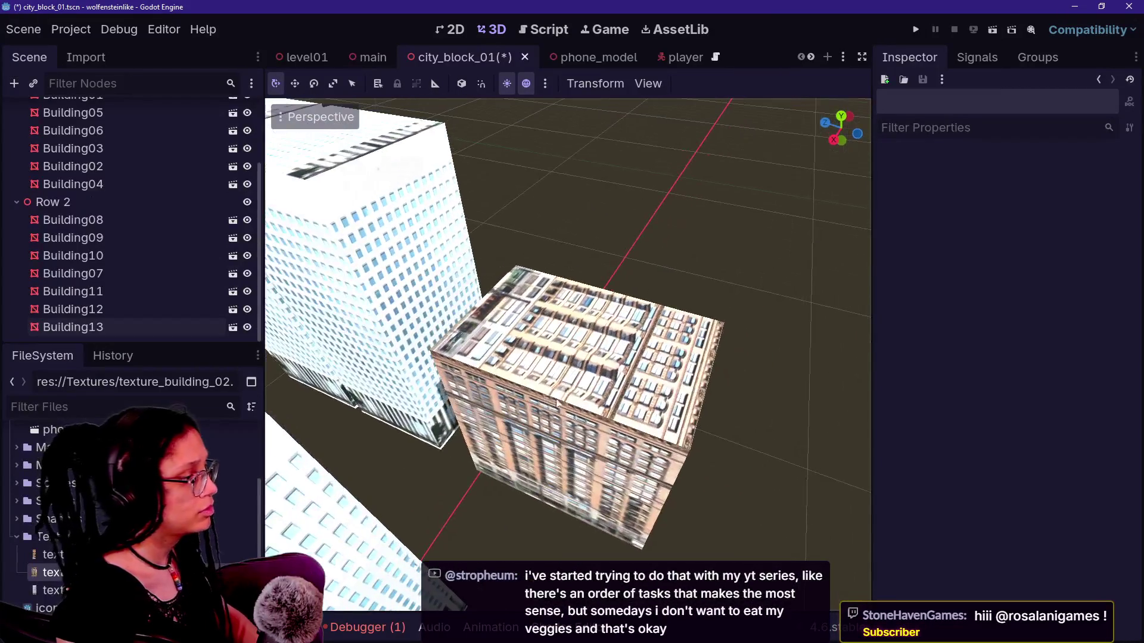
{"action": "left_click", "coordinate": [578, 426]}
{"action": "key", "text": "s"}
{"action": "key", "text": "w"}
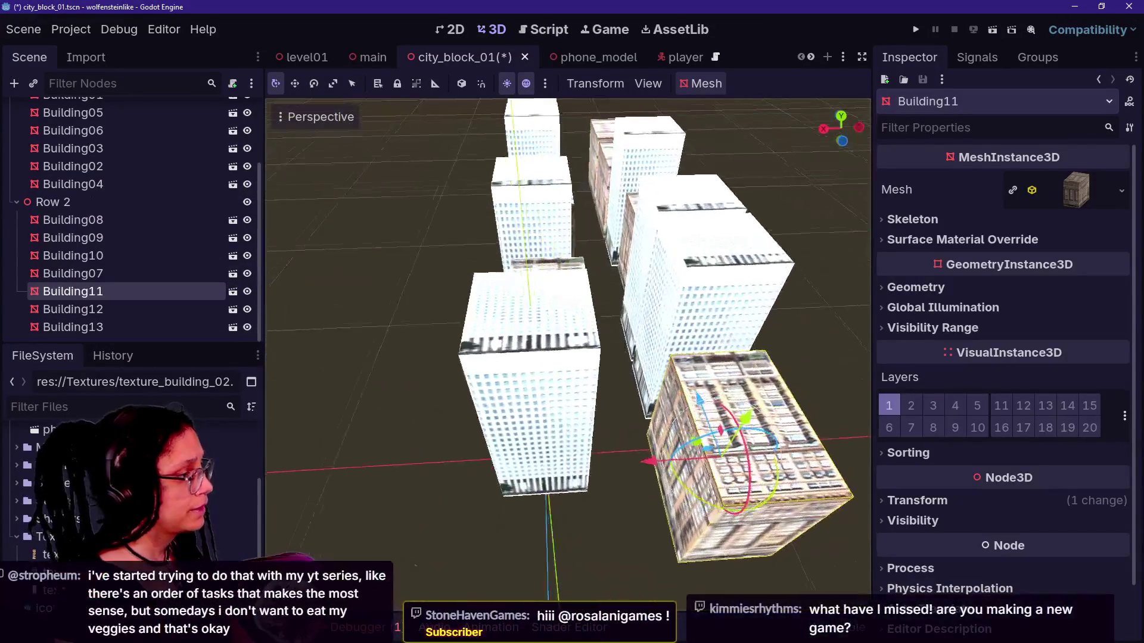
{"action": "key", "text": "ctrl+s"}
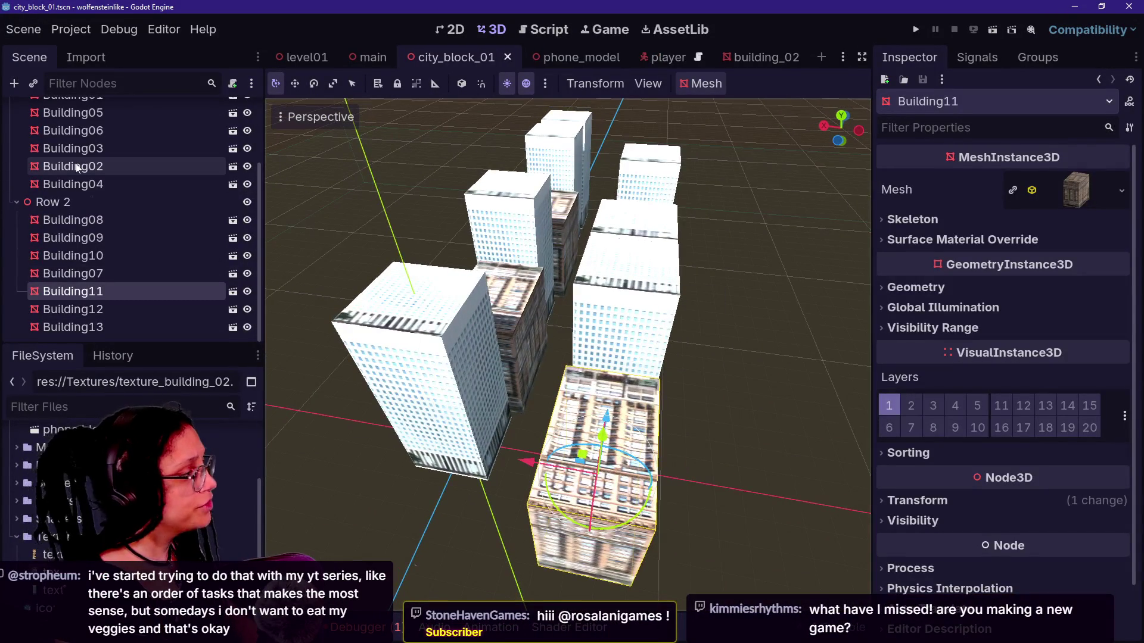
{"action": "scroll", "coordinate": [76, 163], "scroll_direction": "up", "scroll_amount": 3}
{"action": "right_click", "coordinate": [76, 163]}
Step: Add a CollisionShape3D and a StaticBody3D as children of Row 1
{"action": "left_click", "coordinate": [105, 170]}
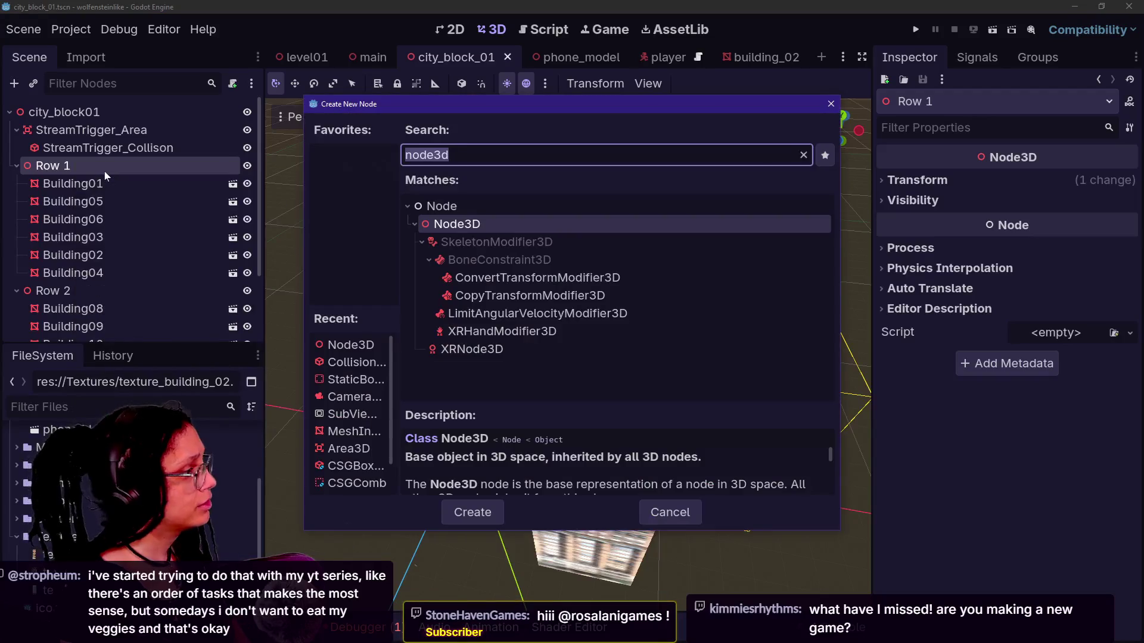
{"action": "type", "text": "collision"}
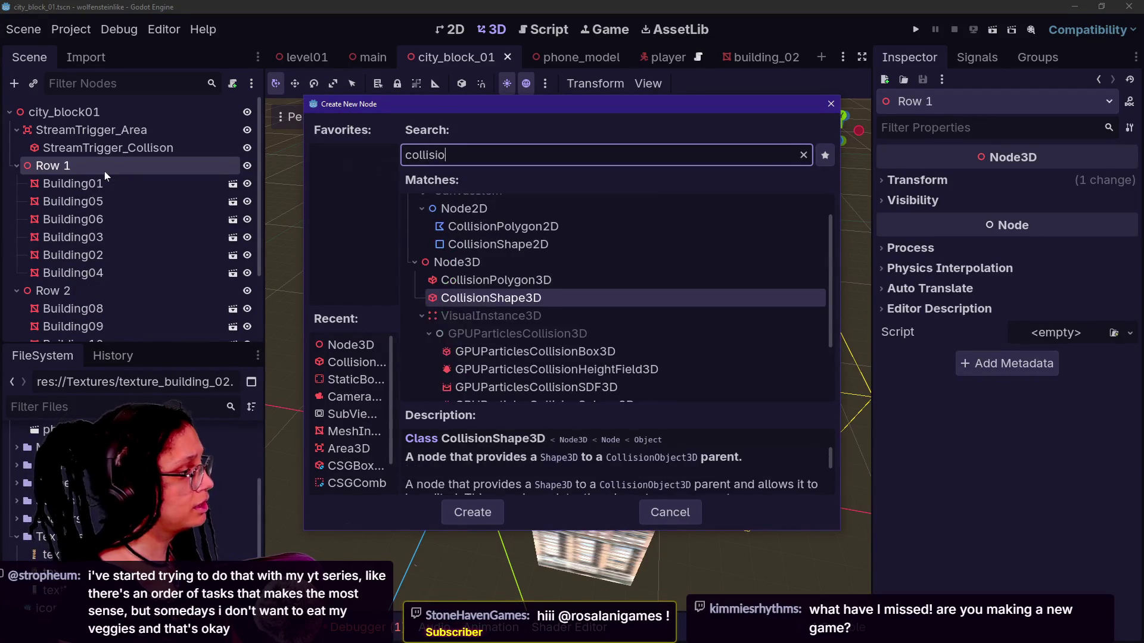
{"action": "key", "text": "Return"}
{"action": "left_click", "coordinate": [63, 167]}
{"action": "right_click", "coordinate": [63, 171]}
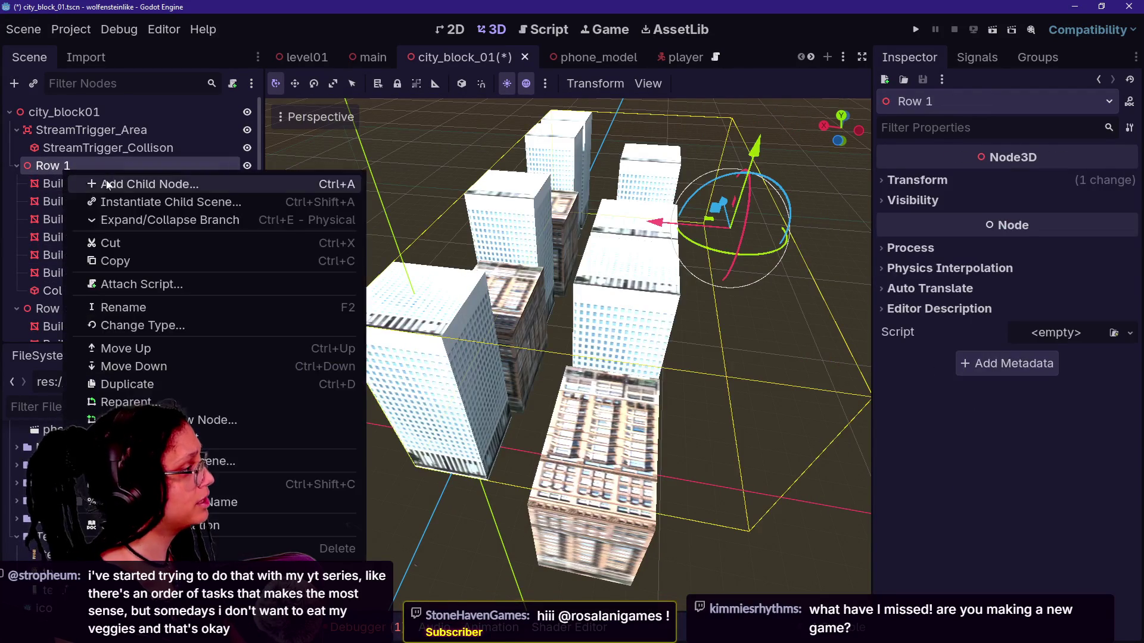
{"action": "left_click", "coordinate": [106, 181]}
{"action": "type", "text": "static"}
{"action": "key", "text": "Return"}
Step: Nest the CollisionShape3D under the StaticBody3D and give it a New BoxShape3D
{"action": "left_click_drag", "start_coordinate": [89, 291], "coordinate": [83, 305]}
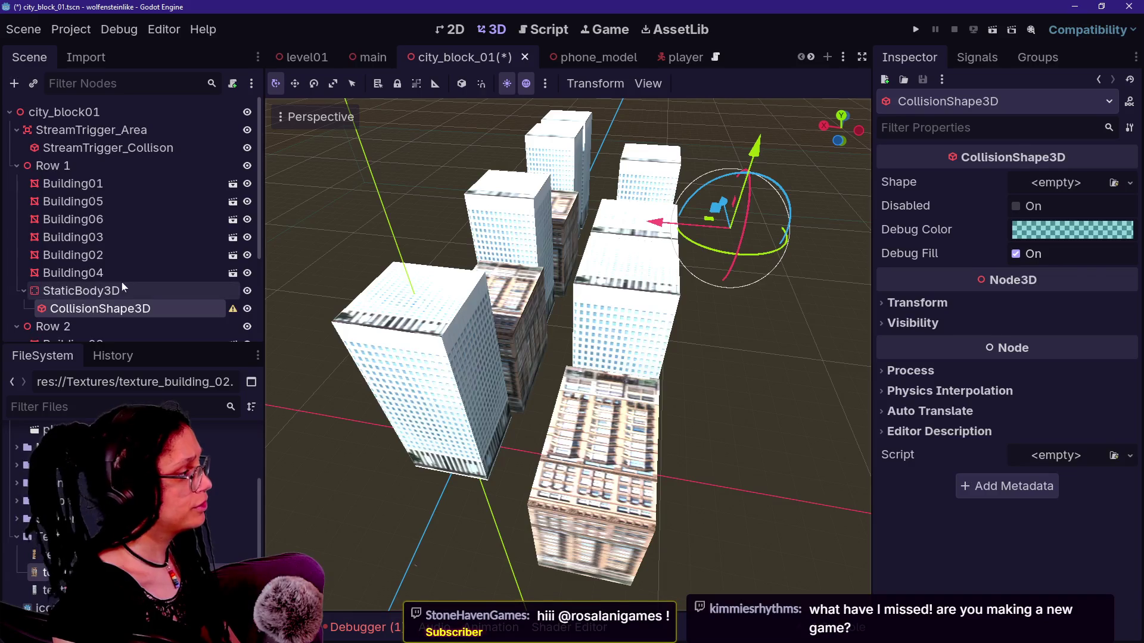
{"action": "left_click", "coordinate": [81, 291]}
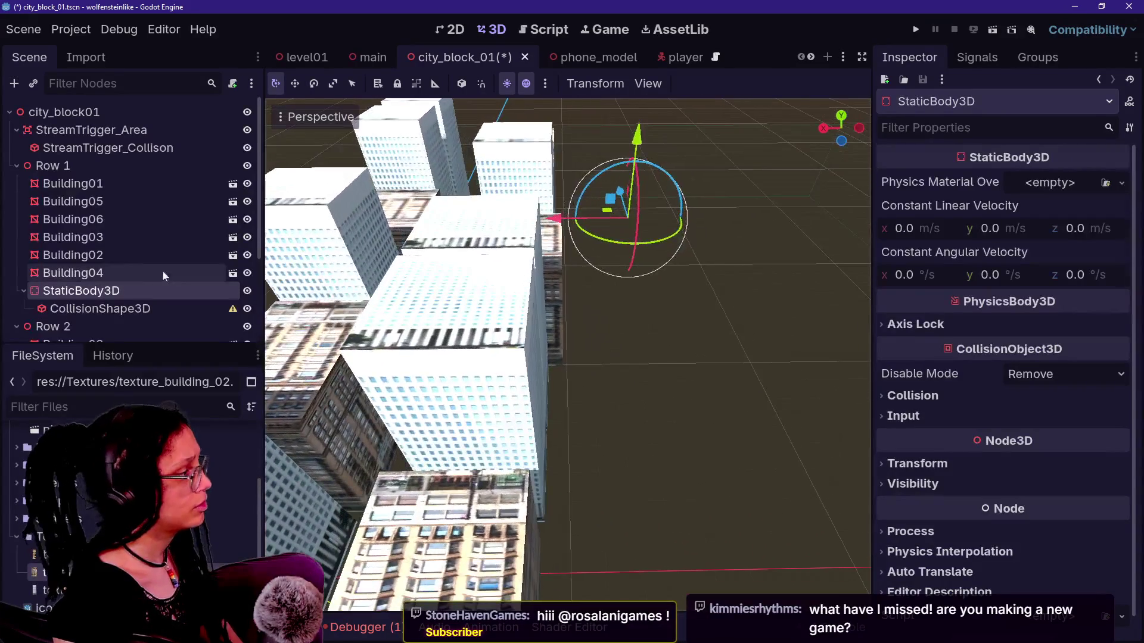
{"action": "left_click", "coordinate": [100, 308]}
{"action": "left_click", "coordinate": [1098, 181]}
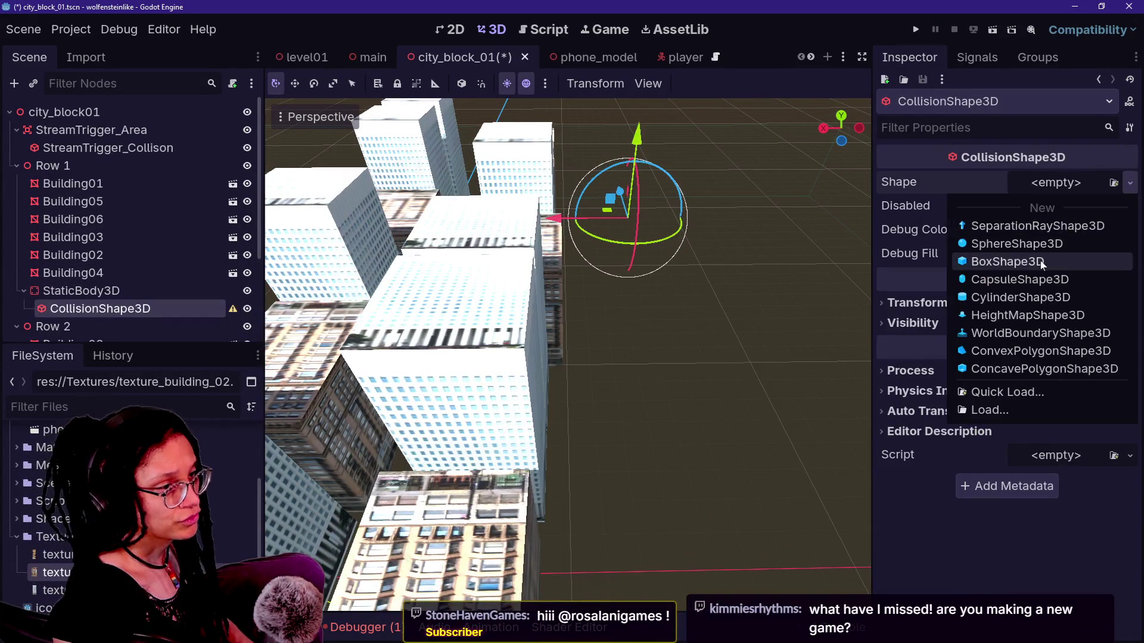
{"action": "left_click", "coordinate": [1007, 261]}
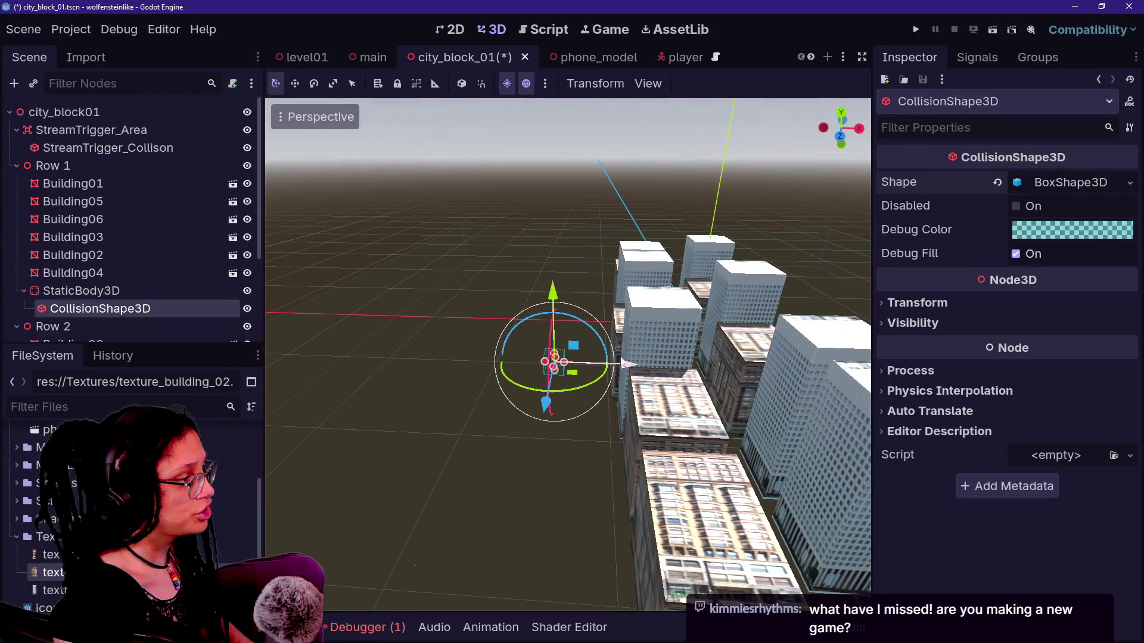
Step: Switch to a top-down orthogonal view with Display Overdraw enabled
{"action": "left_click", "coordinate": [842, 112]}
{"action": "mouse_move", "coordinate": [779, 277]}
{"action": "left_mouse_down"}
{"action": "mouse_move", "coordinate": [658, 372]}
{"action": "mouse_move", "coordinate": [795, 295]}
{"action": "mouse_move", "coordinate": [591, 474]}
{"action": "left_mouse_up"}
{"action": "scroll", "coordinate": [591, 474], "scroll_direction": "down", "scroll_amount": 2}
{"action": "scroll", "coordinate": [592, 479], "scroll_direction": "down", "scroll_amount": 4}
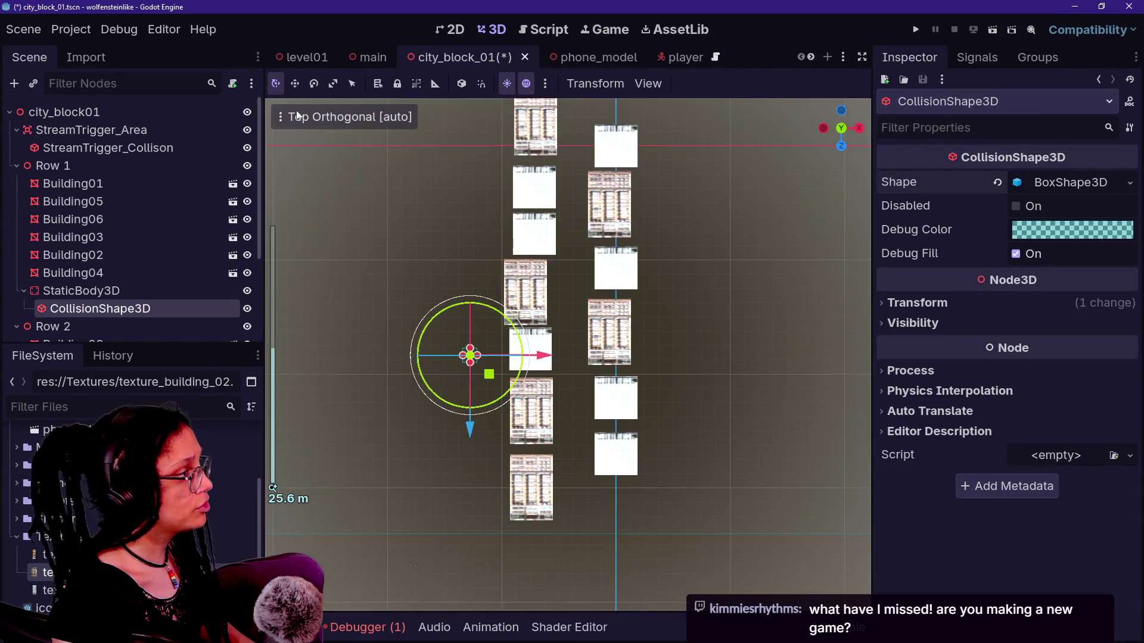
{"action": "left_click", "coordinate": [296, 112]}
{"action": "left_click", "coordinate": [344, 392]}
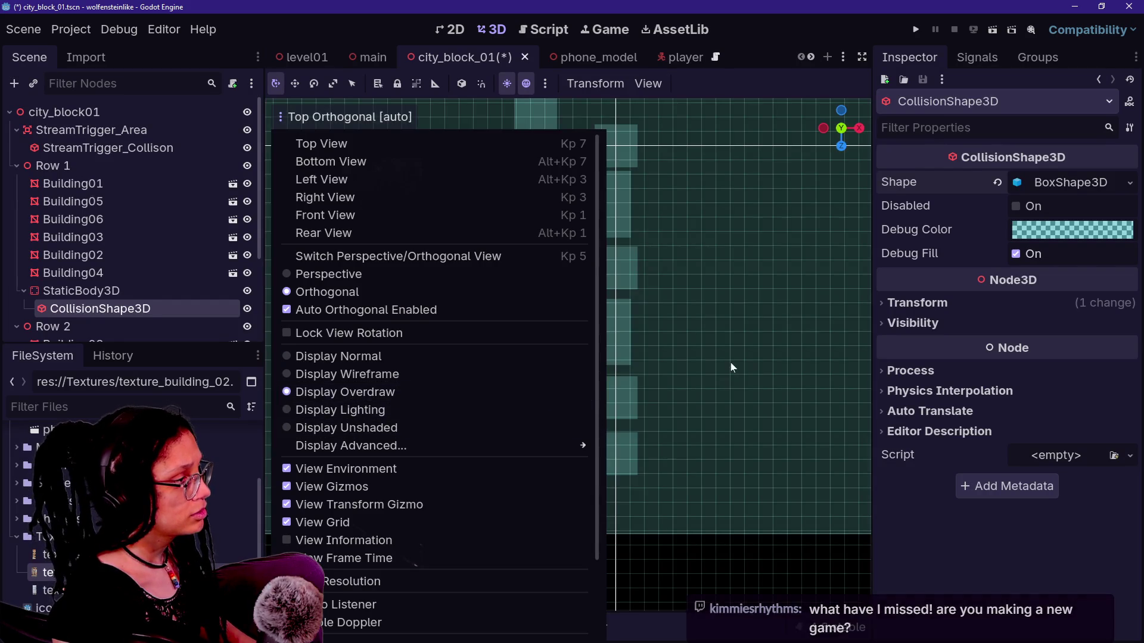
{"action": "left_click", "coordinate": [732, 368]}
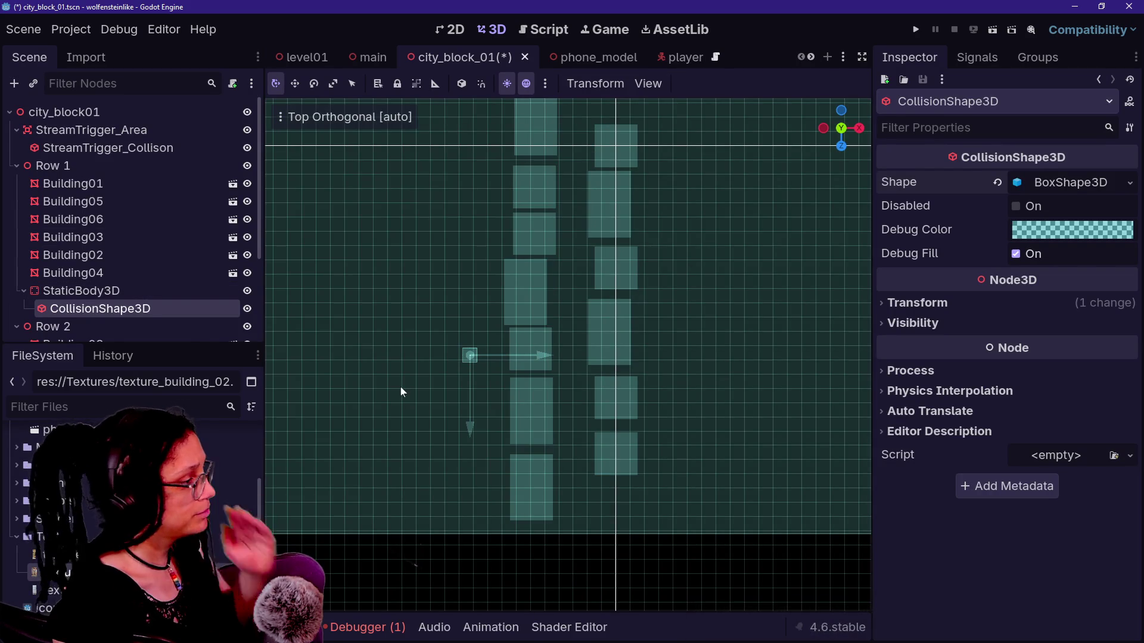
{"action": "mouse_move", "coordinate": [533, 353]}
{"action": "left_mouse_down"}
{"action": "mouse_move", "coordinate": [624, 363]}
{"action": "mouse_move", "coordinate": [593, 361]}
{"action": "left_mouse_up"}
Step: Resize the BoxShape3D to 4.386 on X and 22.54 on Z
{"action": "left_click", "coordinate": [1066, 182]}
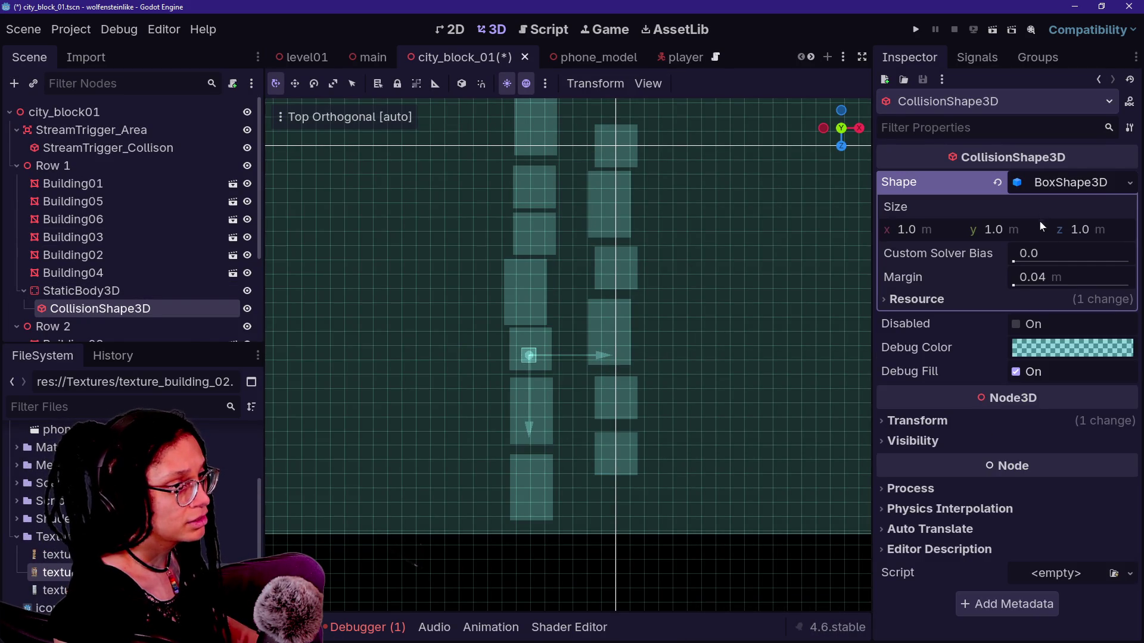
{"action": "left_click_drag", "start_coordinate": [960, 236], "coordinate": [1001, 236]}
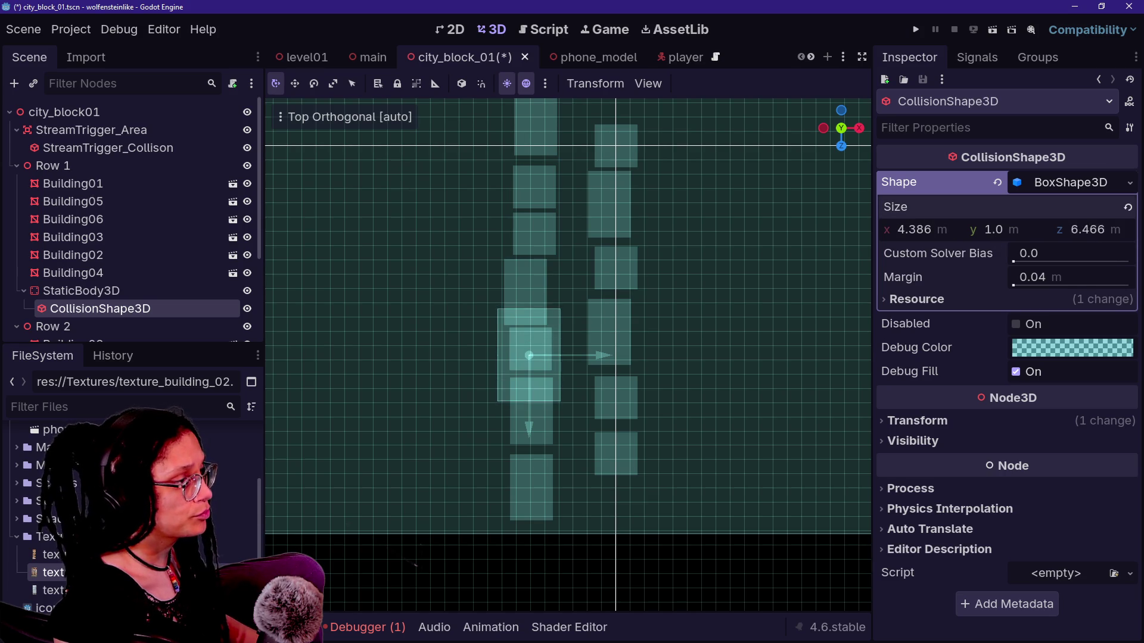
{"action": "scroll", "coordinate": [754, 295], "scroll_direction": "up", "scroll_amount": 3}
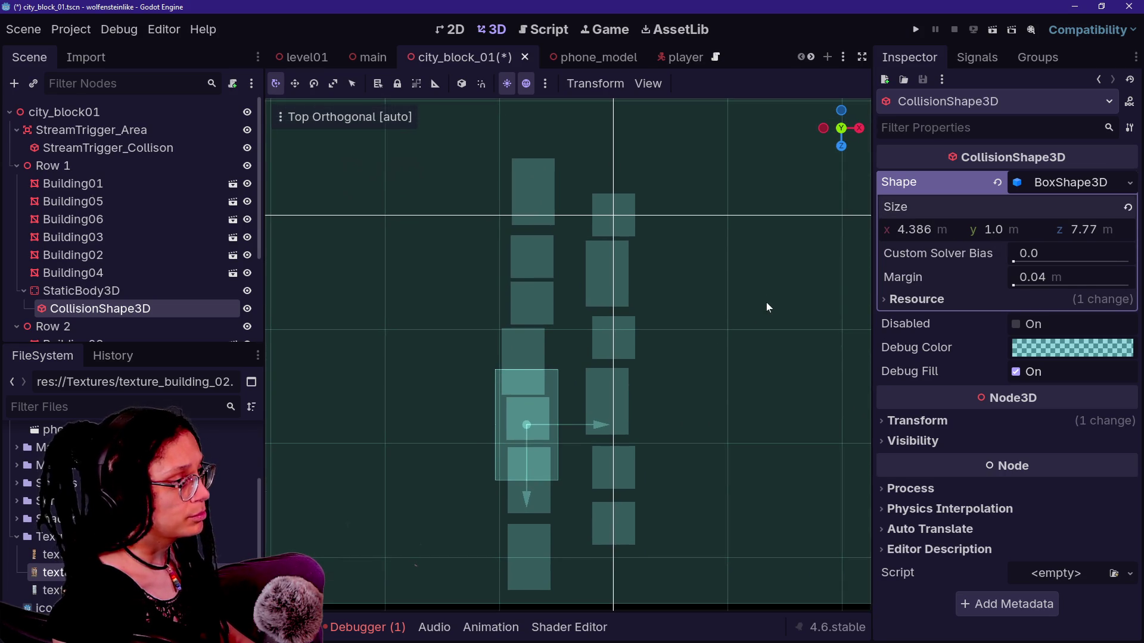
{"action": "left_click_drag", "start_coordinate": [1088, 229], "coordinate": [1135, 230]}
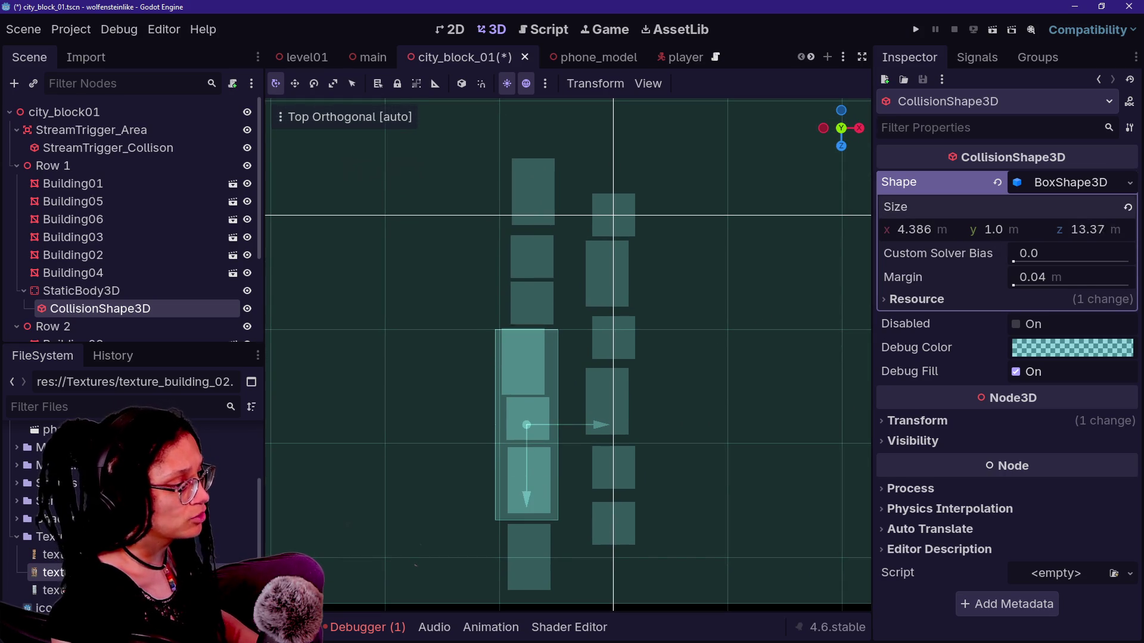
{"action": "scroll", "coordinate": [725, 340], "scroll_direction": "down", "scroll_amount": 2}
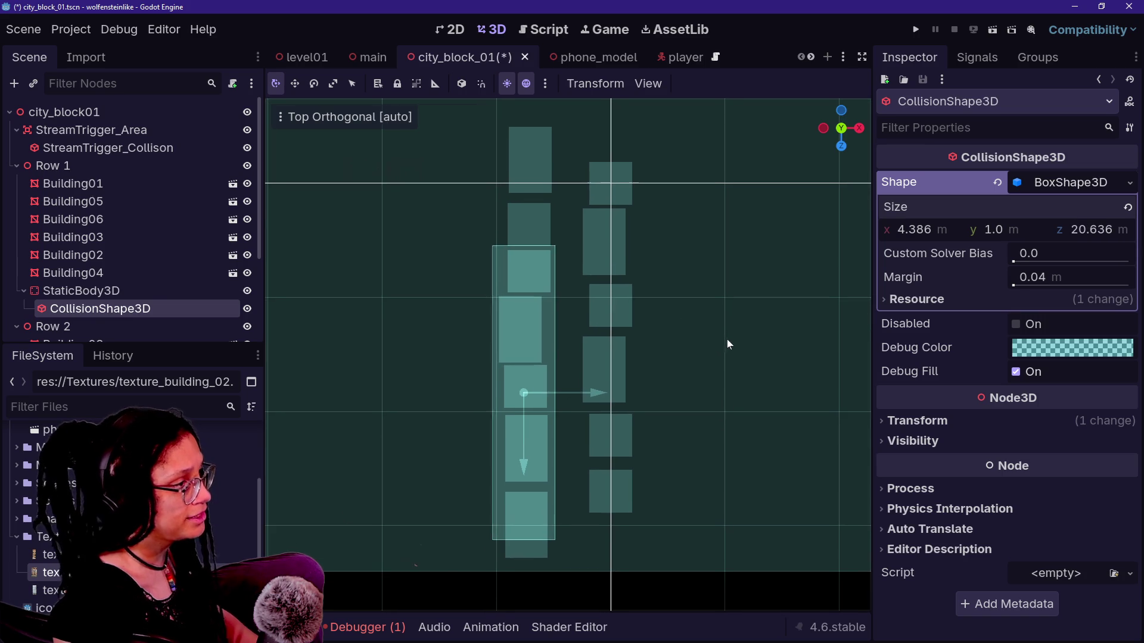
{"action": "left_click_drag", "start_coordinate": [1075, 229], "coordinate": [1096, 229]}
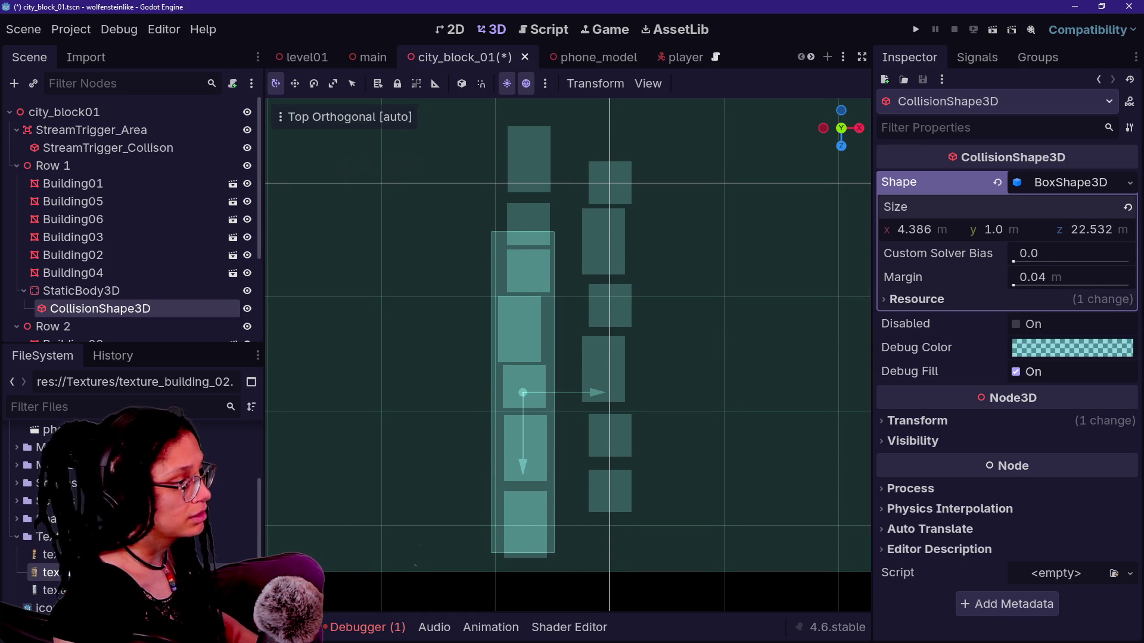
Step: Reset the CollisionShape3D position to zero and move the StaticBody3D along X over the buildings
{"action": "left_click", "coordinate": [140, 291]}
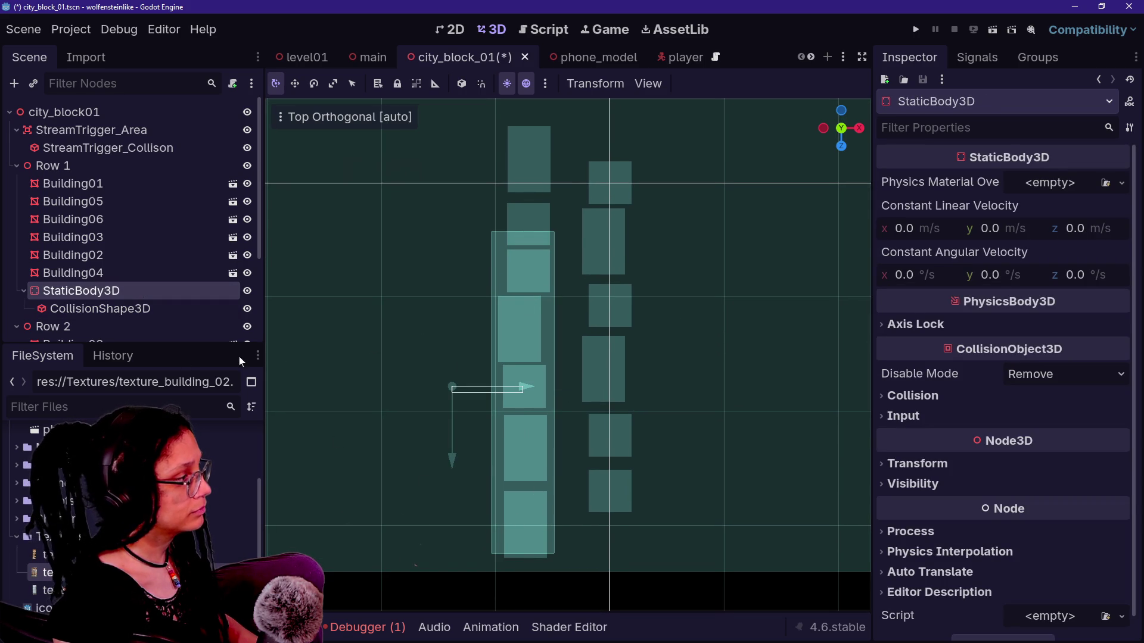
{"action": "left_click", "coordinate": [119, 308]}
{"action": "left_click", "coordinate": [924, 424]}
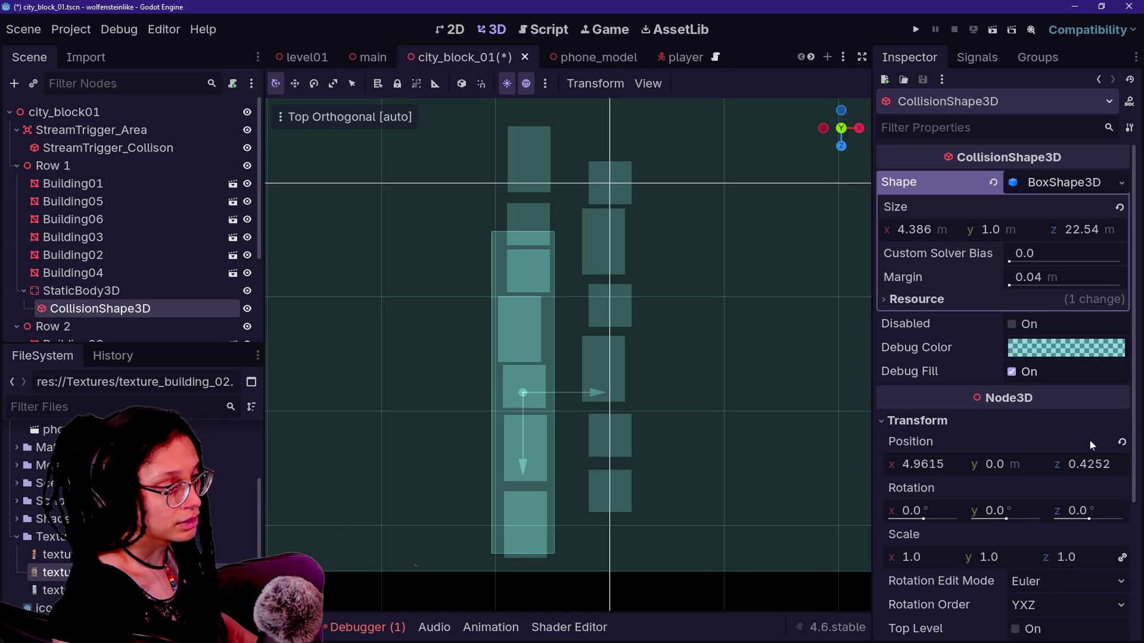
{"action": "left_click", "coordinate": [1121, 442]}
{"action": "left_click", "coordinate": [179, 273]}
{"action": "left_click", "coordinate": [183, 308]}
{"action": "left_click", "coordinate": [179, 291]}
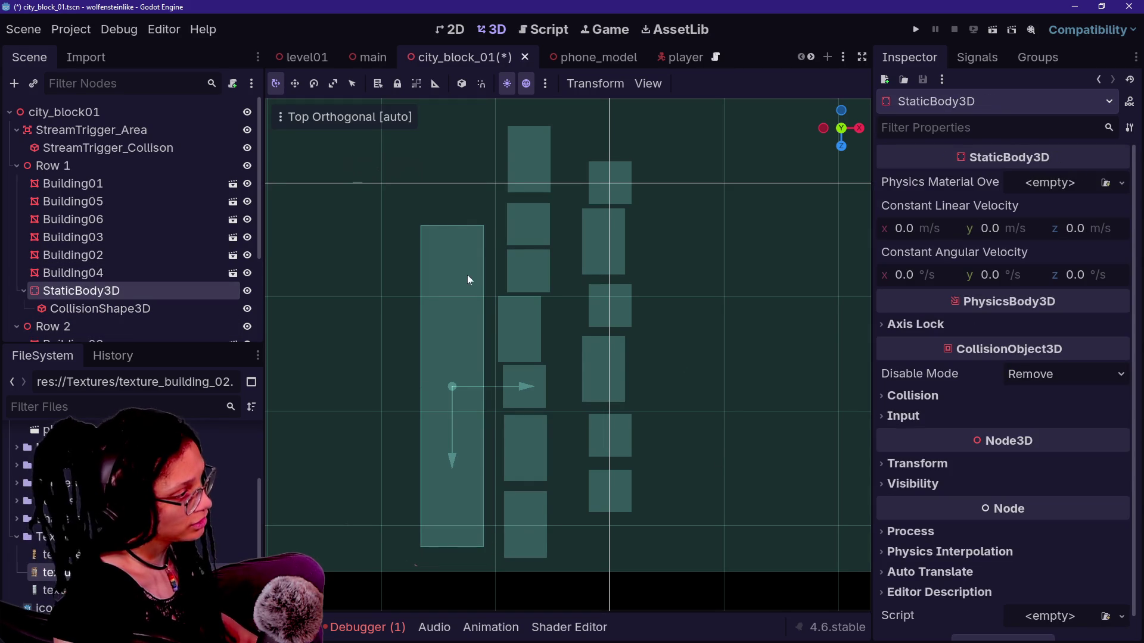
{"action": "mouse_move", "coordinate": [521, 386]}
{"action": "left_mouse_down"}
{"action": "mouse_move", "coordinate": [620, 395]}
{"action": "mouse_move", "coordinate": [592, 392]}
{"action": "mouse_move", "coordinate": [602, 381]}
{"action": "left_mouse_up"}
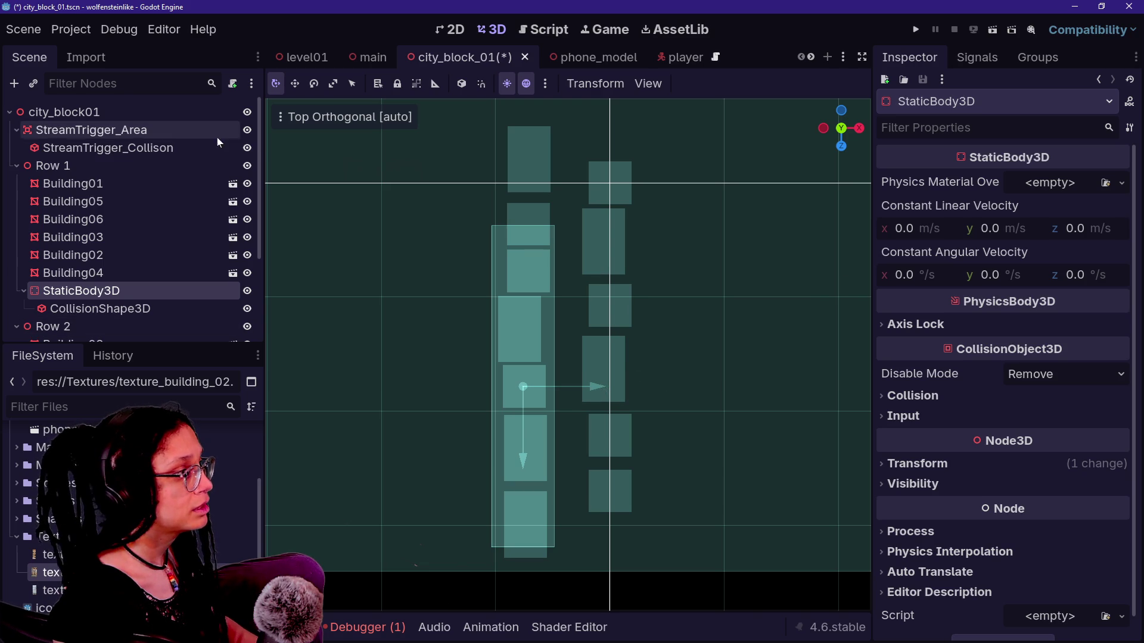
Step: Focus on the StaticBody3D and grab-move it right over the right-hand building column
{"action": "key", "text": "f"}
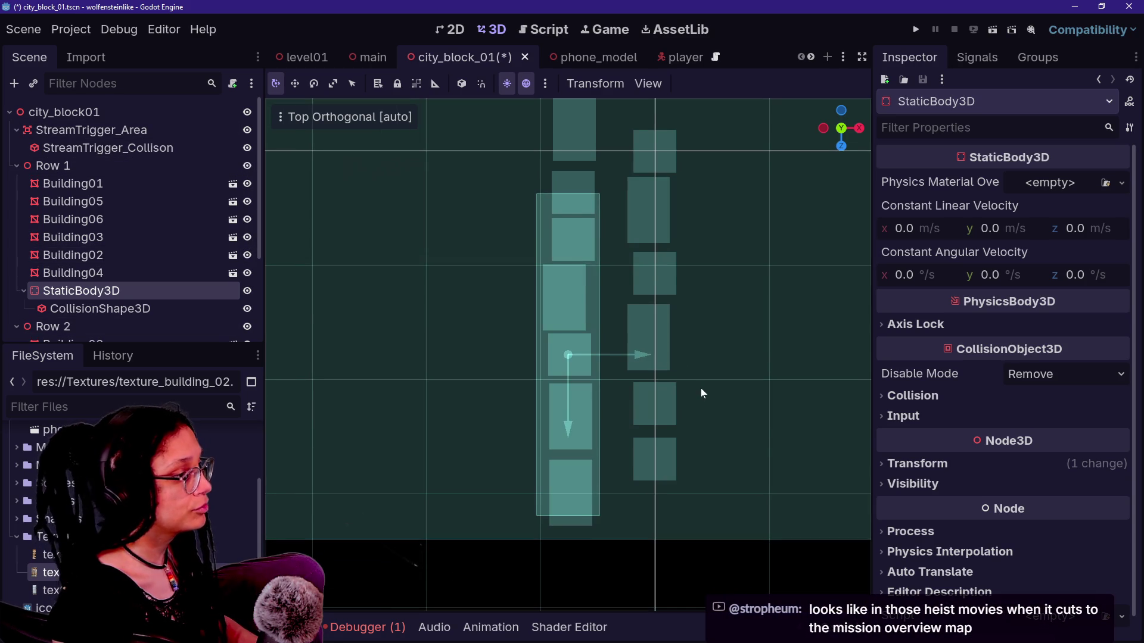
{"action": "key", "text": "g"}
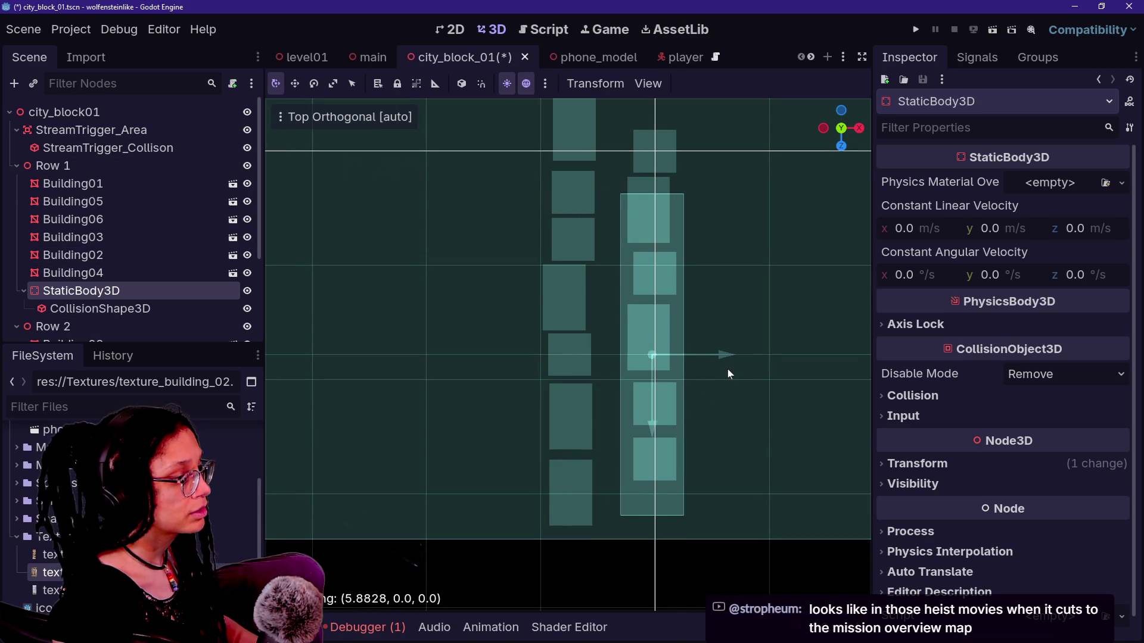
{"action": "left_click", "coordinate": [728, 373]}
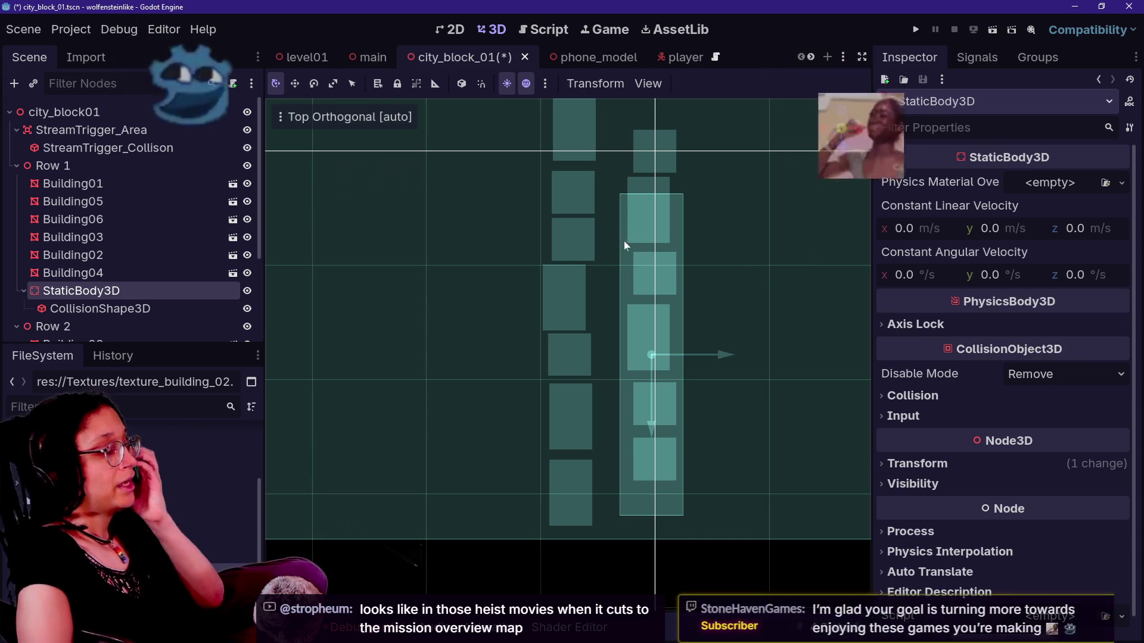
{"action": "left_click_drag", "start_coordinate": [739, 294], "coordinate": [688, 293]}
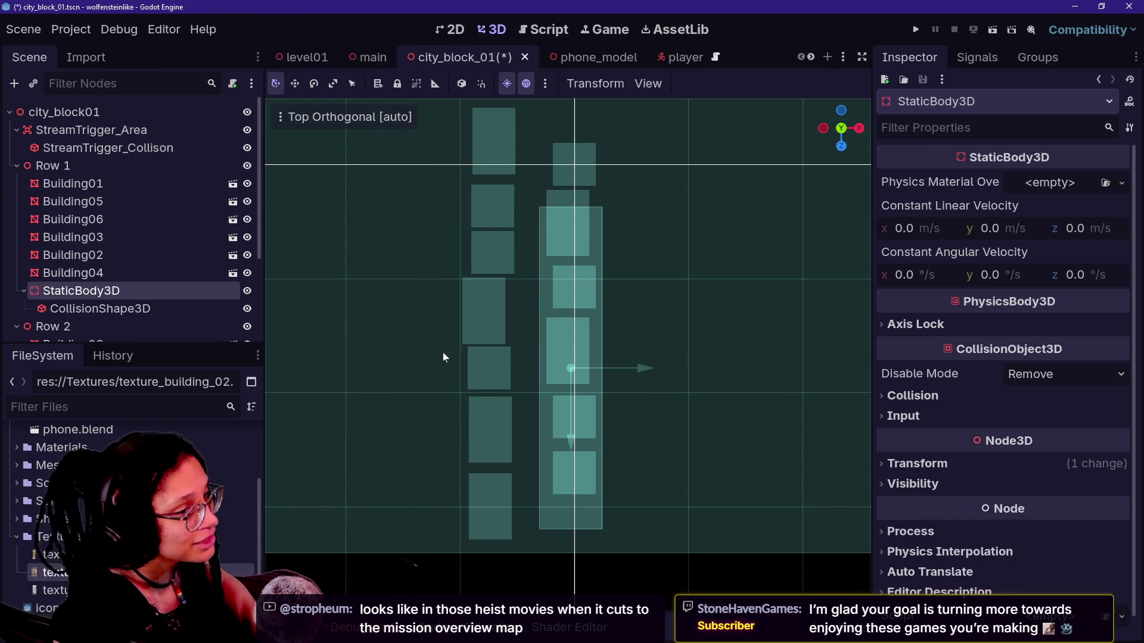
{"action": "left_click", "coordinate": [154, 305]}
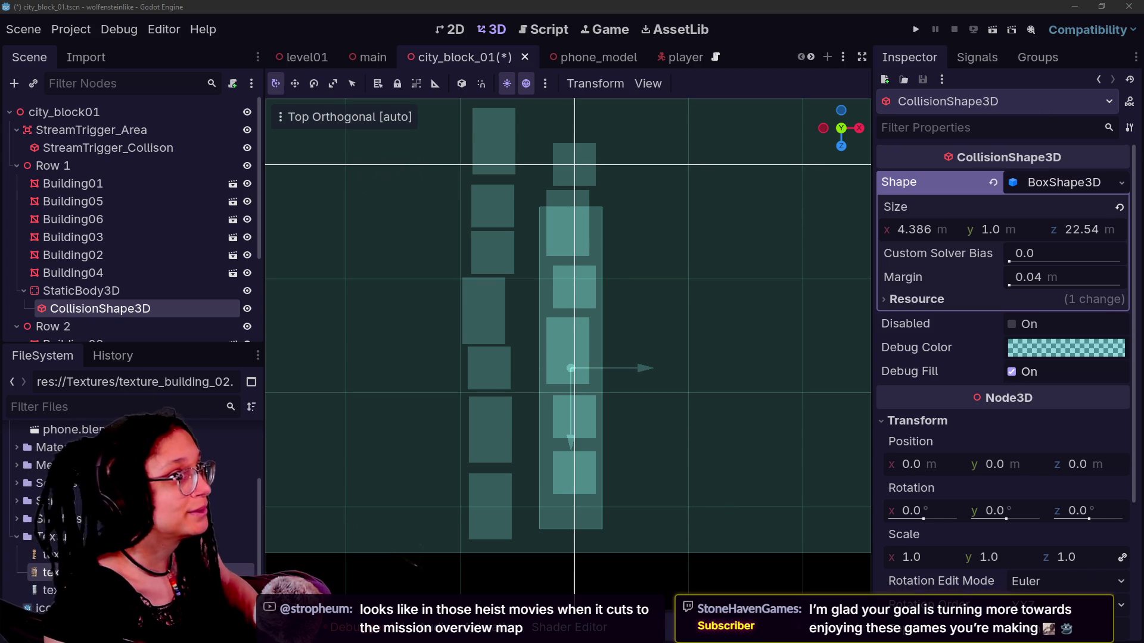
Step: Narrow the collision box to 3.234 m on X and reset its position to zero
{"action": "left_click_drag", "start_coordinate": [633, 369], "coordinate": [636, 353]}
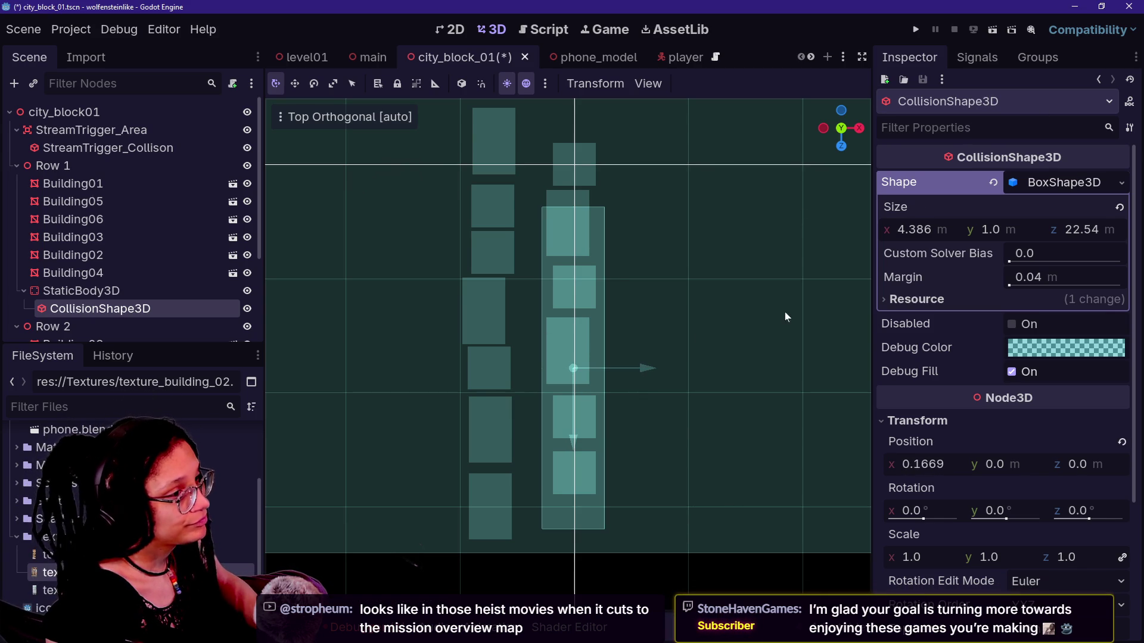
{"action": "scroll", "coordinate": [1002, 366], "scroll_direction": "down", "scroll_amount": 2}
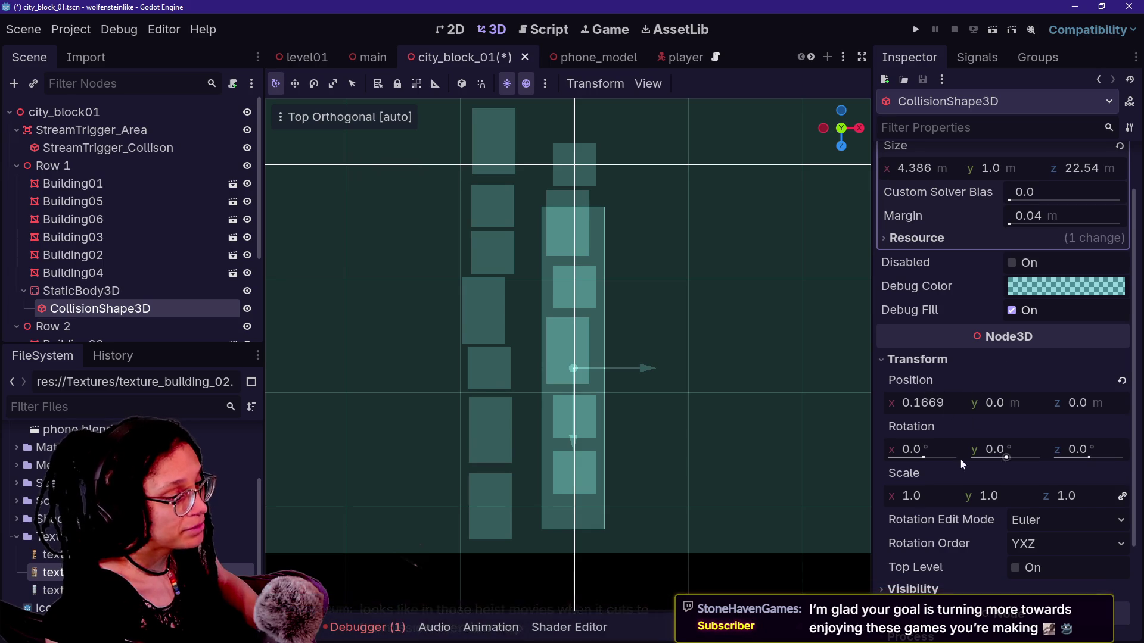
{"action": "scroll", "coordinate": [901, 549], "scroll_direction": "down", "scroll_amount": 4}
{"action": "scroll", "coordinate": [999, 523], "scroll_direction": "up", "scroll_amount": 6}
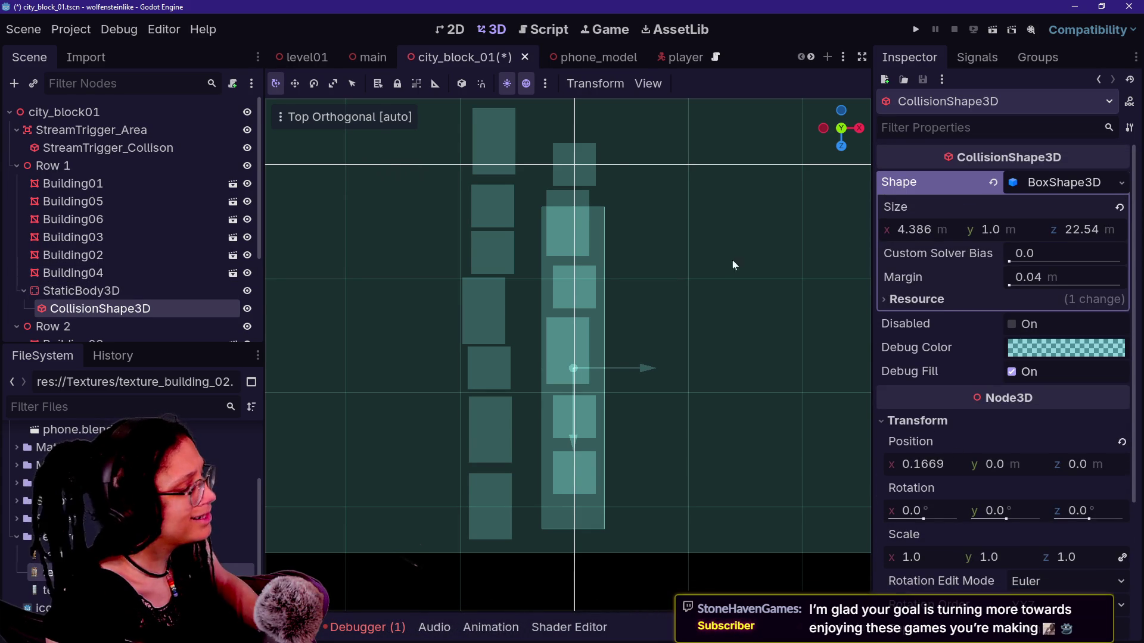
{"action": "left_click_drag", "start_coordinate": [920, 230], "coordinate": [822, 229]}
{"action": "left_click_drag", "start_coordinate": [659, 365], "coordinate": [651, 365]}
{"action": "left_click_drag", "start_coordinate": [947, 231], "coordinate": [929, 232]}
{"action": "left_click_drag", "start_coordinate": [643, 368], "coordinate": [642, 369]}
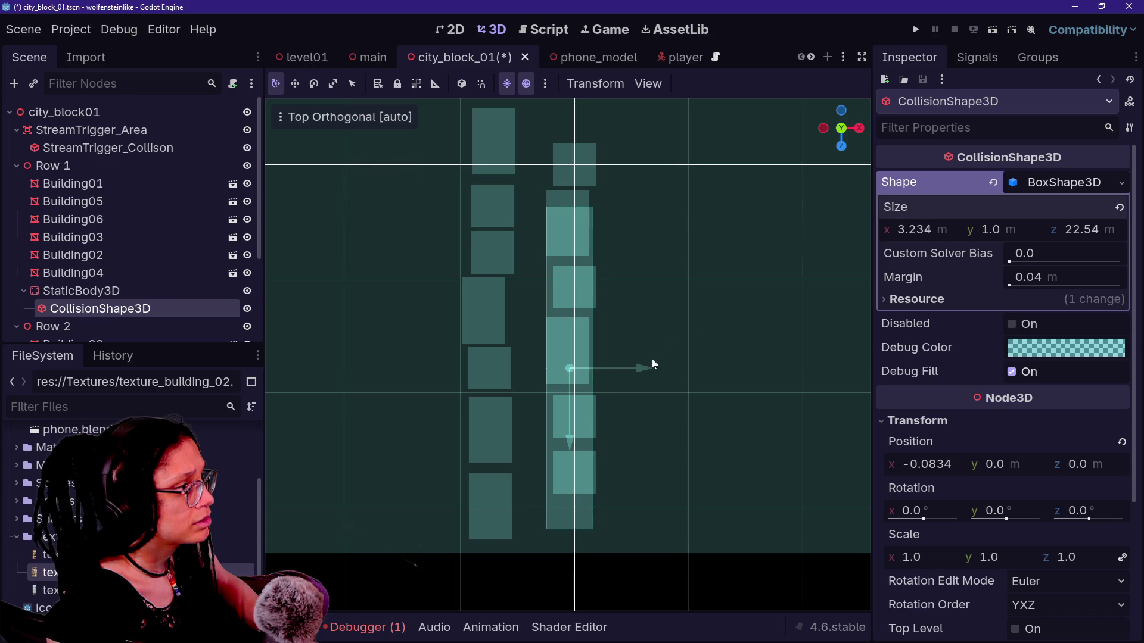
{"action": "left_click_drag", "start_coordinate": [577, 432], "coordinate": [582, 376]}
{"action": "key", "text": "Escape"}
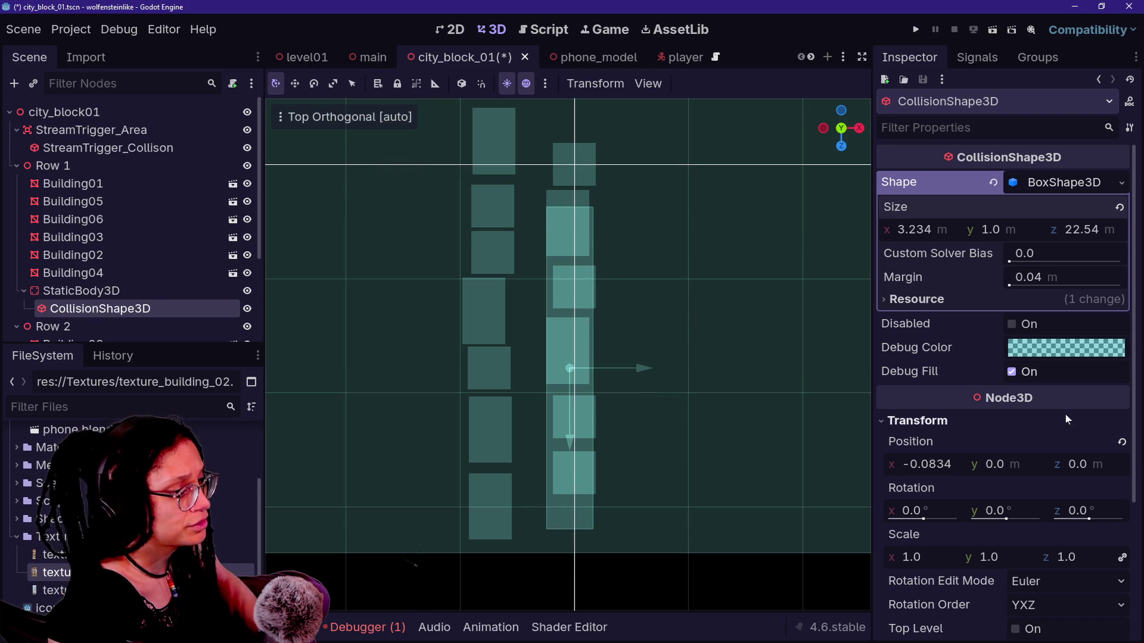
{"action": "left_click", "coordinate": [1121, 442]}
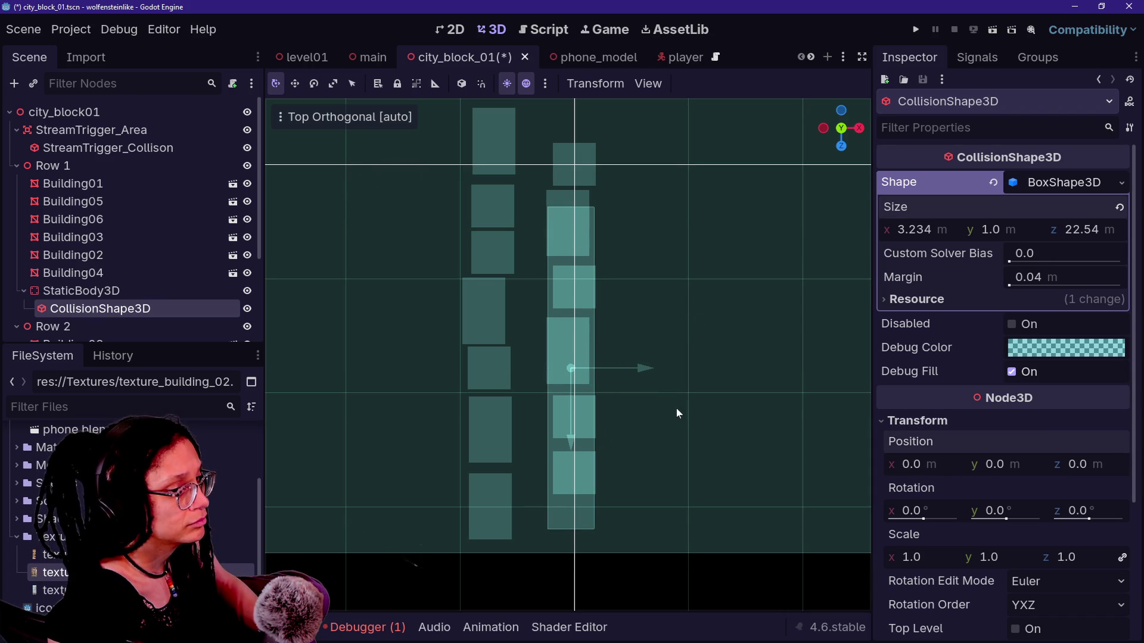
{"action": "left_click_drag", "start_coordinate": [379, 420], "coordinate": [452, 383]}
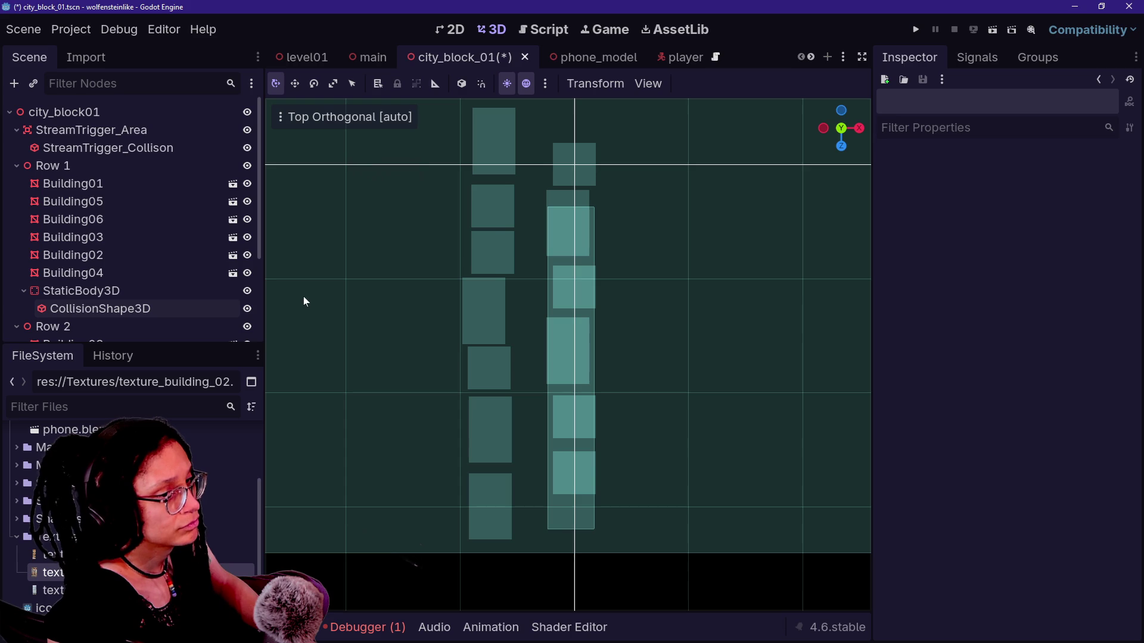
Step: Shift the StaticBody3D along Z and lengthen the box to 24.966 m
{"action": "left_click", "coordinate": [125, 292]}
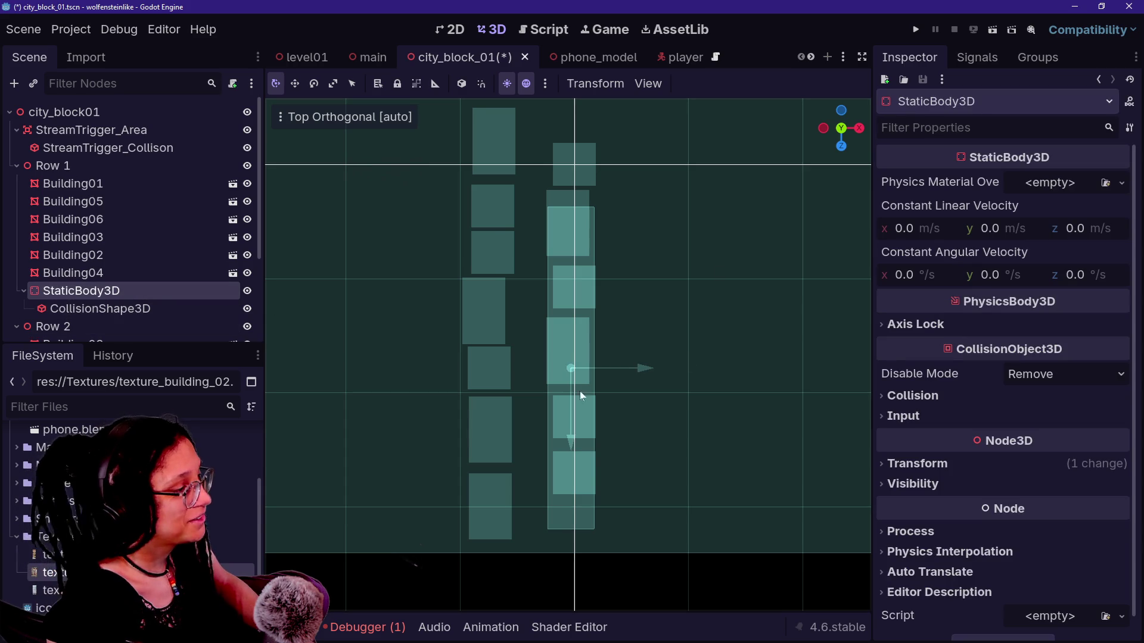
{"action": "left_click_drag", "start_coordinate": [581, 453], "coordinate": [579, 392]}
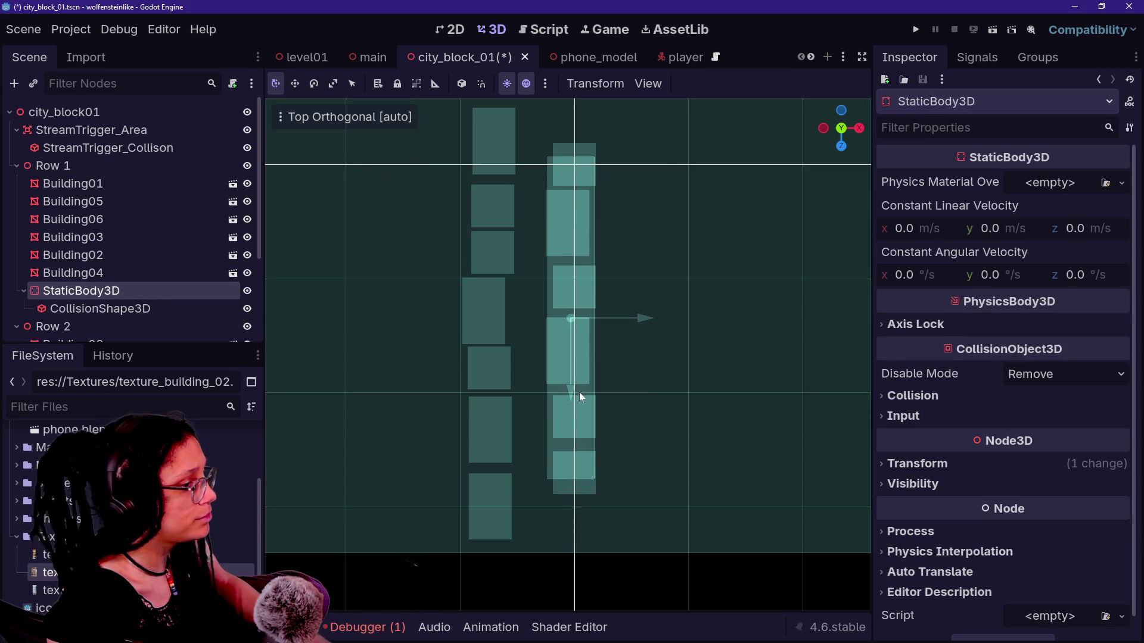
{"action": "left_click", "coordinate": [186, 313]}
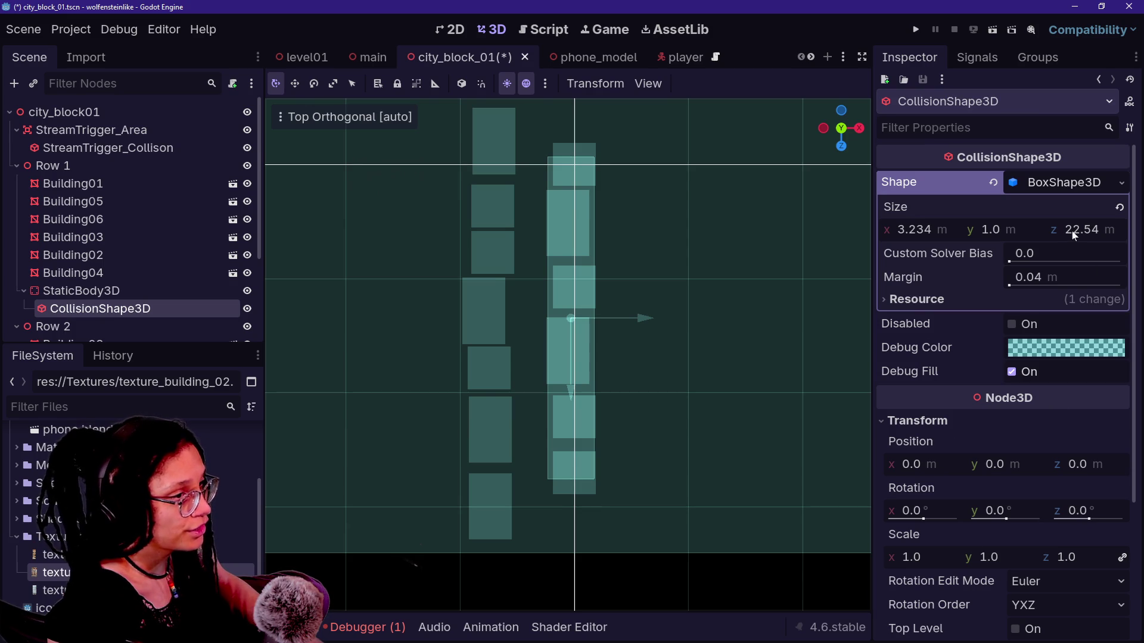
{"action": "left_click_drag", "start_coordinate": [1074, 235], "coordinate": [1084, 235]}
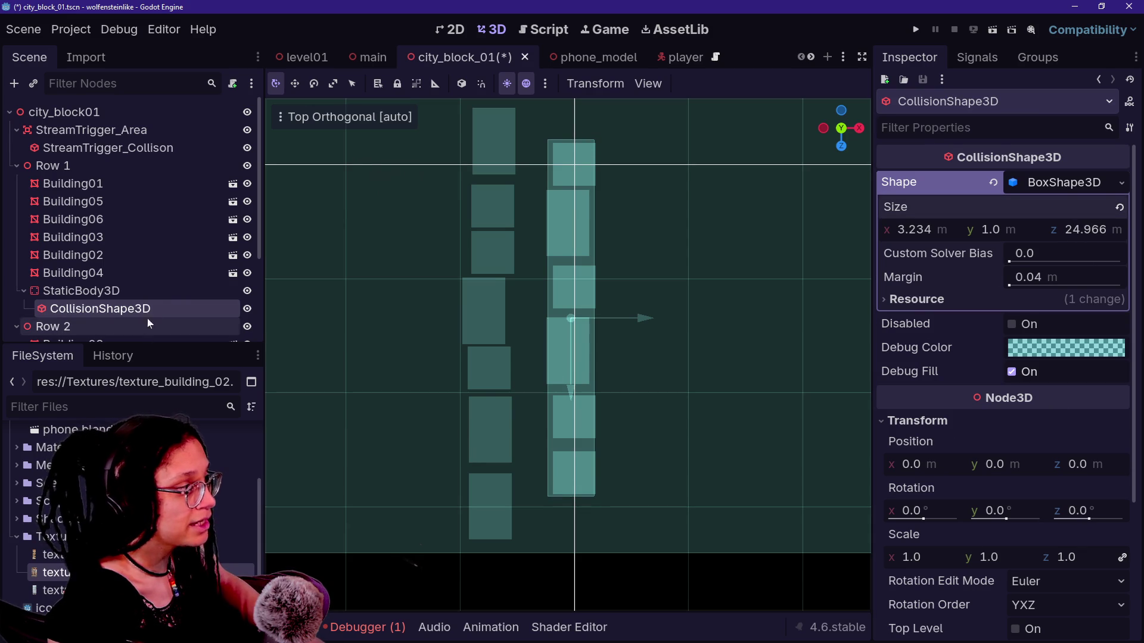
{"action": "left_click", "coordinate": [176, 296]}
{"action": "left_click_drag", "start_coordinate": [562, 389], "coordinate": [575, 392]}
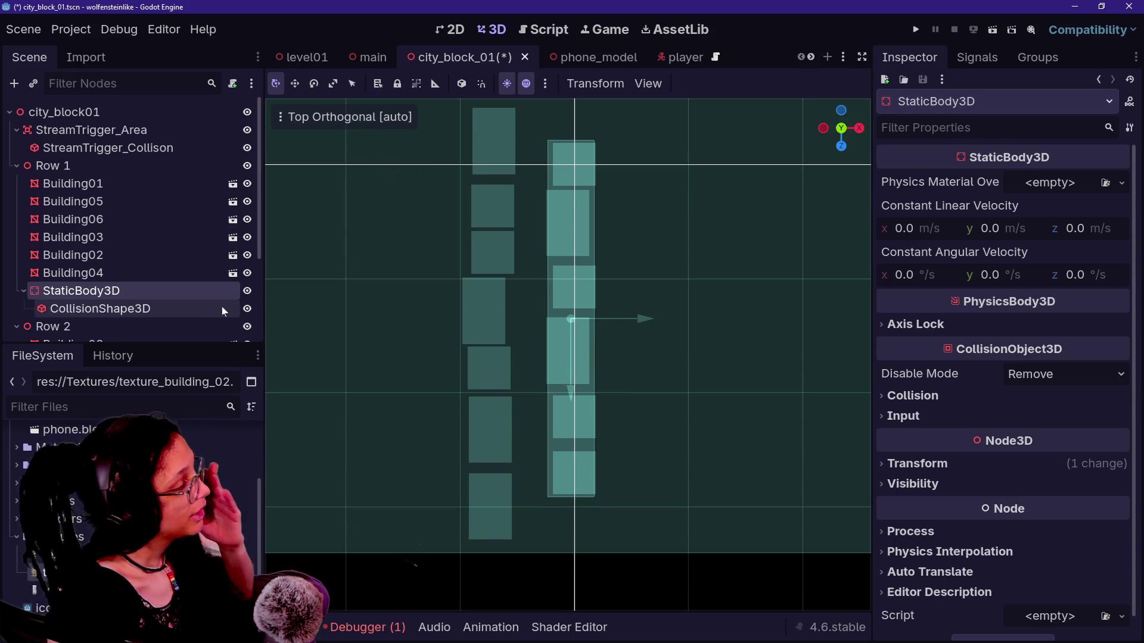
{"action": "left_click", "coordinate": [122, 309]}
{"action": "left_click", "coordinate": [120, 291]}
{"action": "left_click", "coordinate": [127, 310]}
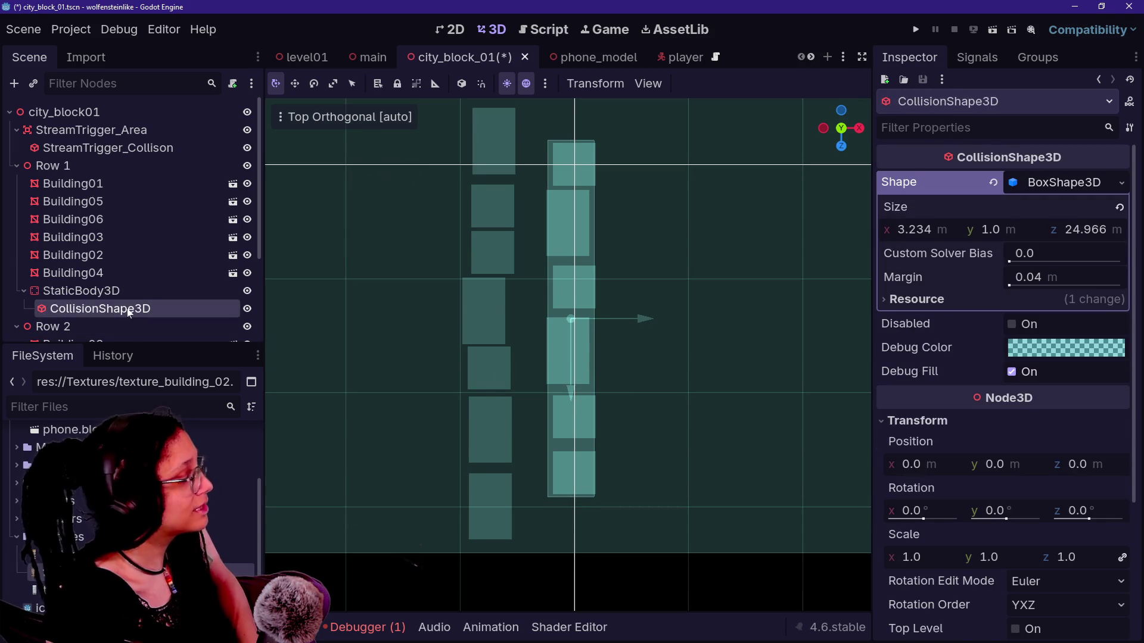
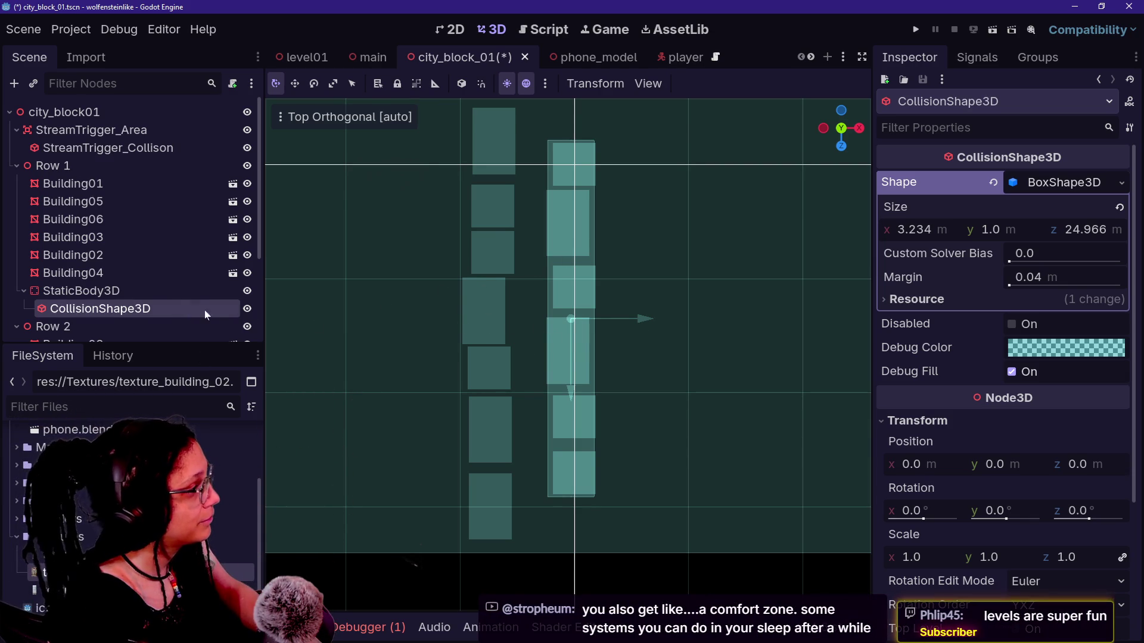
Step: Duplicate Row 1's StaticBody3D with its collision shape and move the copy under Row 2
{"action": "left_click", "coordinate": [116, 290]}
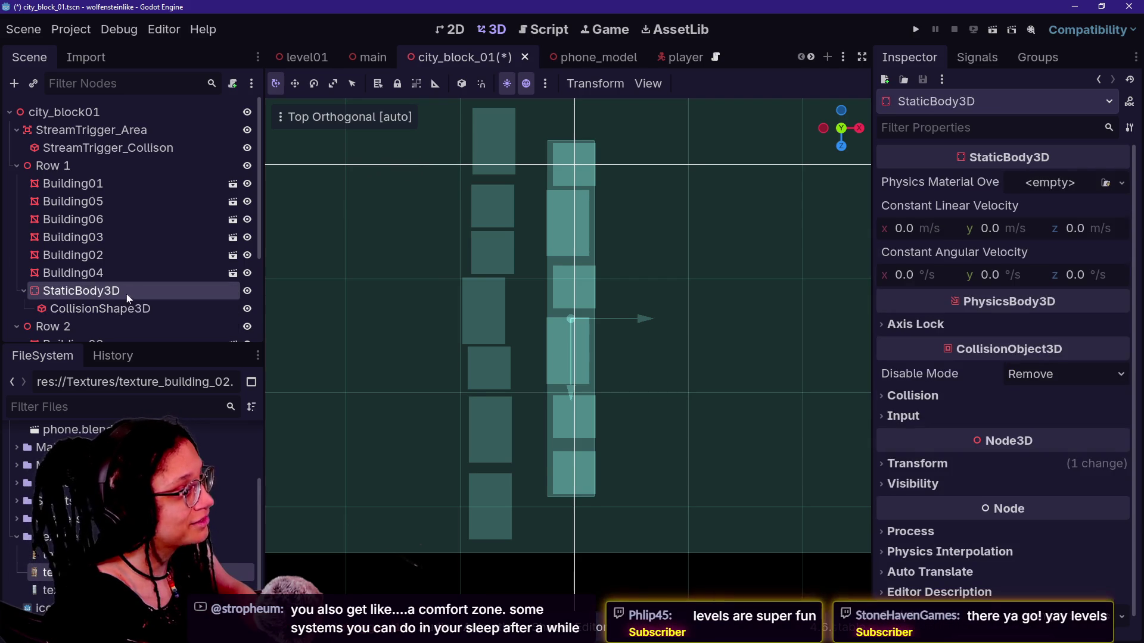
{"action": "left_click", "coordinate": [110, 327]}
{"action": "left_click", "coordinate": [159, 292]}
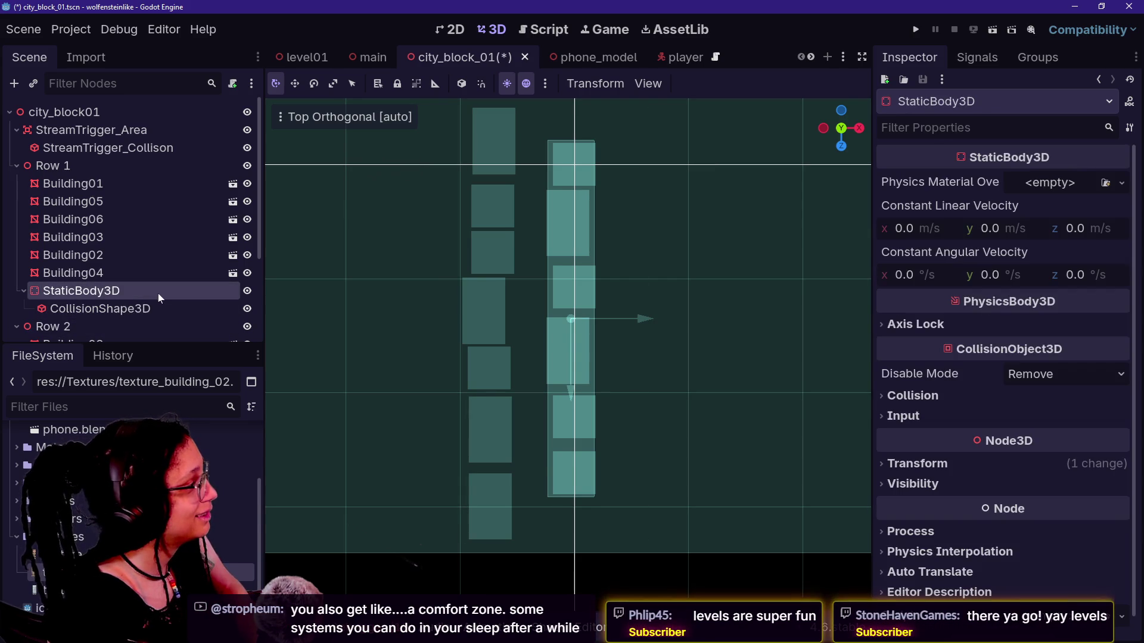
{"action": "scroll", "coordinate": [159, 294], "scroll_direction": "down", "scroll_amount": 1}
{"action": "key", "text": "ctrl+d"}
{"action": "mouse_move", "coordinate": [158, 294]}
{"action": "left_mouse_down"}
{"action": "mouse_move", "coordinate": [113, 338]}
{"action": "mouse_move", "coordinate": [84, 203]}
{"action": "left_mouse_up"}
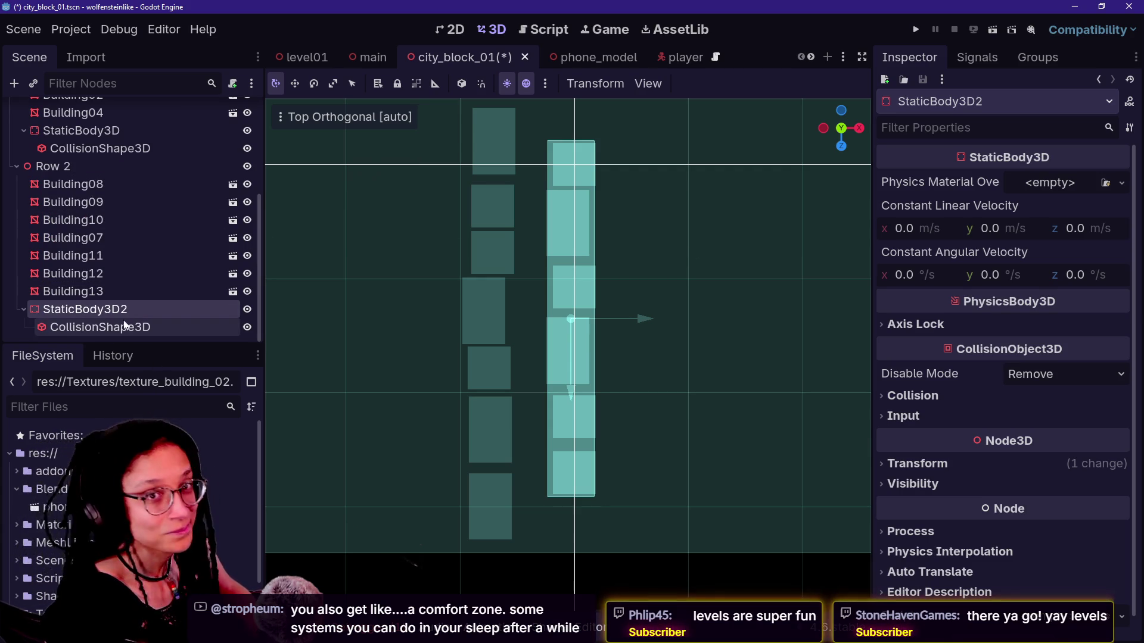
Step: Rename the duplicate to StaticBody3D, then delete Row 2's StaticBody3D and its children
{"action": "double_click", "coordinate": [142, 305]}
{"action": "key", "text": "BackSpace"}
{"action": "key", "text": "Return"}
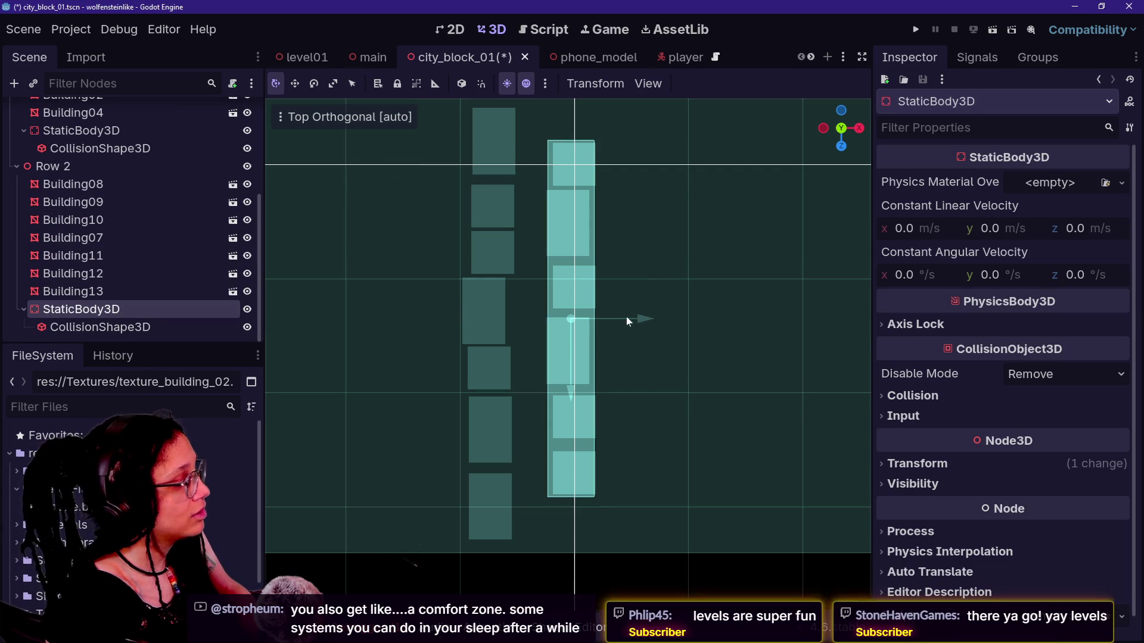
{"action": "left_click", "coordinate": [158, 327]}
{"action": "left_click", "coordinate": [161, 309]}
{"action": "key", "text": "Delete"}
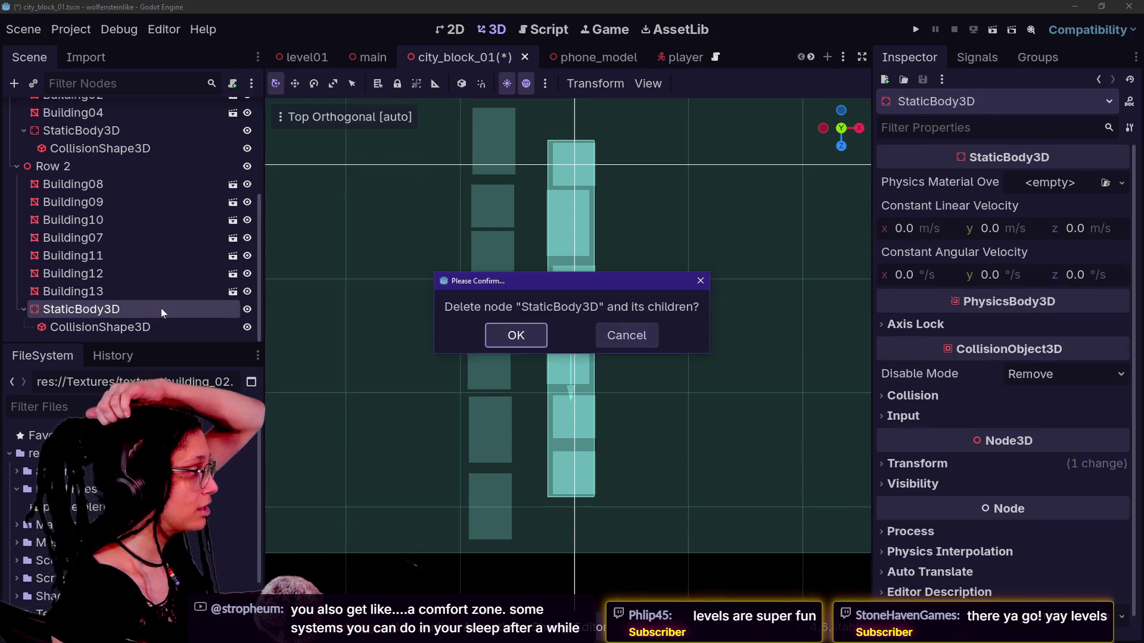
{"action": "key", "text": "Return"}
{"action": "scroll", "coordinate": [158, 246], "scroll_direction": "up", "scroll_amount": 3}
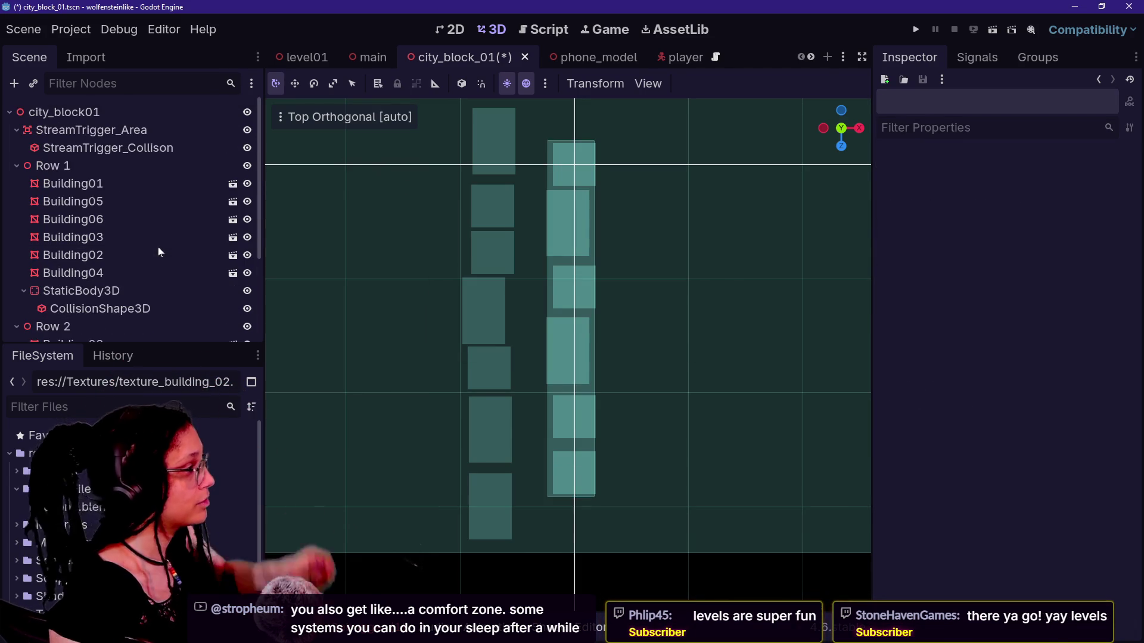
Step: Select Row 1's CollisionShape3D and view it zoomed in from the front
{"action": "left_click", "coordinate": [139, 311]}
{"action": "left_click", "coordinate": [840, 146]}
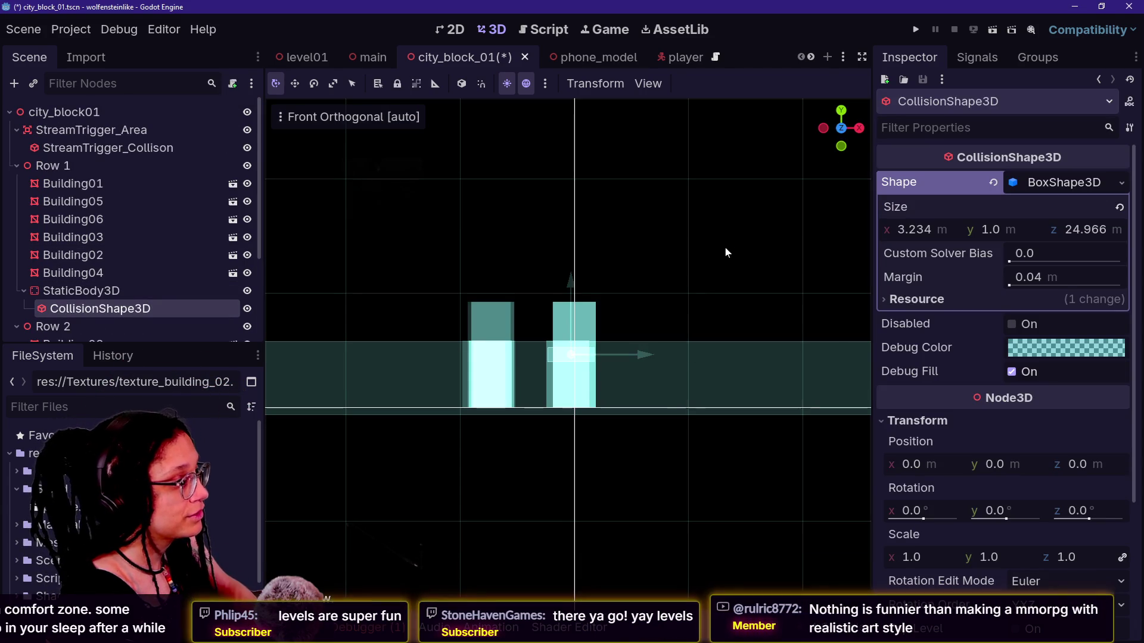
{"action": "scroll", "coordinate": [697, 298], "scroll_direction": "up", "scroll_amount": 5}
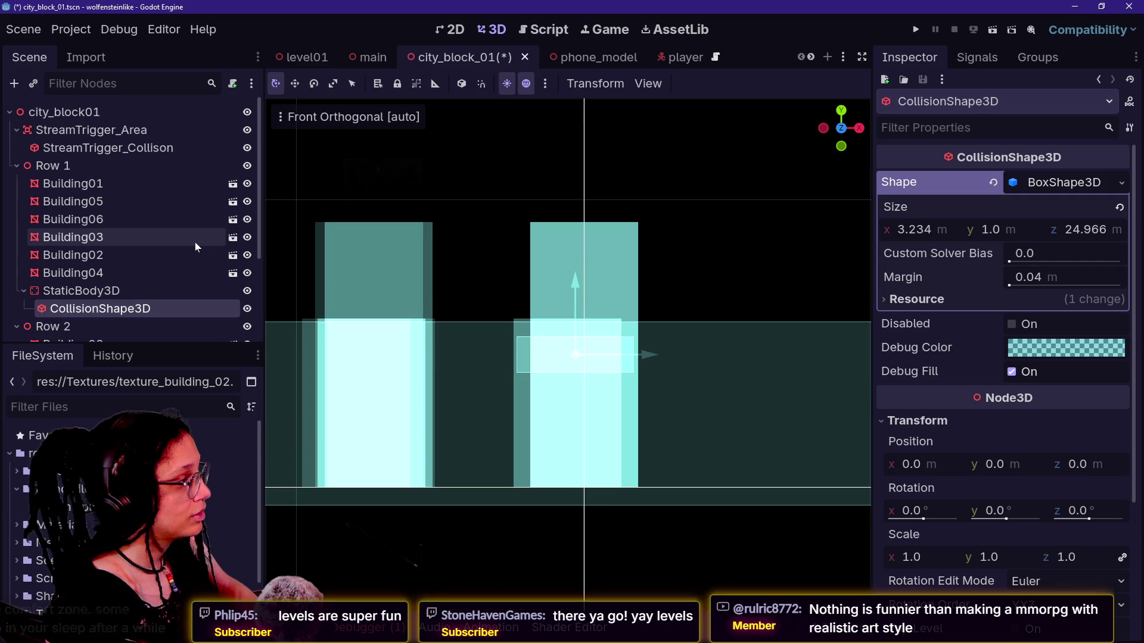
Step: Preview the viewport in Wireframe display, then return to Normal display
{"action": "left_click", "coordinate": [351, 117]}
{"action": "left_click", "coordinate": [347, 375]}
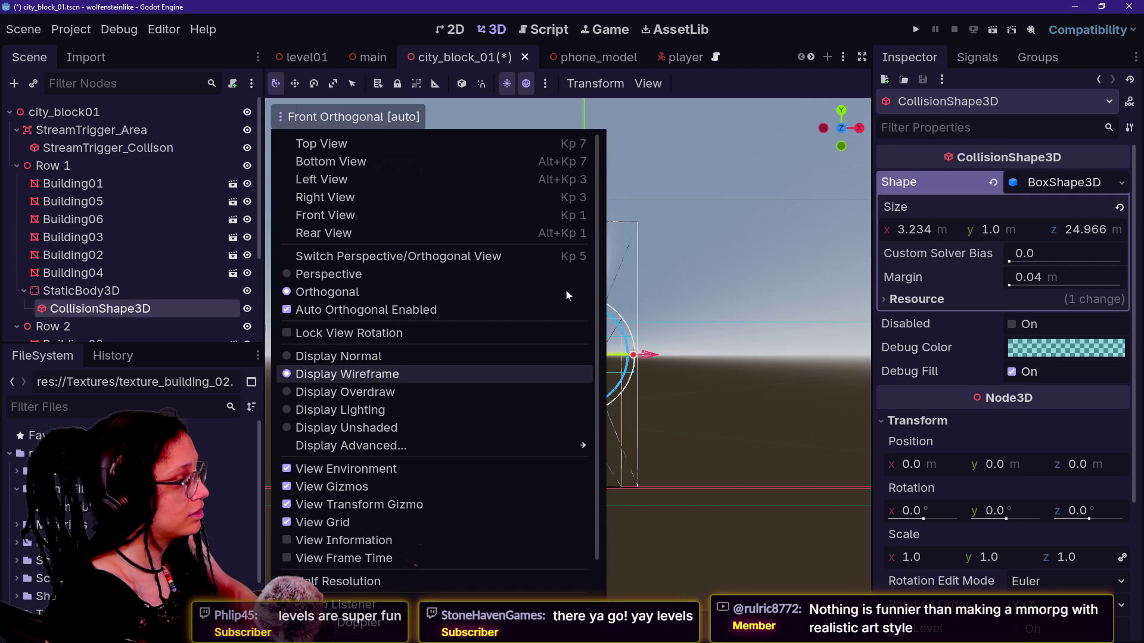
{"action": "left_click", "coordinate": [363, 33]}
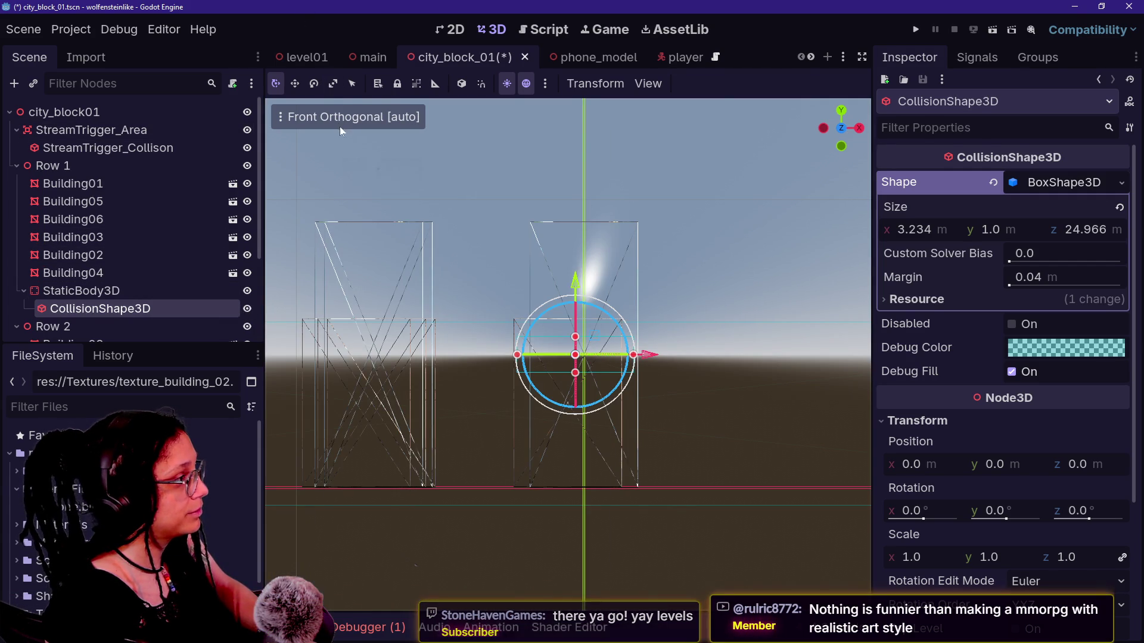
{"action": "left_click", "coordinate": [341, 121]}
{"action": "left_click", "coordinate": [348, 356]}
{"action": "left_click", "coordinate": [367, 37]}
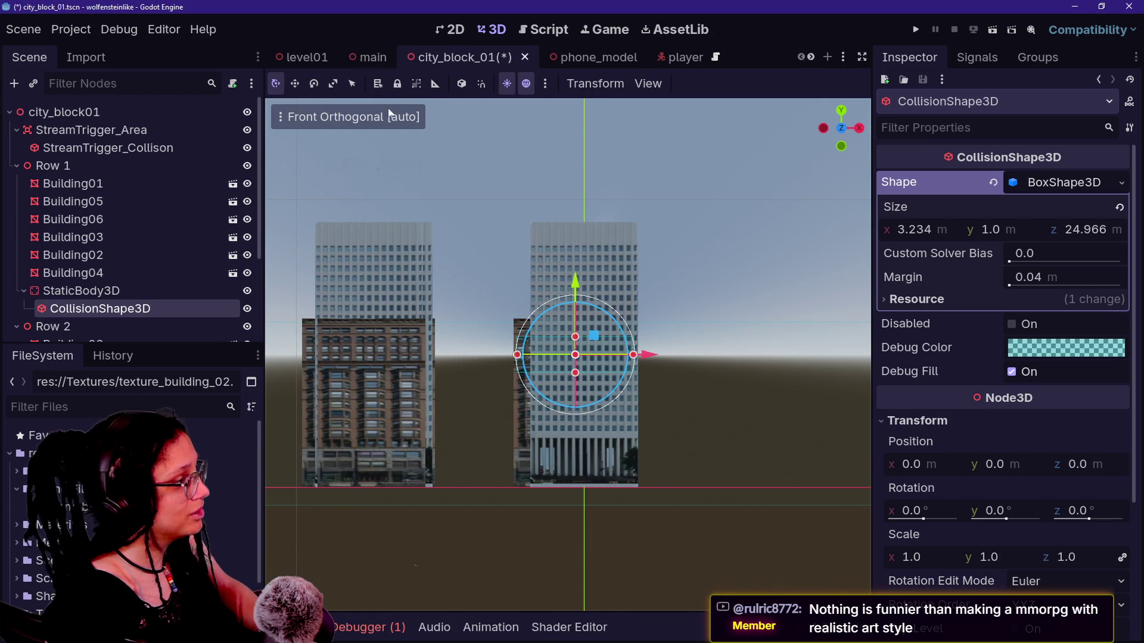
Step: Try Unshaded display, revert to Normal, and stretch the collision box to 7.344 m tall
{"action": "left_click", "coordinate": [366, 116]}
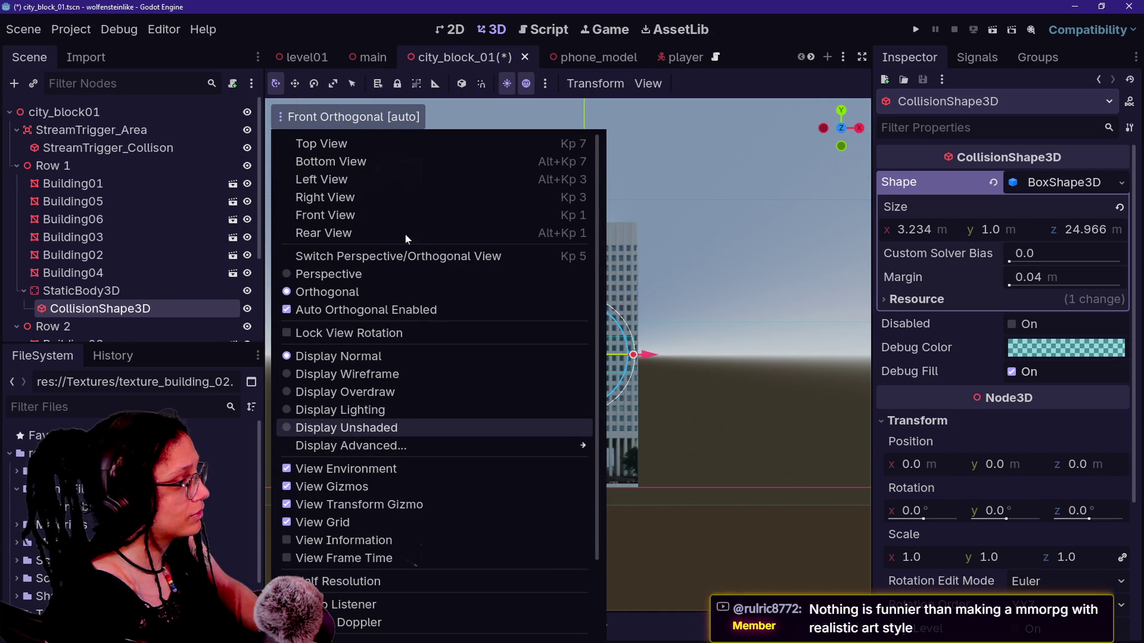
{"action": "left_click", "coordinate": [343, 428]}
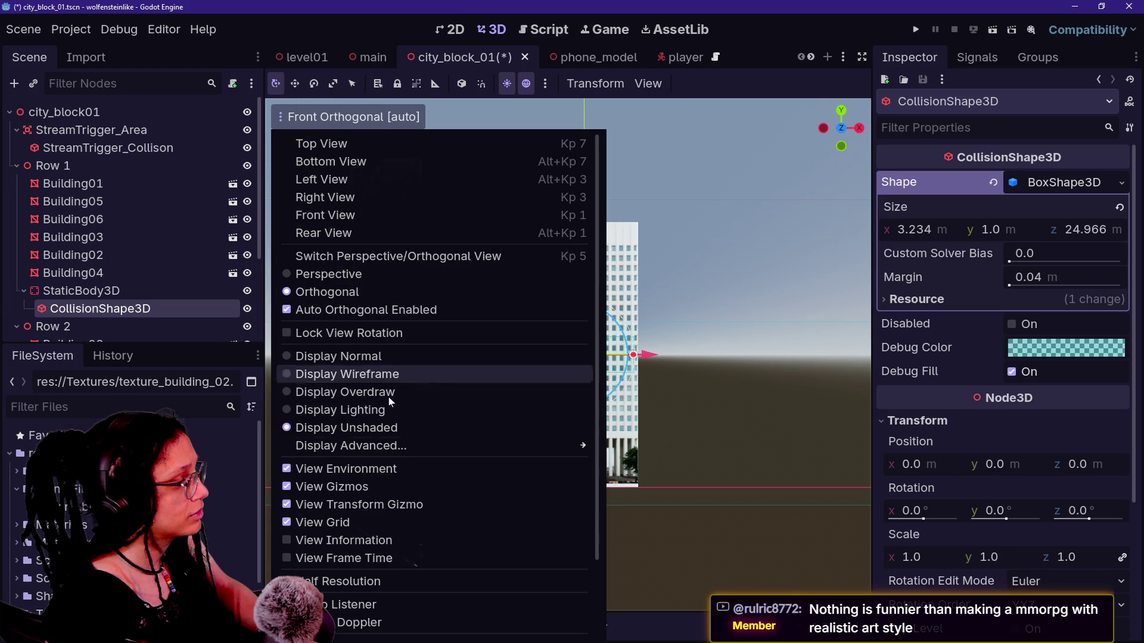
{"action": "left_click", "coordinate": [404, 357]}
{"action": "left_click", "coordinate": [424, 18]}
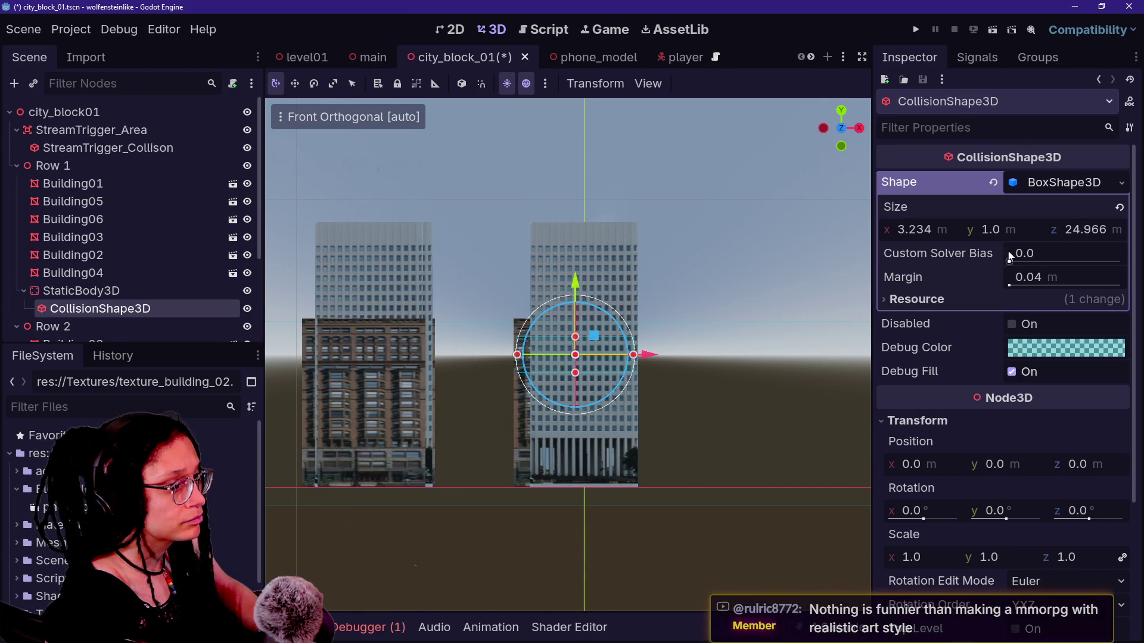
{"action": "left_click_drag", "start_coordinate": [1020, 234], "coordinate": [1049, 234]}
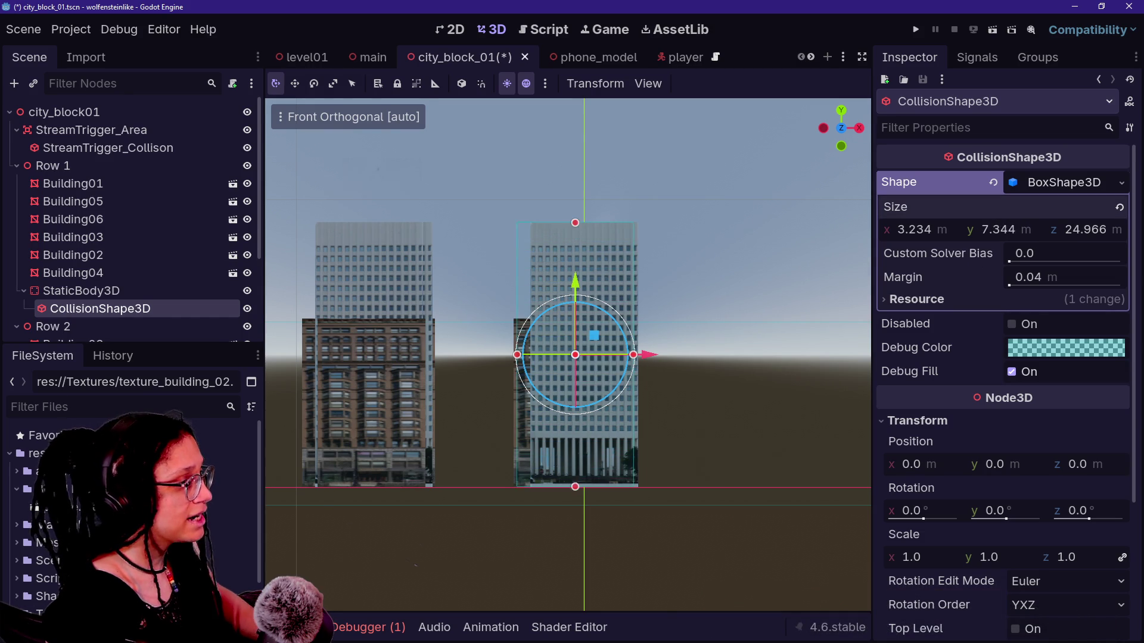
{"action": "left_click_drag", "start_coordinate": [1012, 229], "coordinate": [1000, 229]}
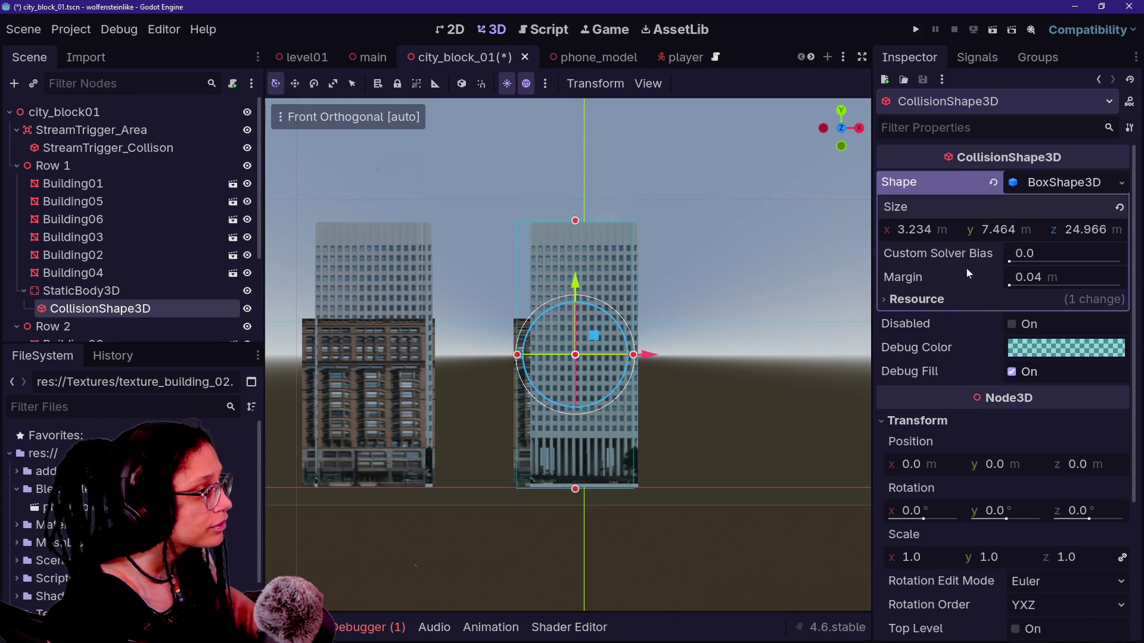
{"action": "left_click", "coordinate": [859, 128]}
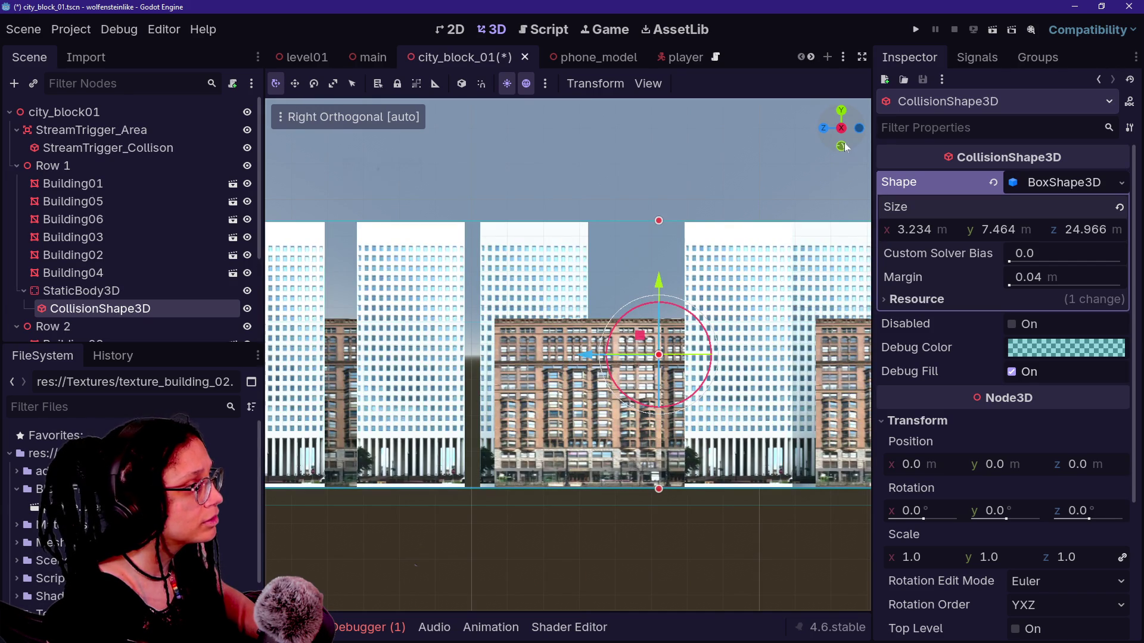
{"action": "left_click", "coordinate": [842, 146]}
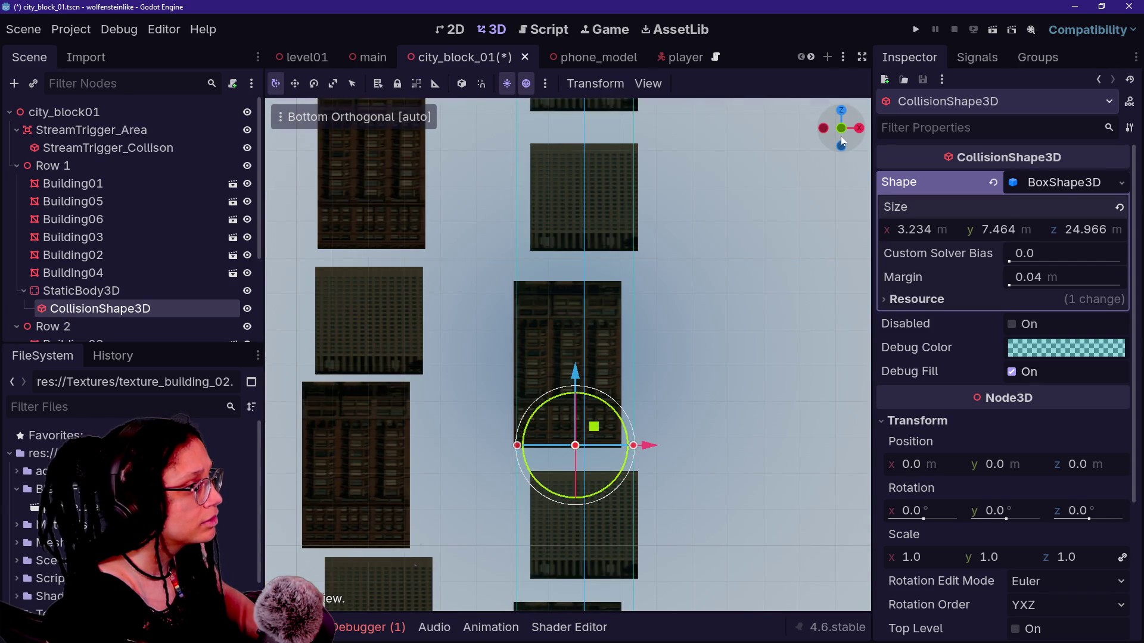
{"action": "left_click", "coordinate": [824, 128]}
{"action": "mouse_move", "coordinate": [829, 136]}
{"action": "left_mouse_down"}
{"action": "mouse_move", "coordinate": [836, 146]}
{"action": "mouse_move", "coordinate": [367, 235]}
{"action": "left_mouse_up"}
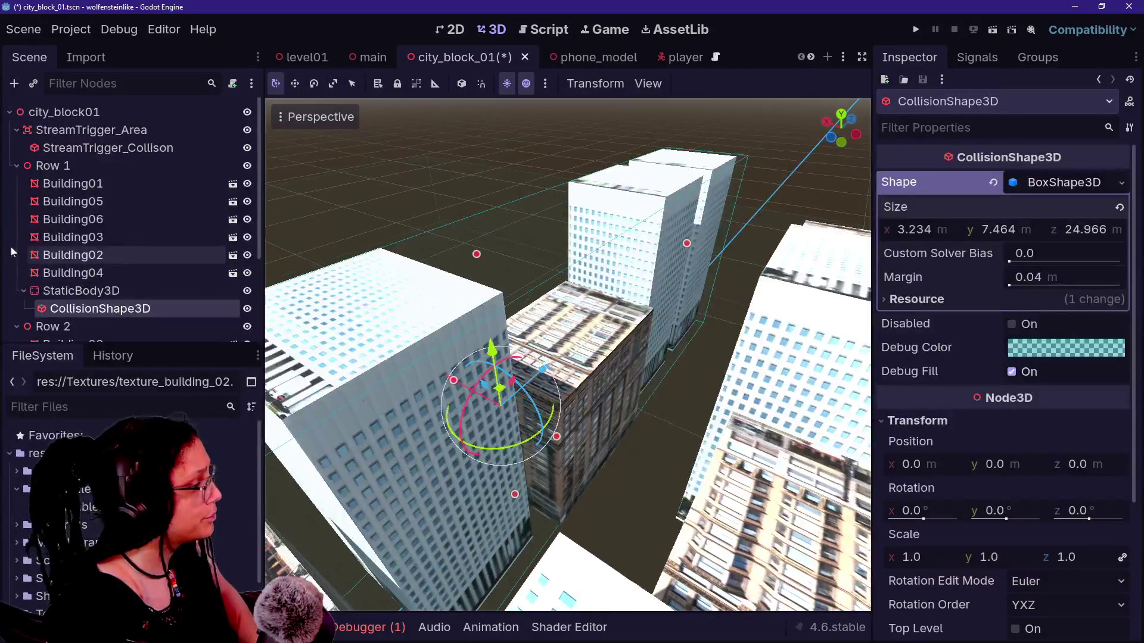
{"action": "left_click", "coordinate": [116, 292]}
Step: Copy Row 1's StaticBody3D with its collision shape and paste it into Row 2
{"action": "scroll", "coordinate": [119, 251], "scroll_direction": "down", "scroll_amount": 3}
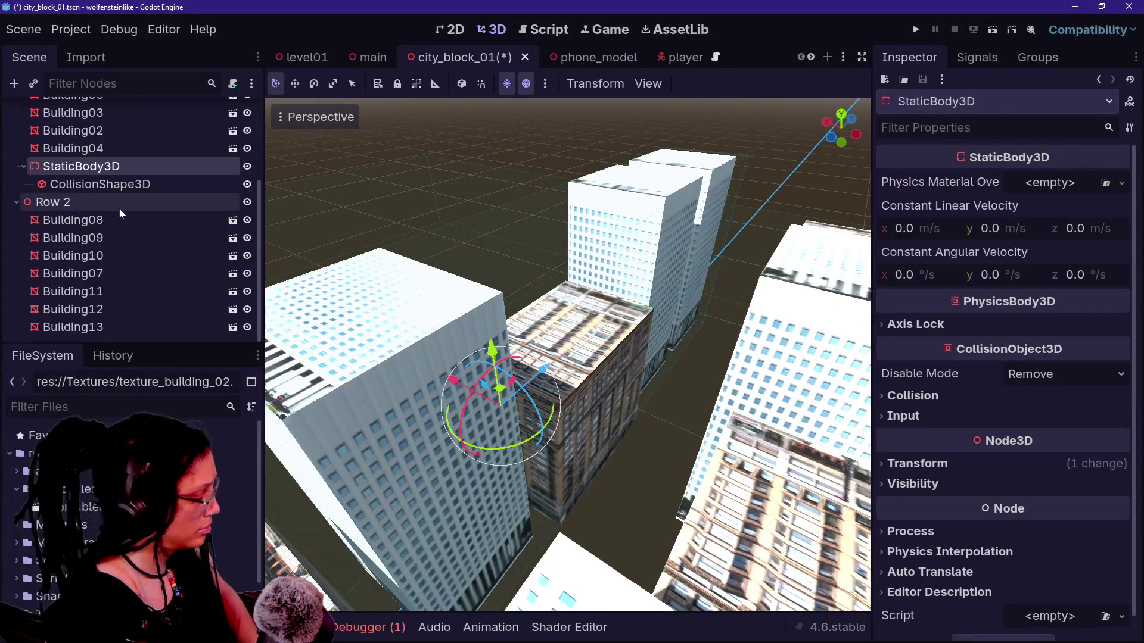
{"action": "key", "text": "ctrl+c"}
{"action": "left_click", "coordinate": [53, 202]}
{"action": "key", "text": "ctrl+v"}
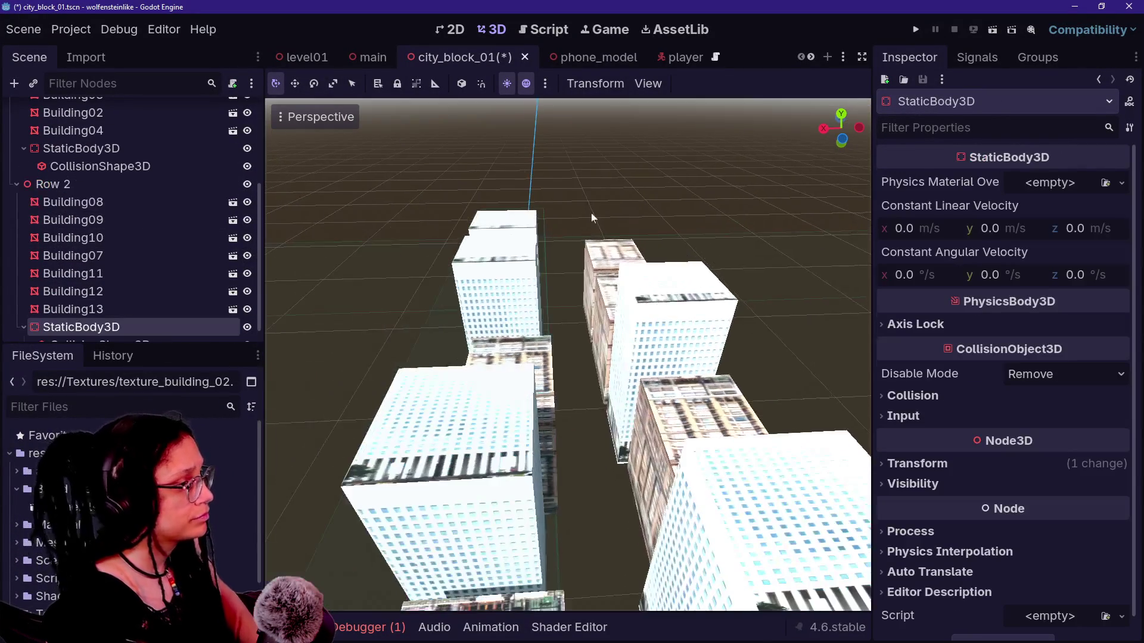
Step: Show the main scene from the top with Overdraw display
{"action": "left_click", "coordinate": [369, 57]}
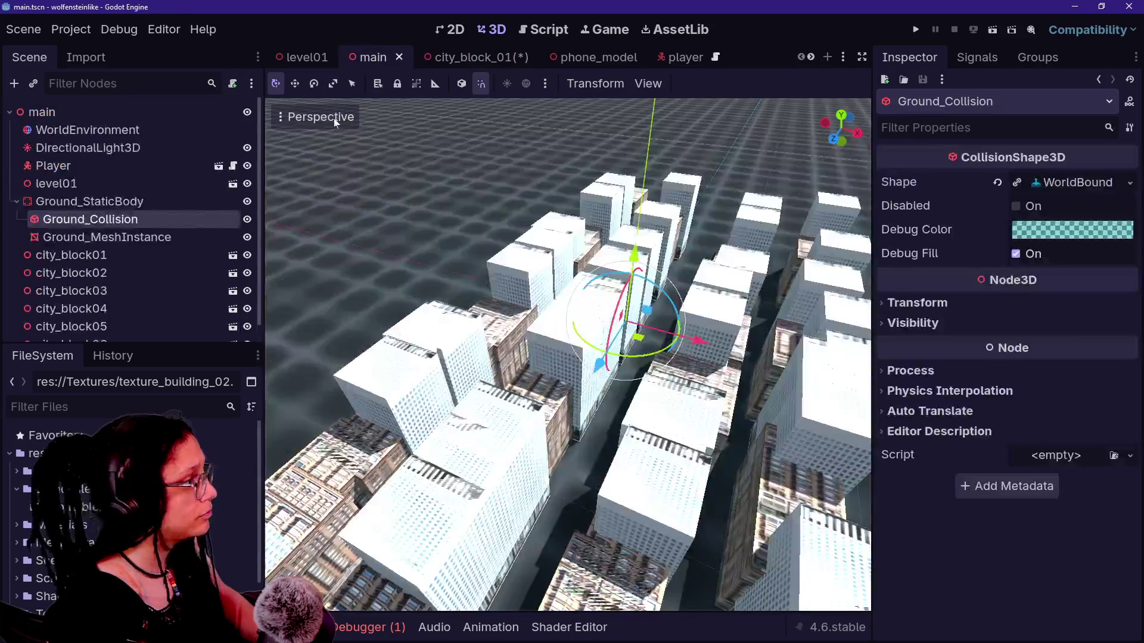
{"action": "left_click", "coordinate": [331, 118]}
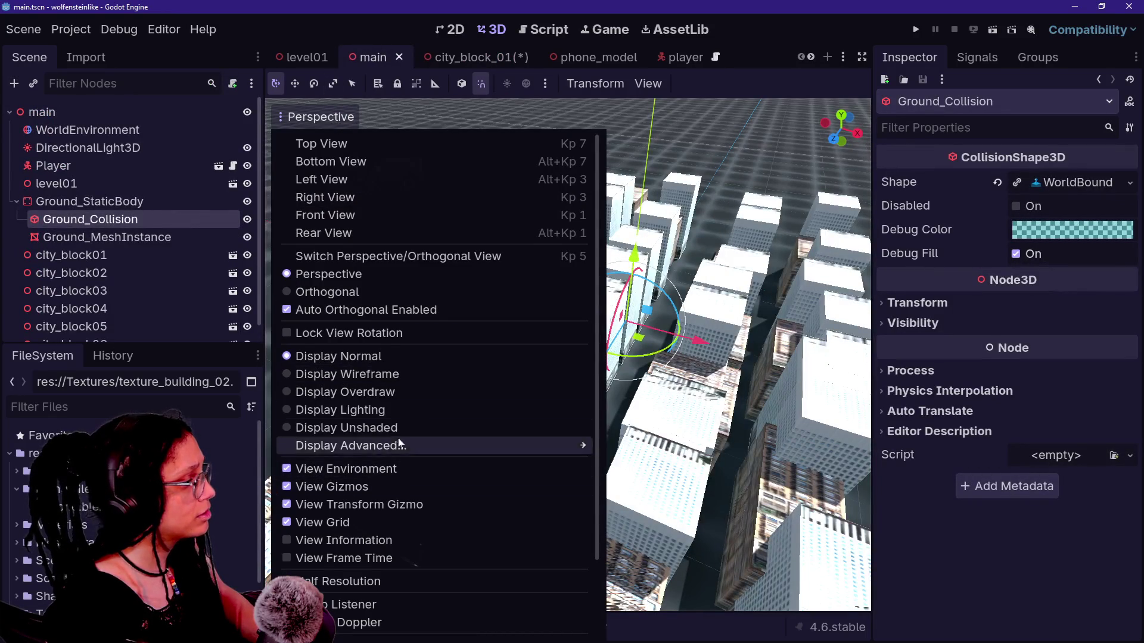
{"action": "left_click", "coordinate": [388, 393]}
{"action": "left_click", "coordinate": [273, 84]}
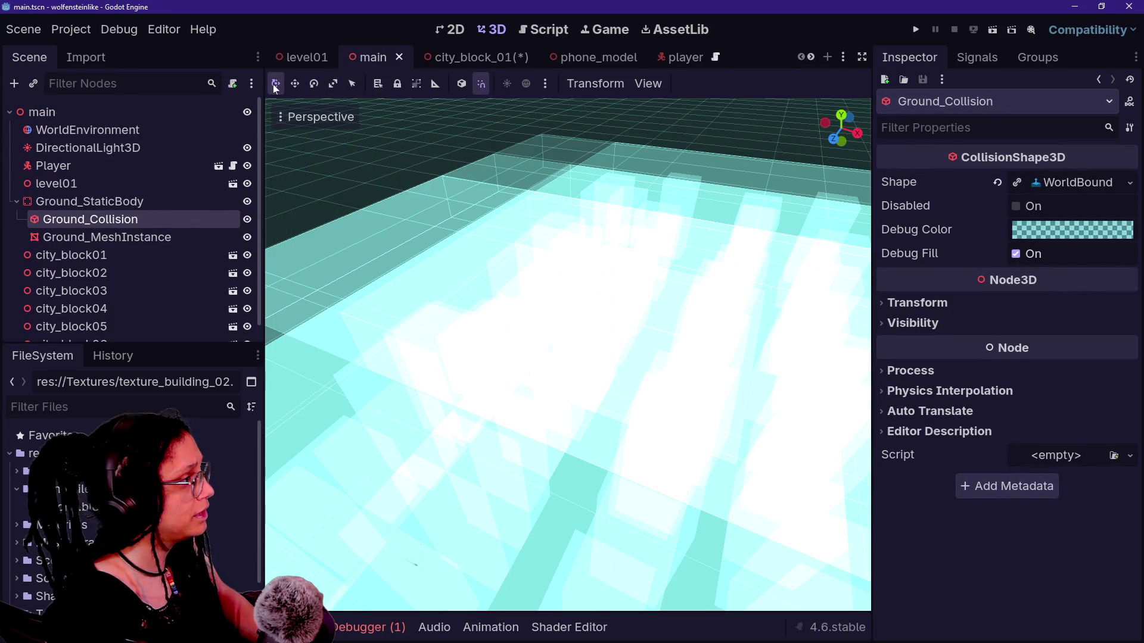
{"action": "left_click", "coordinate": [840, 115]}
{"action": "scroll", "coordinate": [786, 227], "scroll_direction": "down", "scroll_amount": 8}
{"action": "scroll", "coordinate": [786, 227], "scroll_direction": "up", "scroll_amount": 8}
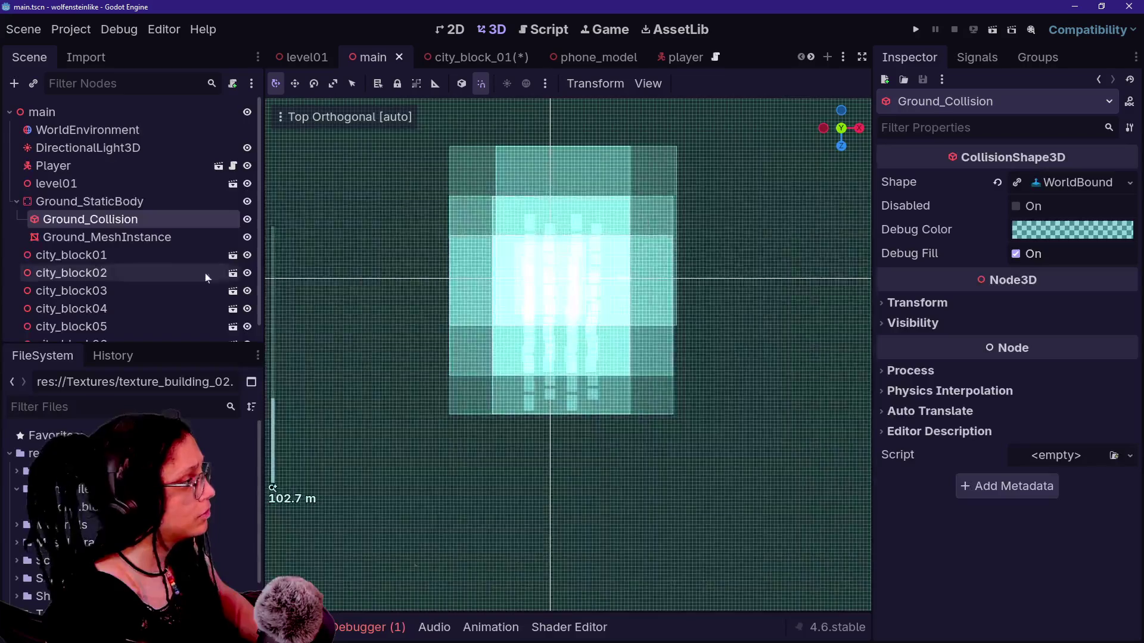
Step: Select Ground_StaticBody and city_block02 to check where they sit on the map
{"action": "left_click", "coordinate": [89, 201]}
{"action": "left_click", "coordinate": [72, 272]}
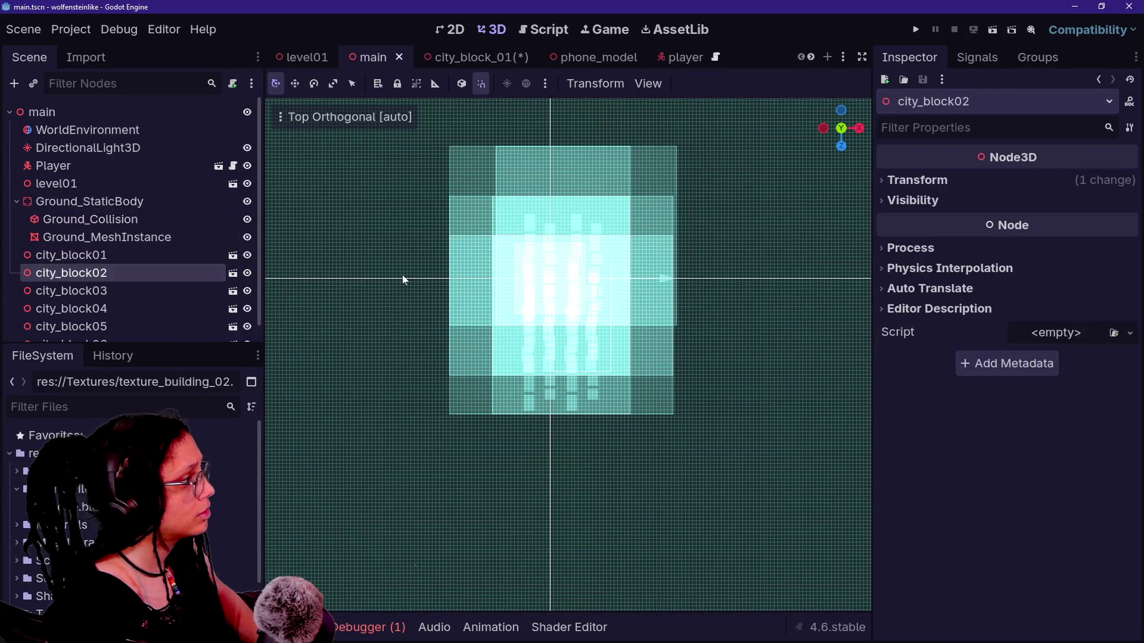
{"action": "scroll", "coordinate": [428, 255], "scroll_direction": "up", "scroll_amount": 4}
{"action": "scroll", "coordinate": [428, 259], "scroll_direction": "down", "scroll_amount": 2}
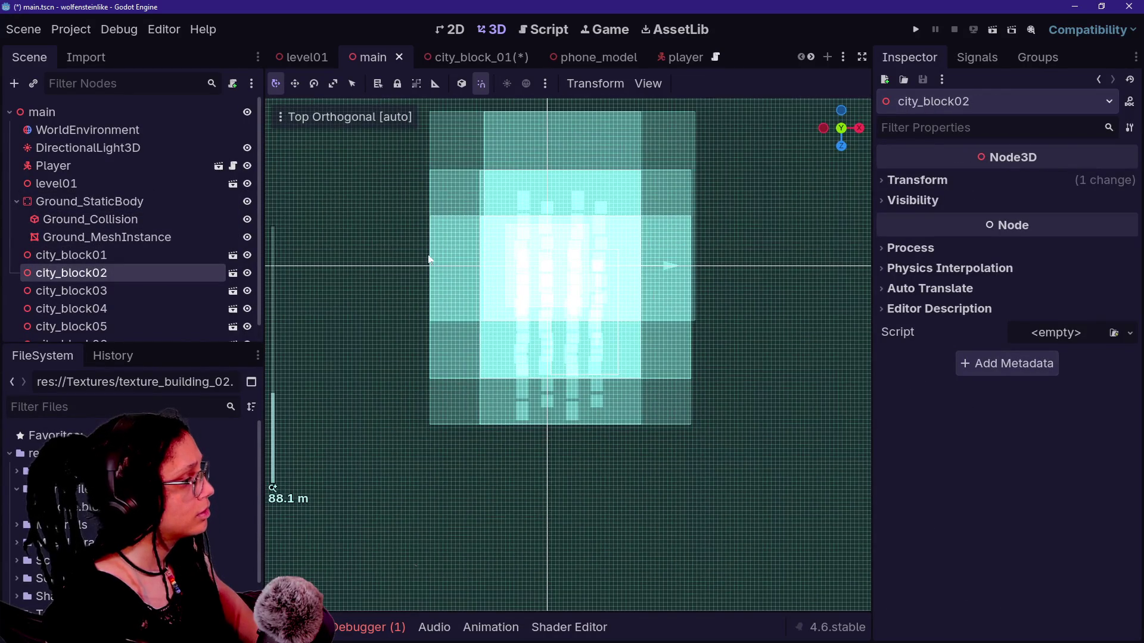
{"action": "scroll", "coordinate": [111, 313], "scroll_direction": "down", "scroll_amount": 1}
{"action": "scroll", "coordinate": [111, 313], "scroll_direction": "up", "scroll_amount": 1}
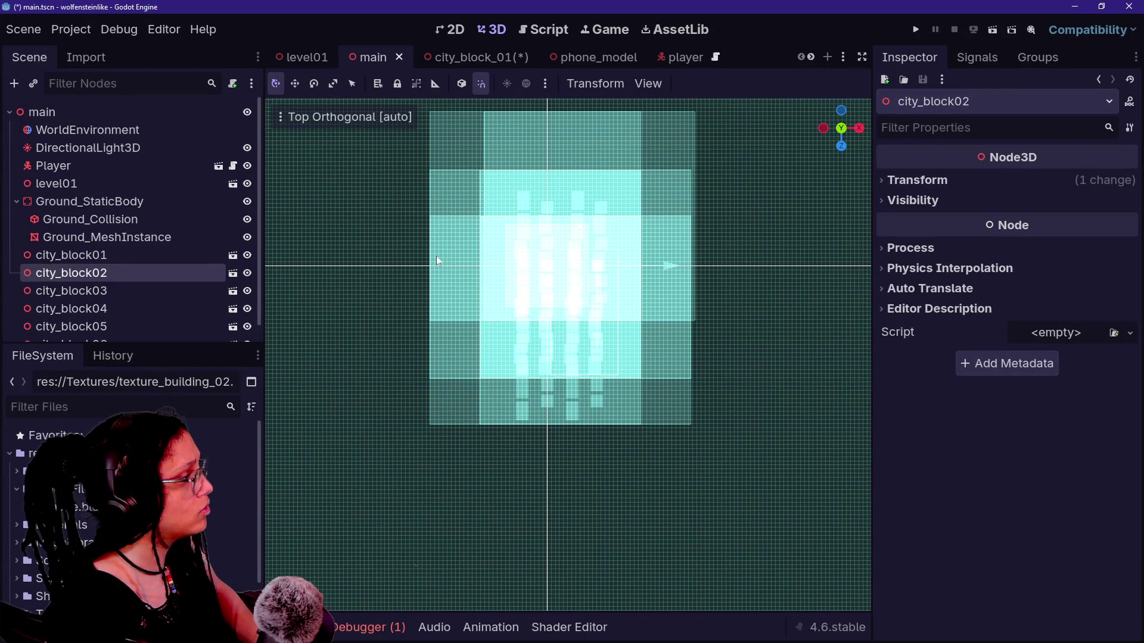
{"action": "left_click", "coordinate": [387, 215]}
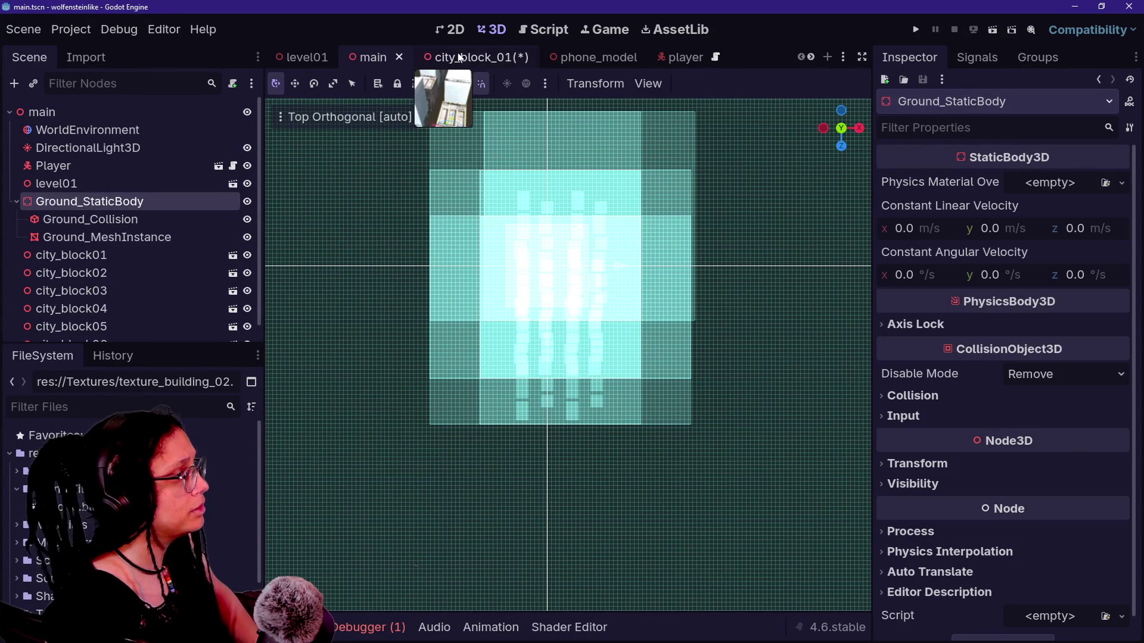
Step: Return to city_block_01 in Top view with Overdraw display
{"action": "left_click", "coordinate": [460, 58]}
{"action": "left_click", "coordinate": [840, 114]}
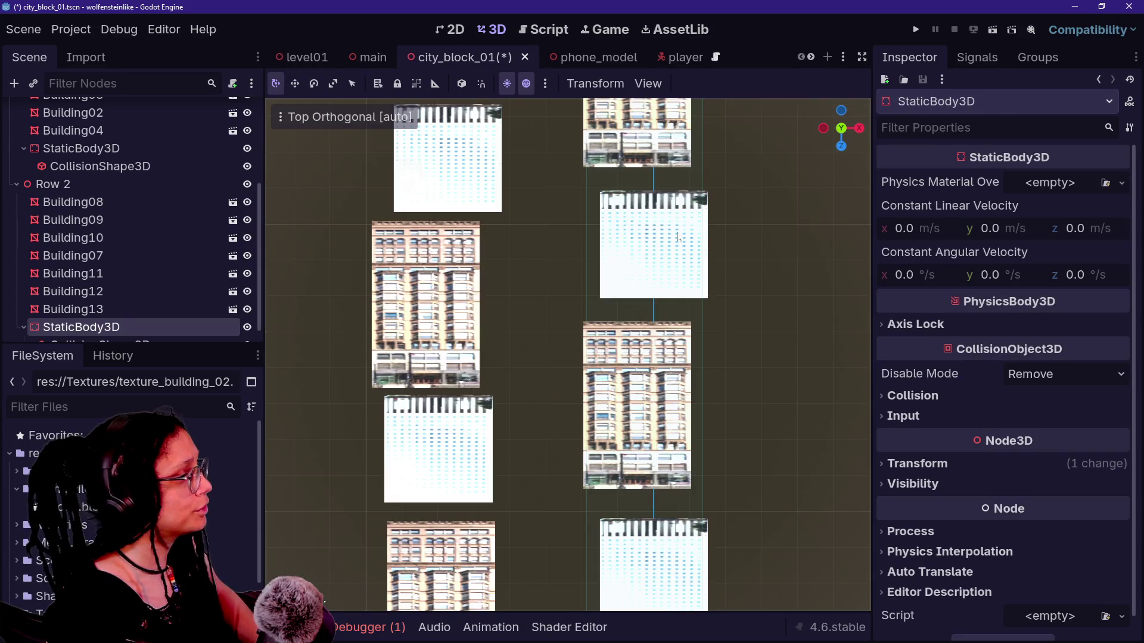
{"action": "scroll", "coordinate": [655, 266], "scroll_direction": "down", "scroll_amount": 4}
{"action": "left_click", "coordinate": [348, 117]}
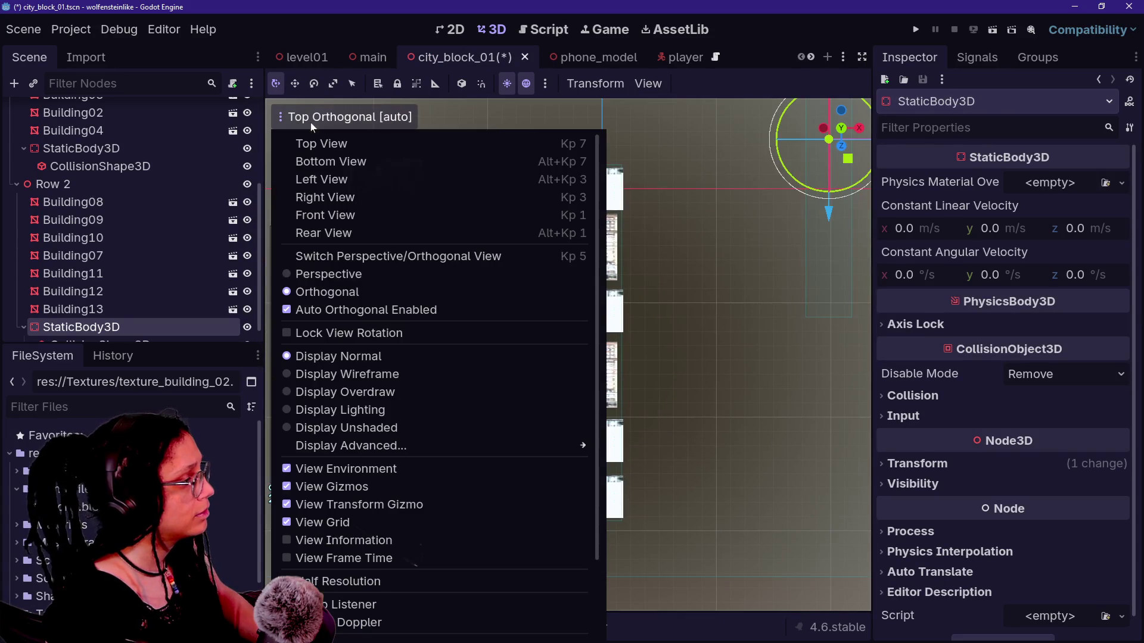
{"action": "left_click", "coordinate": [387, 392]}
Step: Move Row 2's pasted StaticBody3D onto Row 2's buildings at x -11.047, z 9.9897
{"action": "left_click", "coordinate": [163, 316]}
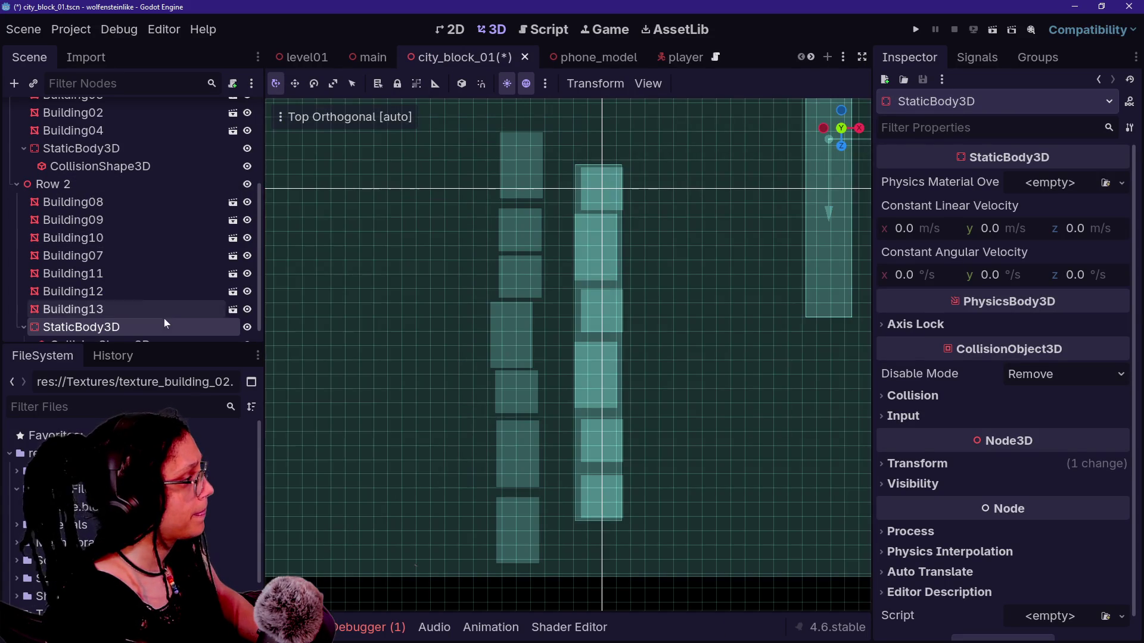
{"action": "scroll", "coordinate": [163, 322], "scroll_direction": "down", "scroll_amount": 1}
{"action": "left_click", "coordinate": [162, 327]}
{"action": "left_click", "coordinate": [150, 308]}
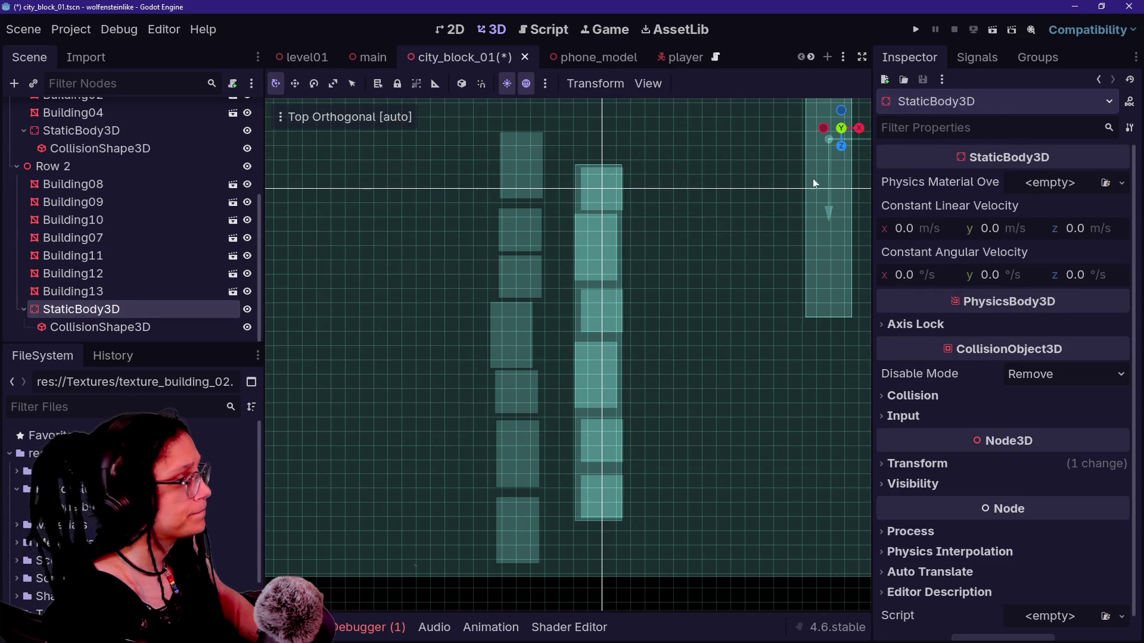
{"action": "left_click", "coordinate": [999, 461]}
{"action": "scroll", "coordinate": [714, 327], "scroll_direction": "down", "scroll_amount": 3}
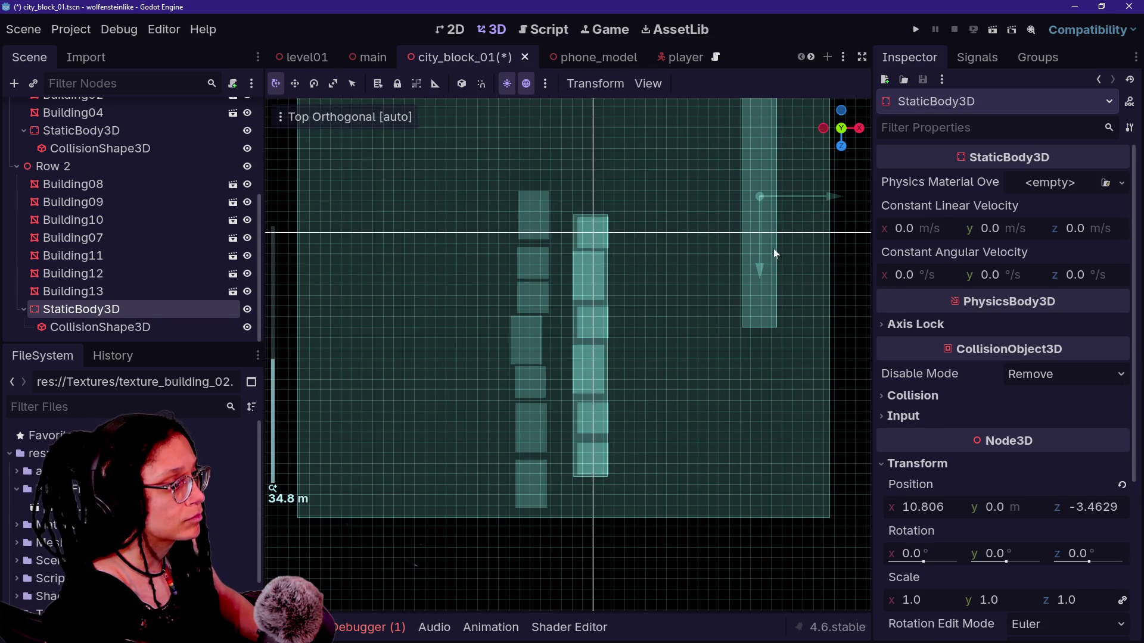
{"action": "left_click_drag", "start_coordinate": [832, 194], "coordinate": [610, 239]}
{"action": "mouse_move", "coordinate": [539, 268]}
{"action": "left_mouse_down"}
{"action": "mouse_move", "coordinate": [545, 312]}
{"action": "mouse_move", "coordinate": [506, 413]}
{"action": "mouse_move", "coordinate": [553, 363]}
{"action": "mouse_move", "coordinate": [603, 339]}
{"action": "left_mouse_up"}
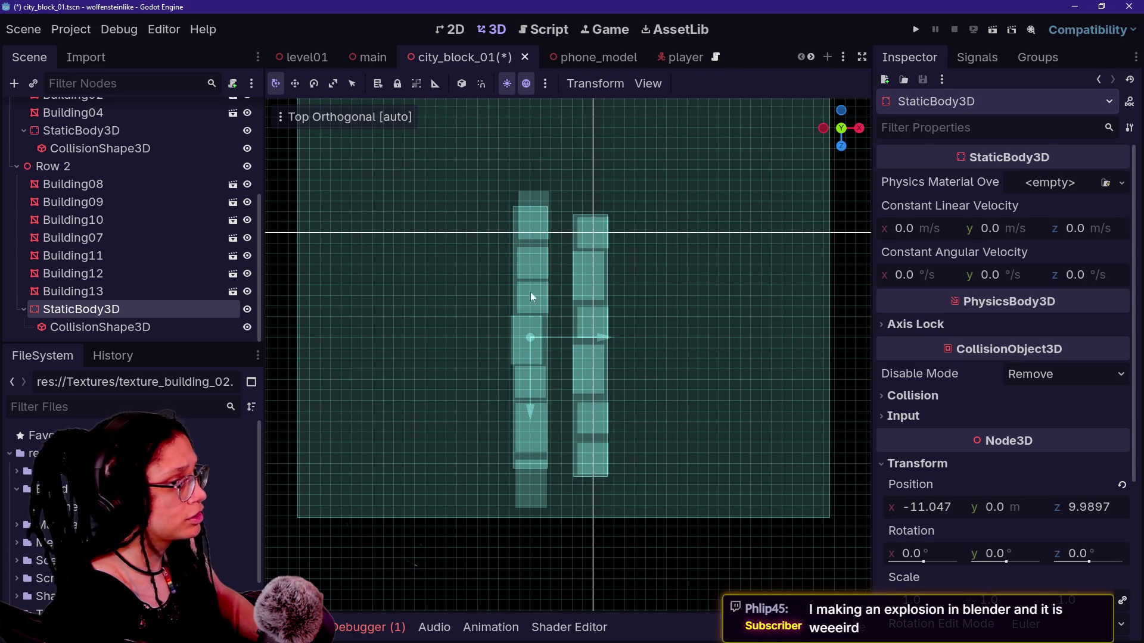